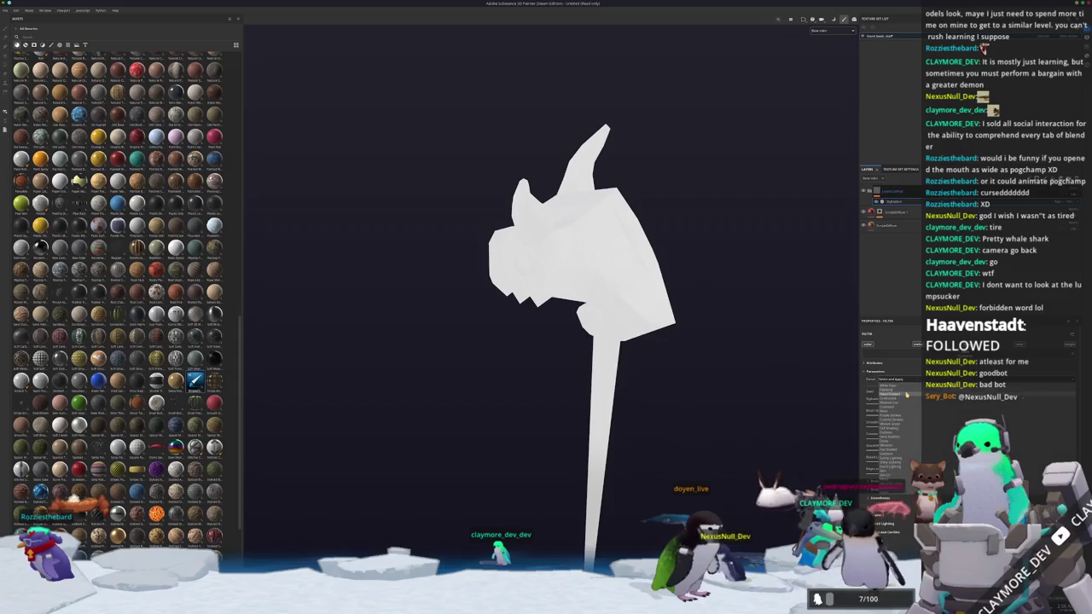
# - Apply a preset to make the staff orange with a golden head, and orbit to inspect it
pyautogui.click(902, 426)
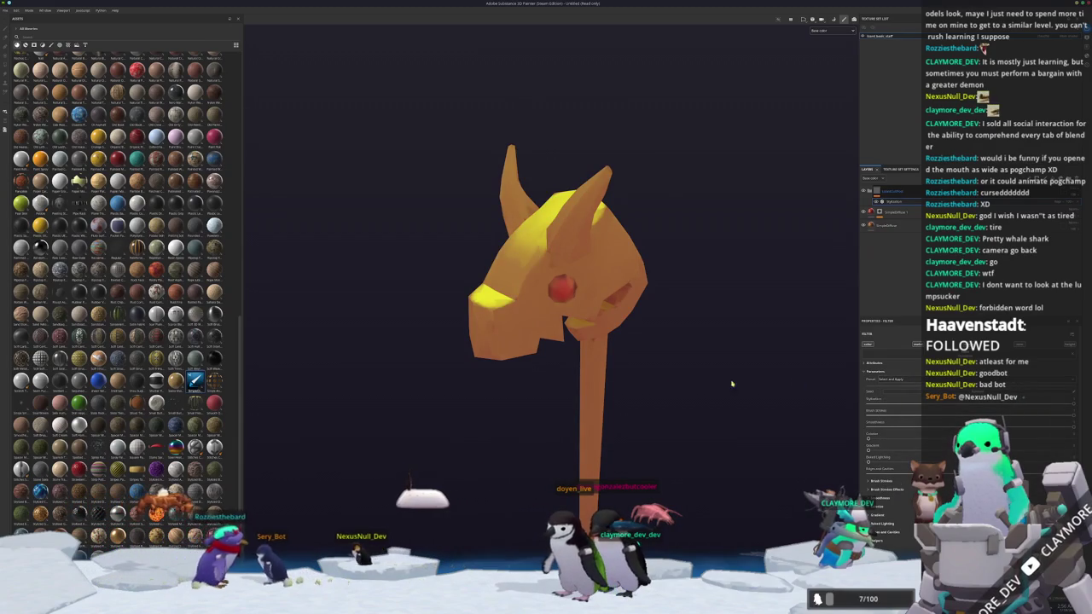
pyautogui.keyDown('alt'); pyautogui.moveTo(597, 324); pyautogui.dragTo(629, 323); pyautogui.keyUp('alt')
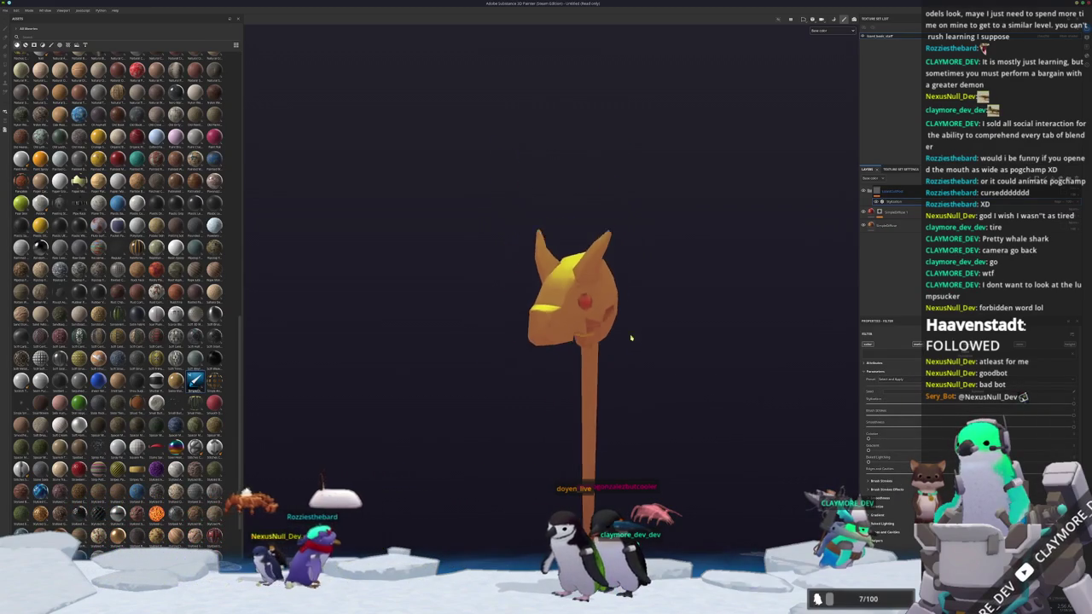
pyautogui.keyDown('alt'); pyautogui.moveTo(630, 324); pyautogui.dragTo(872, 147); pyautogui.keyUp('alt')
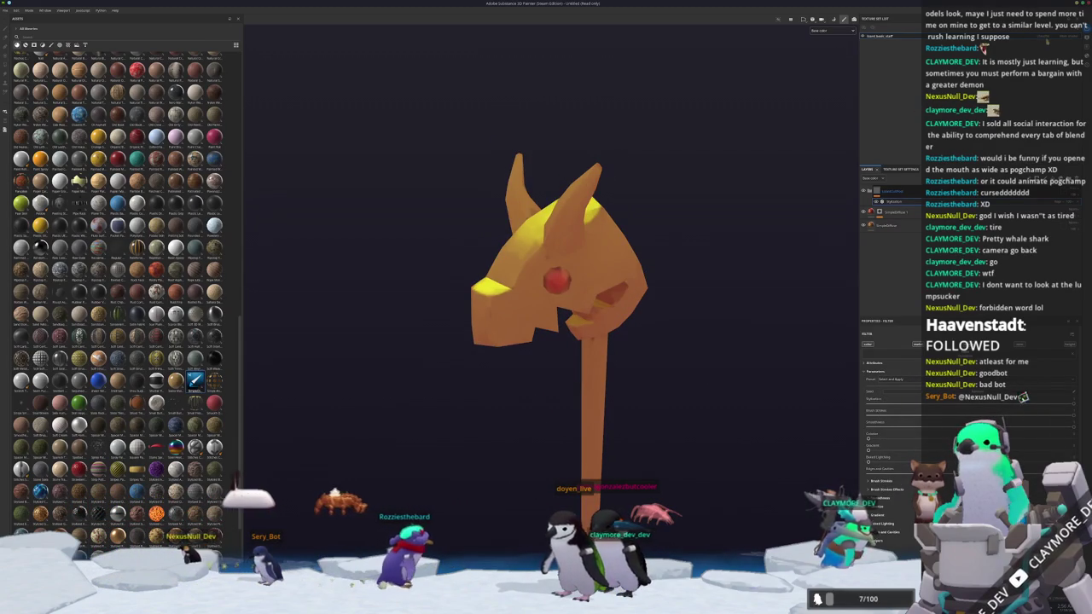
pyautogui.moveTo(718, 236)
pyautogui.keyDown('alt'); pyautogui.mouseDown()
pyautogui.moveTo(516, 199)
pyautogui.moveTo(390, 236)
pyautogui.moveTo(395, 244)
pyautogui.moveTo(378, 251)
pyautogui.moveTo(697, 238)
pyautogui.mouseUp(); pyautogui.keyUp('alt')
pyautogui.moveTo(697, 238)
pyautogui.keyDown('alt'); pyautogui.mouseDown(button='right')
pyautogui.moveTo(671, 231)
pyautogui.moveTo(646, 333)
pyautogui.moveTo(656, 353)
pyautogui.mouseUp(button='right'); pyautogui.keyUp('alt')
pyautogui.keyDown('alt'); pyautogui.moveTo(659, 348); pyautogui.dragTo(680, 351); pyautogui.keyUp('alt')
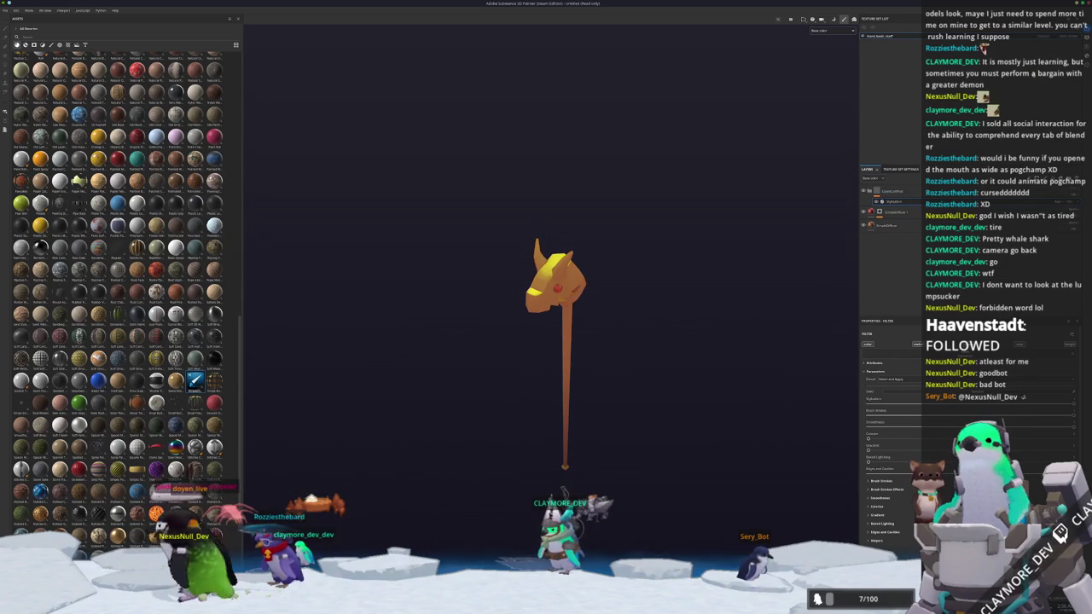
# - Try two other presets from the Preset list and view the head's other side
pyautogui.click(896, 379)
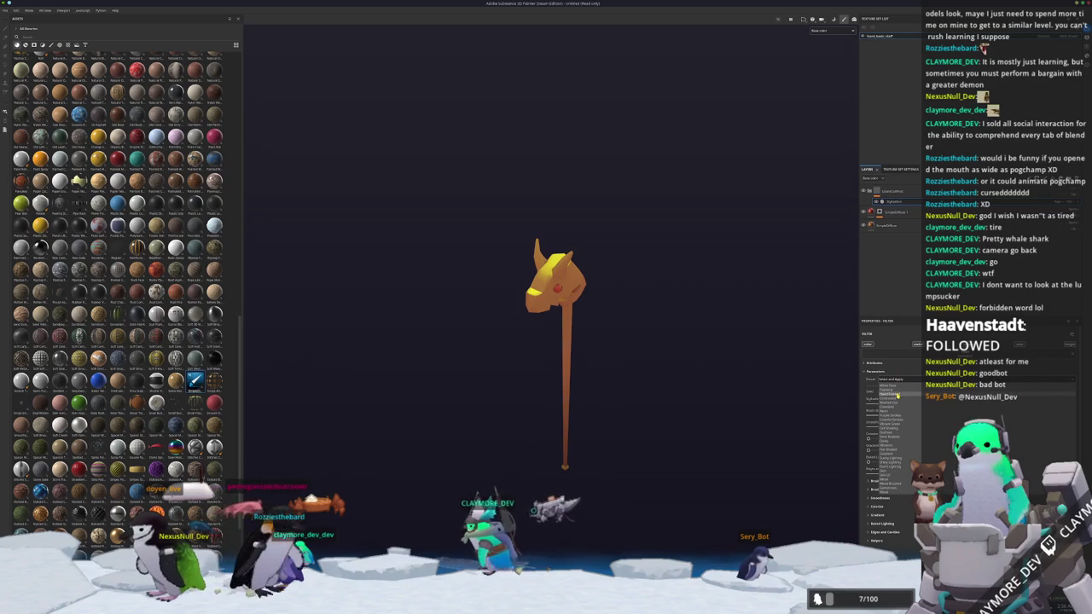
pyautogui.click(898, 396)
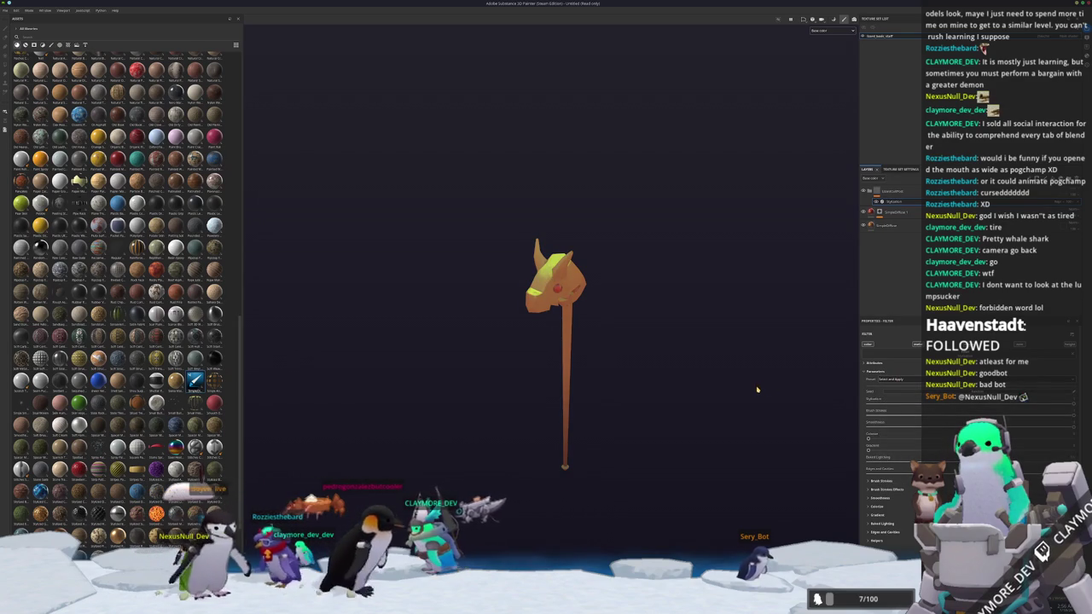
pyautogui.click(896, 379)
pyautogui.click(895, 390)
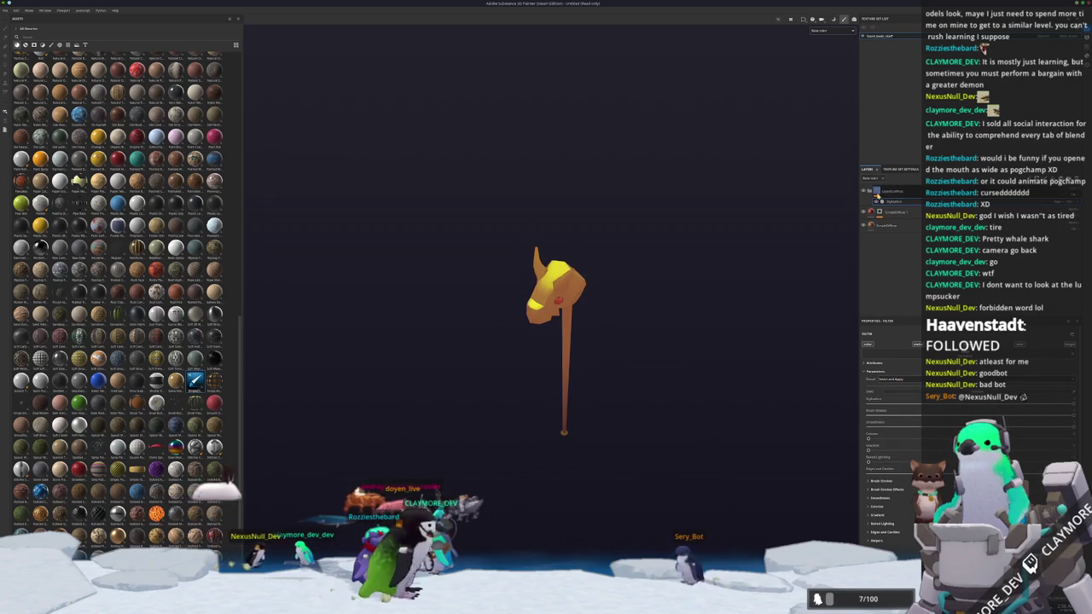
pyautogui.moveTo(702, 325)
pyautogui.keyDown('alt'); pyautogui.mouseDown()
pyautogui.moveTo(698, 392)
pyautogui.moveTo(786, 291)
pyautogui.moveTo(819, 293)
pyautogui.mouseUp(); pyautogui.keyUp('alt')
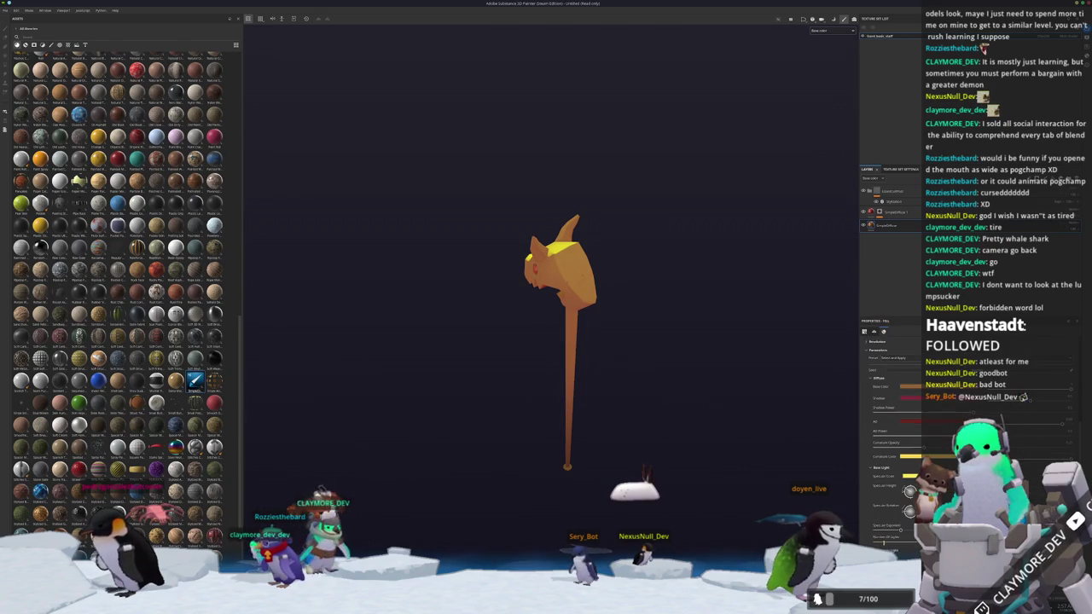
# - Scroll through the fill layer's Base Light, Secondary Light and Gradient settings with the head facing the camera
pyautogui.scroll(-3, 891, 444)
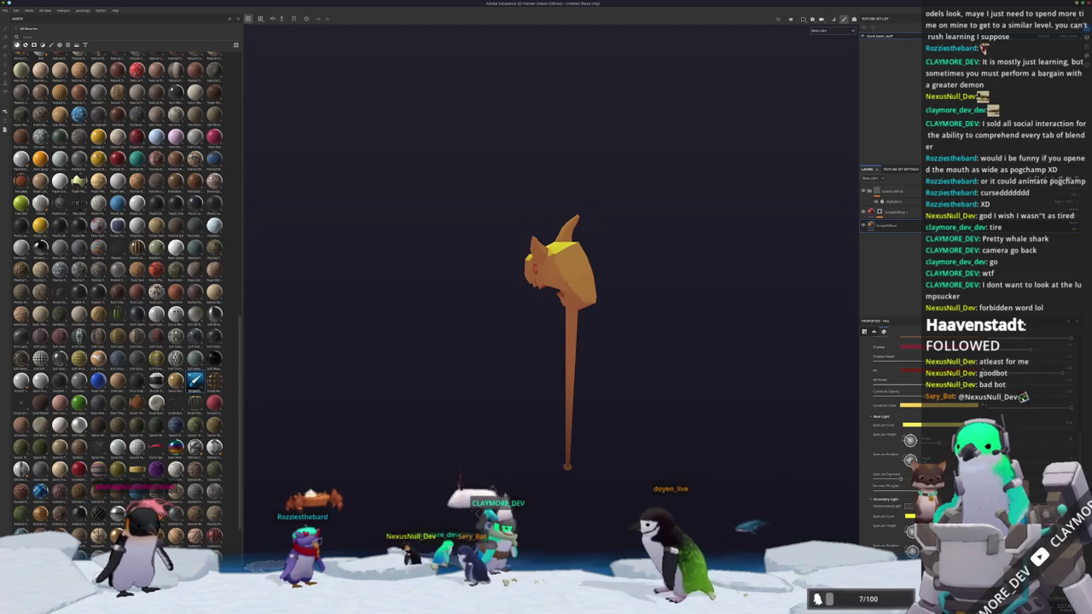
pyautogui.moveTo(768, 439)
pyautogui.keyDown('alt'); pyautogui.mouseDown()
pyautogui.moveTo(805, 440)
pyautogui.moveTo(858, 525)
pyautogui.mouseUp(); pyautogui.keyUp('alt')
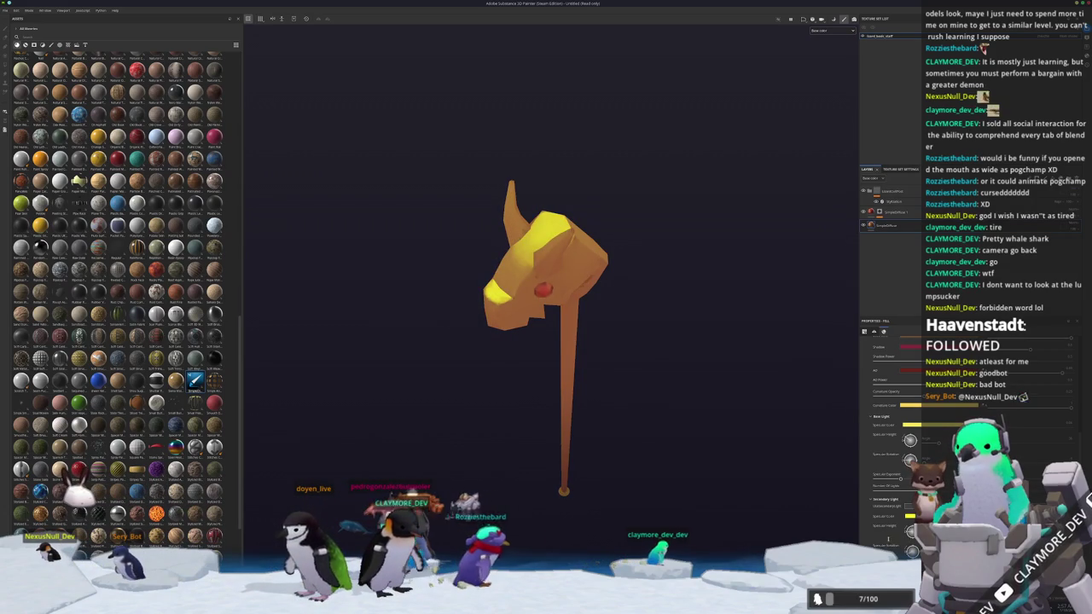
pyautogui.keyDown('alt'); pyautogui.moveTo(597, 444); pyautogui.dragTo(615, 452); pyautogui.keyUp('alt')
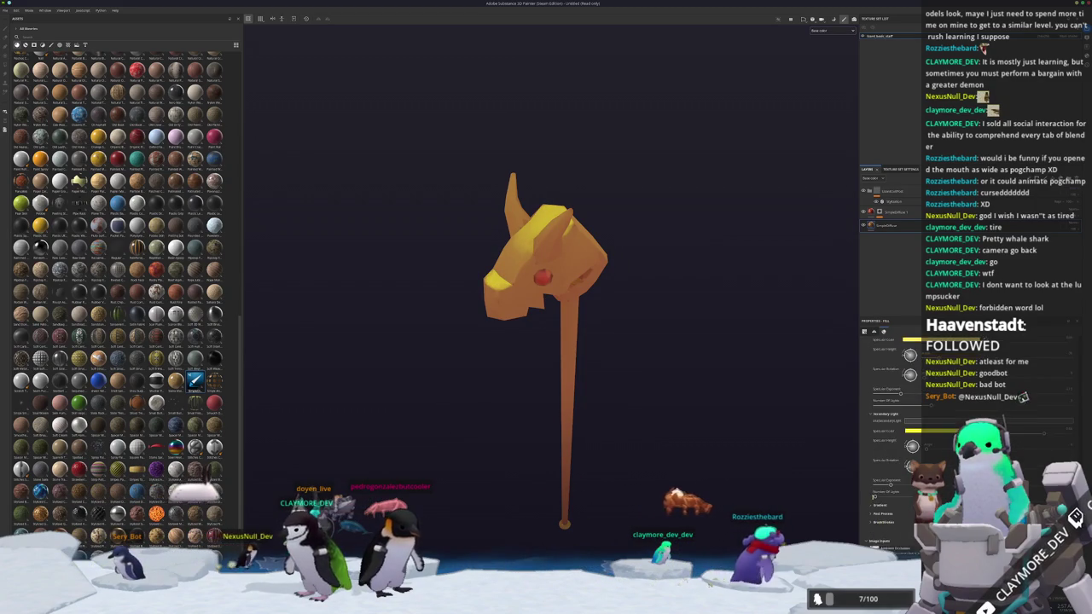
pyautogui.scroll(-2, 892, 426)
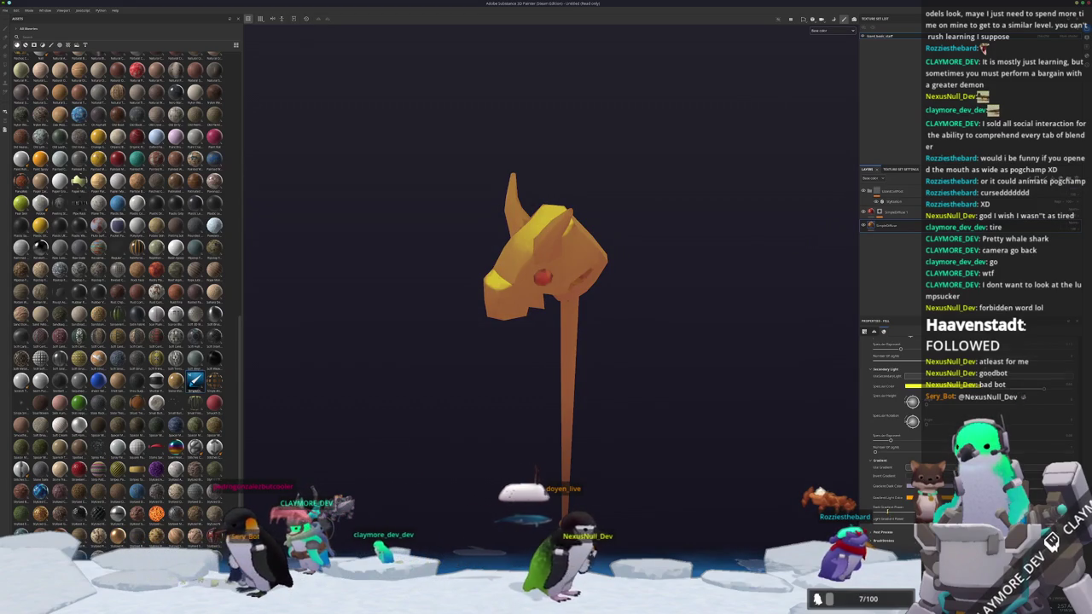
pyautogui.scroll(-2, 892, 426)
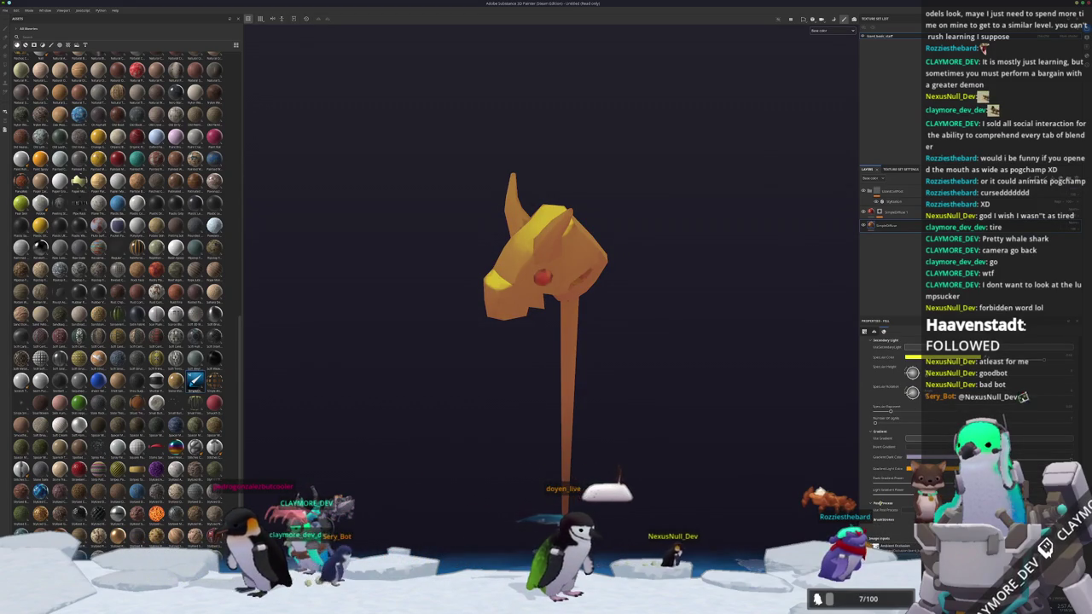
pyautogui.scroll(-2, 891, 427)
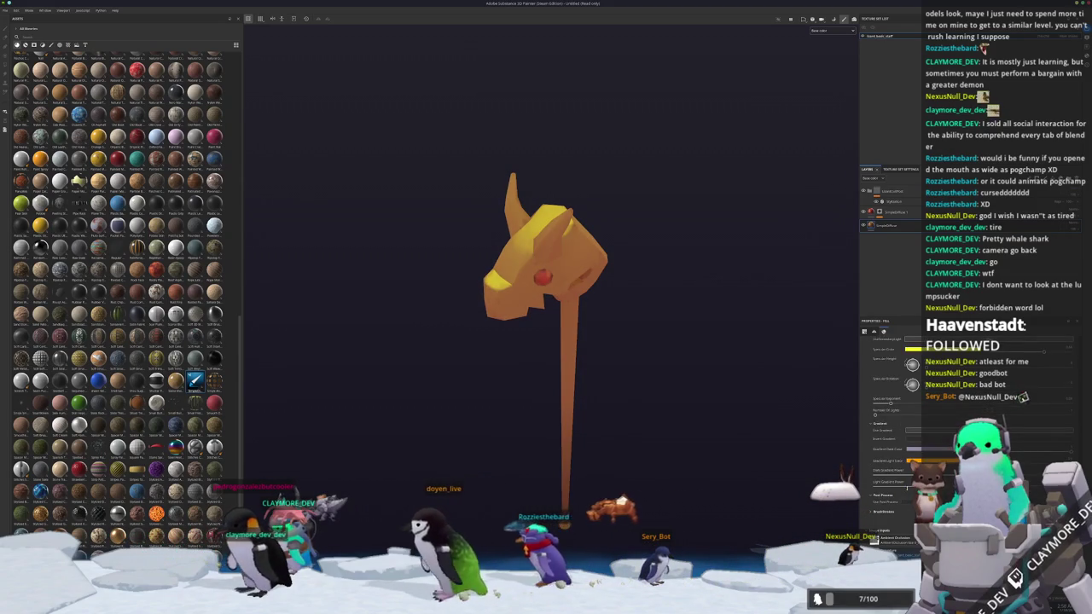
pyautogui.scroll(-2, 645, 381)
pyautogui.scroll(-4, 645, 381)
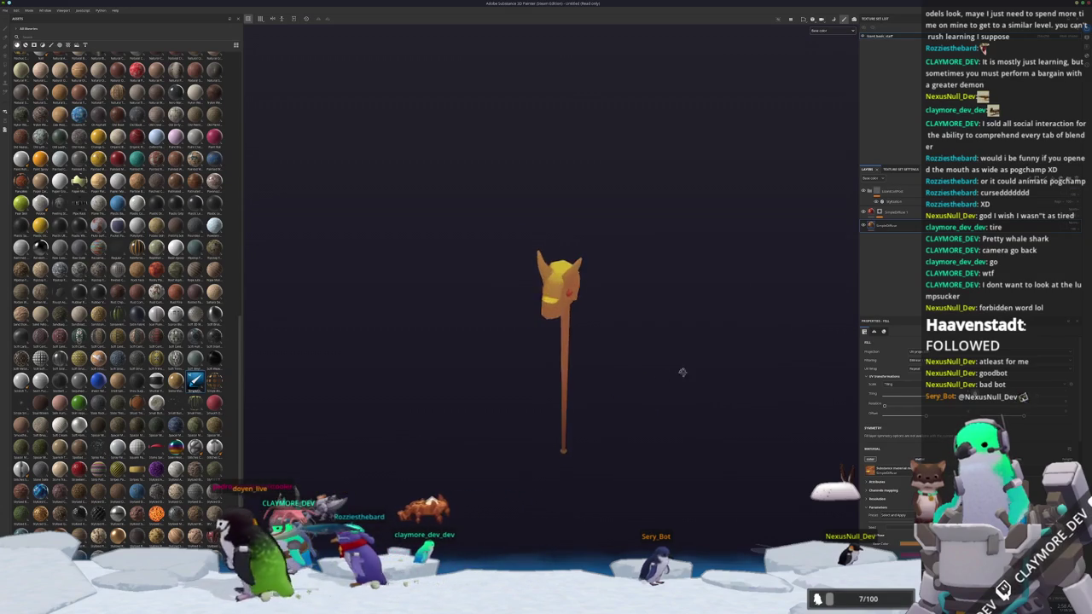
# - Save the staff project as 'toad_pose_staff' in the character's asset folder
pyautogui.scroll(2, 634, 236)
pyautogui.scroll(3, 609, 324)
pyautogui.scroll(2, 555, 402)
pyautogui.scroll(-2, 555, 402)
pyautogui.scroll(-2, 581, 378)
pyautogui.hotkey('ctrl', 's')
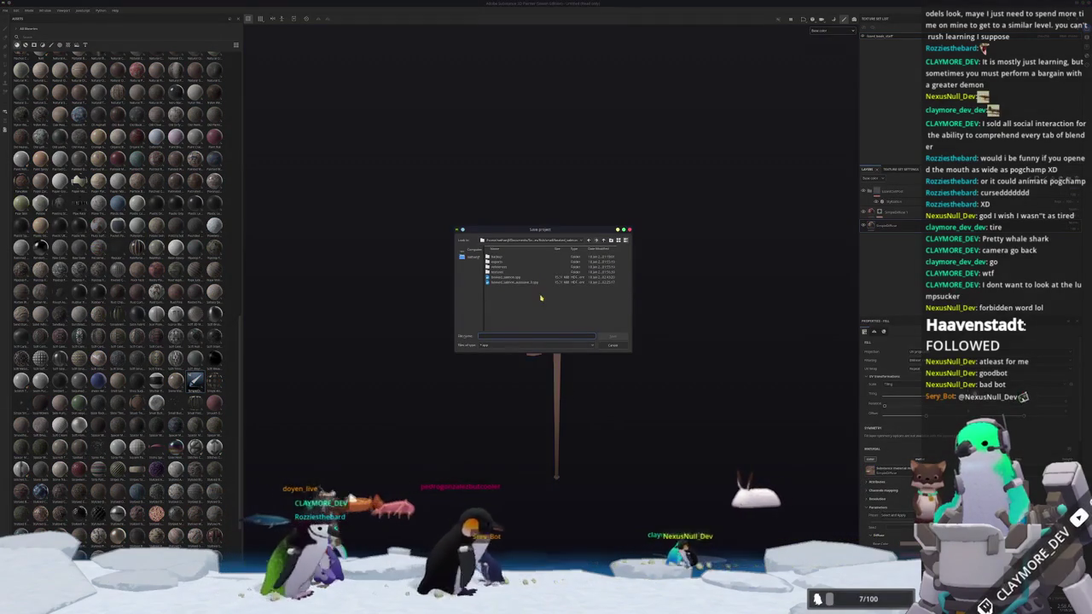
pyautogui.click(588, 240)
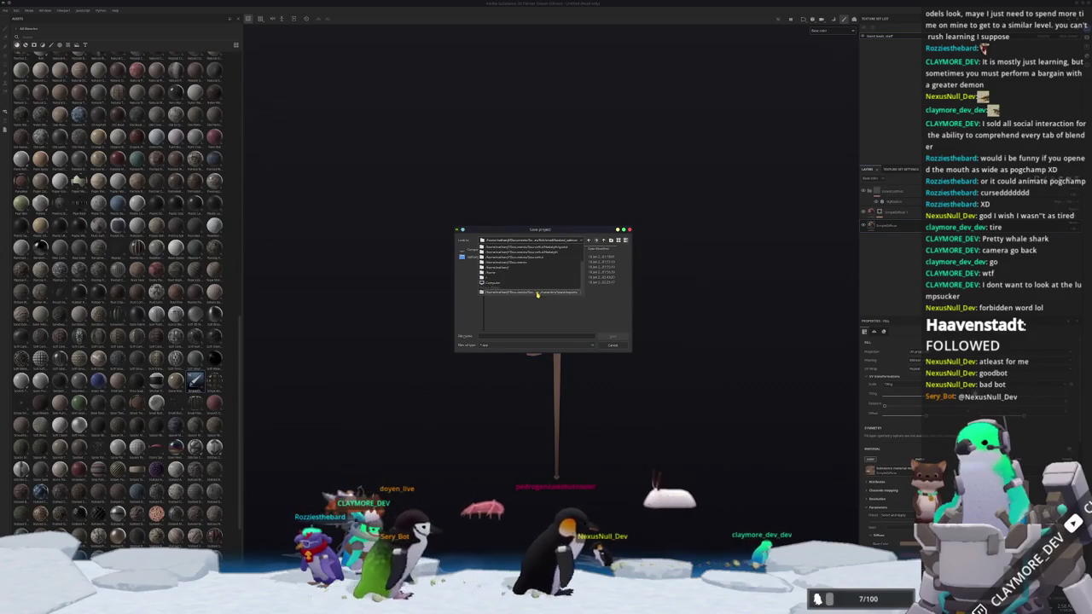
pyautogui.click(604, 241)
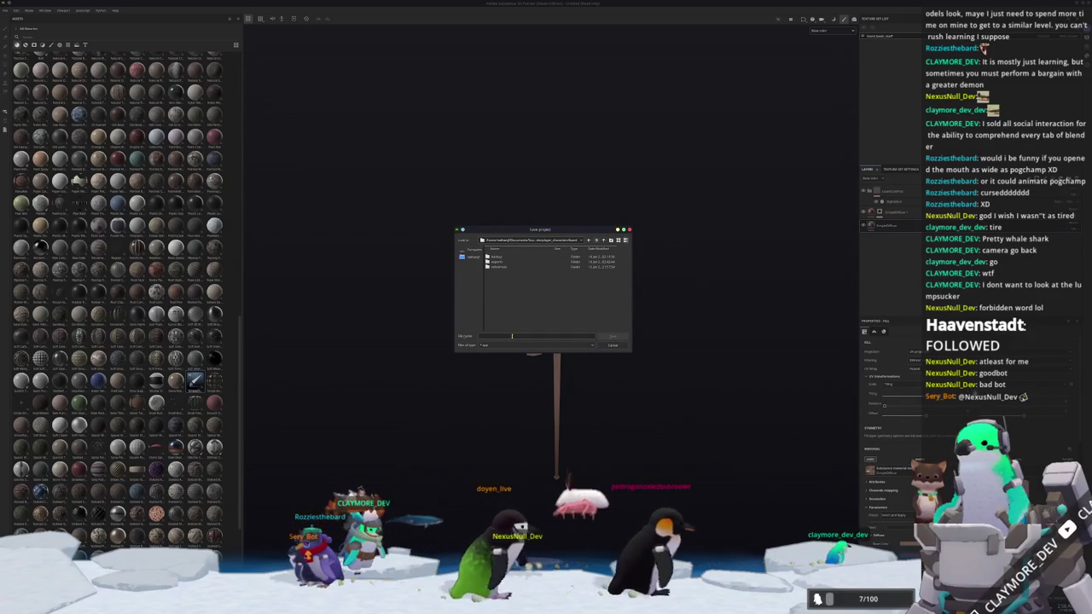
pyautogui.write('toad_pose_staff')
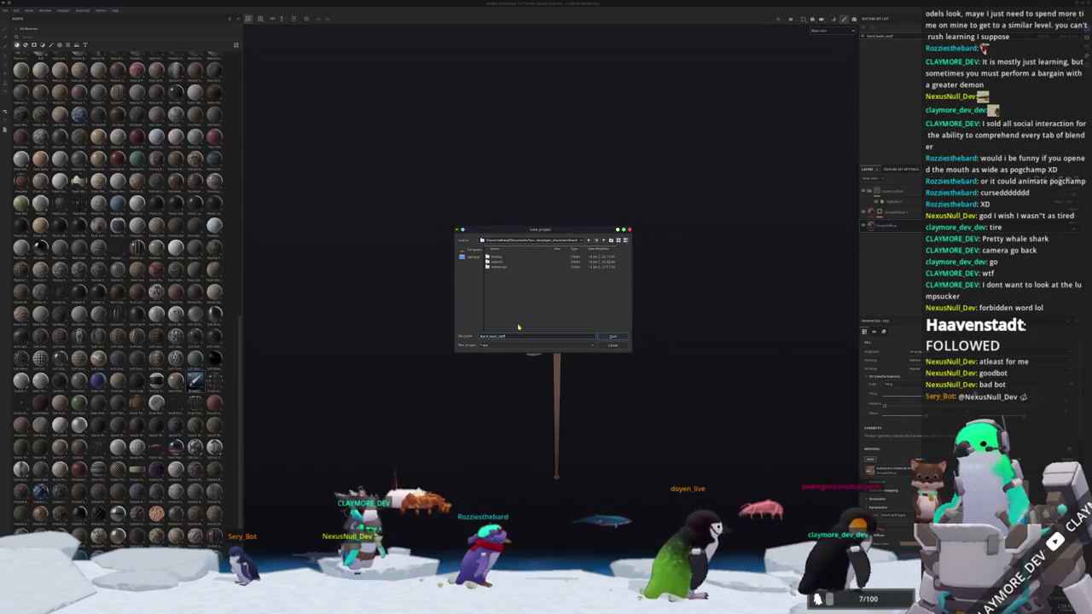
pyautogui.press('Return')
pyautogui.keyDown('alt'); pyautogui.moveTo(517, 327); pyautogui.dragTo(519, 475); pyautogui.keyUp('alt')
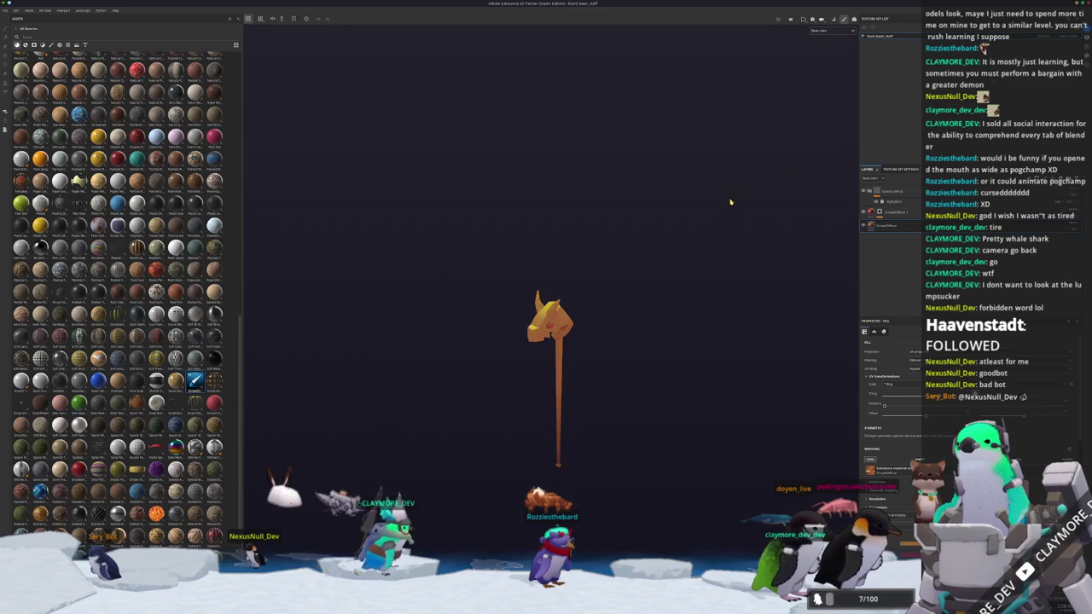
pyautogui.hotkey('alt', 'Tab')
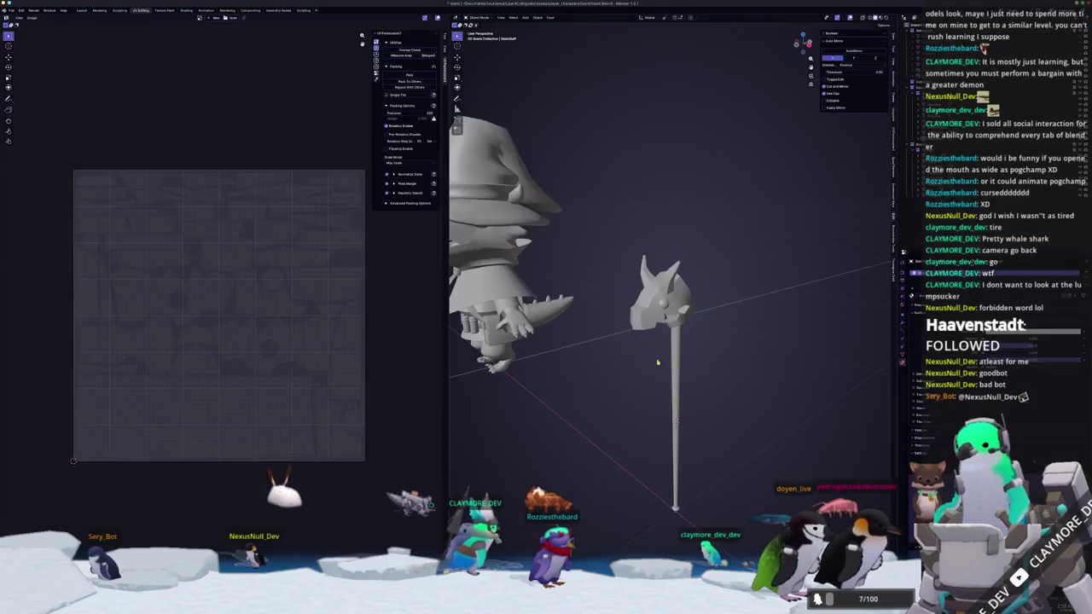
# - In the Shading workspace, add a Ctrl+T image texture setup to the staff's material and browse for an image
pyautogui.click(193, 11)
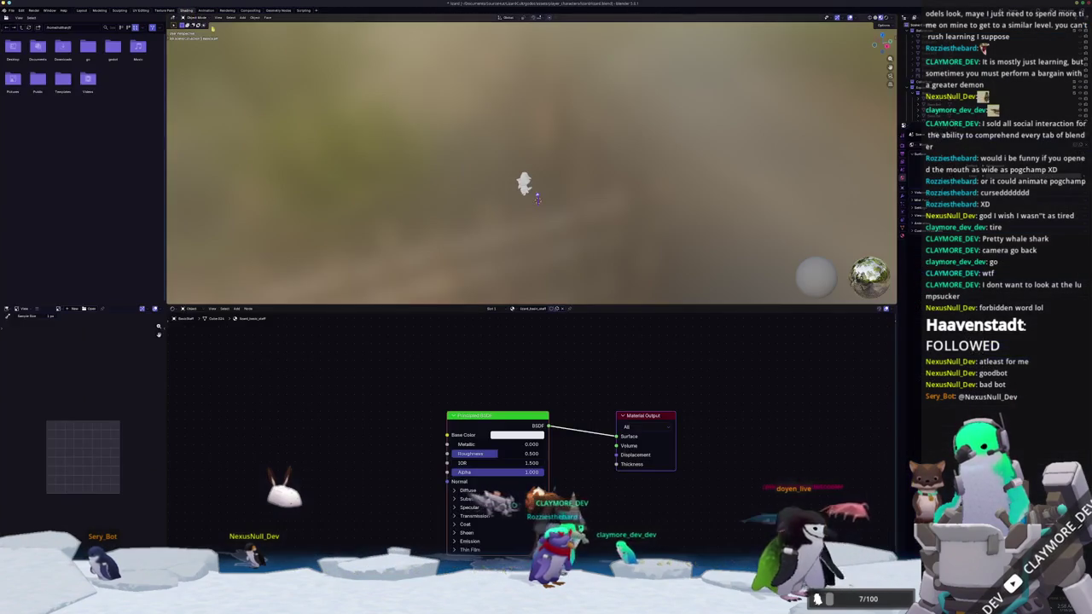
pyautogui.press('KP_Decimal')
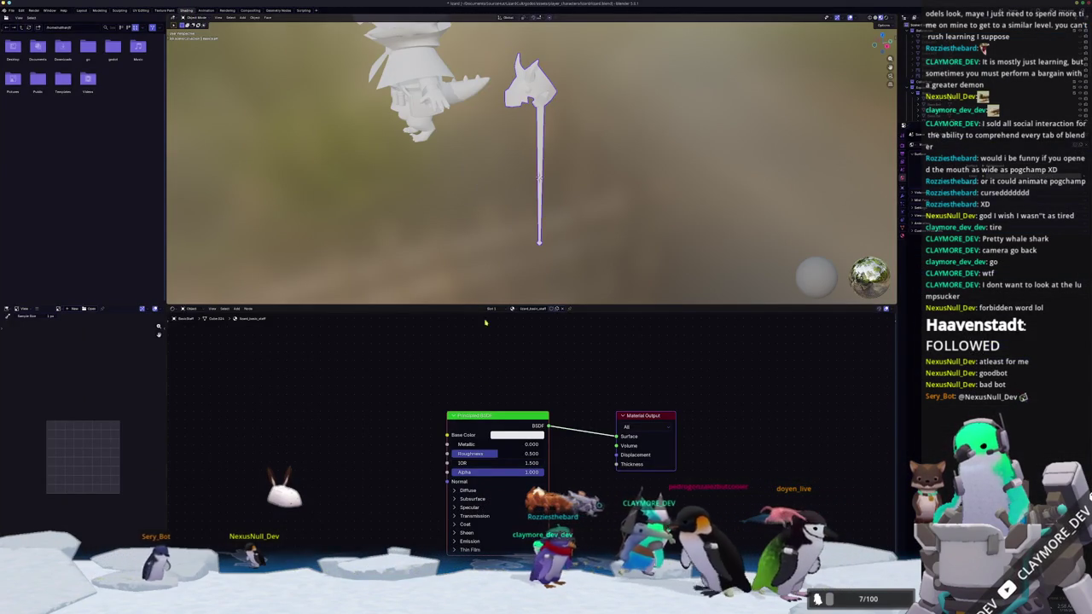
pyautogui.hotkey('ctrl', 't')
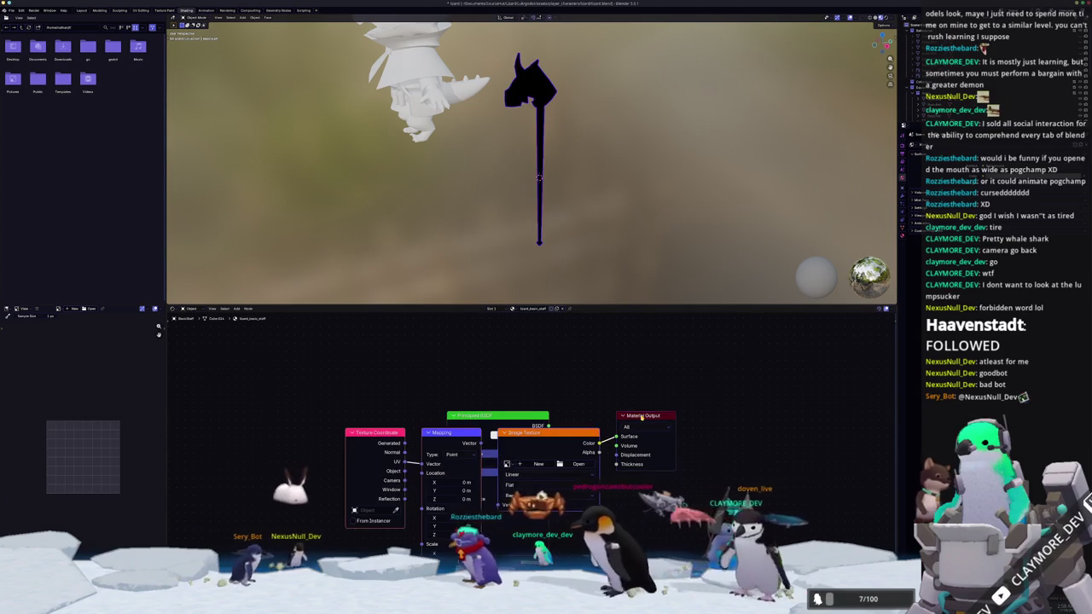
pyautogui.click(578, 463)
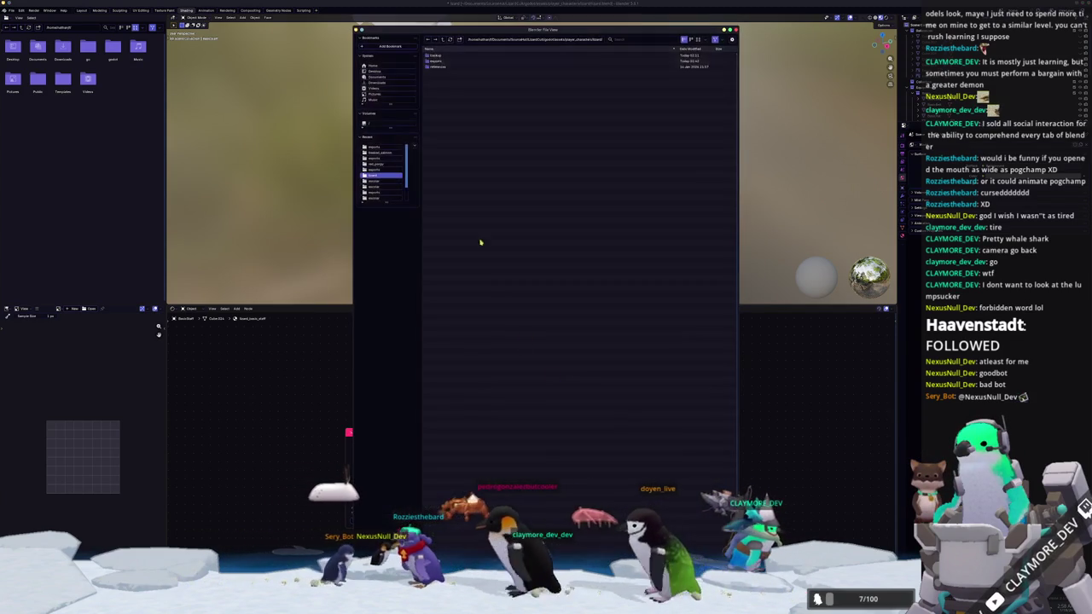
pyautogui.hotkey('alt', 'Tab')
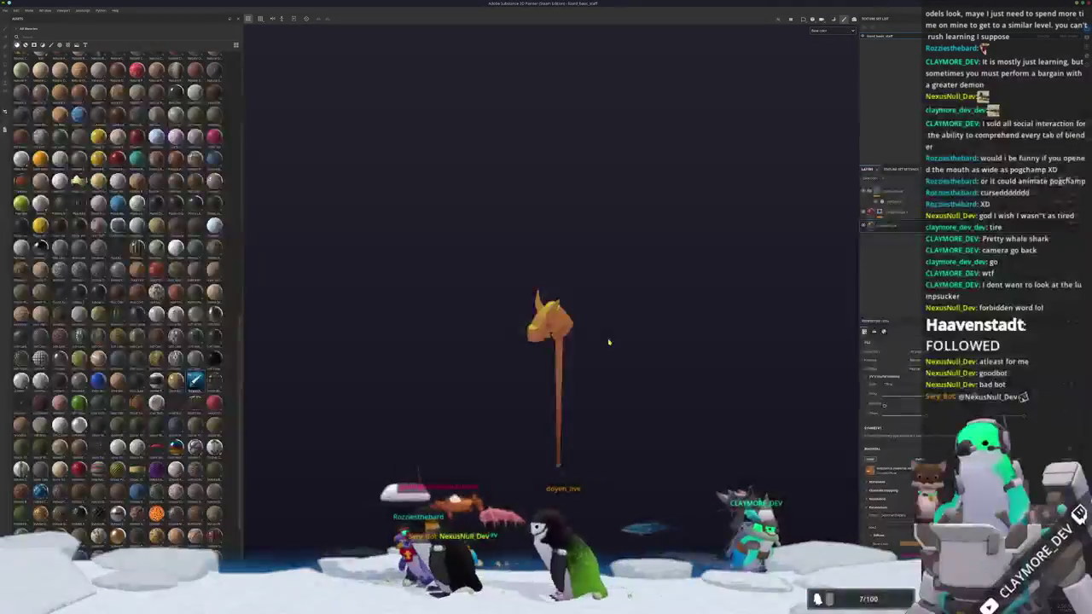
# - In Export Textures, create a 'textures' folder in the character's directory and enter it
pyautogui.hotkey('ctrl', 'shift', 'e')
pyautogui.click(622, 222)
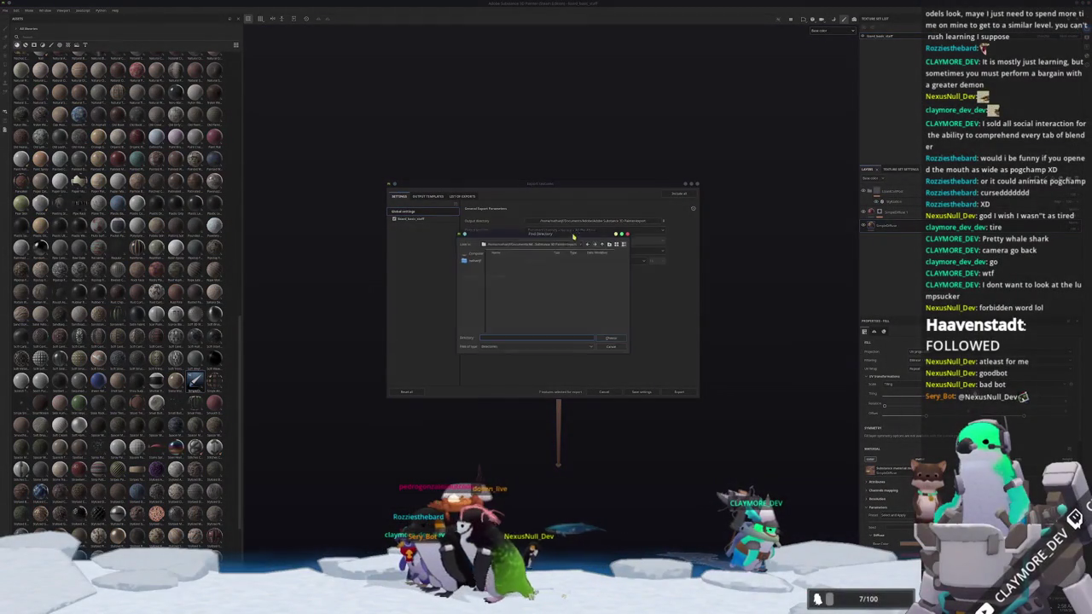
pyautogui.click(546, 244)
pyautogui.click(547, 295)
pyautogui.click(611, 244)
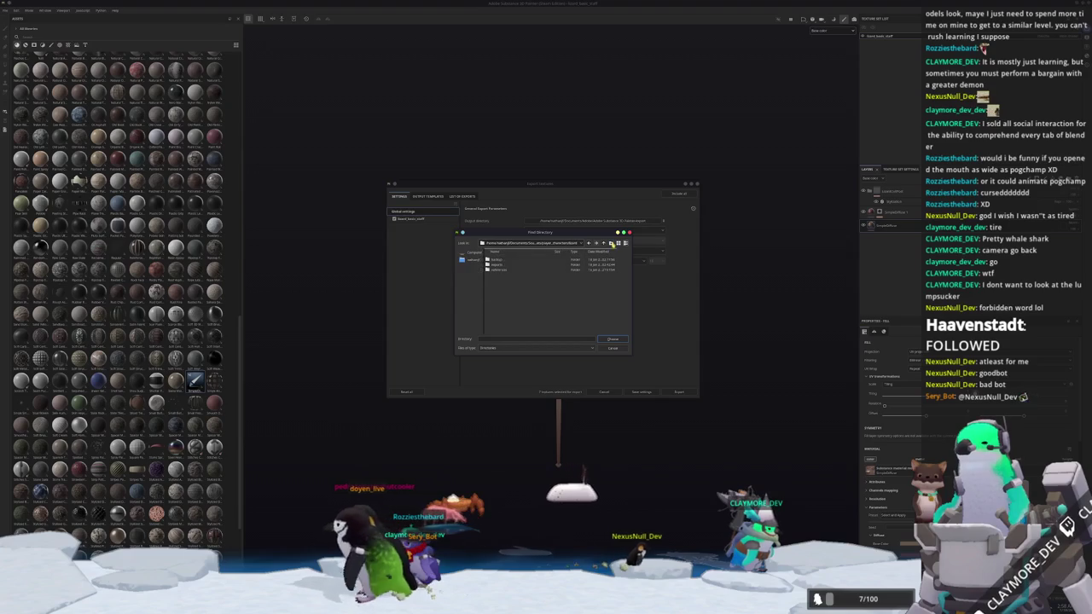
pyautogui.write('textures')
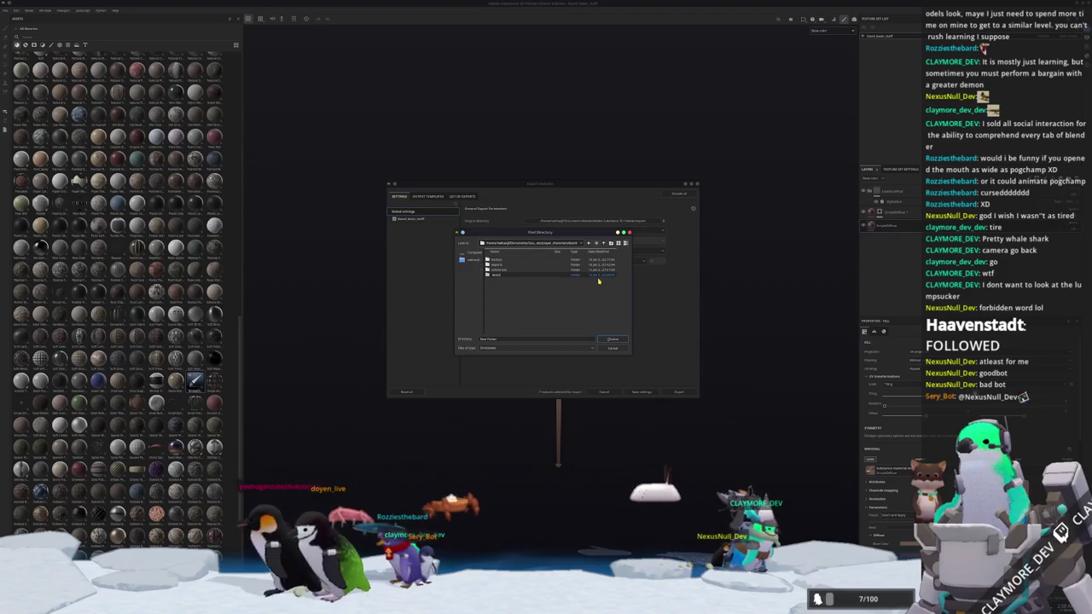
pyautogui.doubleClick(597, 275)
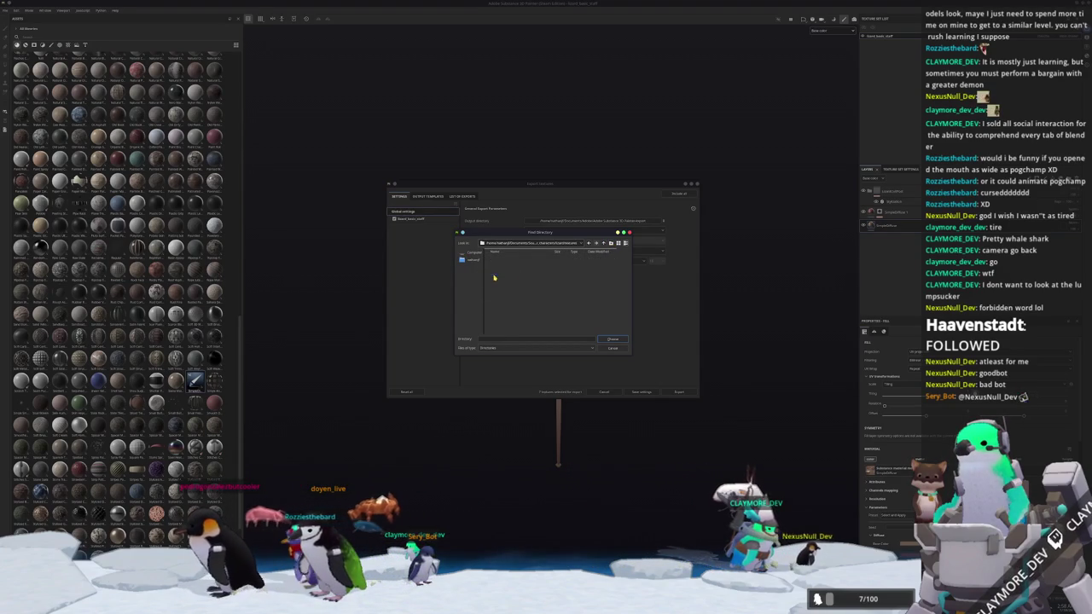
# - Create an 'equipment' folder there, remove a stray folder, and export the staff's textures into it
pyautogui.click(611, 244)
pyautogui.write('d')
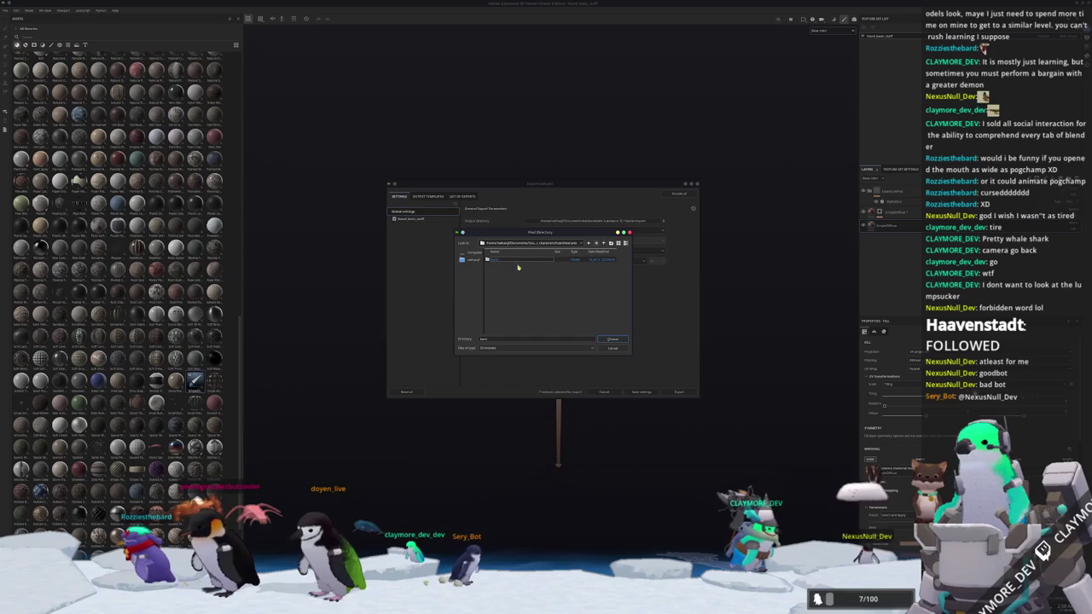
pyautogui.press('Delete')
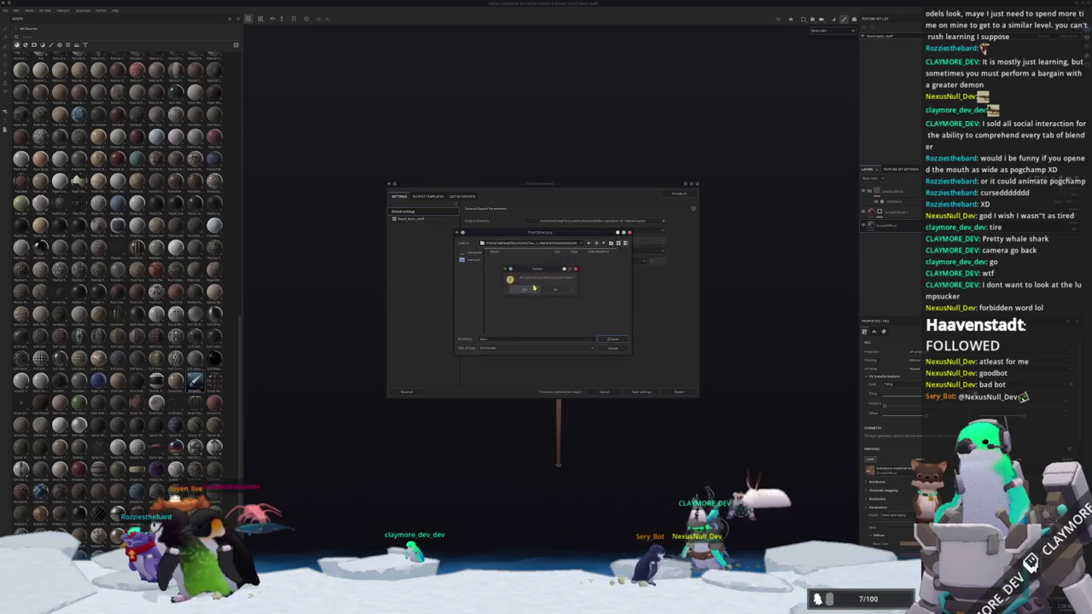
pyautogui.click(527, 290)
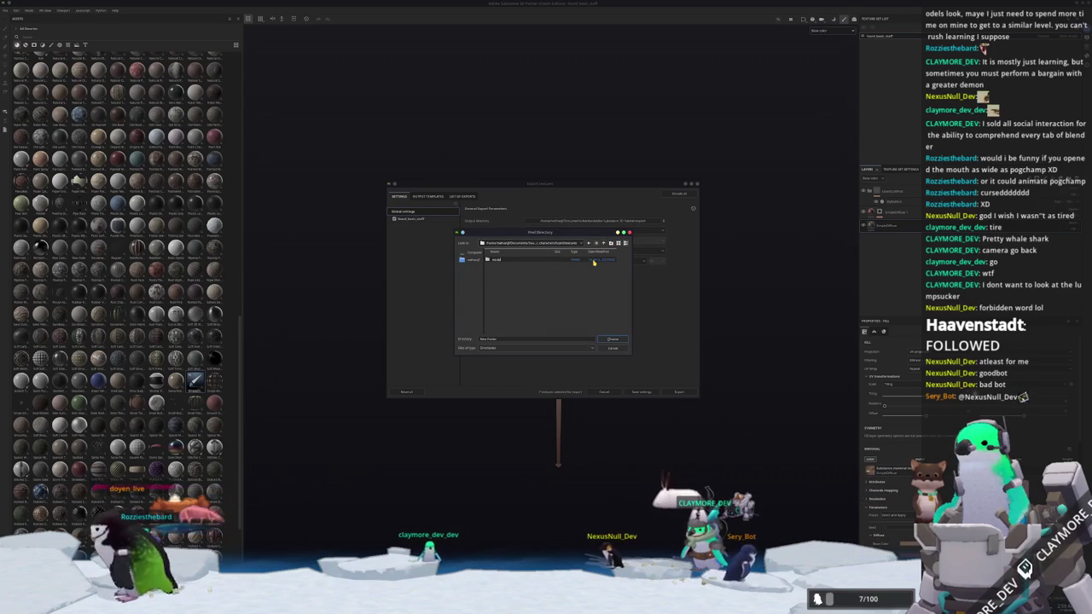
pyautogui.press('Return')
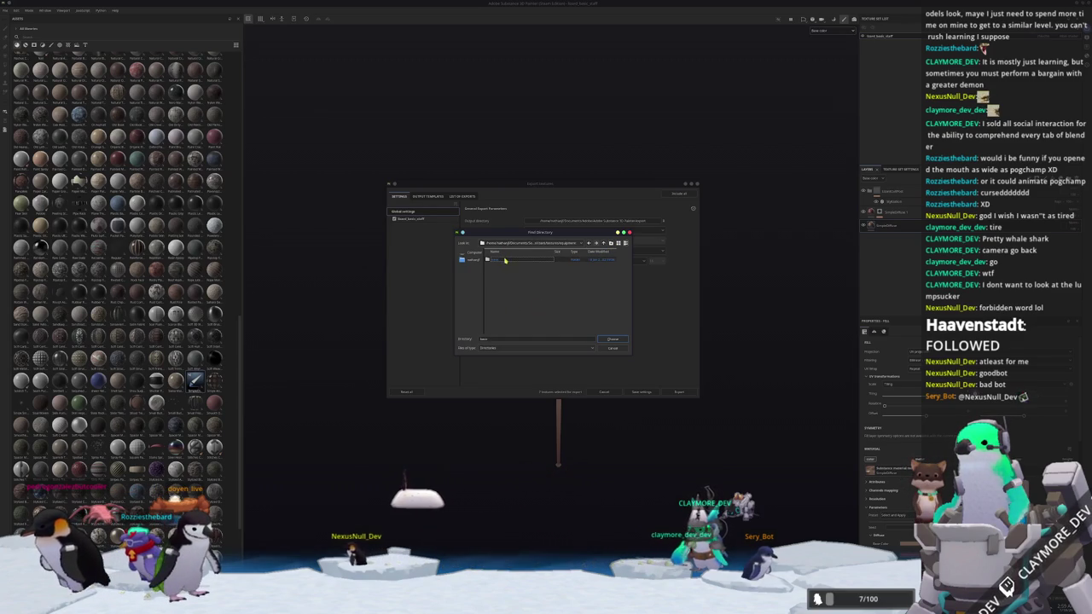
pyautogui.click(607, 341)
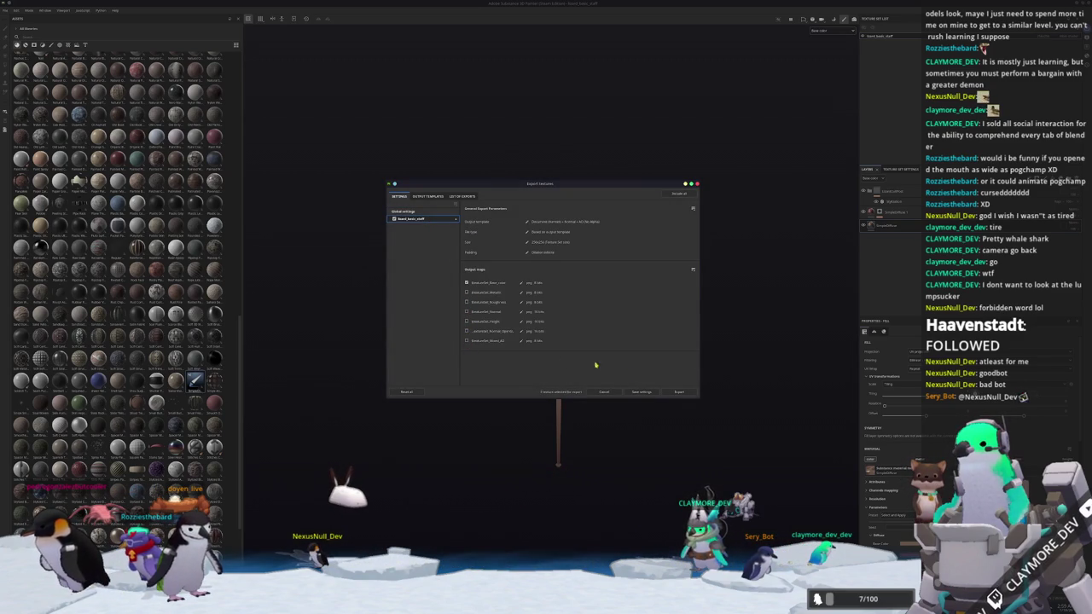
pyautogui.click(679, 393)
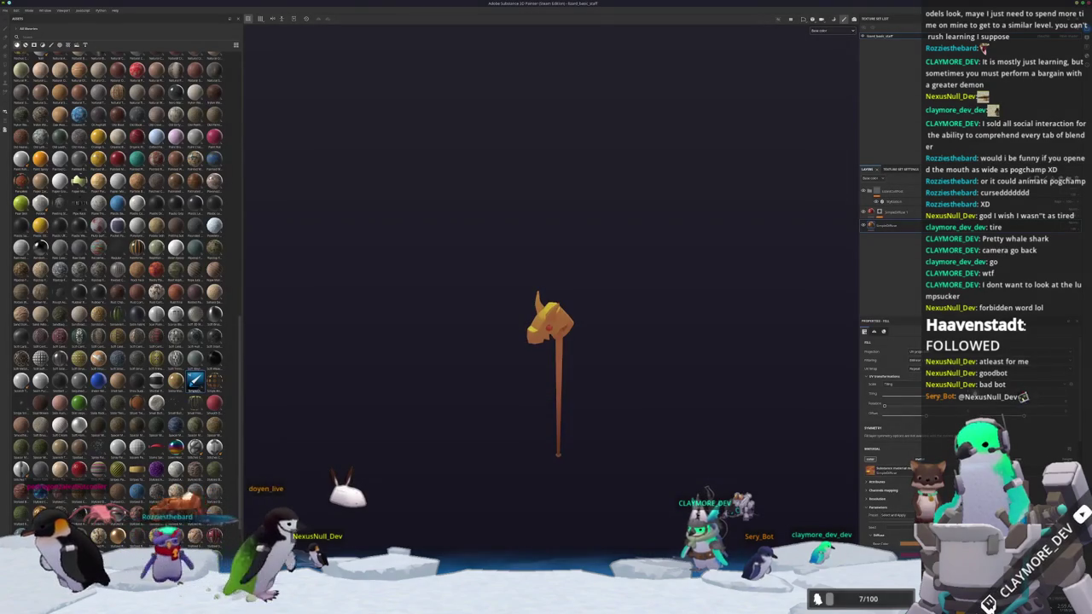
pyautogui.hotkey('alt', 'Tab')
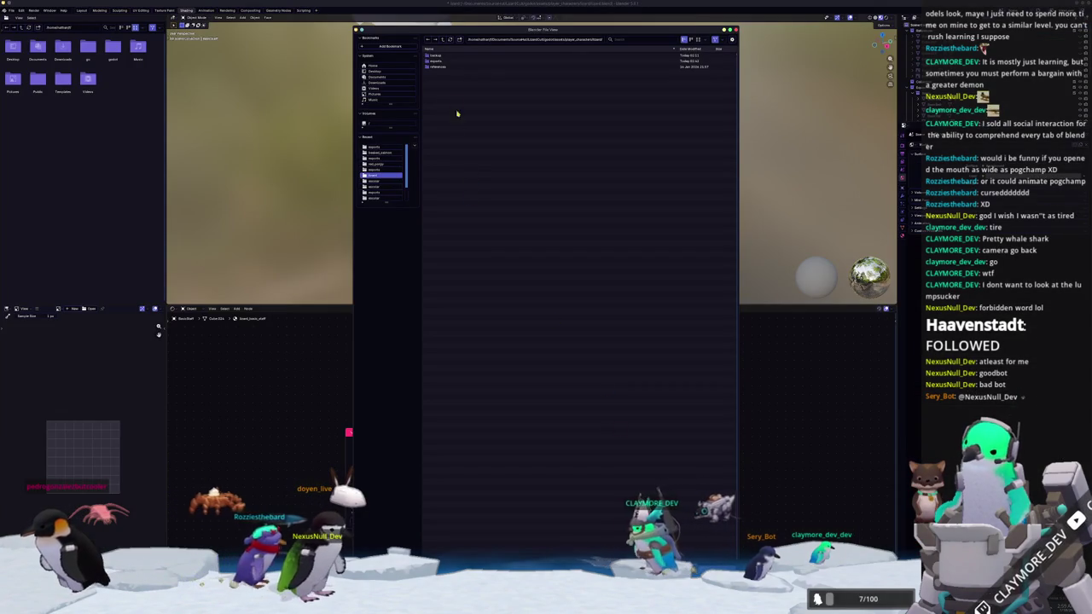
# - Load the exported base color PNG into the staff's Image Texture node and compare solid and material shading
pyautogui.doubleClick(440, 68)
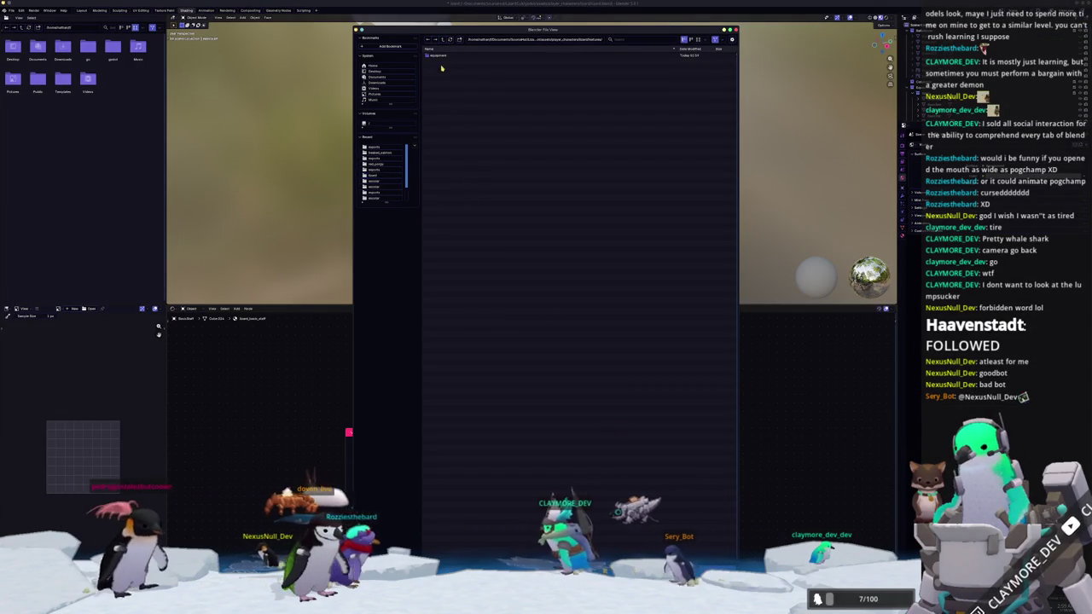
pyautogui.doubleClick(440, 56)
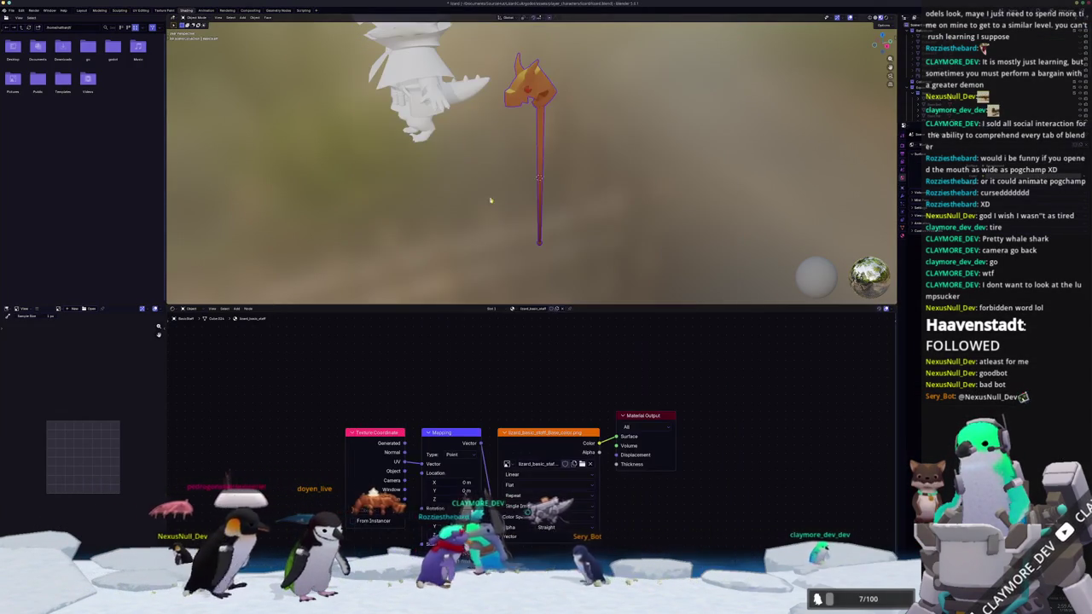
pyautogui.moveTo(506, 204); pyautogui.dragTo(464, 204, button='middle')
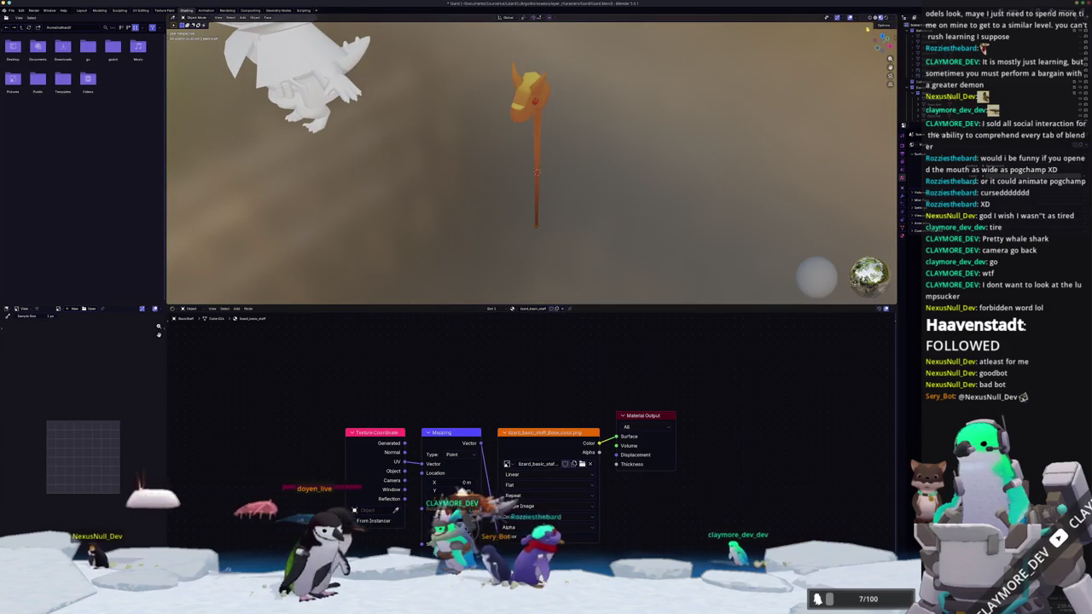
pyautogui.click(886, 18)
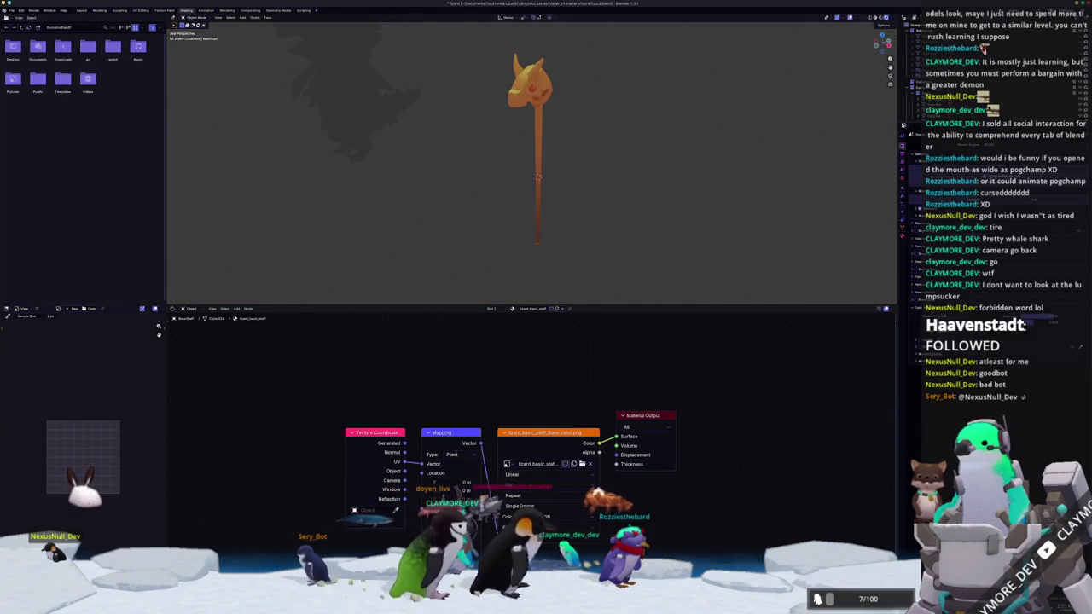
pyautogui.moveTo(606, 194); pyautogui.dragTo(652, 228, button='middle')
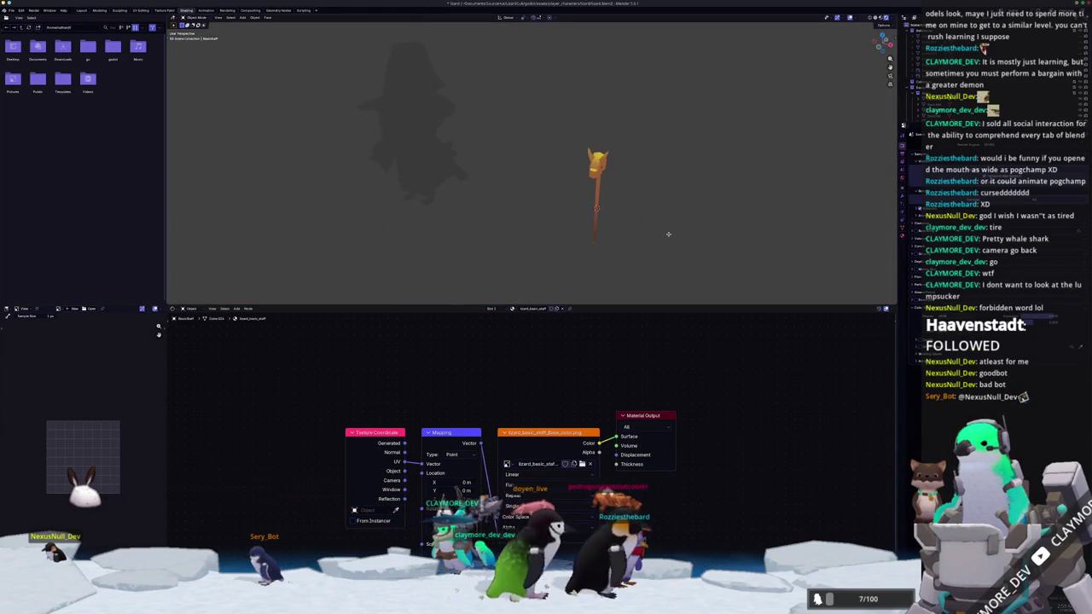
pyautogui.click(881, 18)
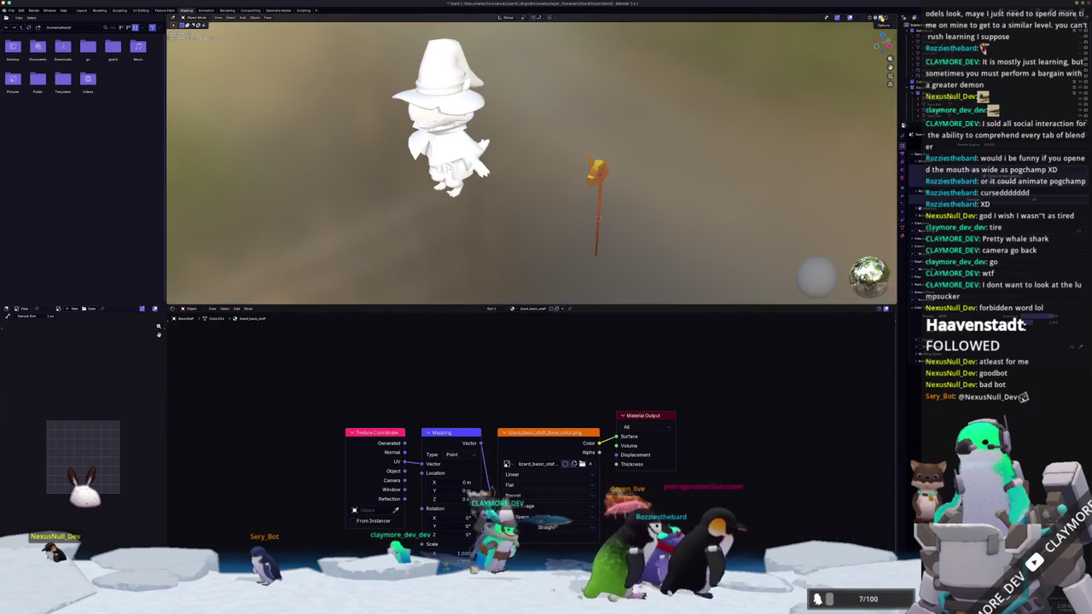
pyautogui.moveTo(682, 139); pyautogui.dragTo(703, 108, button='middle')
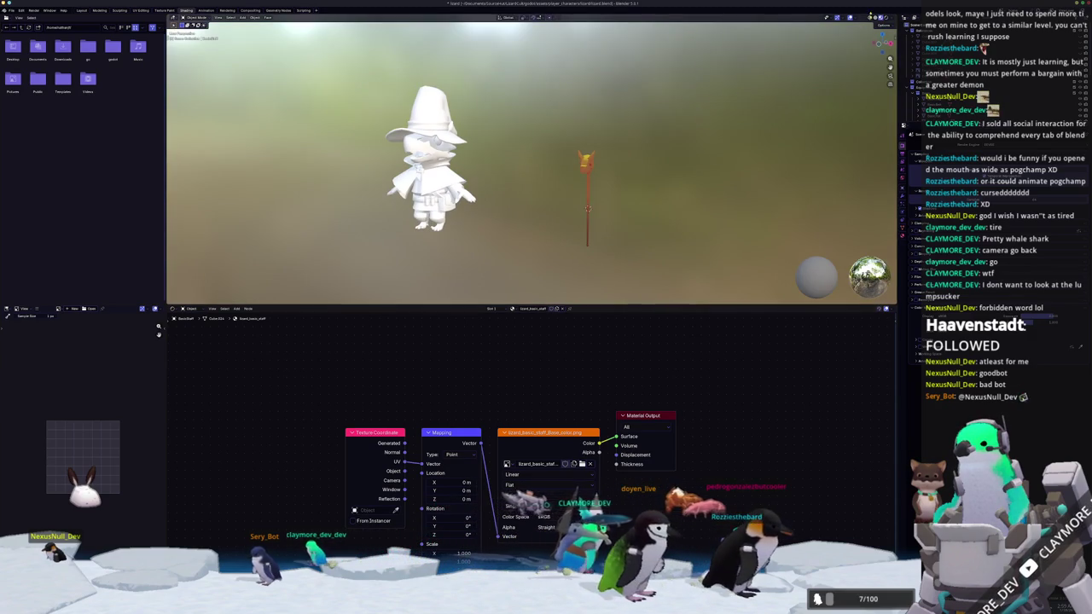
pyautogui.click(874, 18)
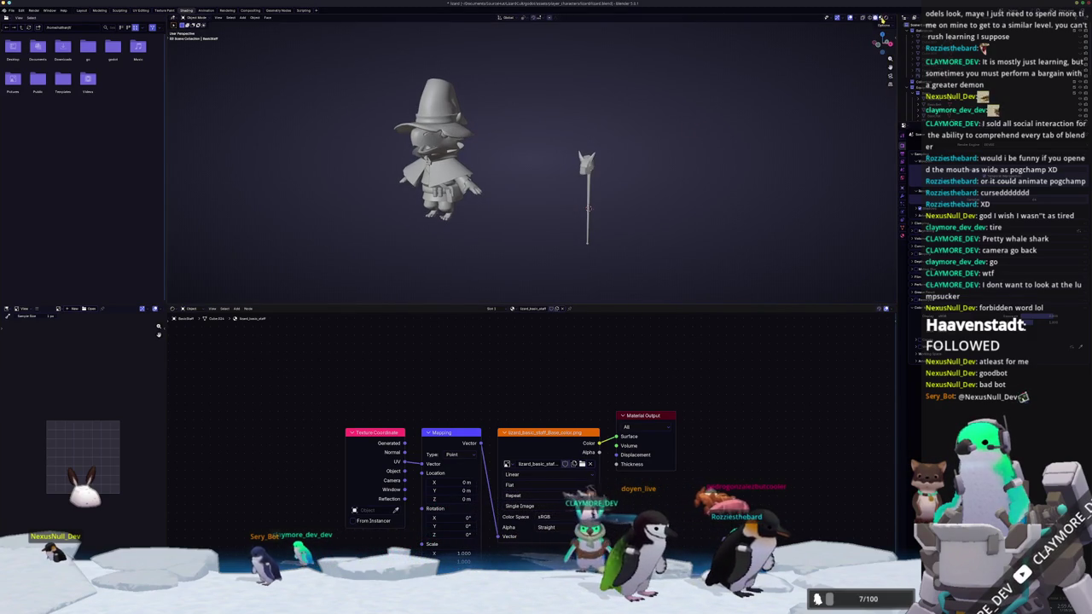
# - View the textured staff in Material Preview and Rendered shading, then select the wizard to show its Principled BSDF
pyautogui.click(881, 17)
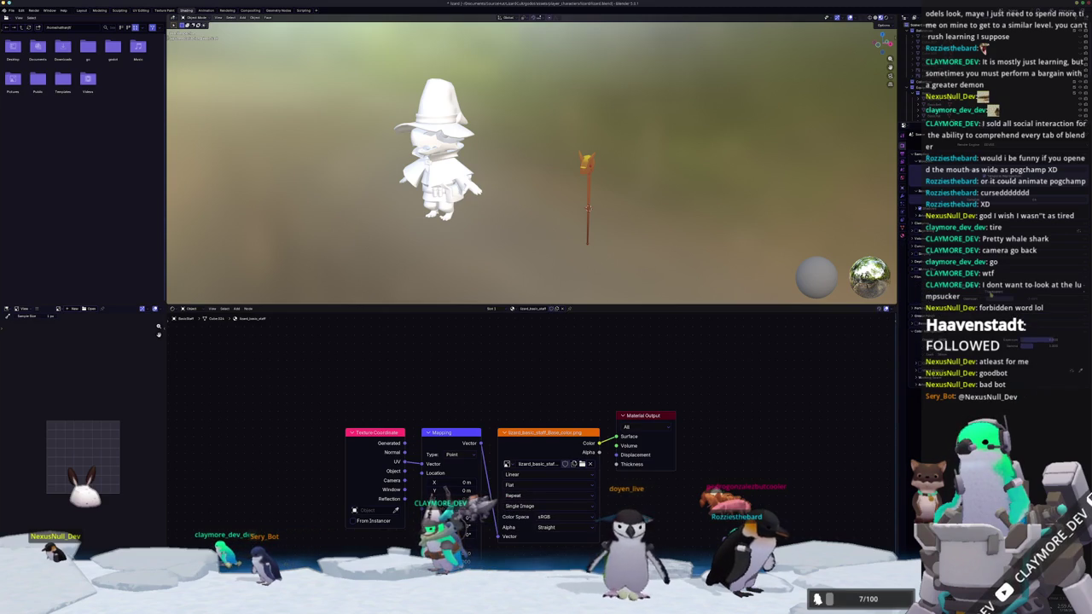
pyautogui.click(885, 17)
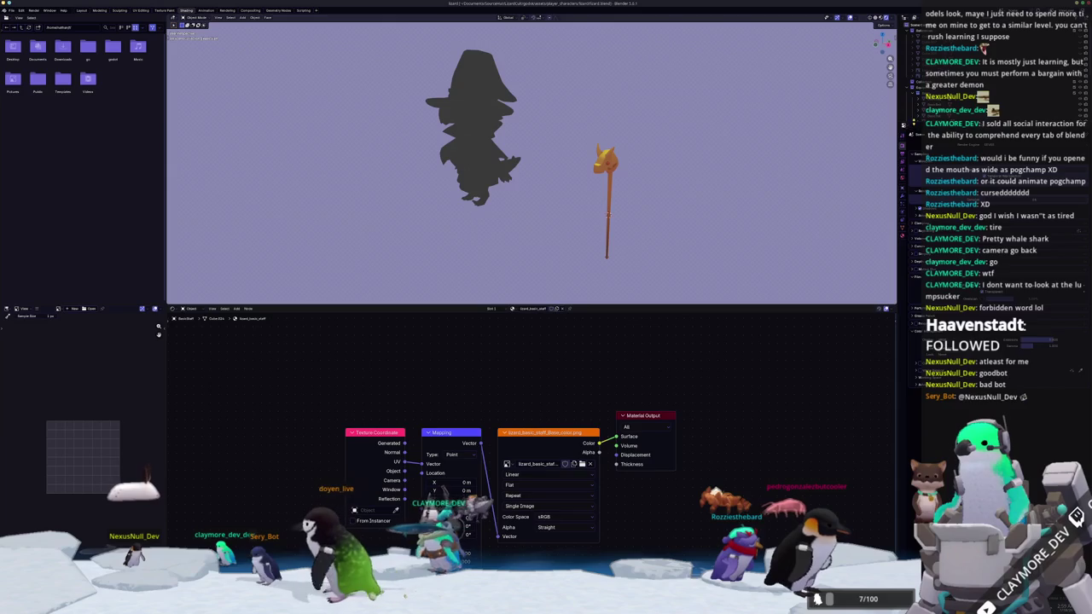
pyautogui.click(906, 134)
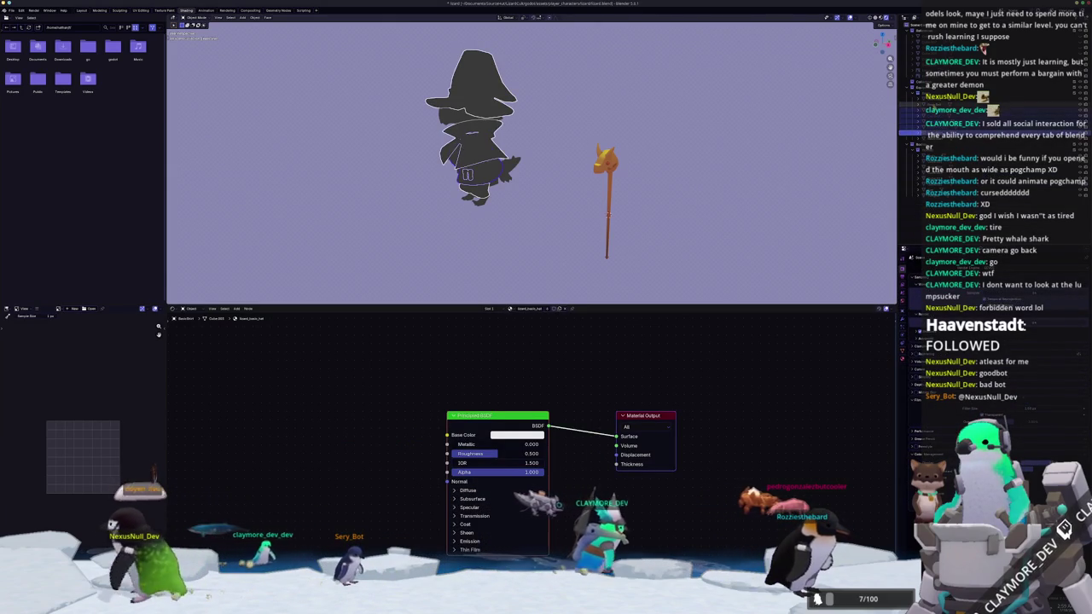
# - Select another part of the wizard and export it as FBX, then return to Substance Painter
pyautogui.moveTo(601, 177); pyautogui.dragTo(505, 180, button='middle')
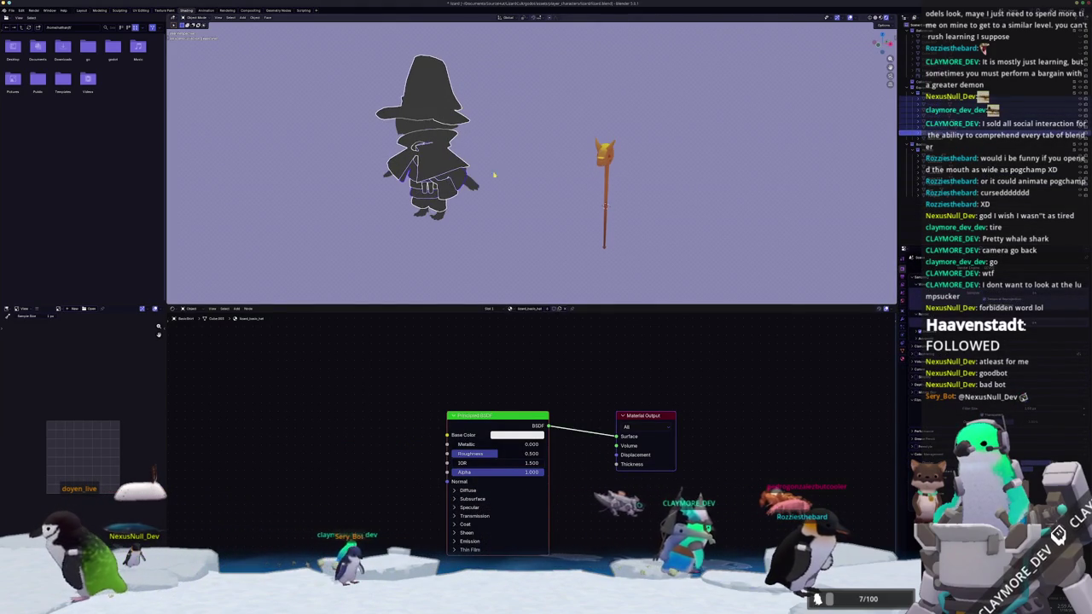
pyautogui.click(422, 85)
pyautogui.moveTo(422, 84); pyautogui.dragTo(483, 130, button='middle')
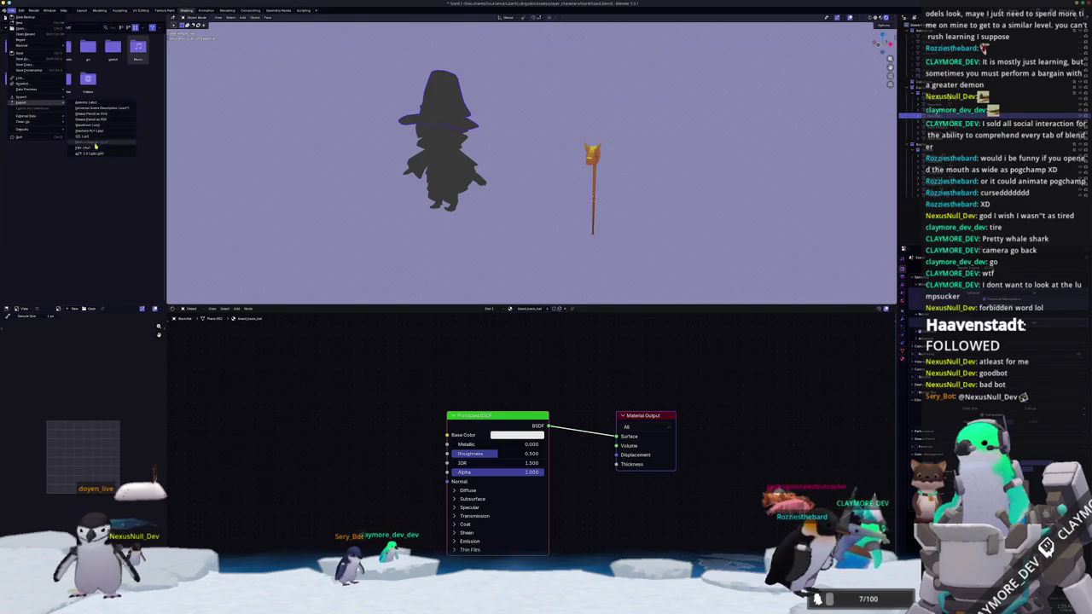
pyautogui.click(94, 148)
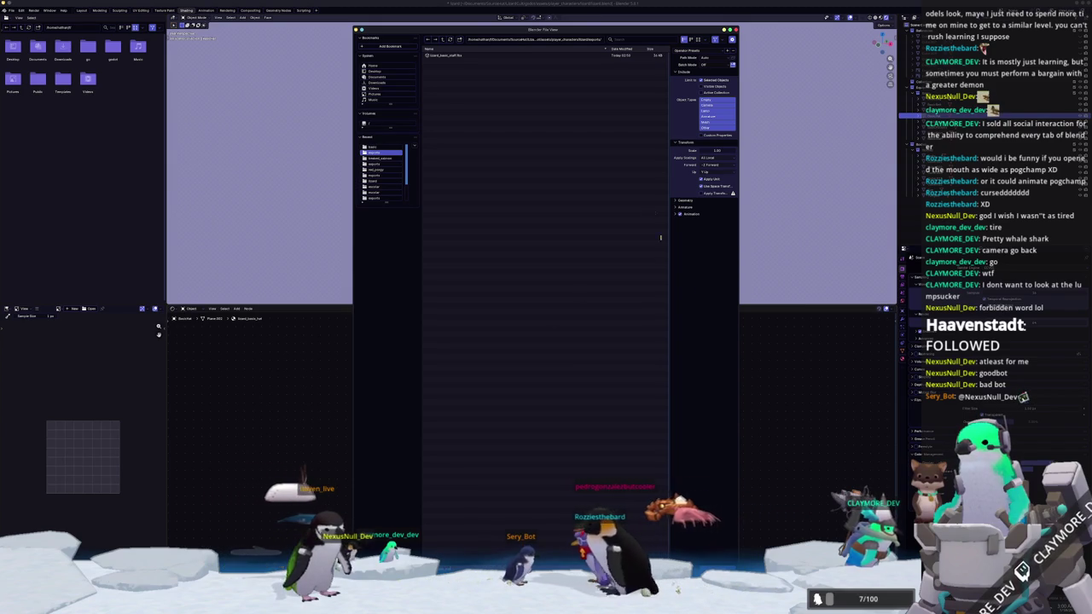
pyautogui.press('Return')
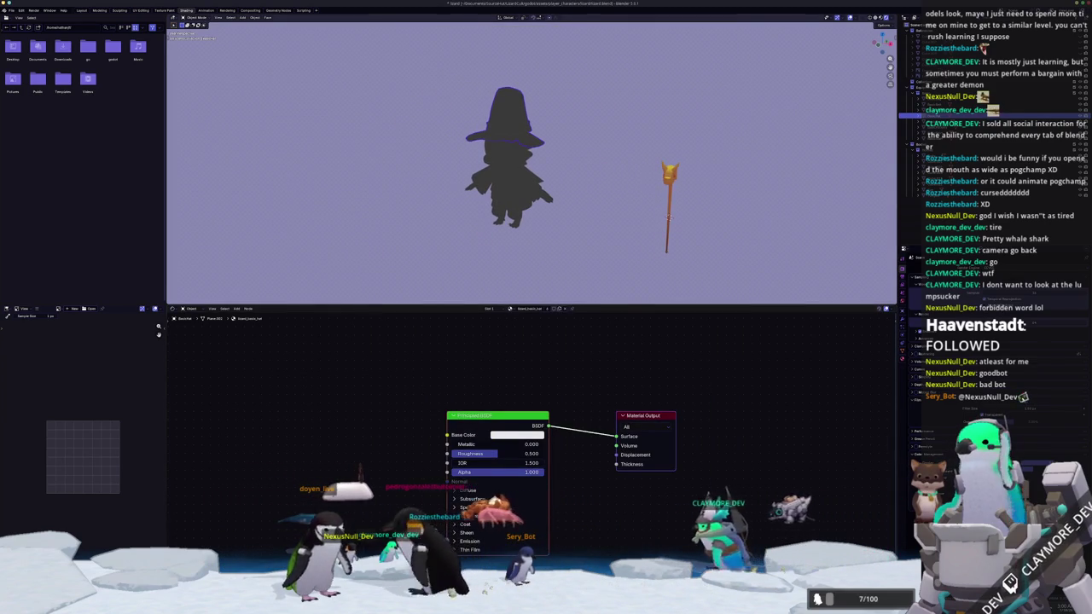
pyautogui.hotkey('alt', 'Tab')
pyautogui.click(5, 10)
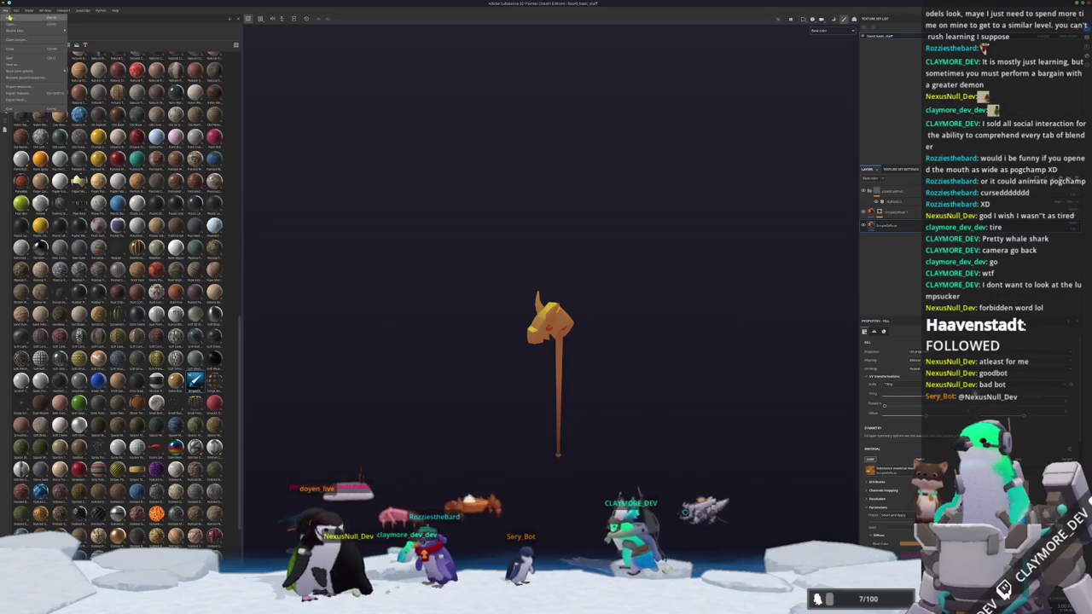
# - Create a new project from the exported hat FBX without saving the previous one
pyautogui.click(26, 18)
pyautogui.click(605, 230)
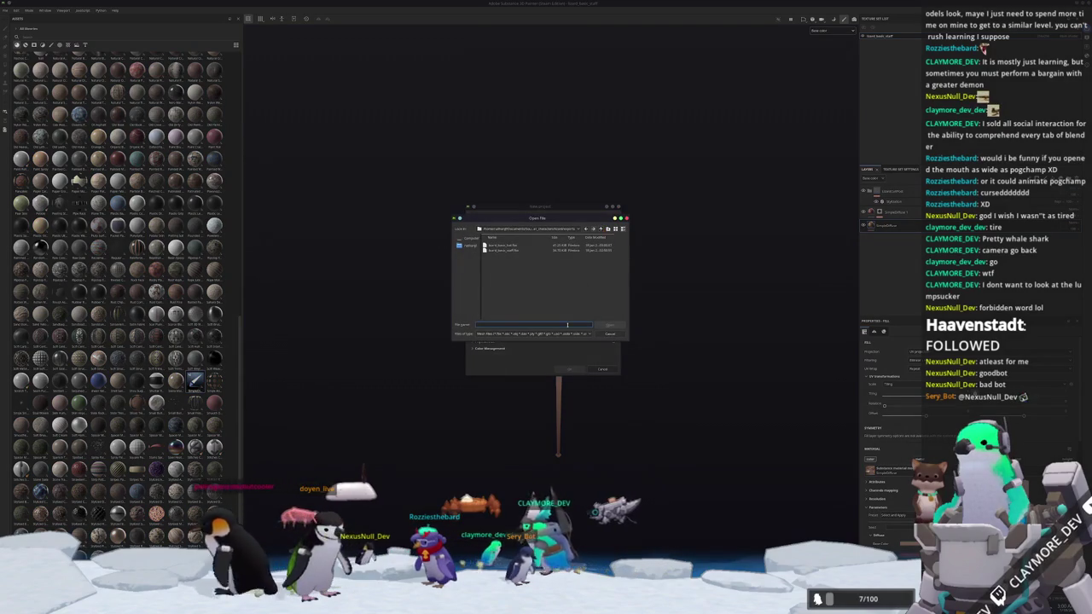
pyautogui.doubleClick(504, 245)
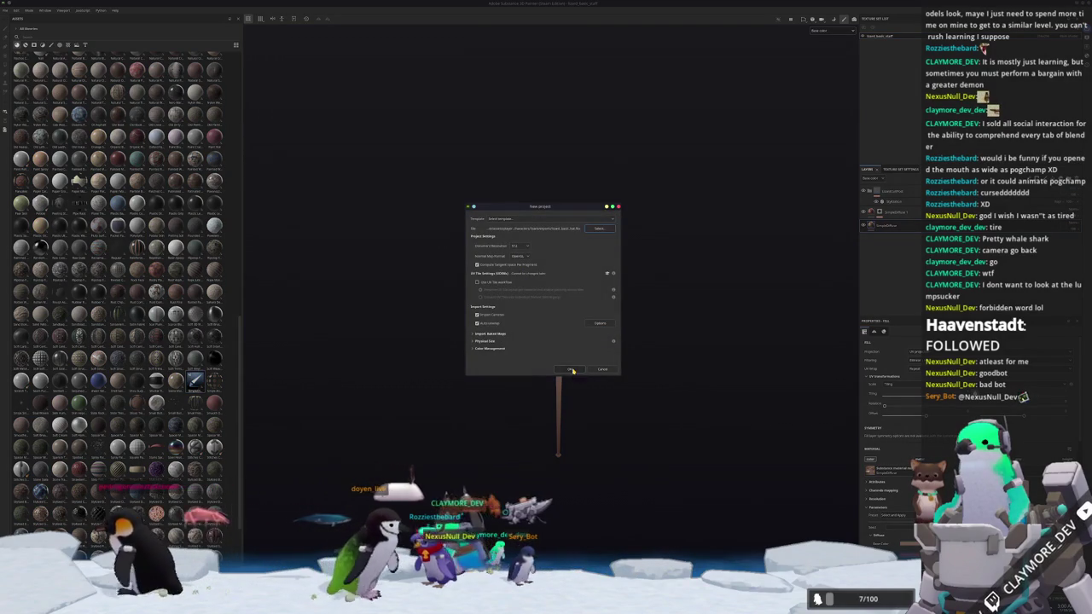
pyautogui.click(571, 370)
pyautogui.click(522, 301)
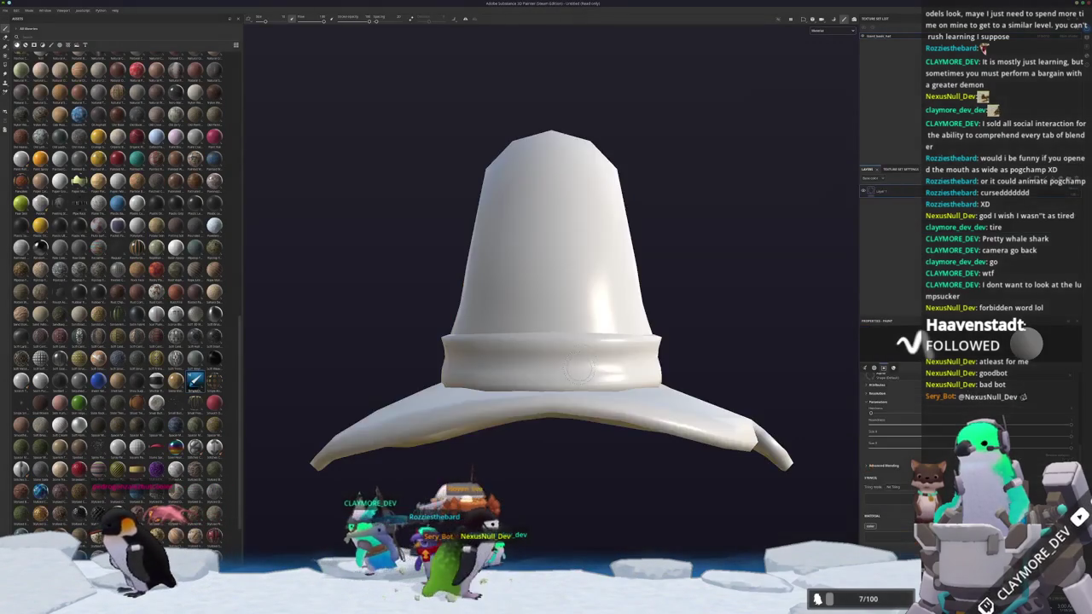
# - Display the hat's Base color channel, add a fill layer, and open Bake Mesh Maps
pyautogui.moveTo(443, 346)
pyautogui.keyDown('alt'); pyautogui.mouseDown()
pyautogui.moveTo(492, 351)
pyautogui.moveTo(601, 237)
pyautogui.mouseUp(); pyautogui.keyUp('alt')
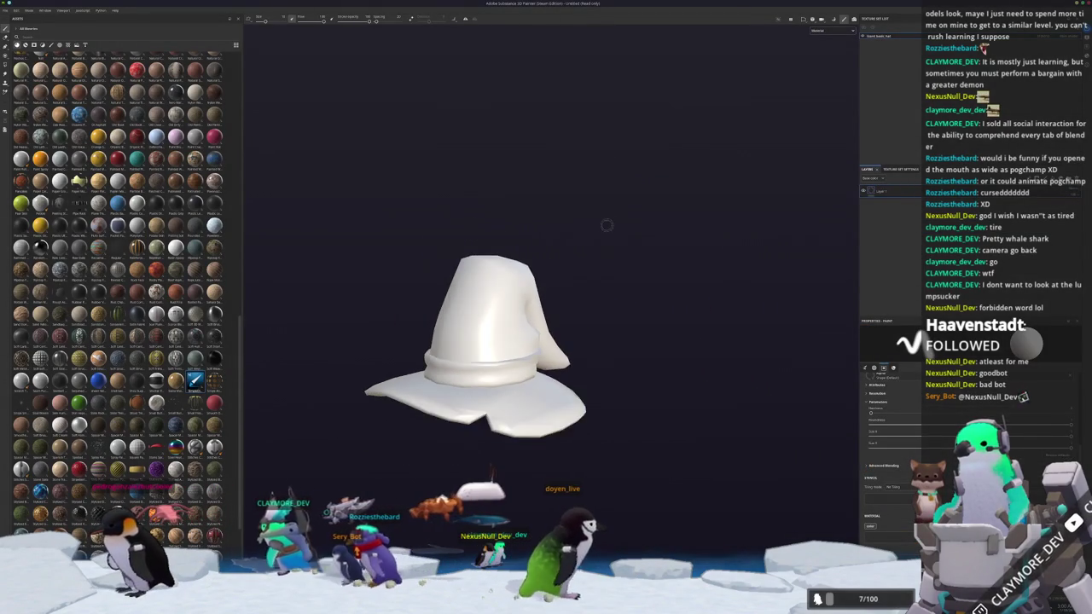
pyautogui.click(832, 31)
pyautogui.click(825, 56)
pyautogui.keyDown('alt'); pyautogui.moveTo(619, 168); pyautogui.dragTo(607, 323); pyautogui.keyUp('alt')
pyautogui.click(904, 178)
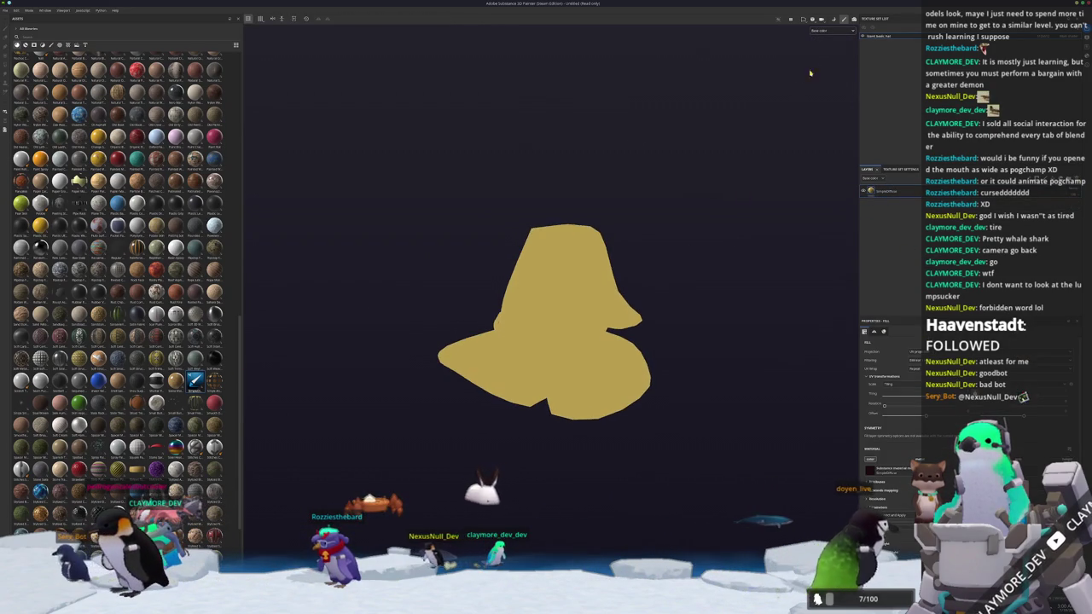
pyautogui.hotkey('ctrl', 'shift', 'b')
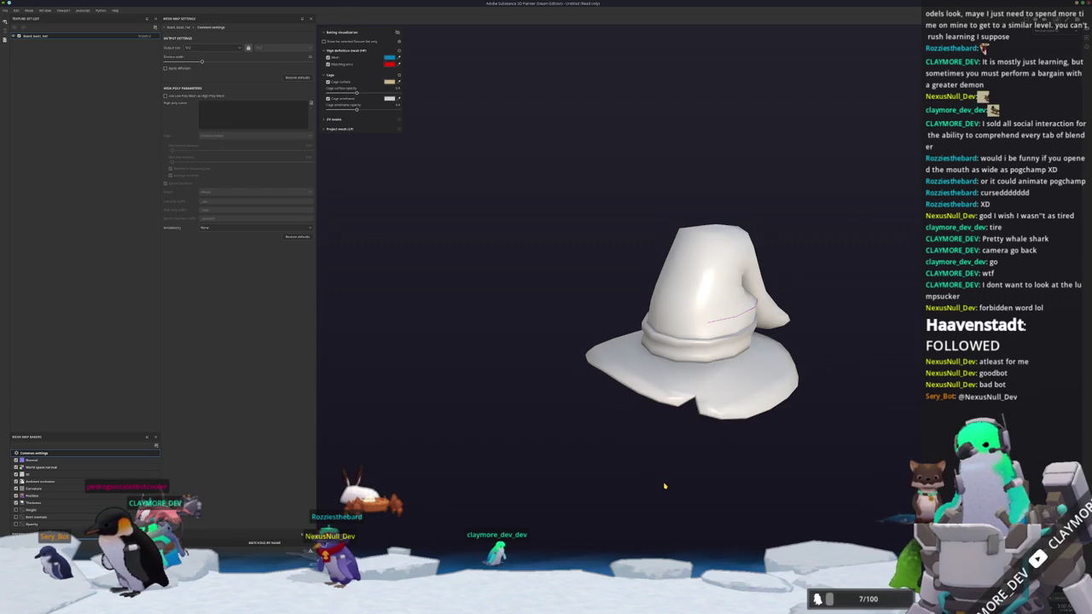
# - Leave mesh-map baking, orbit the hat, and set the viewport channel to Base color
pyautogui.hotkey('ctrl', 'shift', 'b')
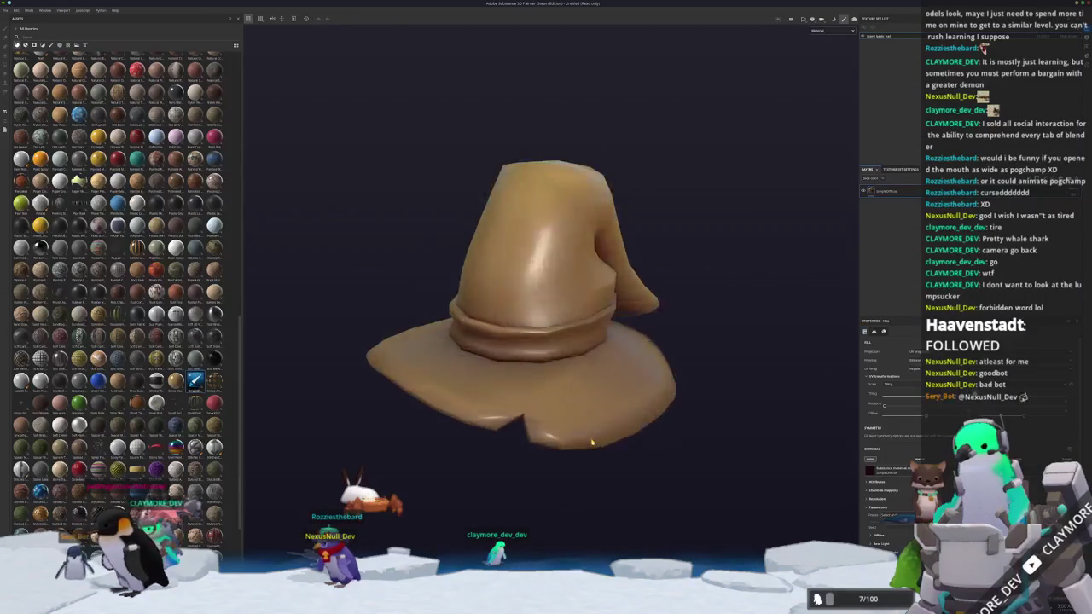
pyautogui.keyDown('alt'); pyautogui.moveTo(583, 438); pyautogui.dragTo(640, 235); pyautogui.keyUp('alt')
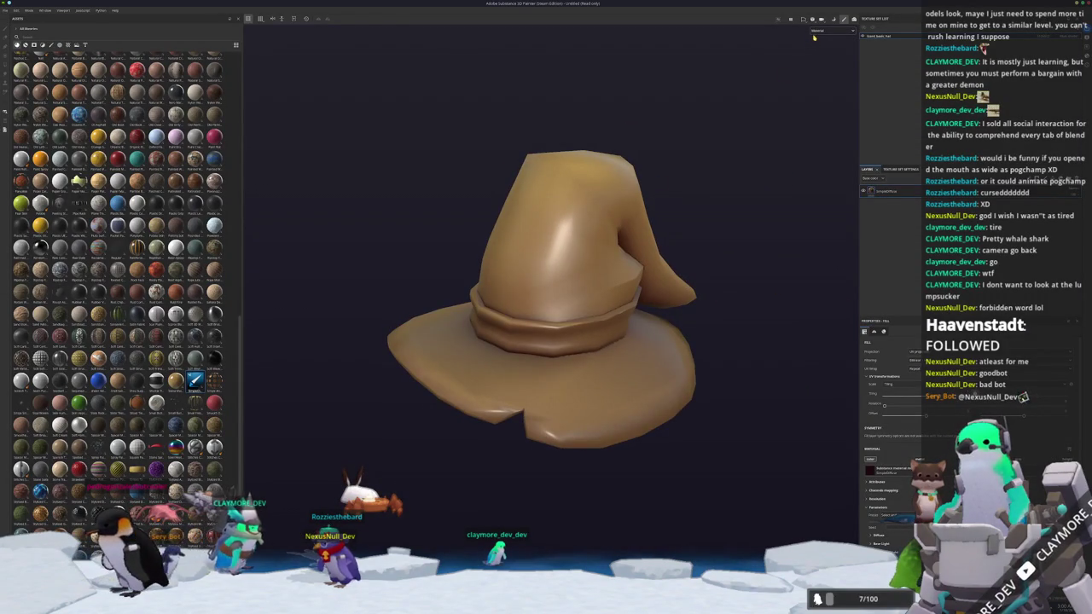
pyautogui.click(817, 54)
pyautogui.moveTo(546, 256)
pyautogui.keyDown('alt'); pyautogui.mouseDown()
pyautogui.moveTo(488, 205)
pyautogui.moveTo(564, 216)
pyautogui.moveTo(404, 212)
pyautogui.moveTo(370, 336)
pyautogui.moveTo(553, 332)
pyautogui.moveTo(417, 350)
pyautogui.moveTo(507, 296)
pyautogui.moveTo(504, 256)
pyautogui.moveTo(500, 285)
pyautogui.moveTo(477, 300)
pyautogui.moveTo(621, 248)
pyautogui.moveTo(626, 222)
pyautogui.moveTo(648, 265)
pyautogui.mouseUp(); pyautogui.keyUp('alt')
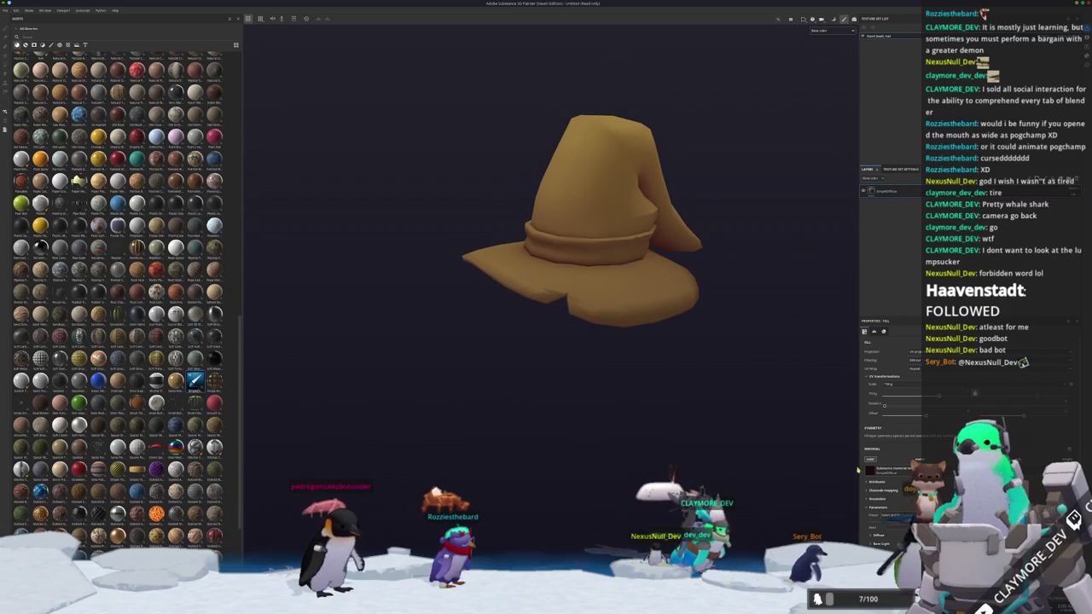
pyautogui.scroll(-3, 879, 482)
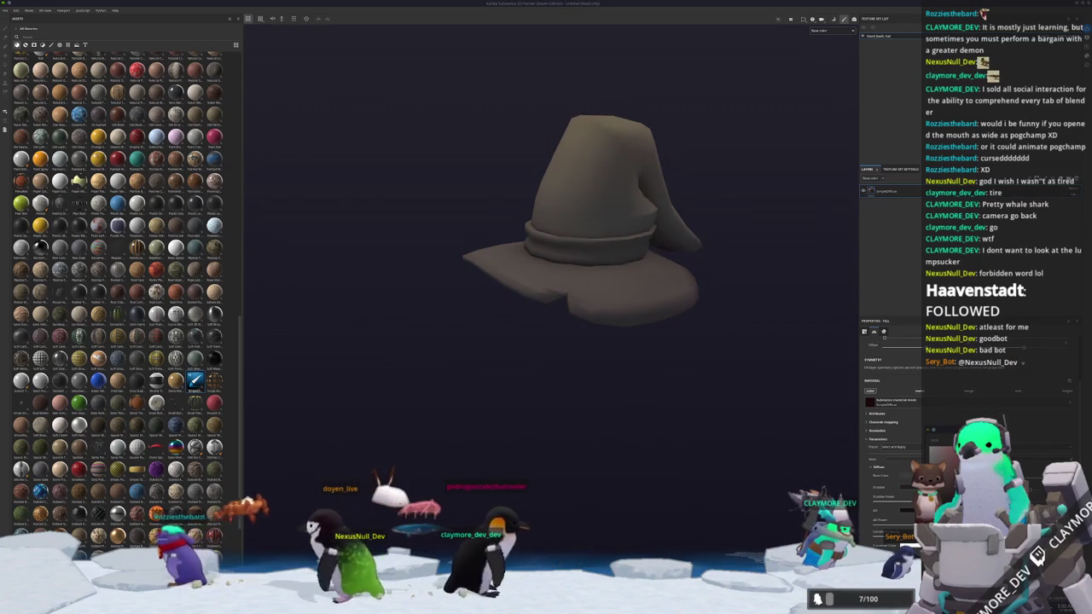
pyautogui.scroll(-2, 883, 537)
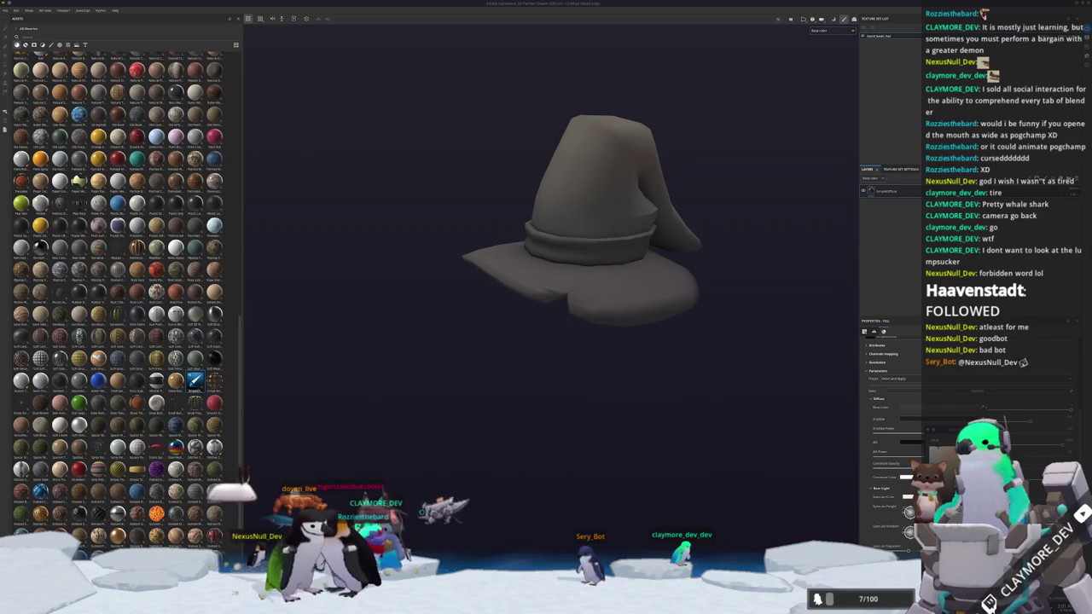
pyautogui.hotkey('alt', 'Tab')
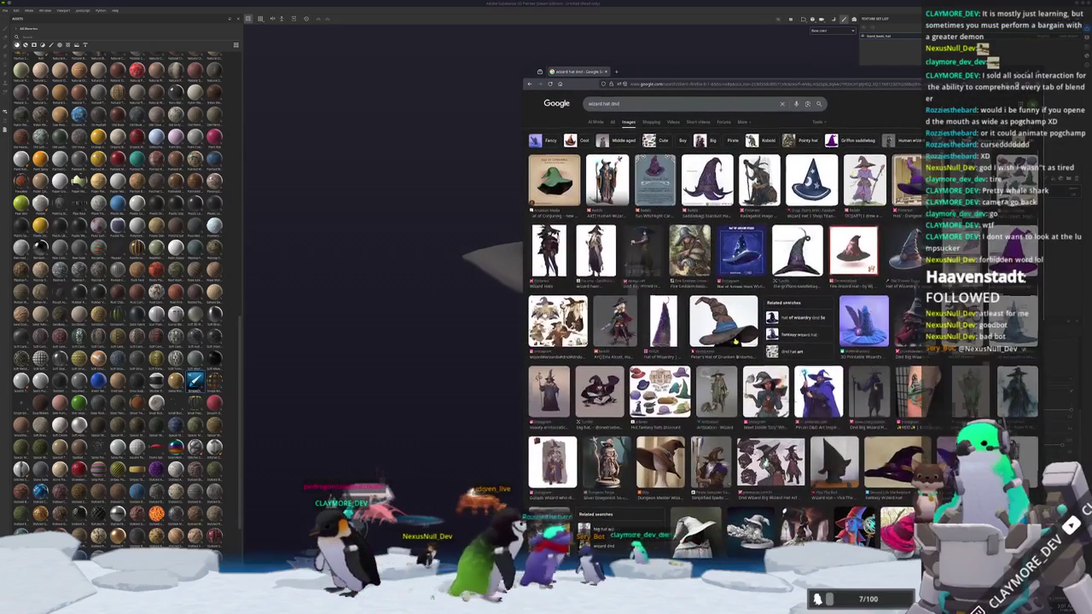
pyautogui.scroll(-2, 738, 307)
pyautogui.scroll(2, 742, 346)
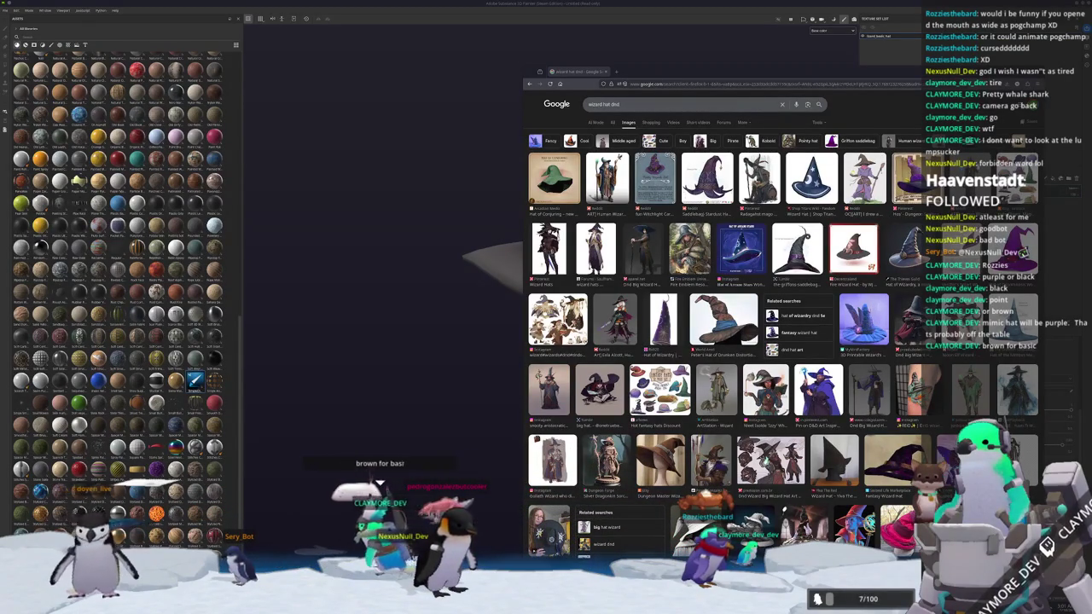
pyautogui.scroll(-2, 597, 386)
pyautogui.scroll(-2, 598, 385)
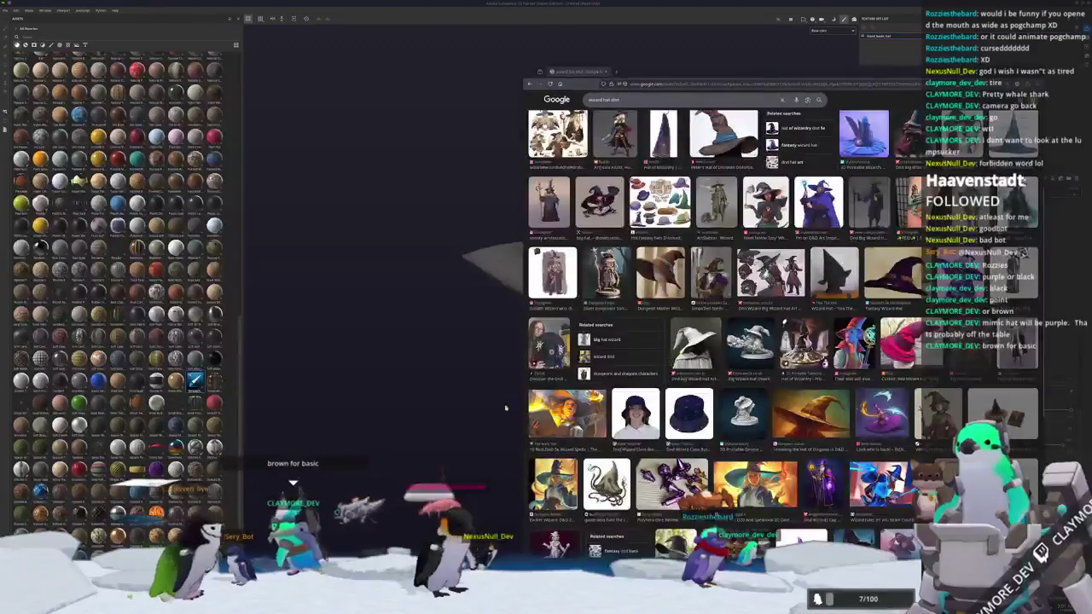
pyautogui.scroll(-1, 598, 386)
pyautogui.scroll(-2, 597, 386)
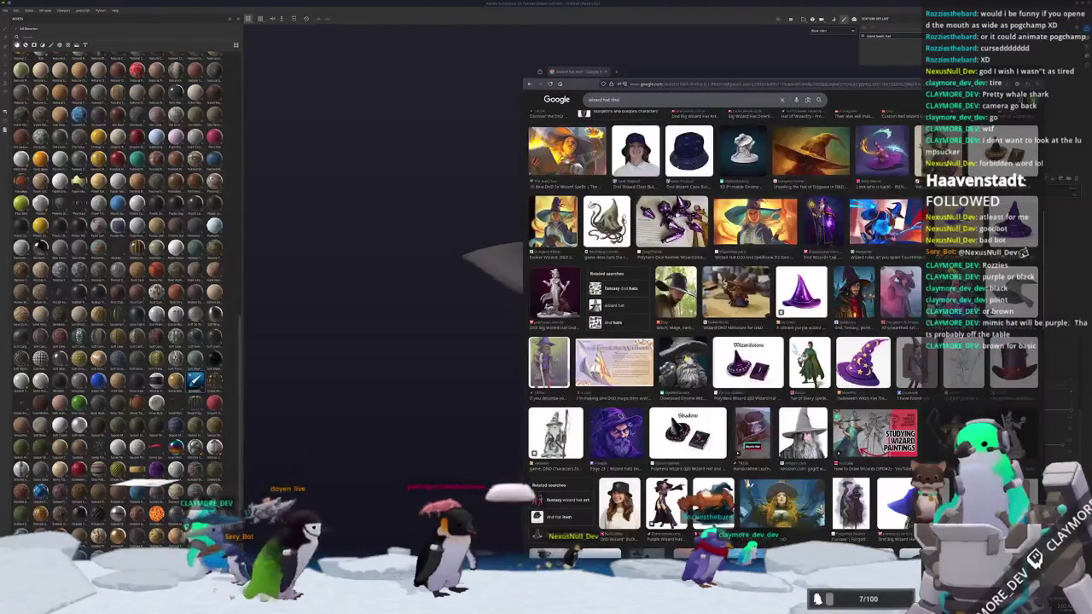
pyautogui.scroll(-1, 597, 386)
pyautogui.scroll(-2, 597, 386)
pyautogui.scroll(-2, 597, 386)
pyautogui.scroll(-2, 597, 385)
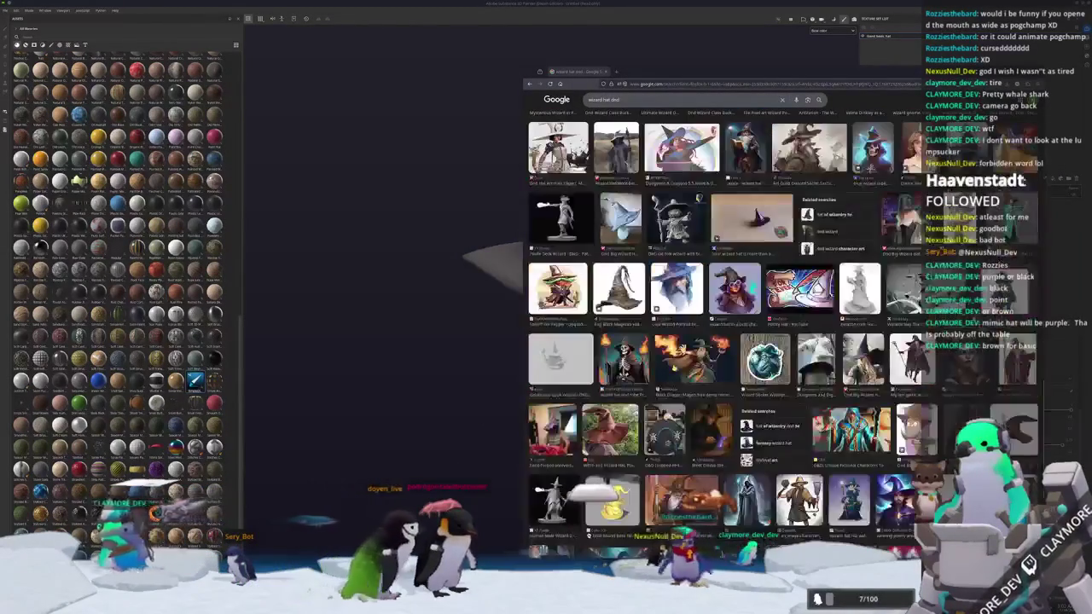
pyautogui.scroll(-2, 597, 385)
pyautogui.scroll(-2, 597, 386)
pyautogui.scroll(-2, 597, 386)
pyautogui.scroll(-2, 597, 386)
pyautogui.scroll(-2, 598, 386)
pyautogui.scroll(-2, 794, 358)
pyautogui.scroll(-2, 793, 358)
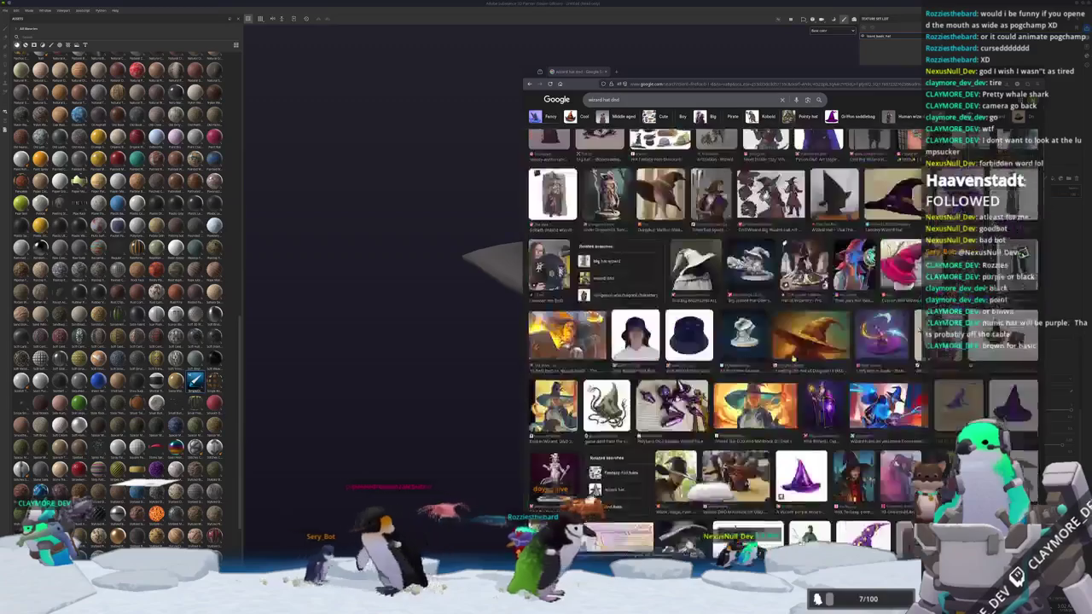
pyautogui.scroll(-2, 794, 359)
pyautogui.scroll(1, 794, 358)
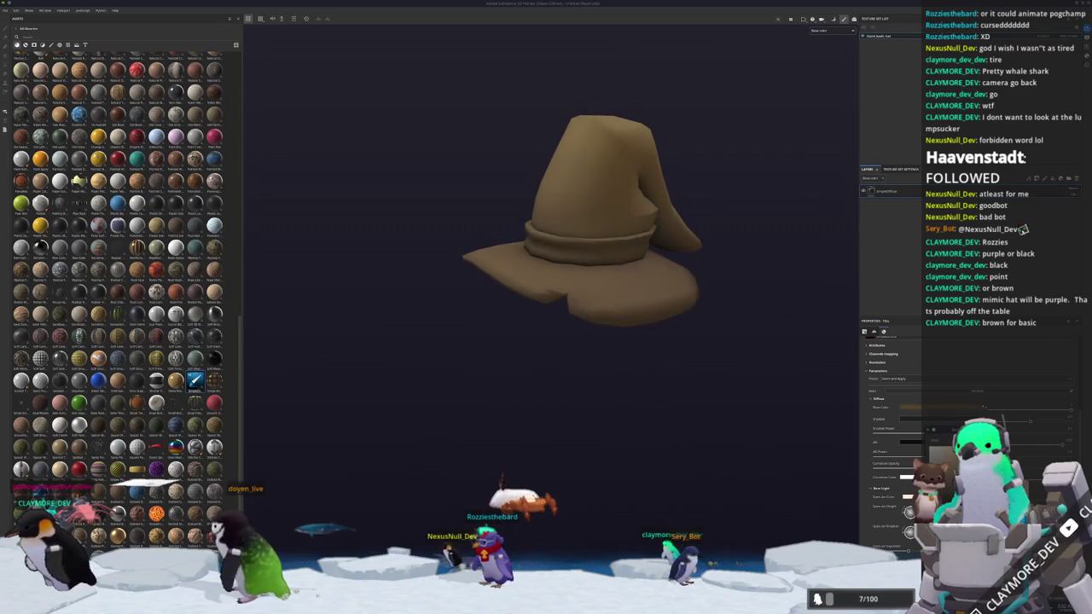
pyautogui.press('f')
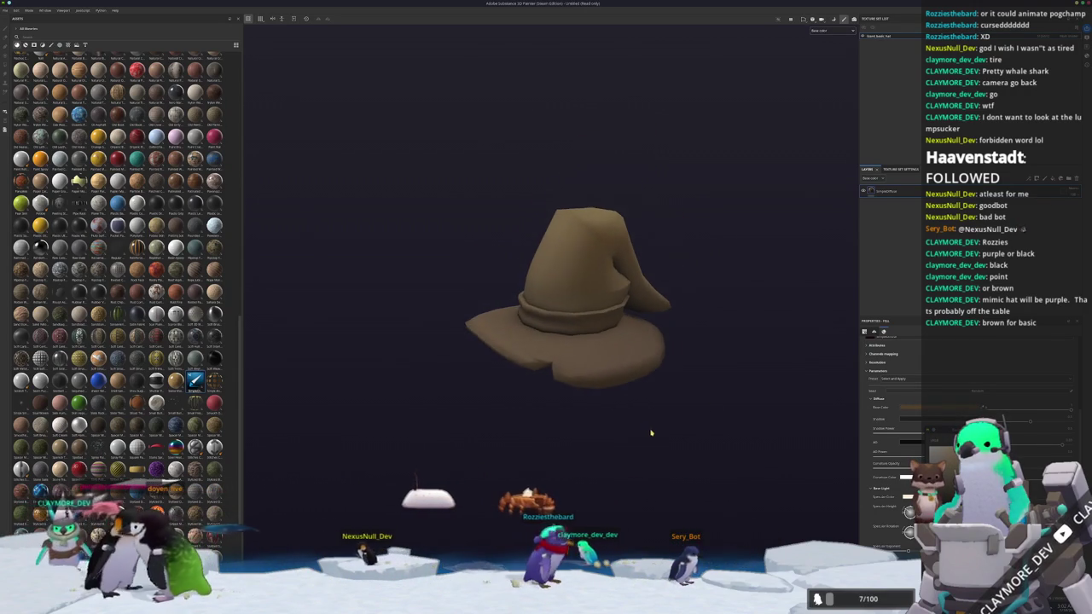
# - Open the brown Dungeon Master Wizard Hat photo enlarged in its own browser tab
pyautogui.hotkey('alt', 'Tab')
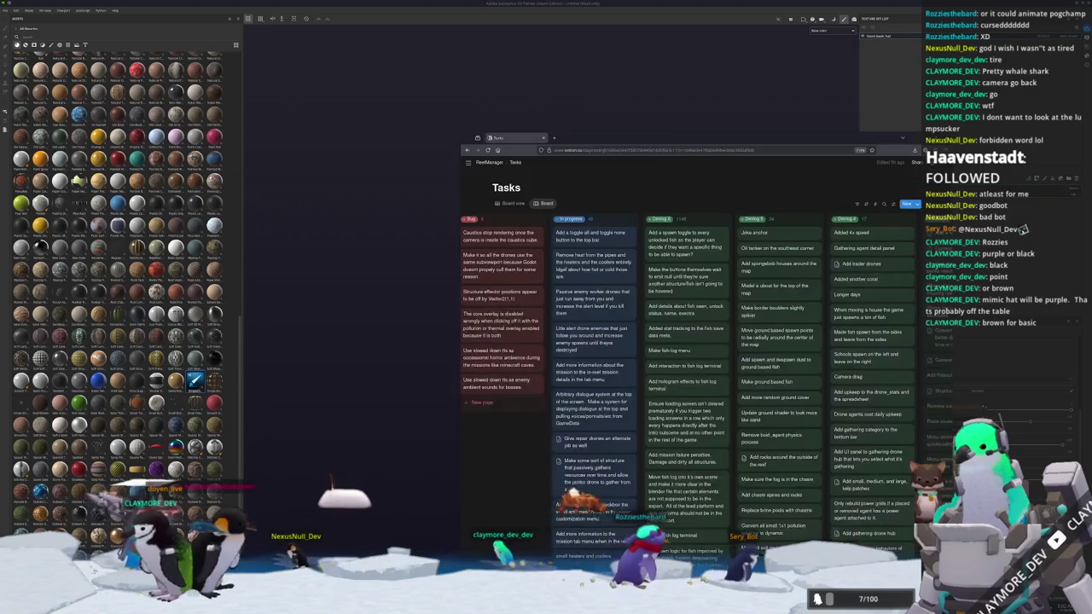
pyautogui.hotkey('alt', 'Tab')
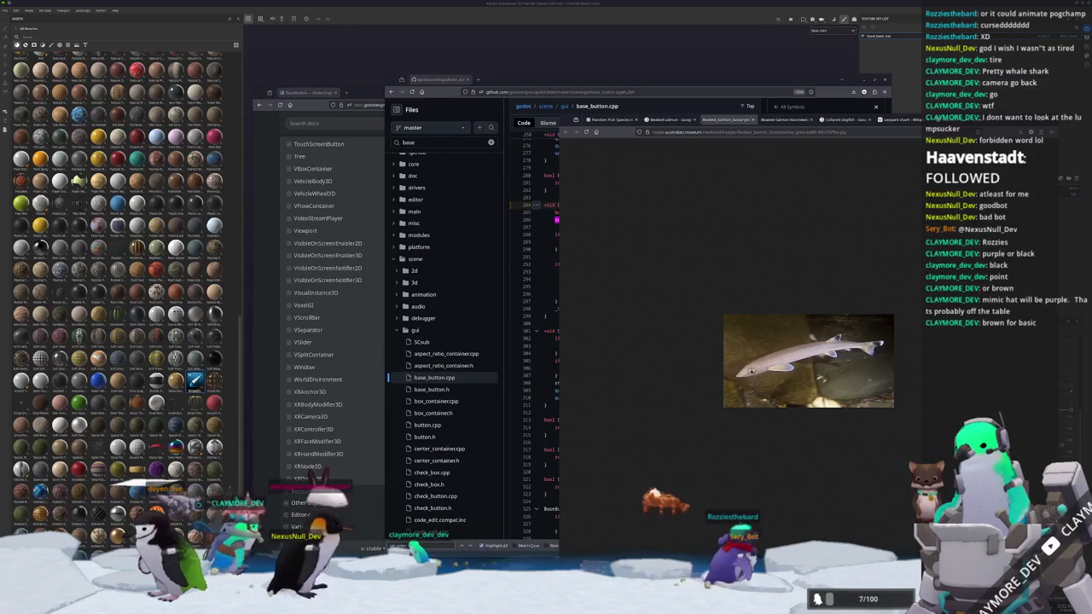
pyautogui.hotkey('alt', 'Tab')
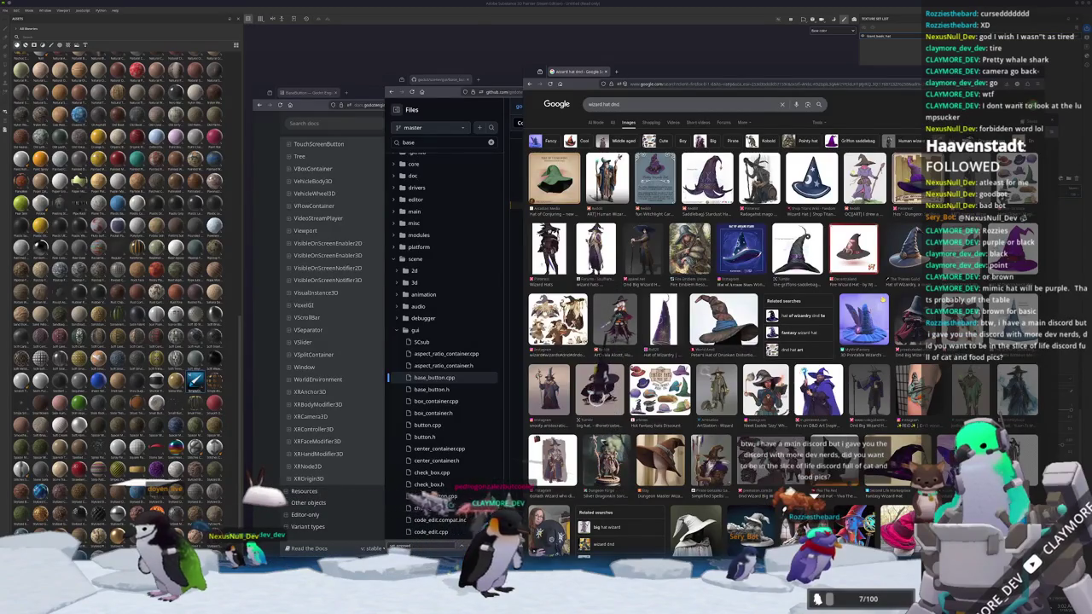
pyautogui.scroll(-2, 590, 391)
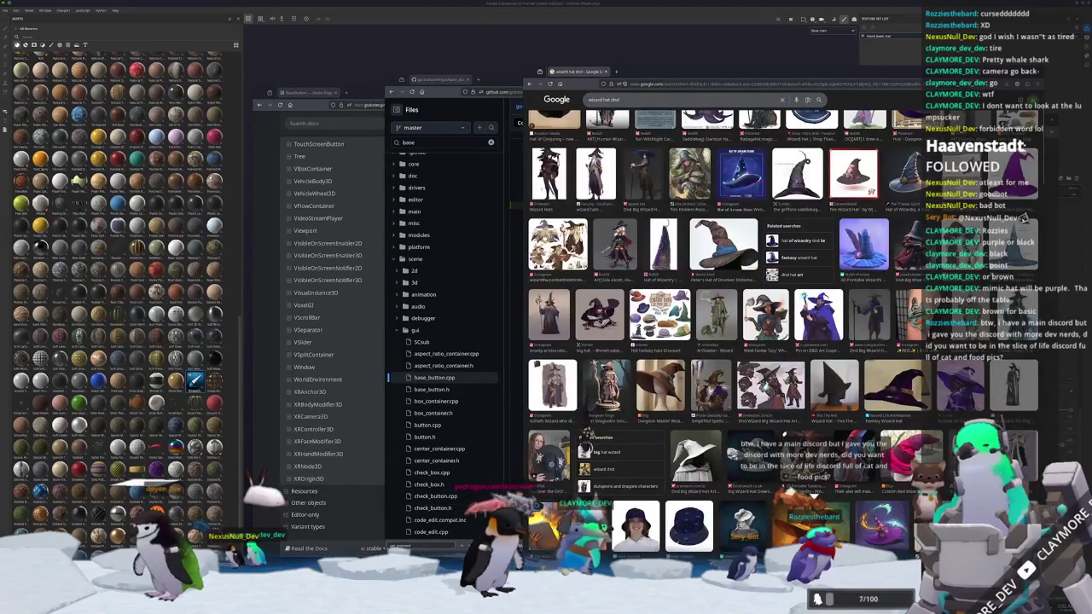
pyautogui.scroll(-3, 695, 303)
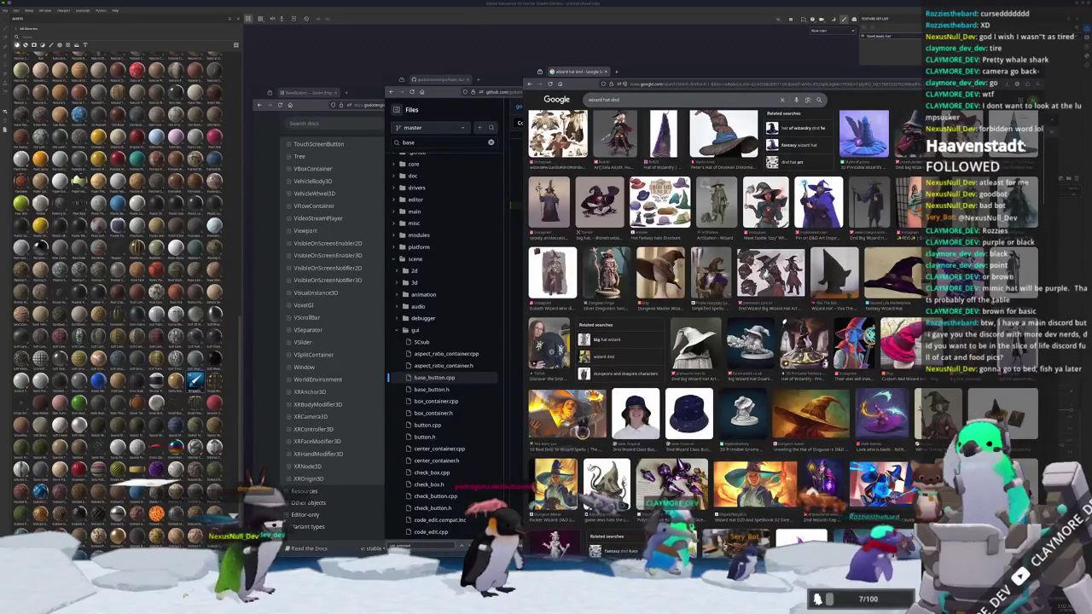
pyautogui.click(666, 286)
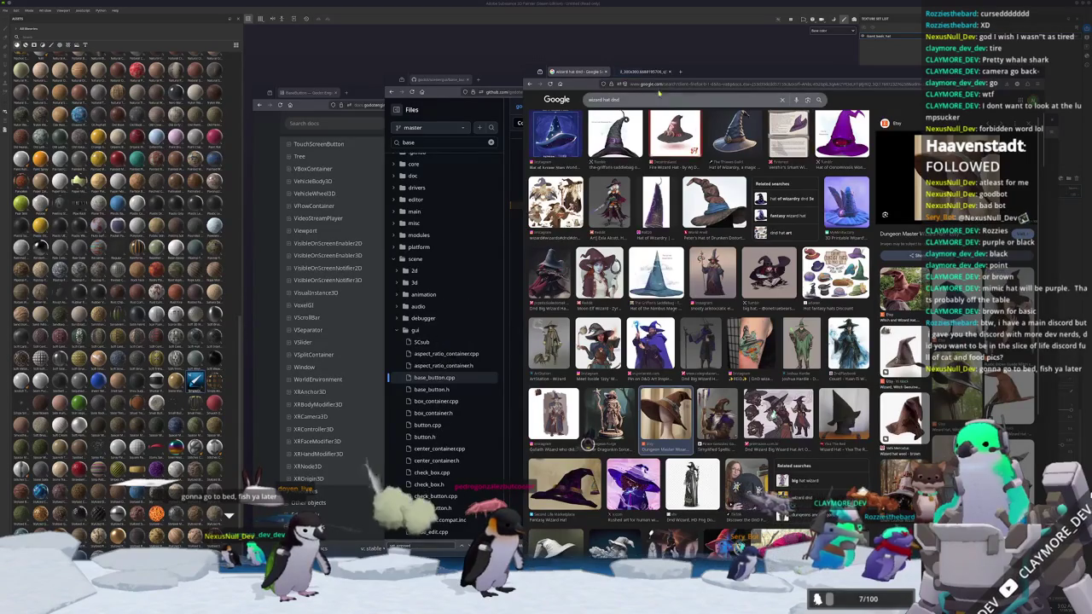
pyautogui.hotkey('ctrl', 'Tab')
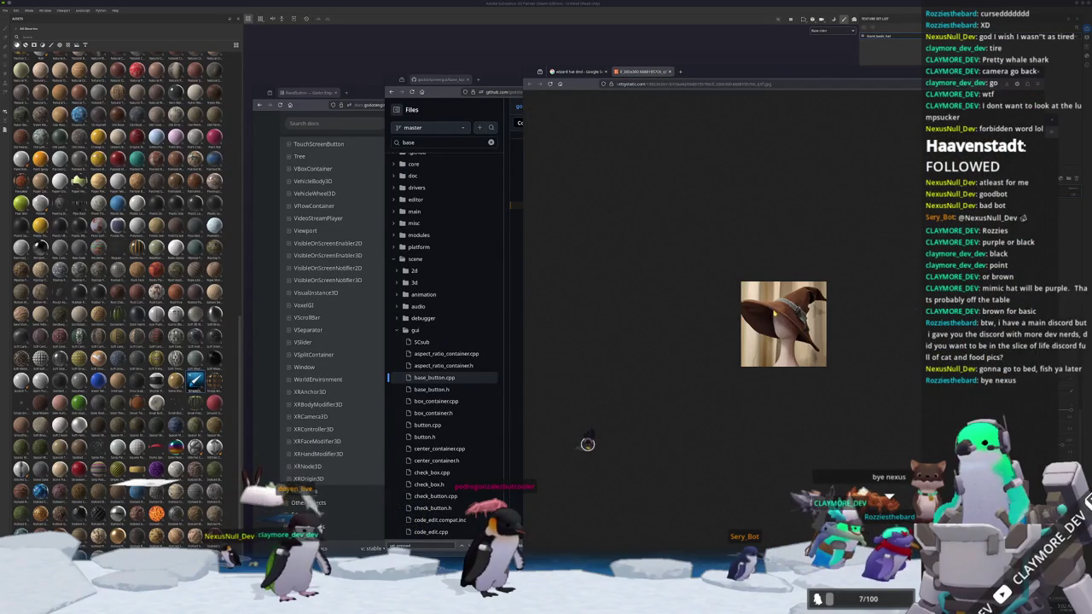
pyautogui.keyDown('ctrl'); pyautogui.scroll(3, 774, 314); pyautogui.keyUp('ctrl')
pyautogui.keyDown('ctrl'); pyautogui.scroll(1, 769, 326); pyautogui.keyUp('ctrl')
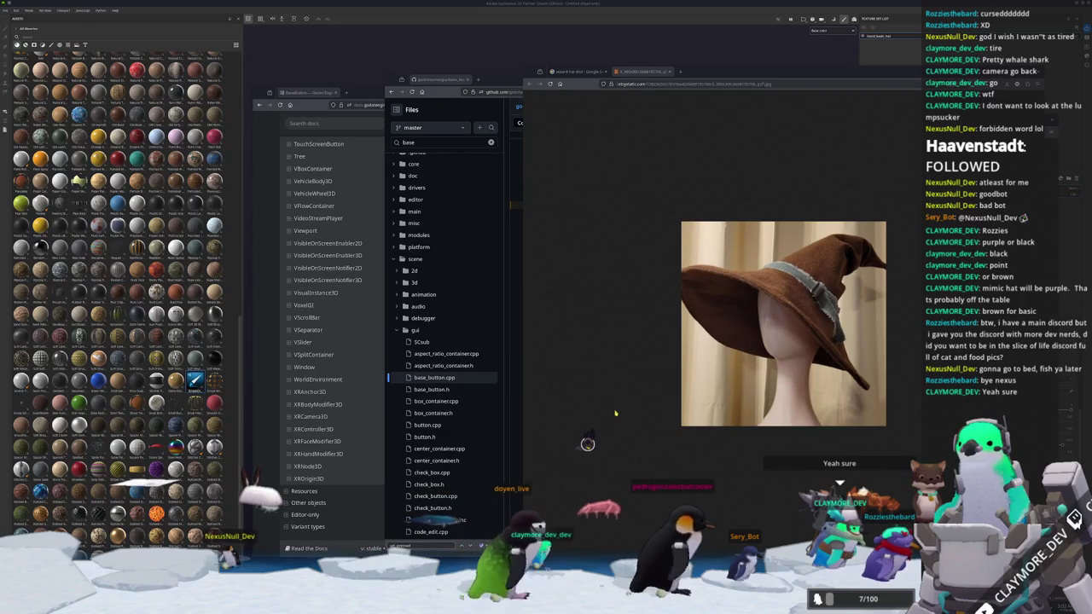
pyautogui.press('super')
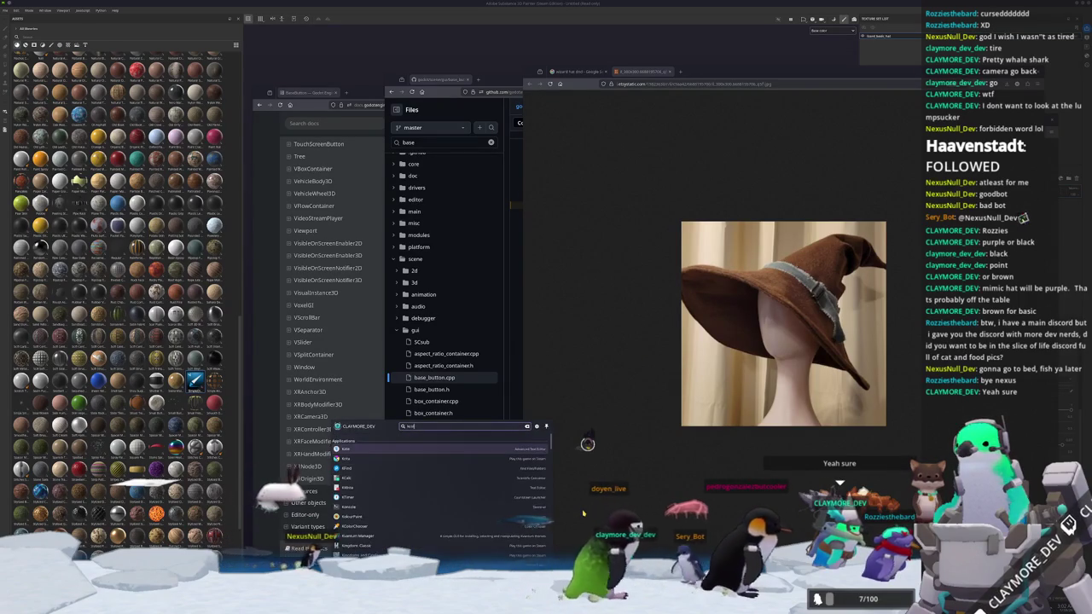
# - Launch KColorChooser via 'kcolor' and sample the brown from the hat photo
pyautogui.write('kcolor')
pyautogui.press('Return')
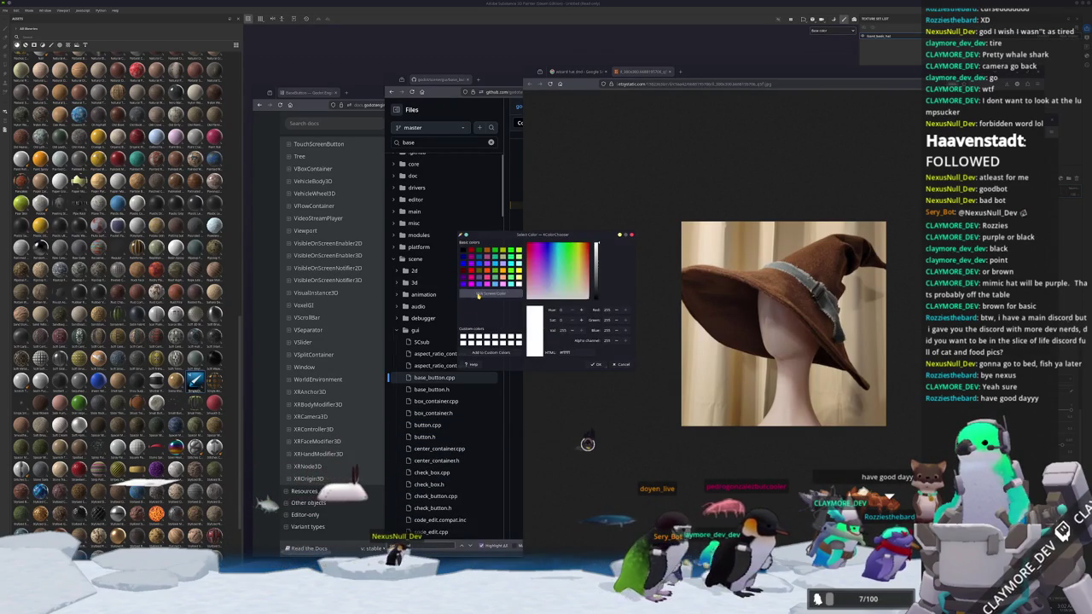
pyautogui.click(779, 282)
pyautogui.hotkey('alt', 'Tab')
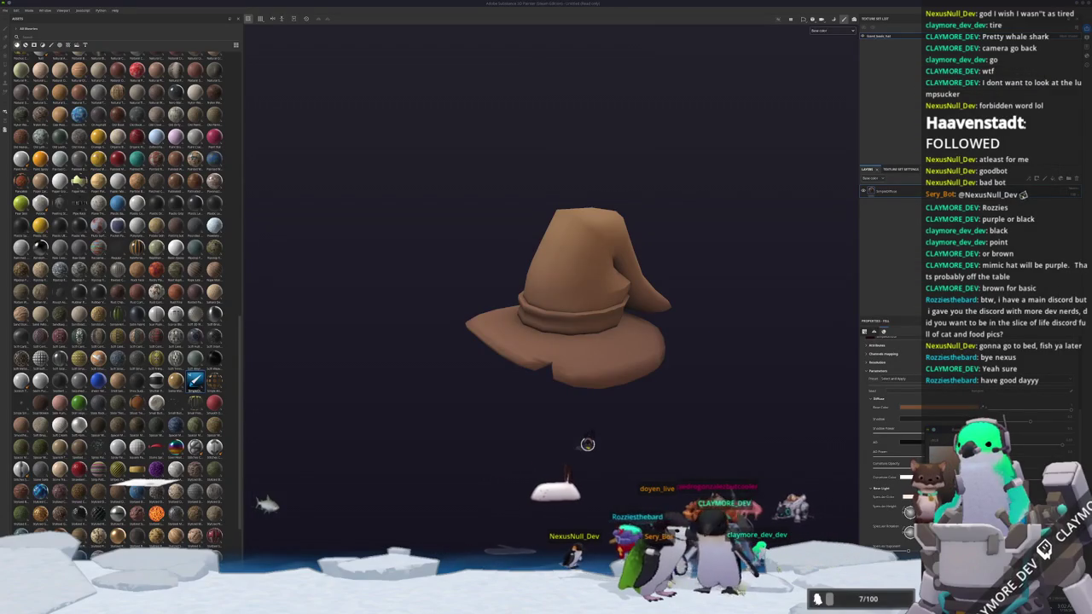
pyautogui.keyDown('alt'); pyautogui.moveTo(618, 371); pyautogui.dragTo(595, 379); pyautogui.keyUp('alt')
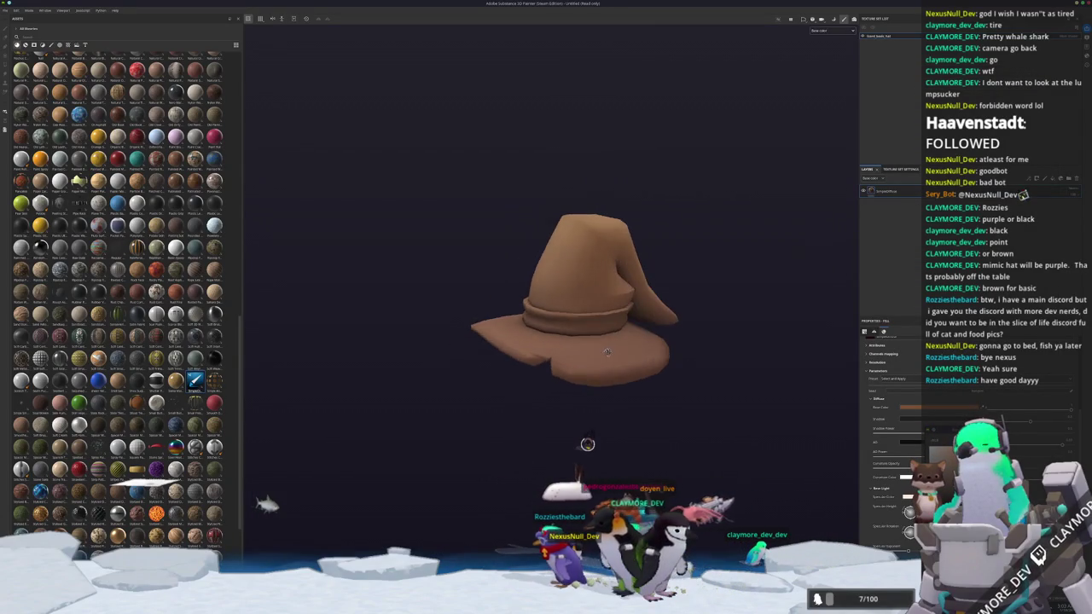
pyautogui.keyDown('alt'); pyautogui.moveTo(595, 379); pyautogui.dragTo(590, 414, button='middle'); pyautogui.keyUp('alt')
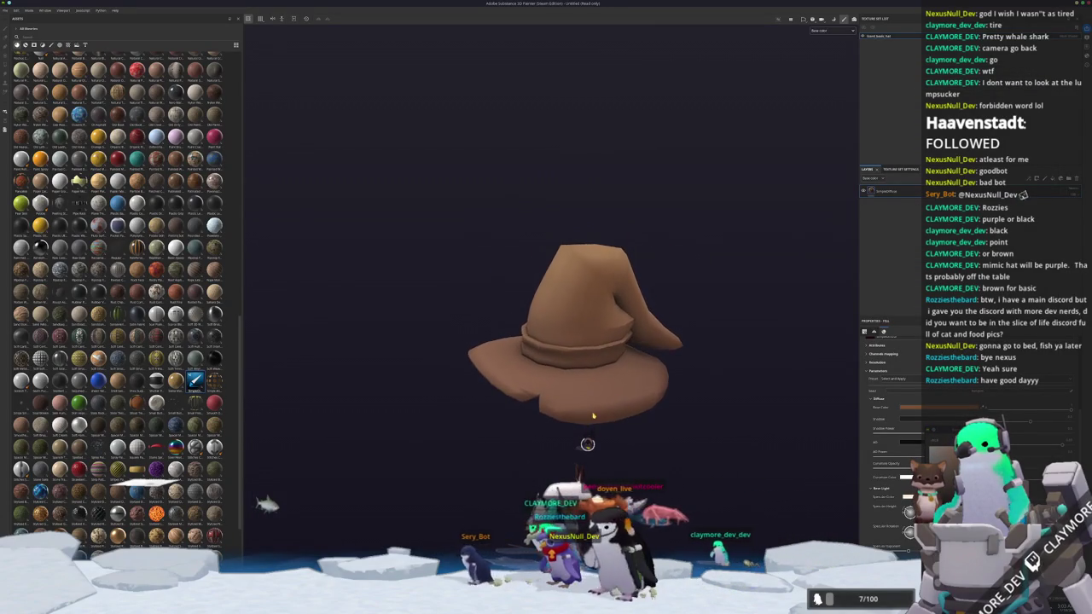
# - Resample the hat's dark brown from the photo with KColorChooser's screen colour picker
pyautogui.hotkey('alt', 'Tab')
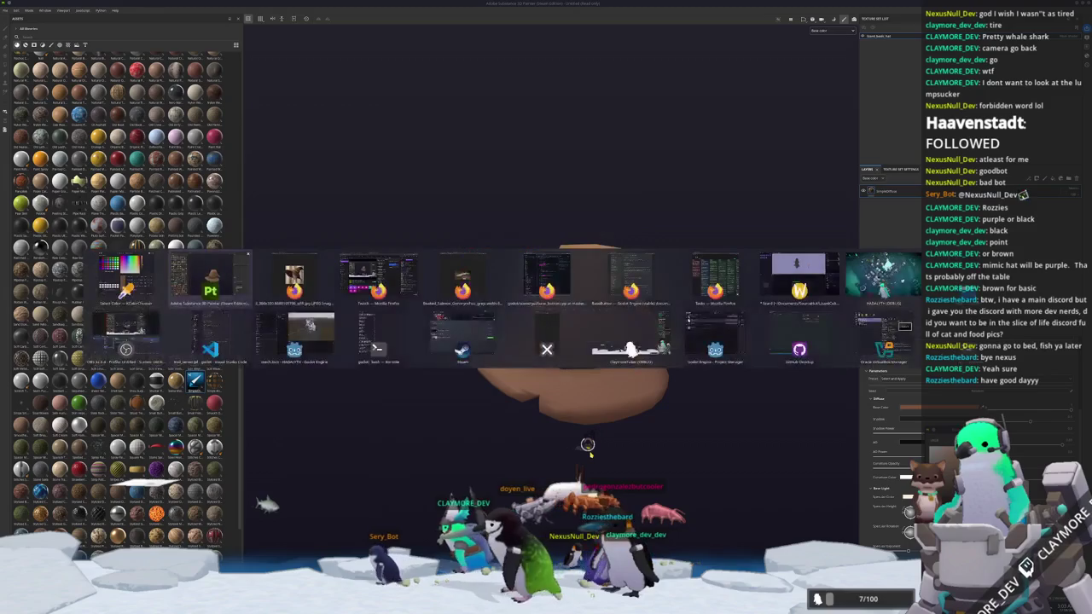
pyautogui.hotkey('alt', 'Tab')
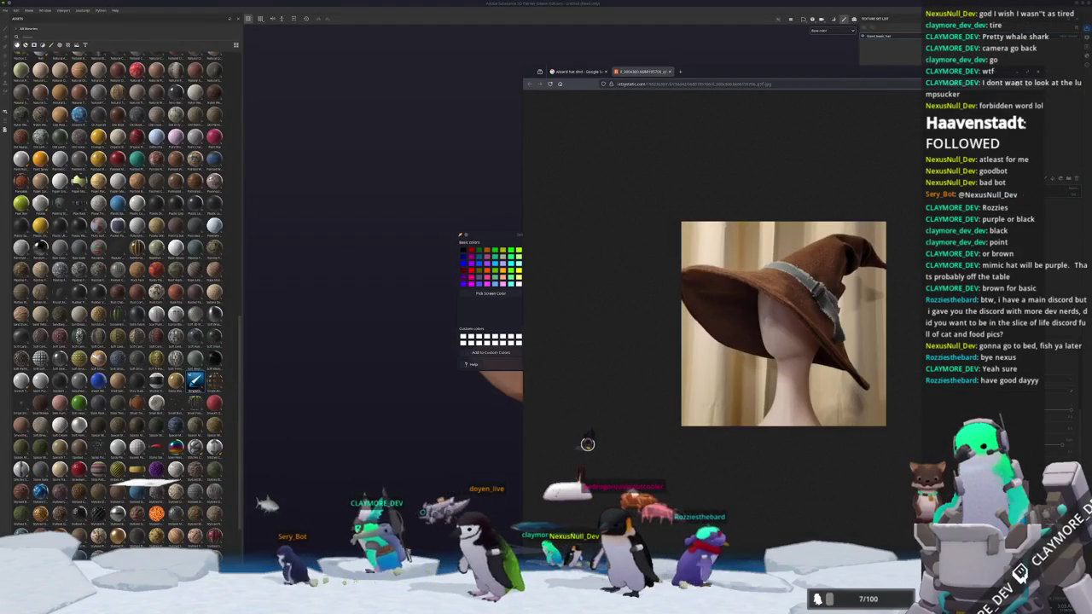
pyautogui.click(490, 293)
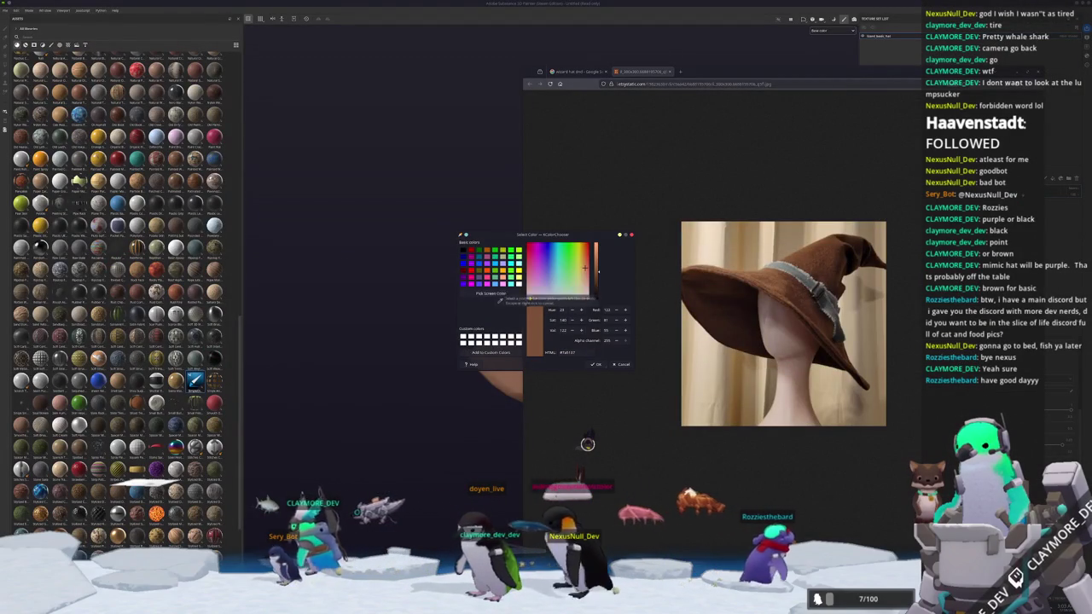
pyautogui.click(794, 298)
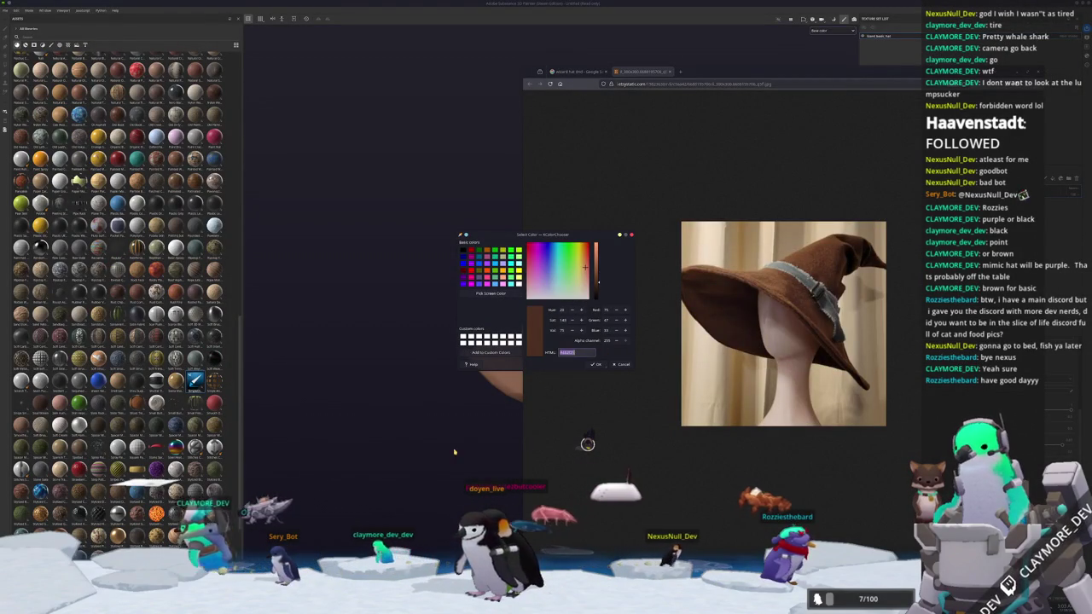
pyautogui.hotkey('alt', 'Tab')
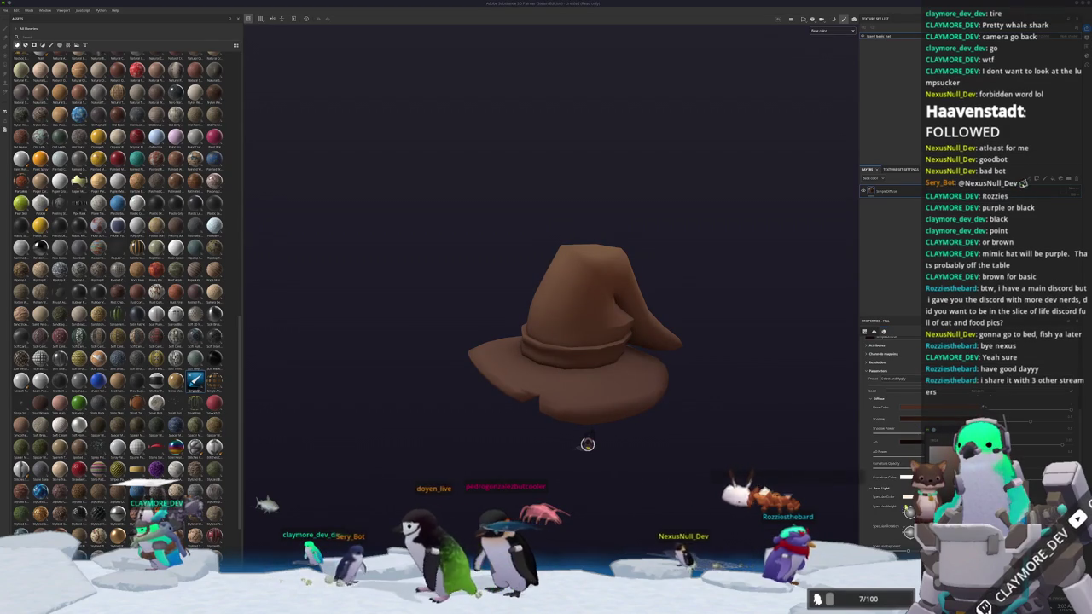
pyautogui.scroll(-2, 887, 426)
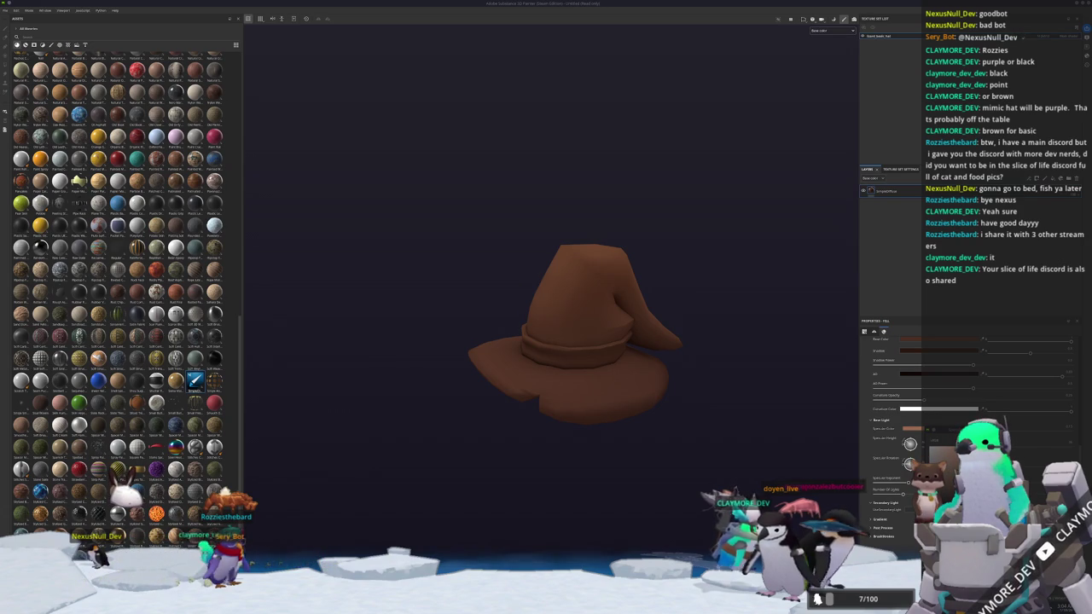
# - Add an effect and a paint layer to the hat's fill layer
pyautogui.moveTo(743, 366)
pyautogui.keyDown('alt'); pyautogui.mouseDown()
pyautogui.moveTo(754, 397)
pyautogui.moveTo(694, 384)
pyautogui.mouseUp(); pyautogui.keyUp('alt')
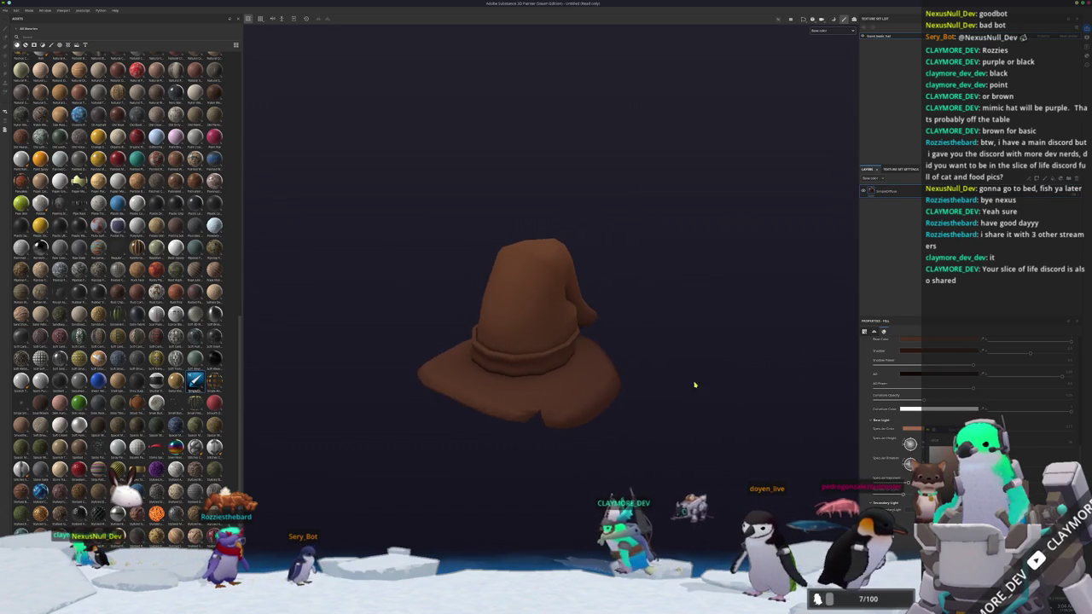
pyautogui.rightClick(895, 193)
pyautogui.click(905, 196)
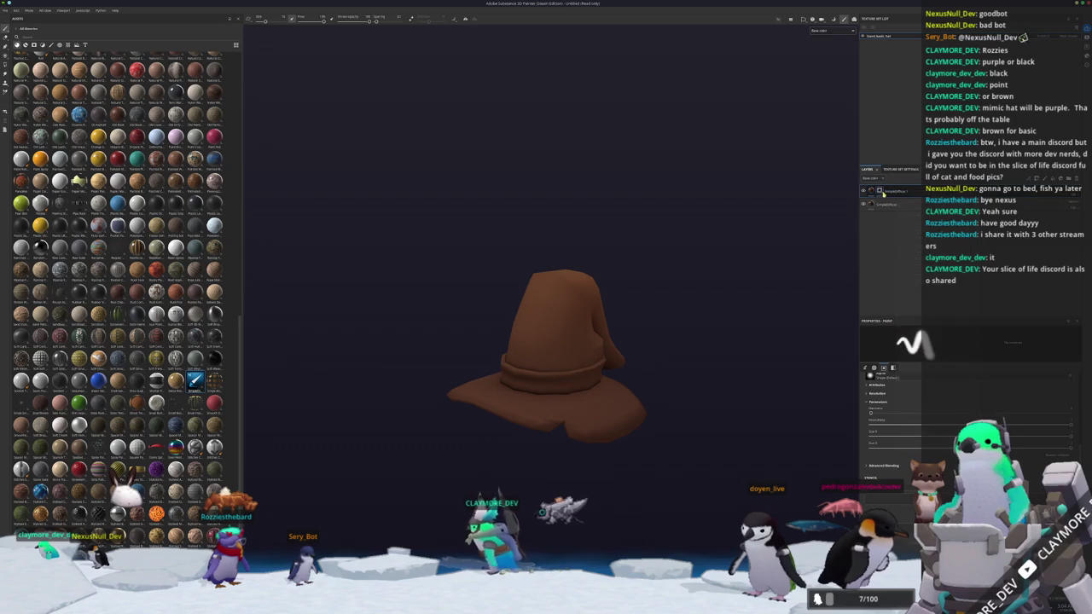
pyautogui.rightClick(879, 190)
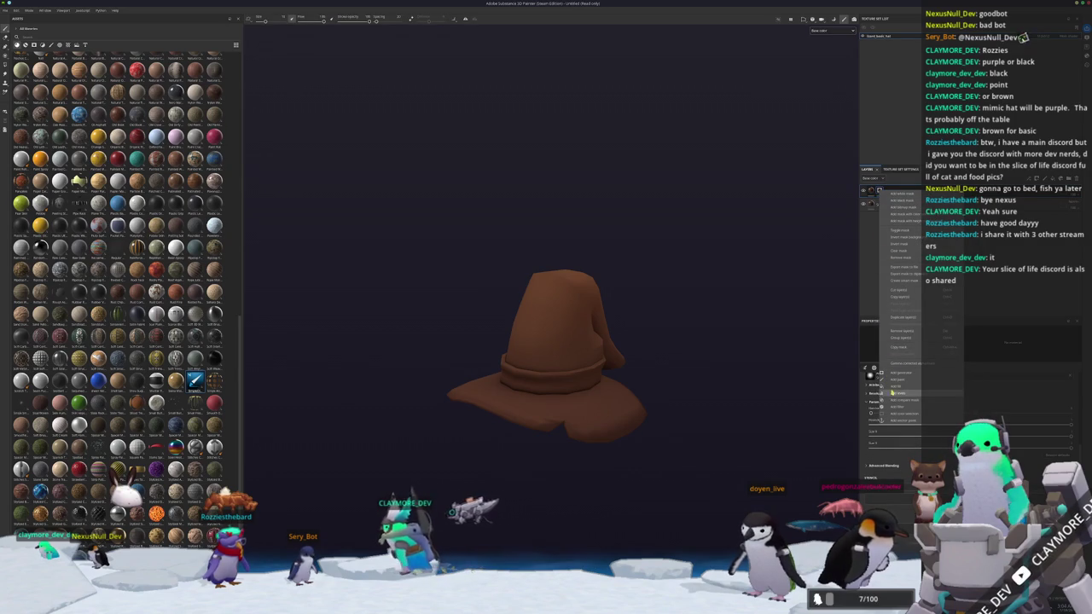
pyautogui.click(895, 388)
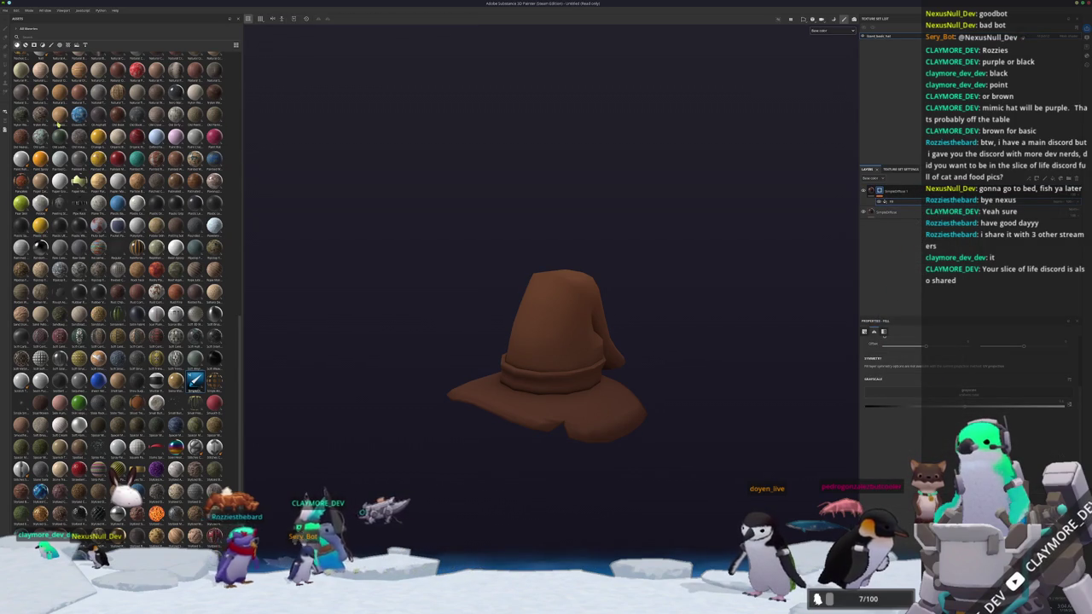
pyautogui.rightClick(880, 192)
pyautogui.click(901, 386)
pyautogui.press('f')
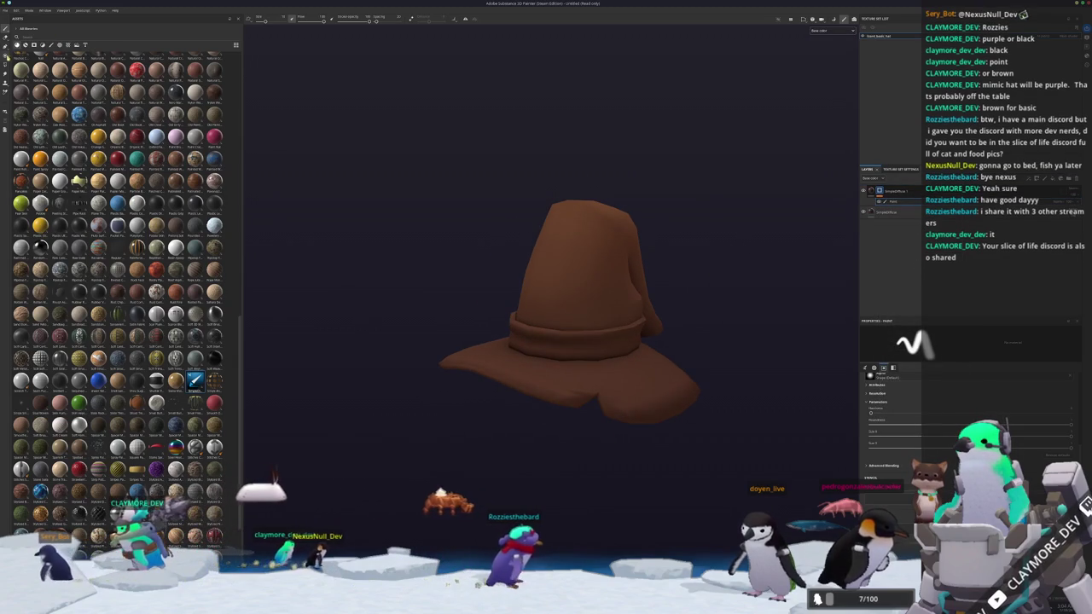
# - Mask the band polygons with Polygon Fill and give the fill layer a lighter beige Base Color
pyautogui.click(275, 19)
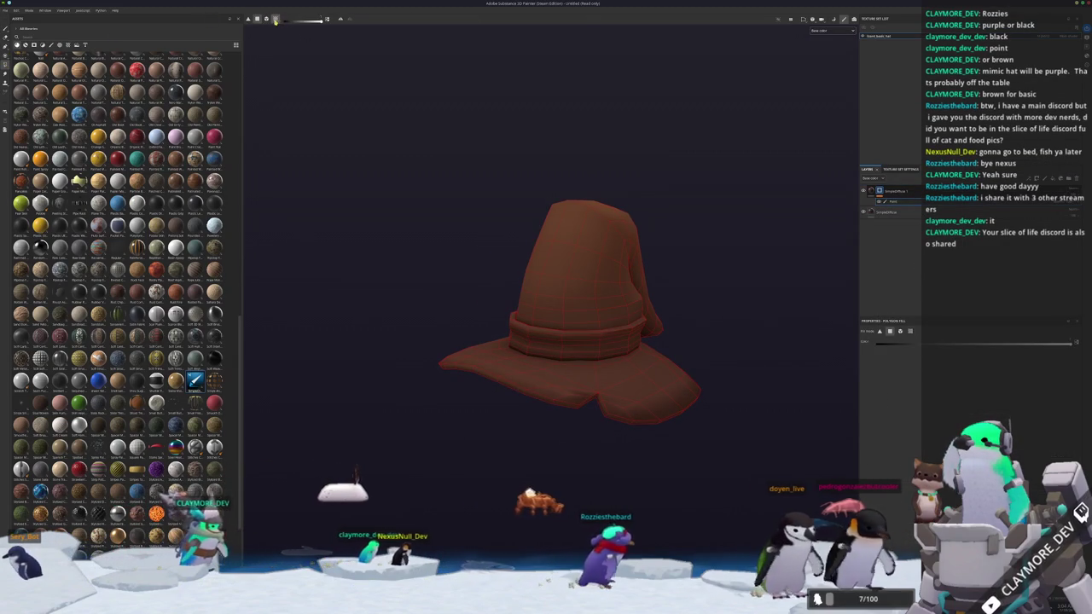
pyautogui.scroll(3, 554, 346)
pyautogui.moveTo(554, 347)
pyautogui.keyDown('alt'); pyautogui.mouseDown()
pyautogui.moveTo(500, 353)
pyautogui.moveTo(591, 327)
pyautogui.mouseUp(); pyautogui.keyUp('alt')
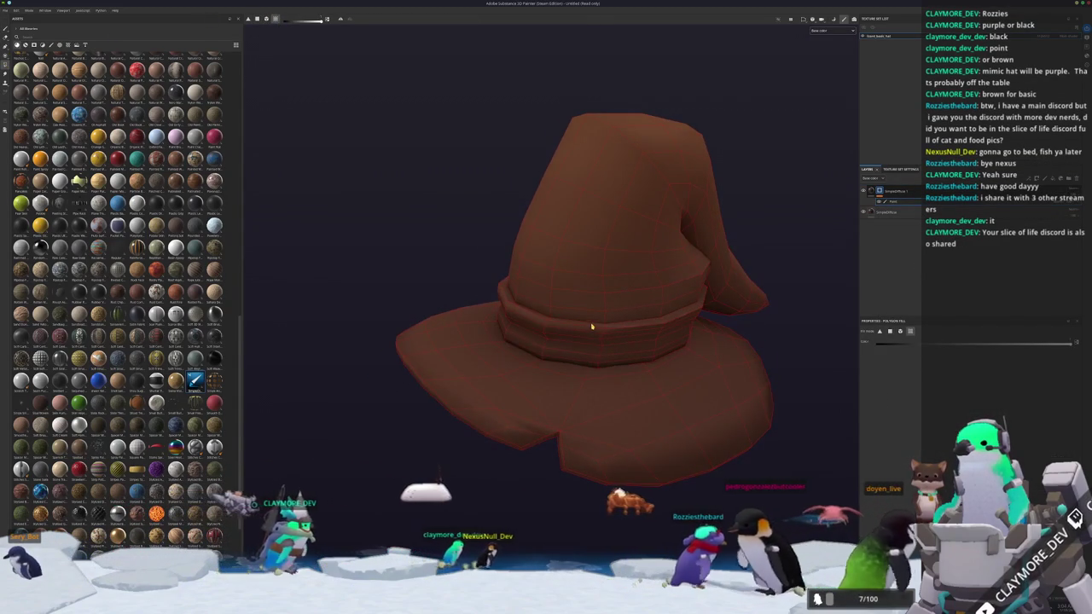
pyautogui.click(891, 191)
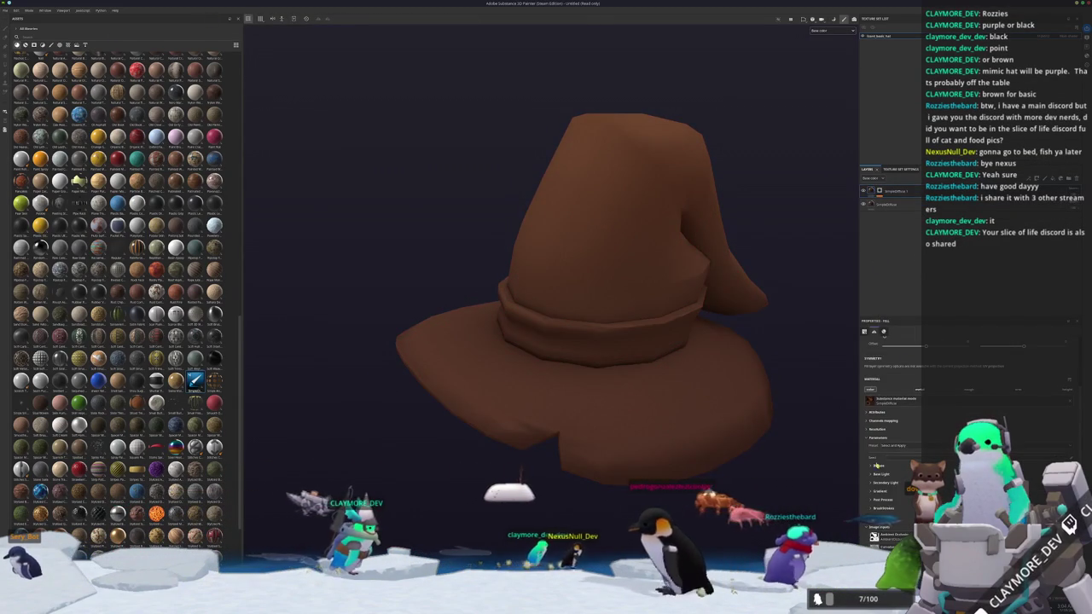
pyautogui.click(874, 465)
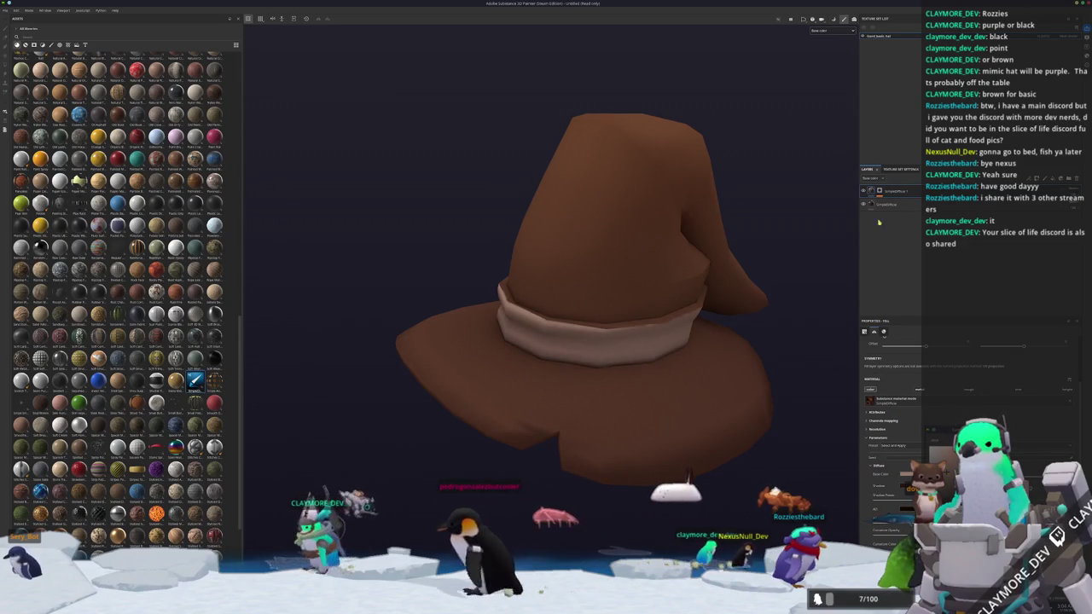
pyautogui.click(879, 192)
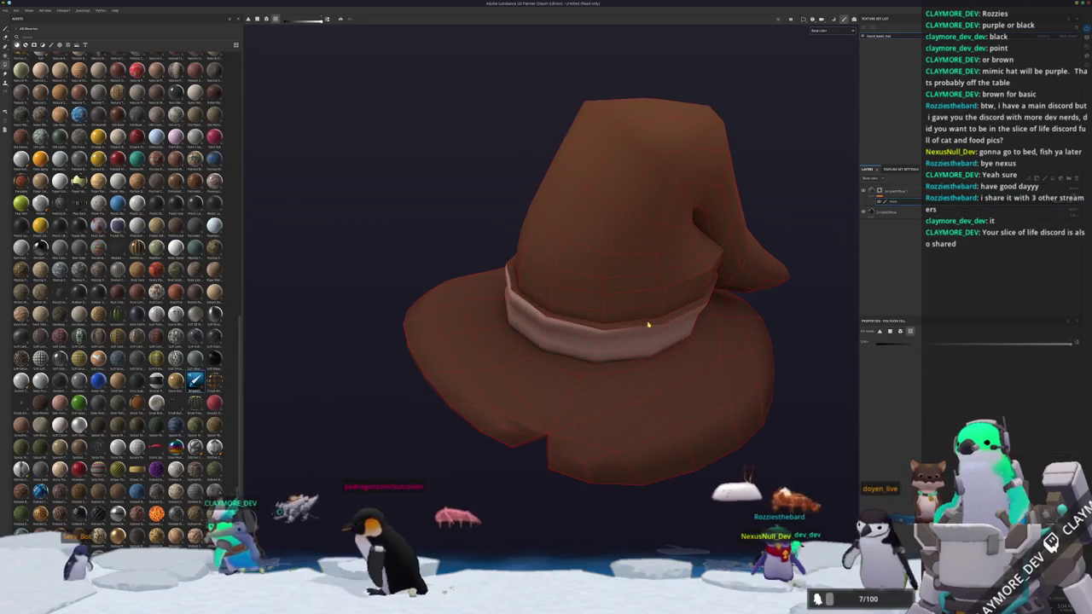
pyautogui.moveTo(646, 328)
pyautogui.keyDown('alt'); pyautogui.mouseDown()
pyautogui.moveTo(732, 288)
pyautogui.moveTo(708, 317)
pyautogui.mouseUp(); pyautogui.keyUp('alt')
pyautogui.scroll(-3, 707, 317)
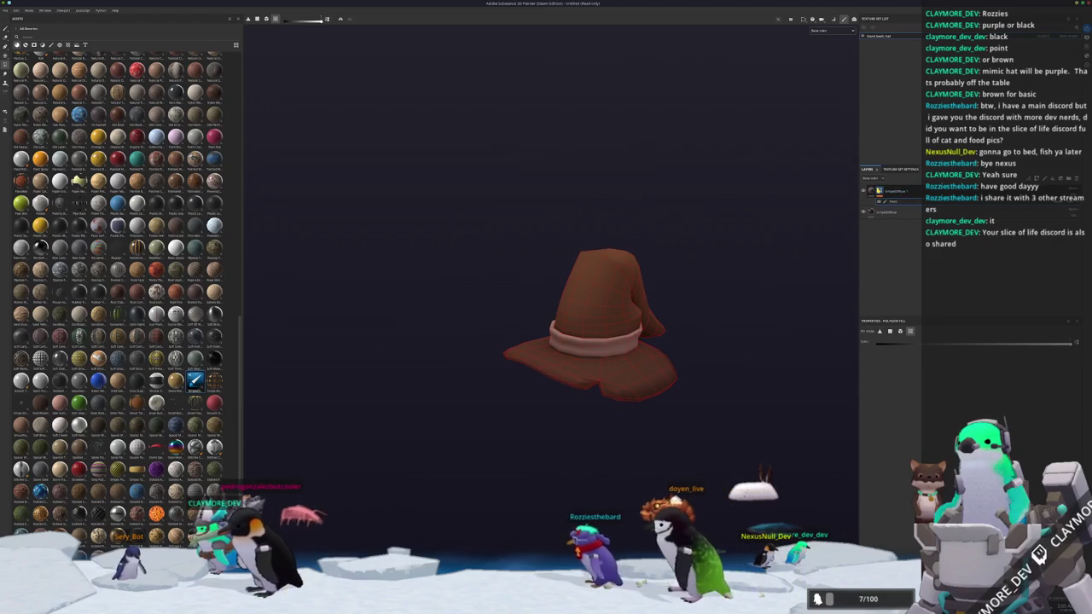
pyautogui.scroll(2, 822, 306)
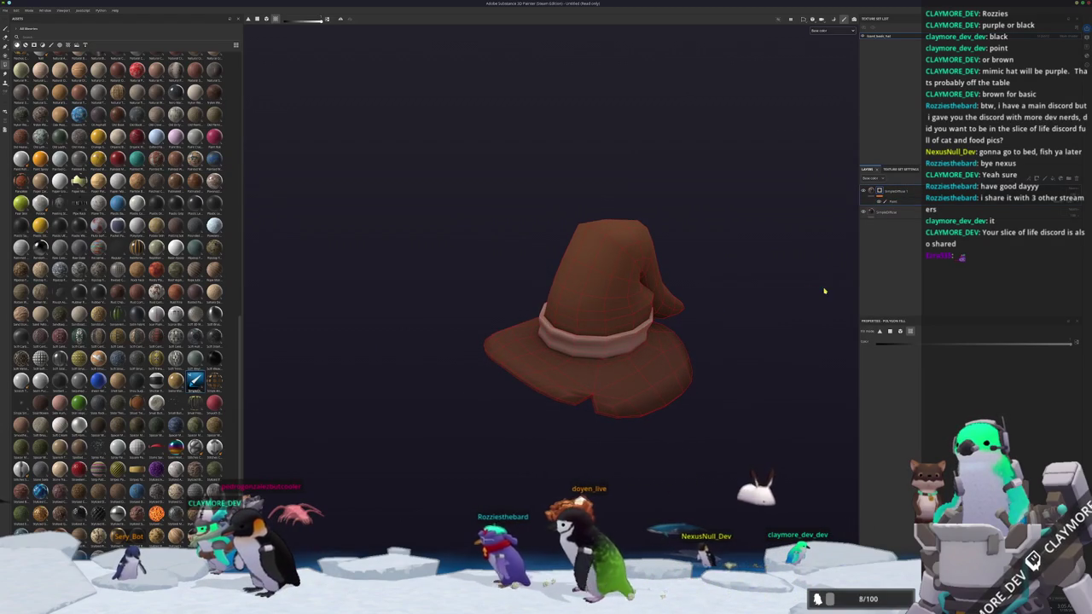
pyautogui.keyDown('alt'); pyautogui.moveTo(823, 306); pyautogui.dragTo(871, 191); pyautogui.keyUp('alt')
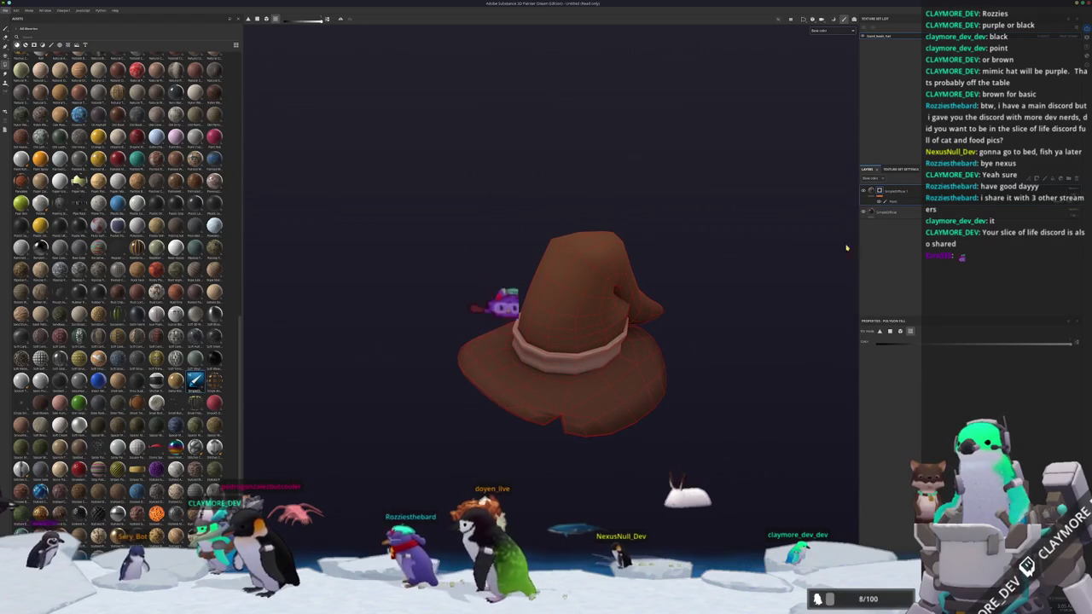
pyautogui.click(870, 191)
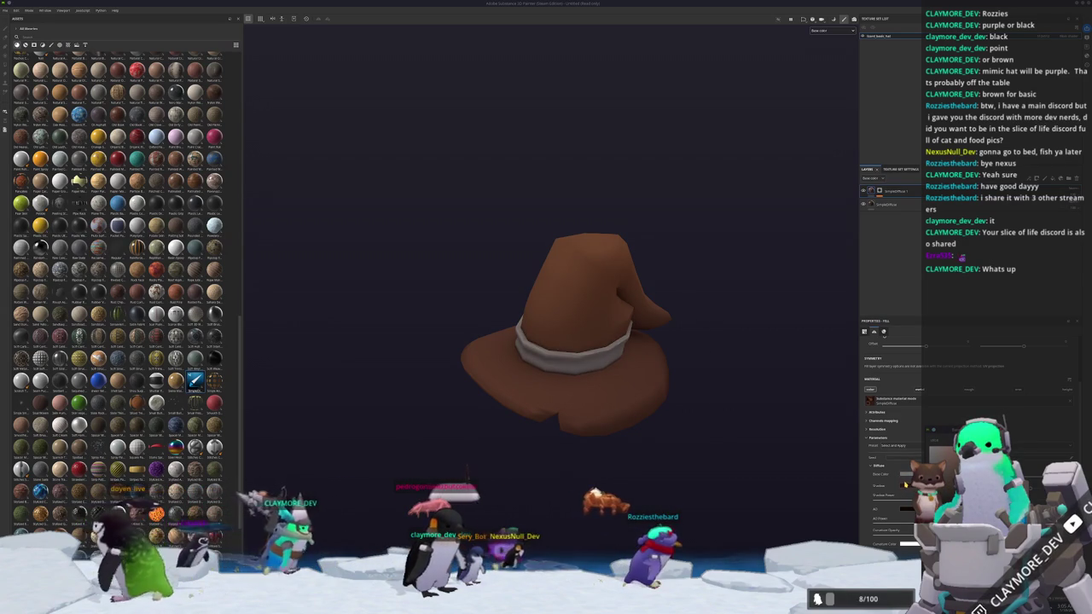
# - Orbit the hat to inspect the muted grey band against the lighter brown crown
pyautogui.moveTo(704, 410)
pyautogui.keyDown('alt'); pyautogui.mouseDown()
pyautogui.moveTo(714, 414)
pyautogui.moveTo(717, 234)
pyautogui.mouseUp(); pyautogui.keyUp('alt')
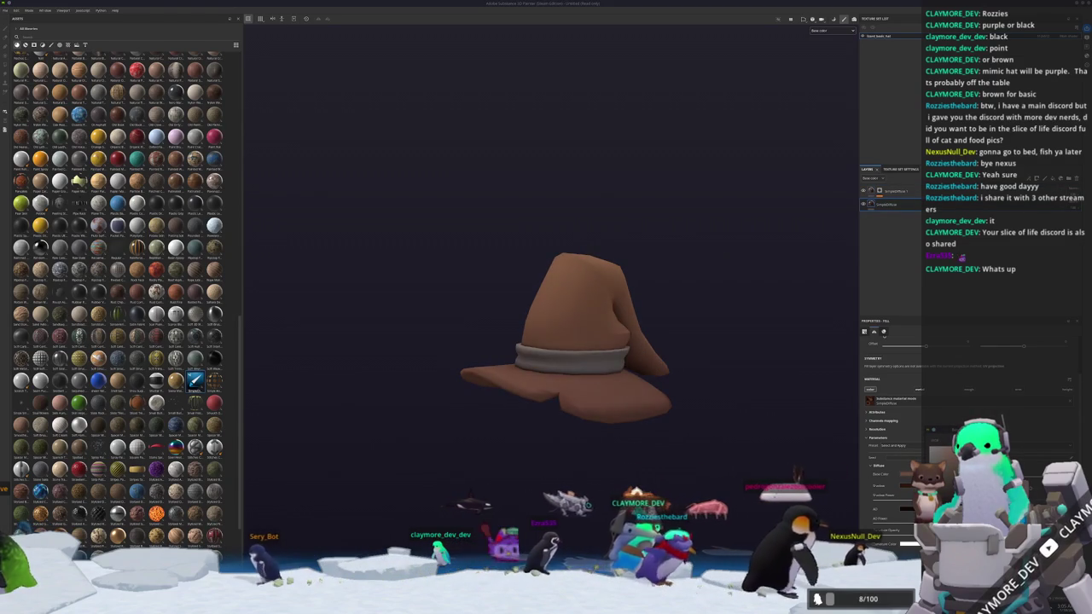
pyautogui.keyDown('alt'); pyautogui.moveTo(745, 433); pyautogui.dragTo(734, 422); pyautogui.keyUp('alt')
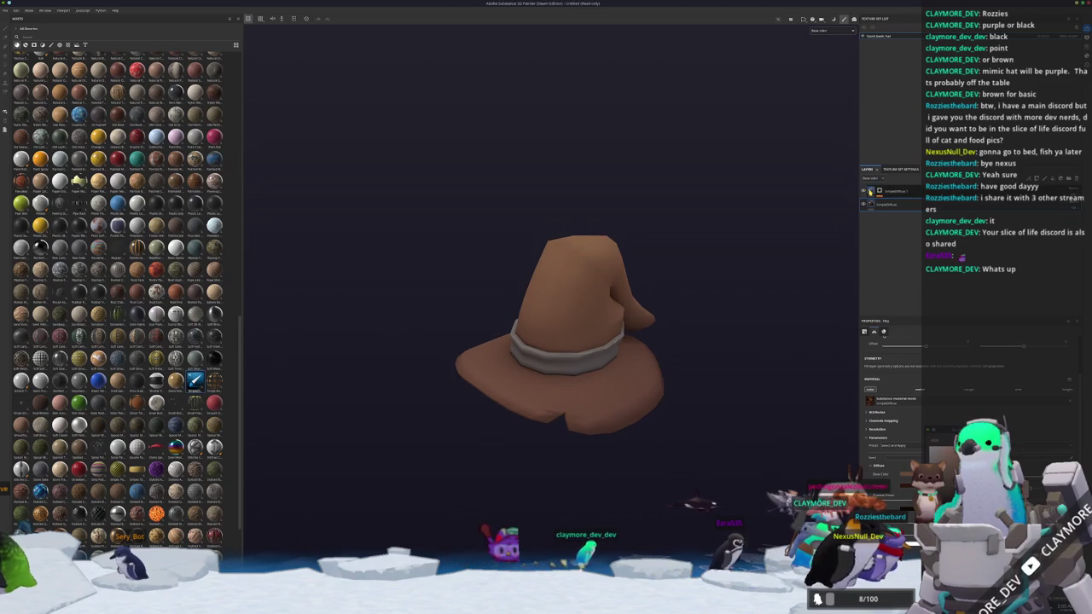
pyautogui.keyDown('alt'); pyautogui.moveTo(739, 334); pyautogui.dragTo(704, 334); pyautogui.keyUp('alt')
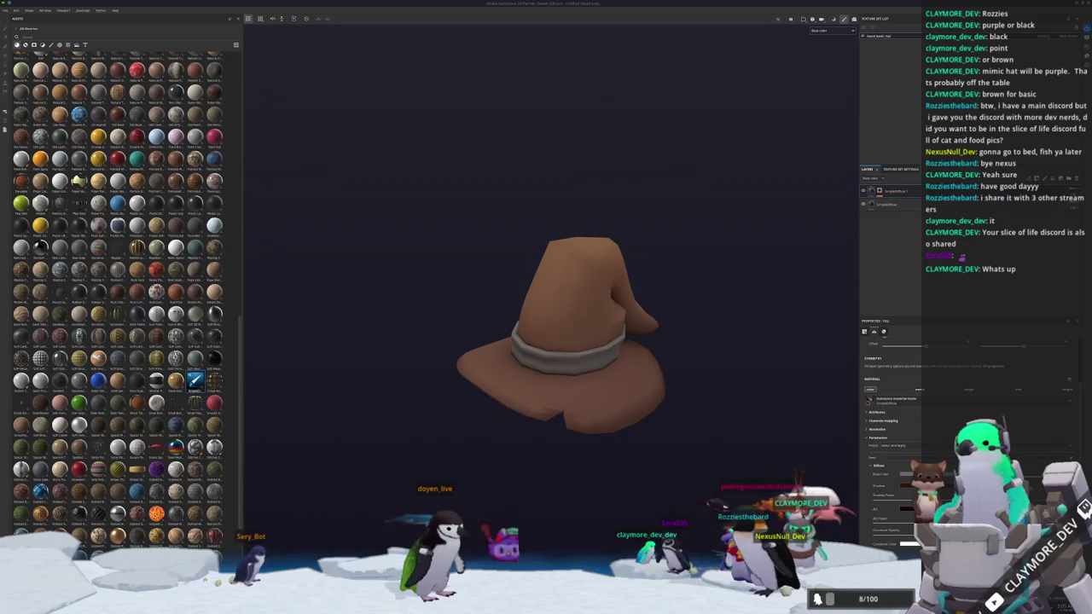
pyautogui.hotkey('alt', 'Tab')
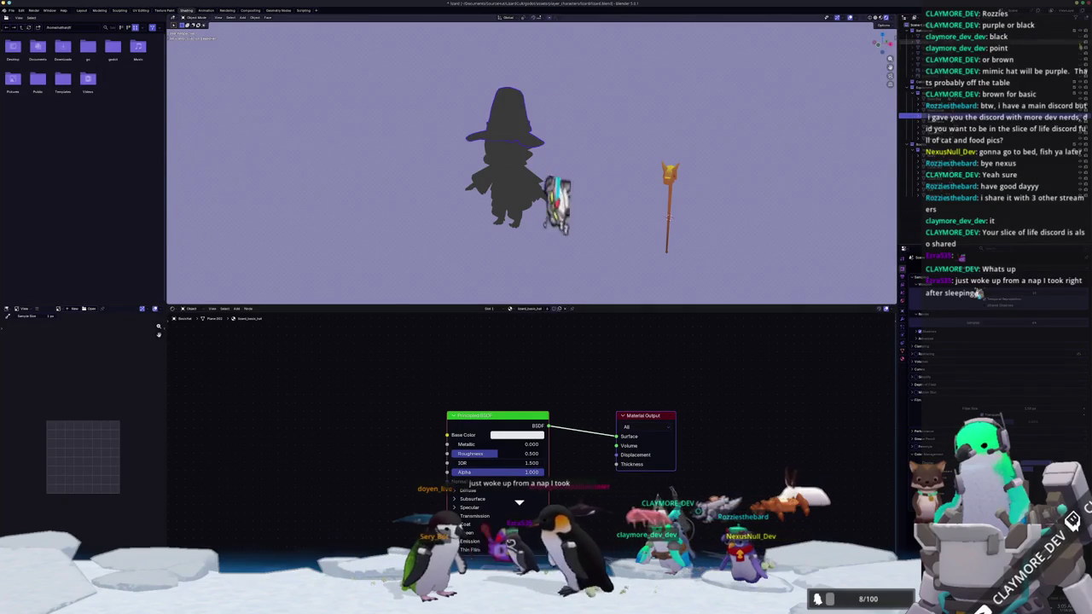
# - Check Blender's sketch wall, then add a new folder at the top of the hat's layer stack
pyautogui.moveTo(716, 170)
pyautogui.mouseDown(button='middle')
pyautogui.moveTo(695, 163)
pyautogui.moveTo(700, 189)
pyautogui.mouseUp(button='middle')
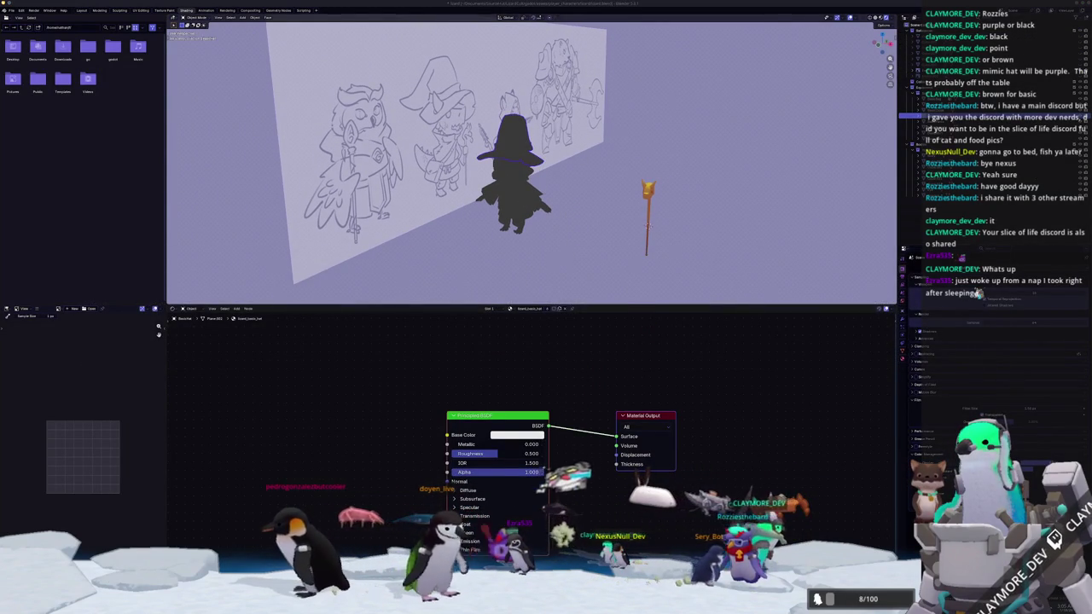
pyautogui.hotkey('alt', 'Tab')
pyautogui.keyDown('alt'); pyautogui.moveTo(646, 449); pyautogui.dragTo(645, 351); pyautogui.keyUp('alt')
pyautogui.click(1066, 178)
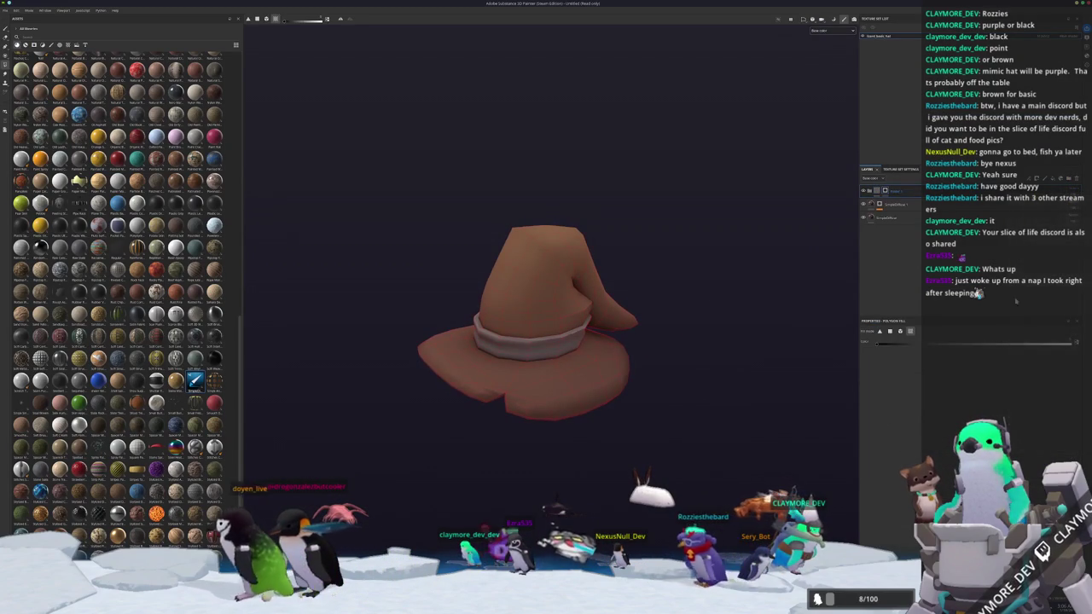
# - Add a filter inside the top folder, browse its presets, and add a new fill layer
pyautogui.click(1036, 178)
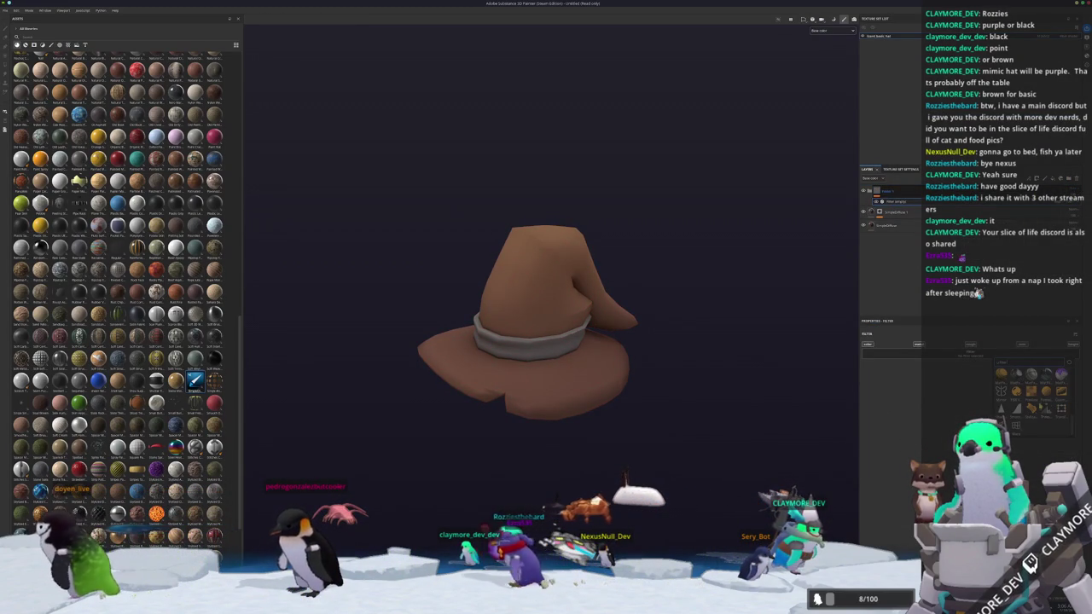
pyautogui.click(956, 380)
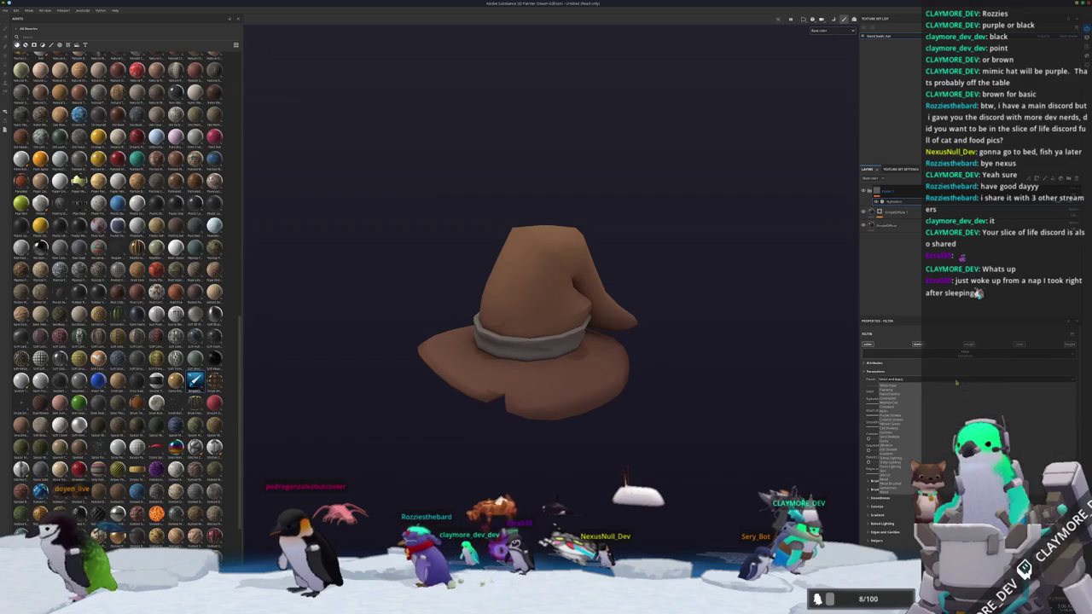
pyautogui.keyDown('alt'); pyautogui.moveTo(674, 358); pyautogui.dragTo(680, 453); pyautogui.keyUp('alt')
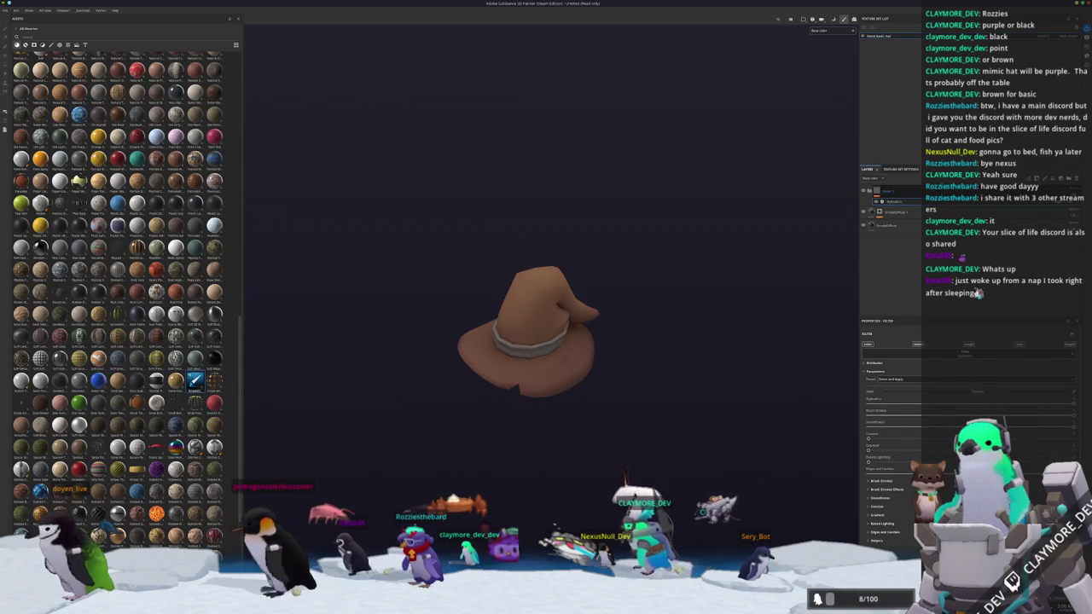
pyautogui.moveTo(700, 394)
pyautogui.keyDown('alt'); pyautogui.mouseDown()
pyautogui.moveTo(710, 361)
pyautogui.moveTo(745, 386)
pyautogui.mouseUp(); pyautogui.keyUp('alt')
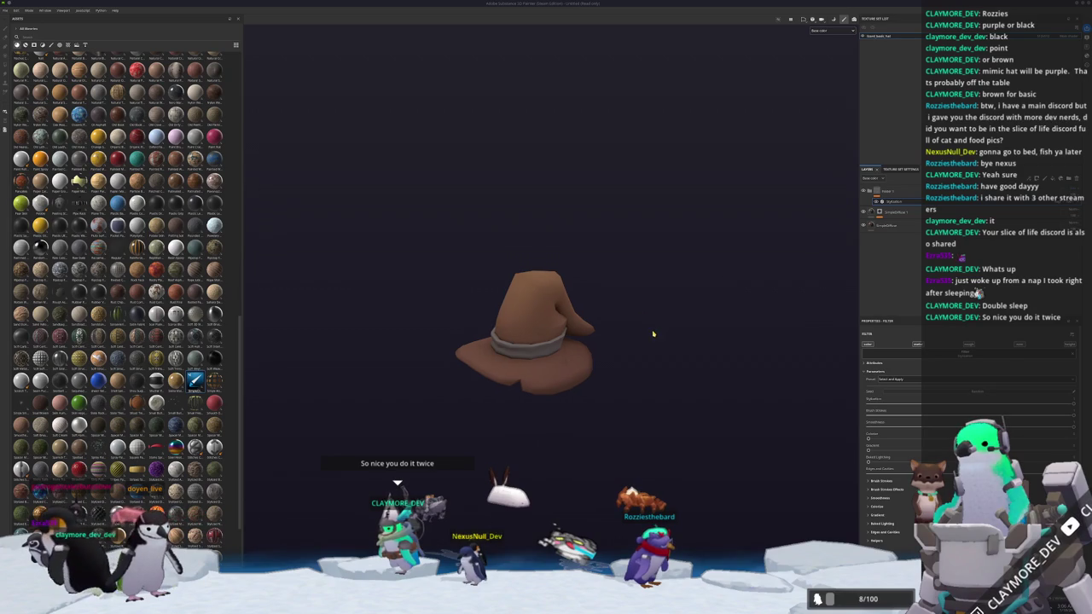
pyautogui.keyDown('alt'); pyautogui.moveTo(653, 333); pyautogui.dragTo(651, 352); pyautogui.keyUp('alt')
pyautogui.moveTo(649, 314)
pyautogui.keyDown('alt'); pyautogui.mouseDown()
pyautogui.moveTo(409, 312)
pyautogui.moveTo(359, 404)
pyautogui.moveTo(624, 390)
pyautogui.moveTo(673, 253)
pyautogui.moveTo(658, 310)
pyautogui.moveTo(865, 244)
pyautogui.mouseUp(); pyautogui.keyUp('alt')
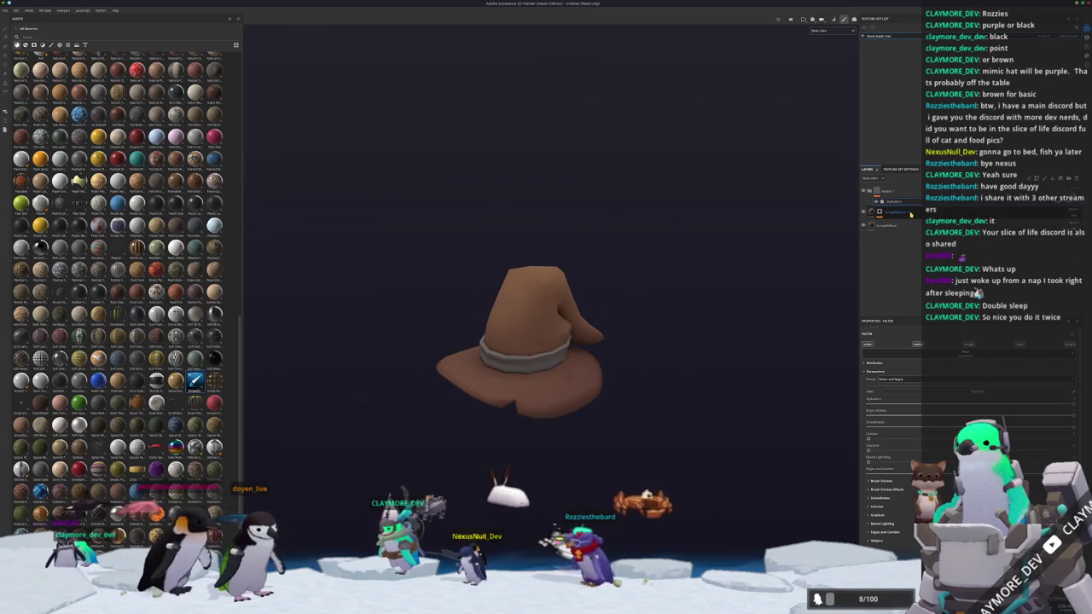
pyautogui.click(1058, 179)
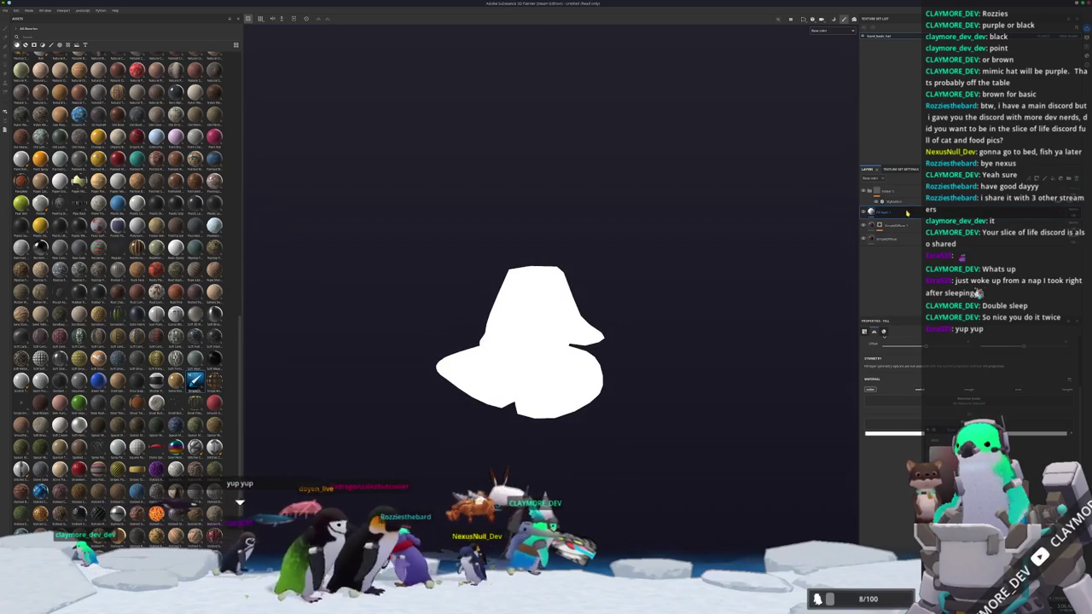
# - Add a Curvature generator to the new fill layer and duplicate that layer
pyautogui.rightClick(905, 214)
pyautogui.rightClick(885, 211)
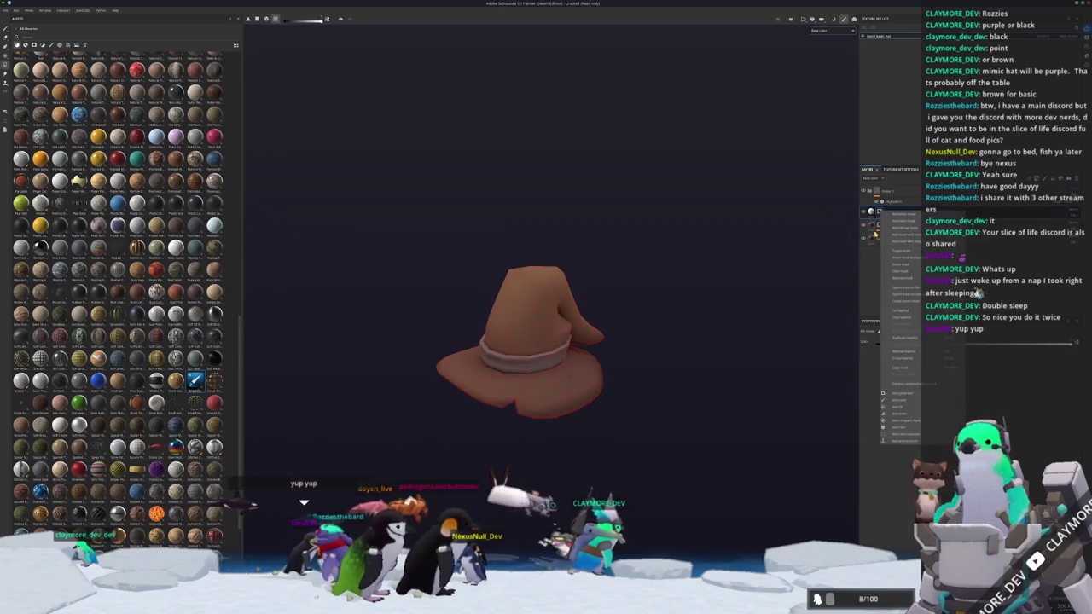
pyautogui.click(896, 427)
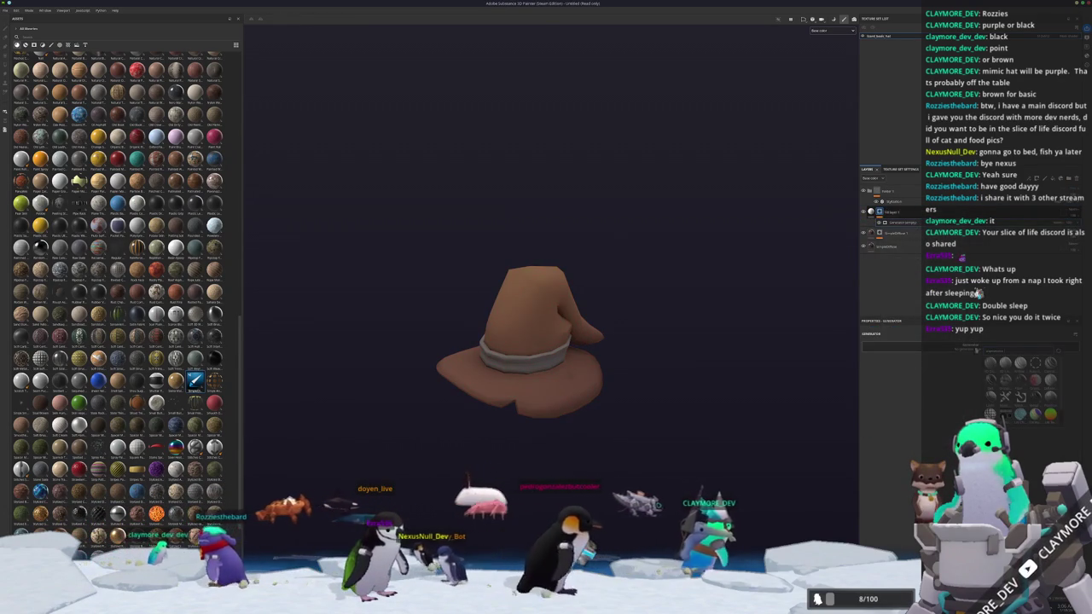
pyautogui.scroll(2, 513, 332)
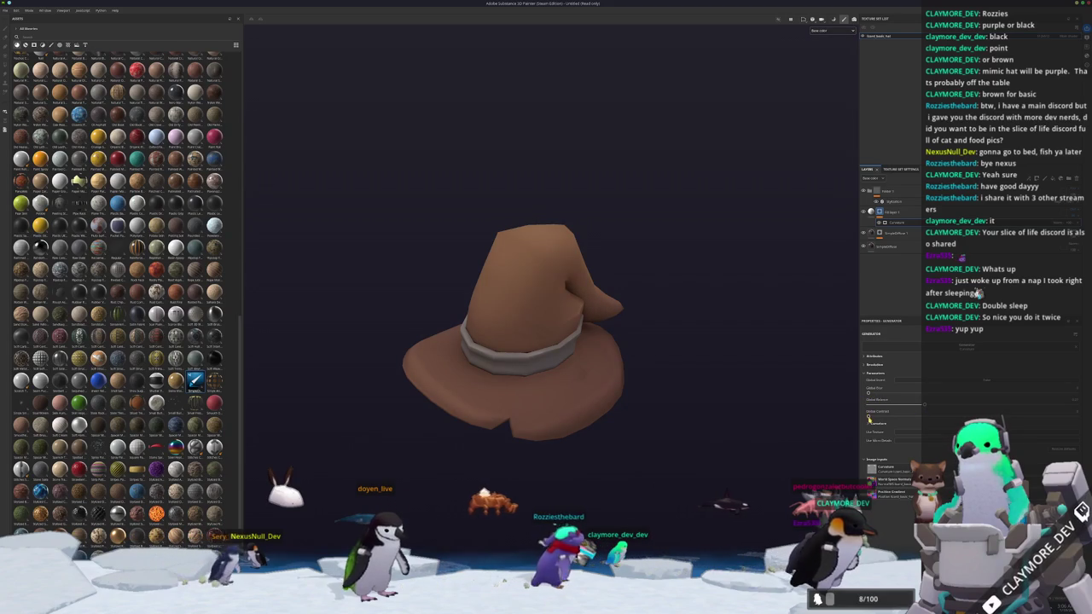
pyautogui.moveTo(856, 415)
pyautogui.keyDown('alt'); pyautogui.mouseDown()
pyautogui.moveTo(436, 463)
pyautogui.moveTo(419, 393)
pyautogui.moveTo(674, 401)
pyautogui.moveTo(732, 318)
pyautogui.moveTo(732, 261)
pyautogui.moveTo(629, 383)
pyautogui.moveTo(597, 384)
pyautogui.mouseUp(); pyautogui.keyUp('alt')
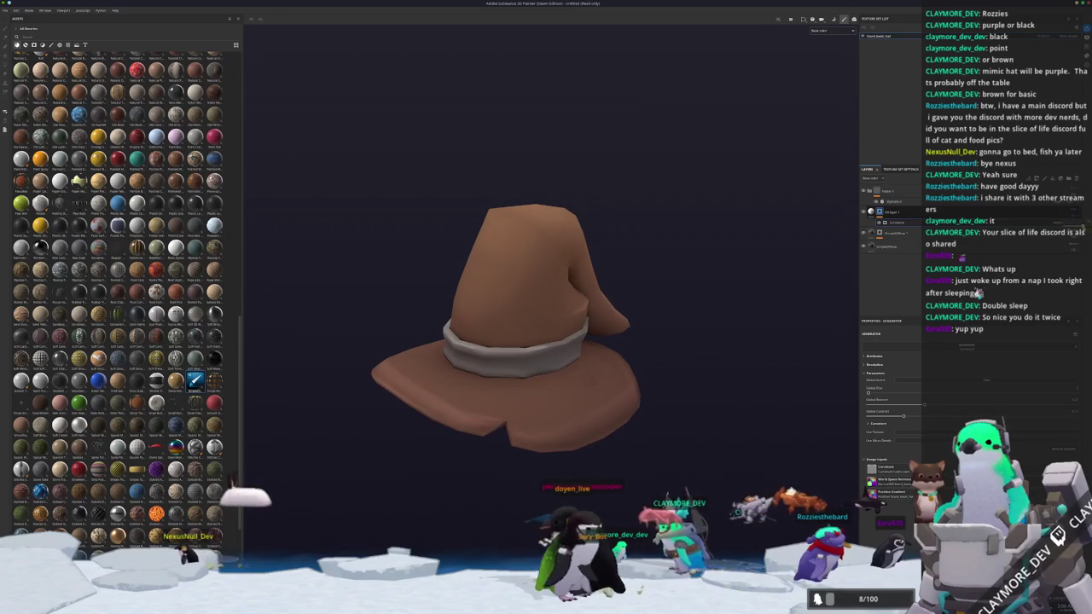
pyautogui.keyDown('alt'); pyautogui.moveTo(701, 328); pyautogui.dragTo(761, 325); pyautogui.keyUp('alt')
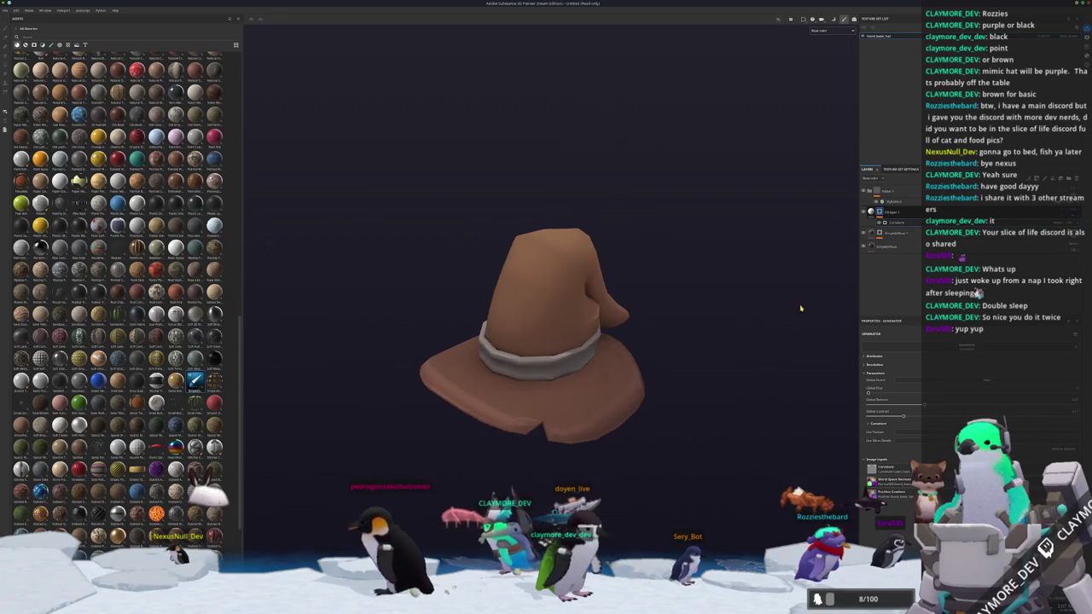
pyautogui.hotkey('ctrl', 'd')
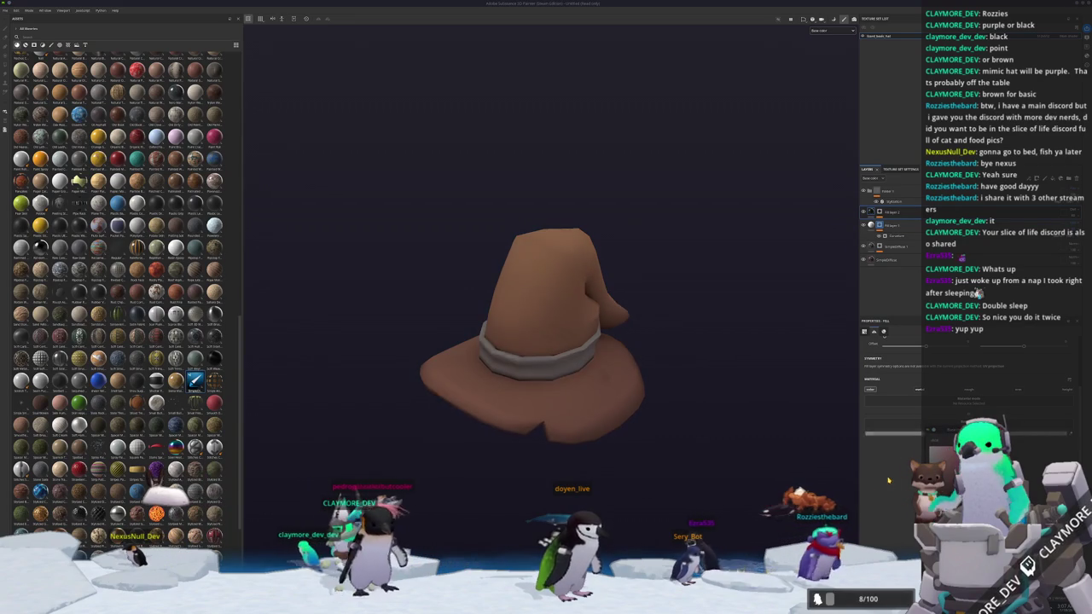
# - Add an Ambient Occlusion generator to the copied layer's mask and lower its parameter
pyautogui.press('4')
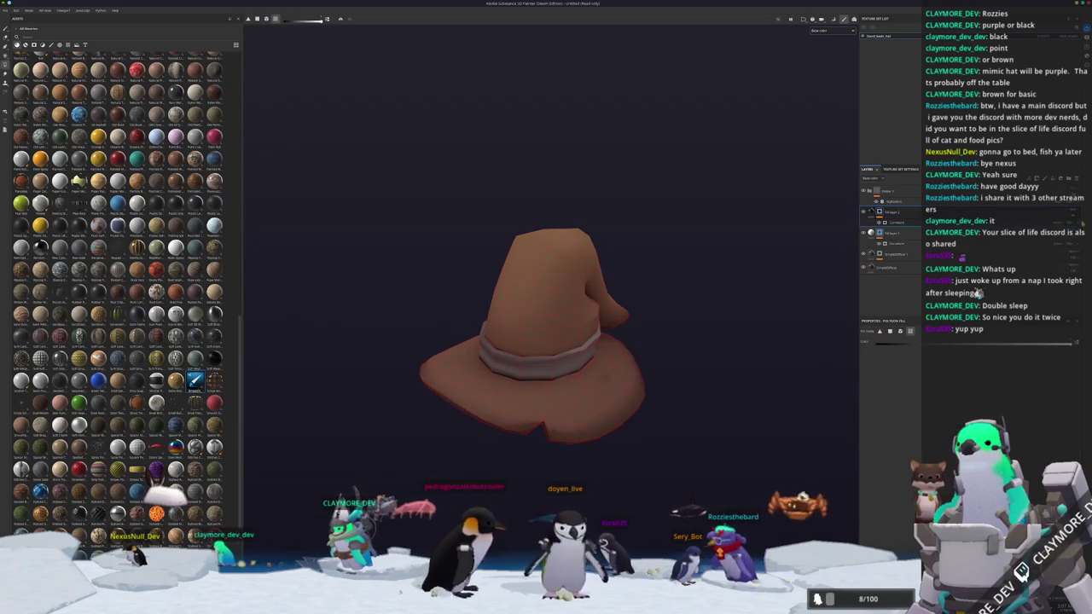
pyautogui.rightClick(879, 211)
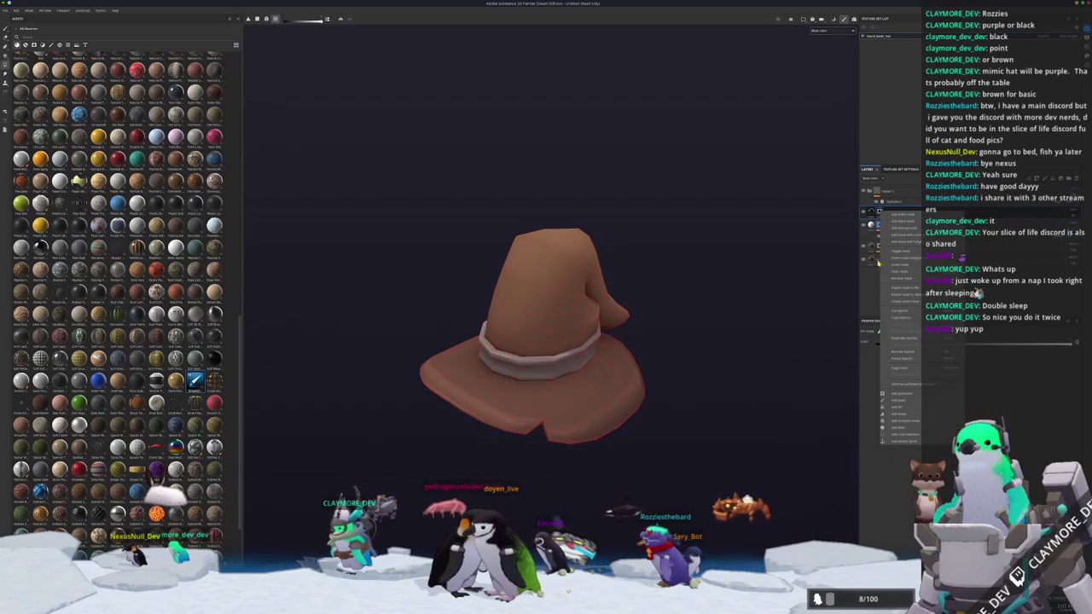
pyautogui.click(908, 395)
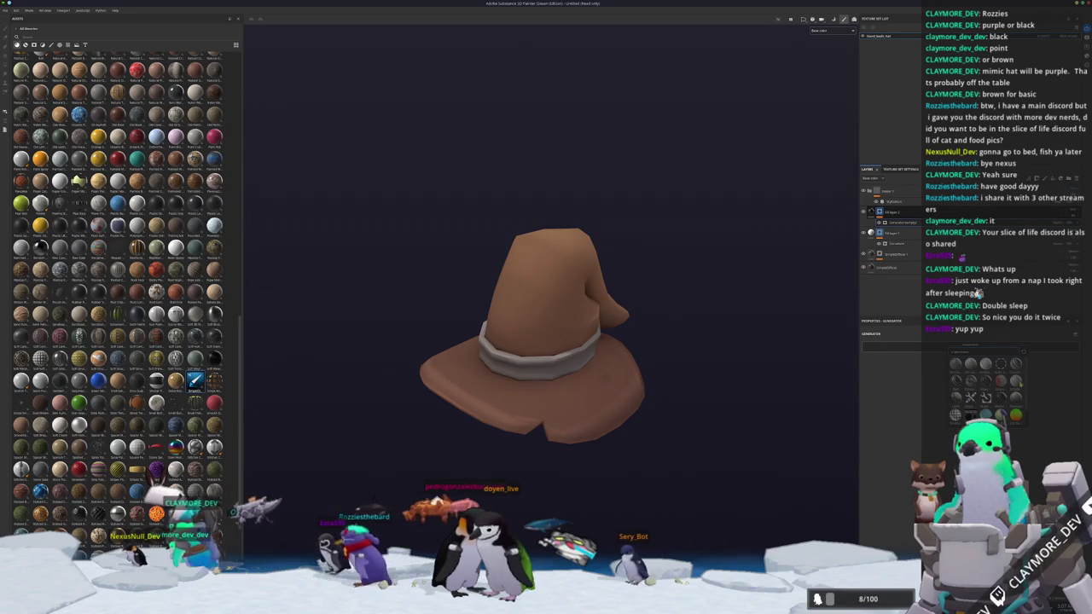
pyautogui.click(956, 363)
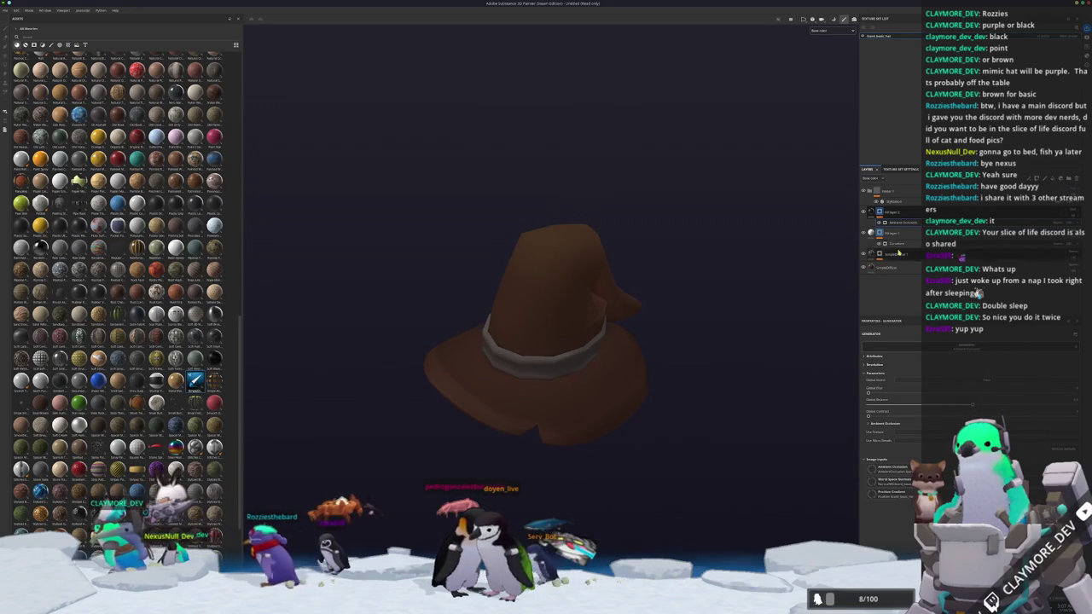
pyautogui.click(962, 380)
pyautogui.keyDown('alt'); pyautogui.moveTo(760, 412); pyautogui.dragTo(843, 412, button='right'); pyautogui.keyUp('alt')
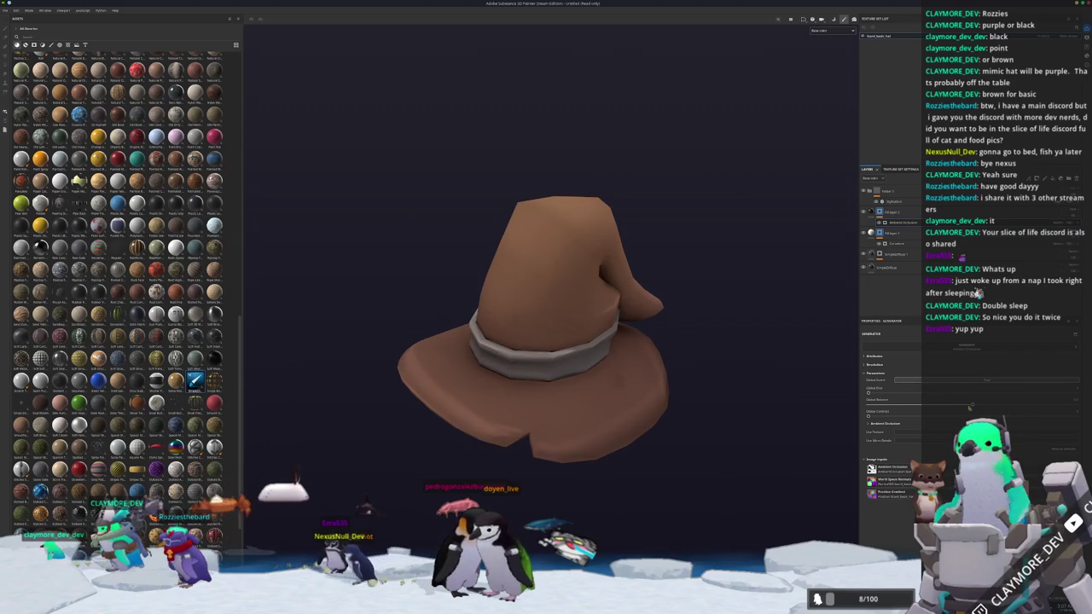
pyautogui.moveTo(969, 407); pyautogui.dragTo(916, 409)
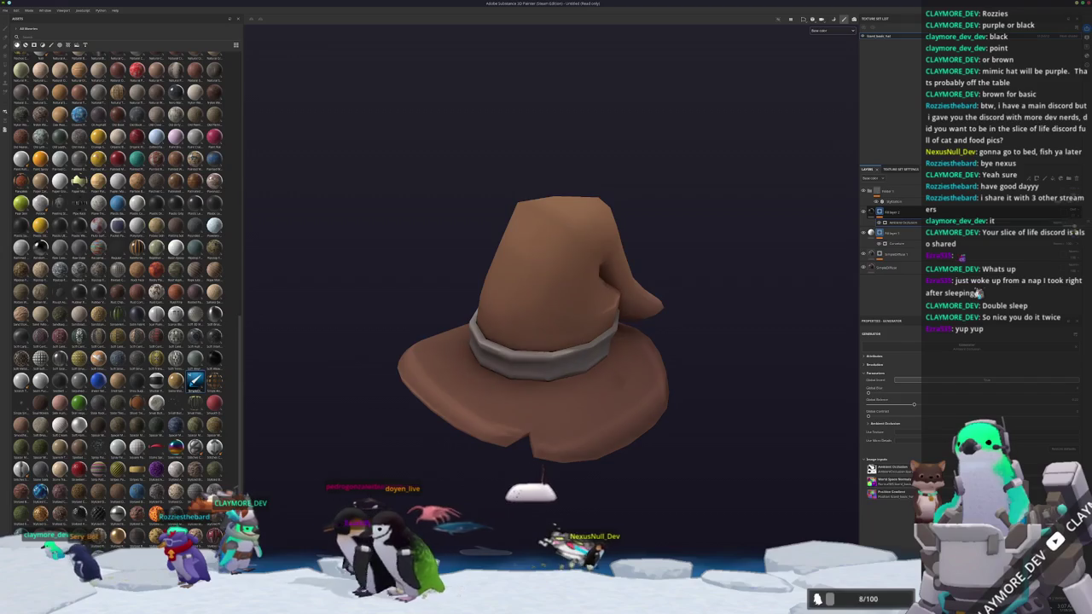
pyautogui.moveTo(763, 343)
pyautogui.keyDown('alt'); pyautogui.mouseDown()
pyautogui.moveTo(689, 319)
pyautogui.moveTo(725, 371)
pyautogui.moveTo(734, 358)
pyautogui.moveTo(727, 325)
pyautogui.moveTo(731, 346)
pyautogui.moveTo(705, 385)
pyautogui.moveTo(531, 366)
pyautogui.moveTo(719, 349)
pyautogui.mouseUp(); pyautogui.keyUp('alt')
# - Review the Curvature generator on the hat from above and from the side
pyautogui.hotkey('ctrl', 's')
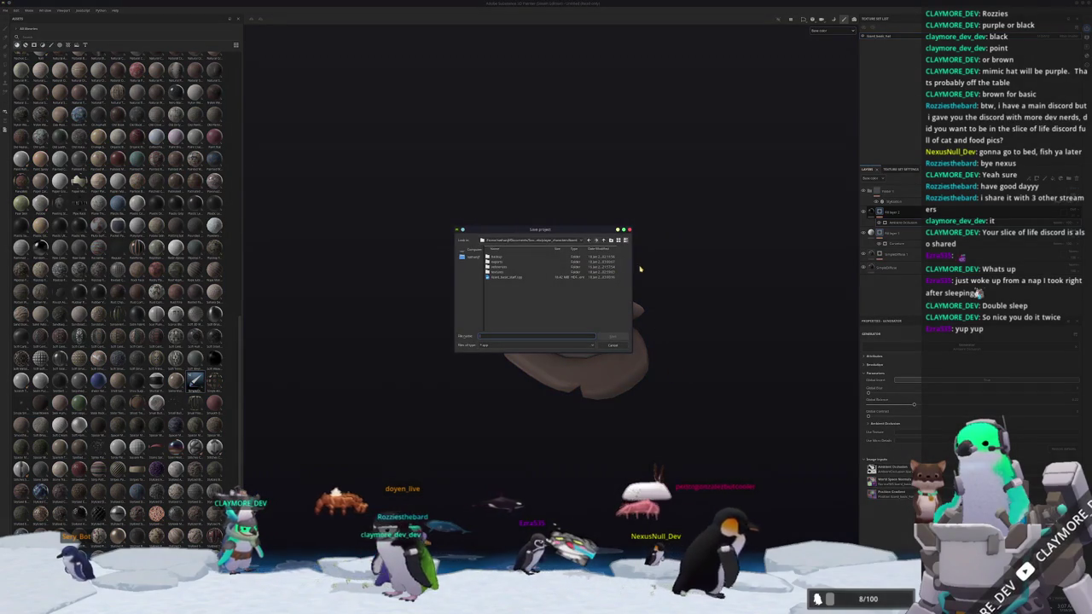
pyautogui.press('Escape')
pyautogui.keyDown('alt'); pyautogui.moveTo(639, 267); pyautogui.dragTo(651, 497); pyautogui.keyUp('alt')
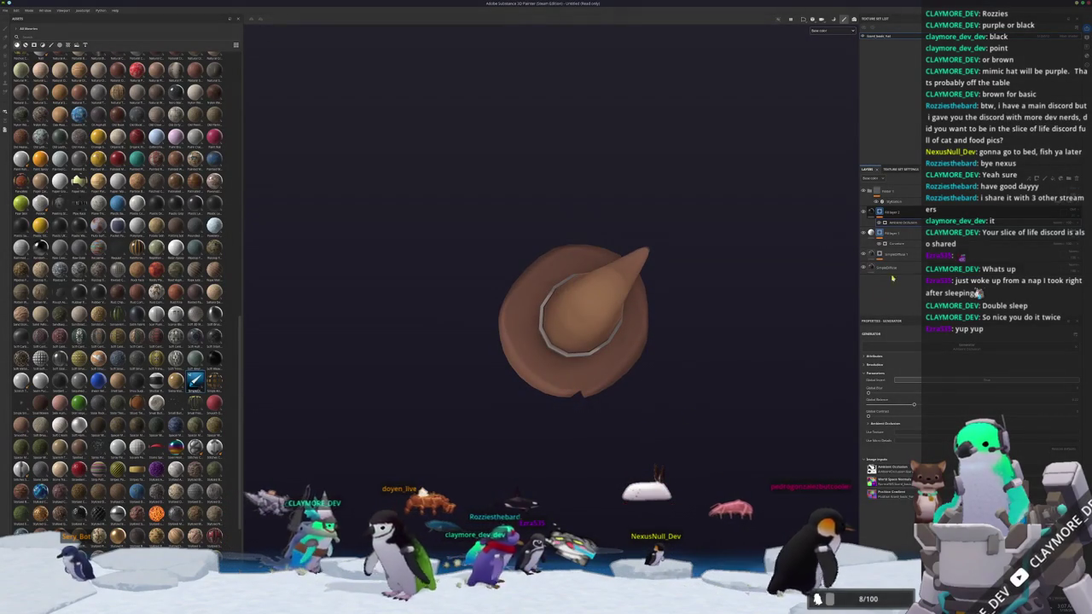
pyautogui.click(896, 243)
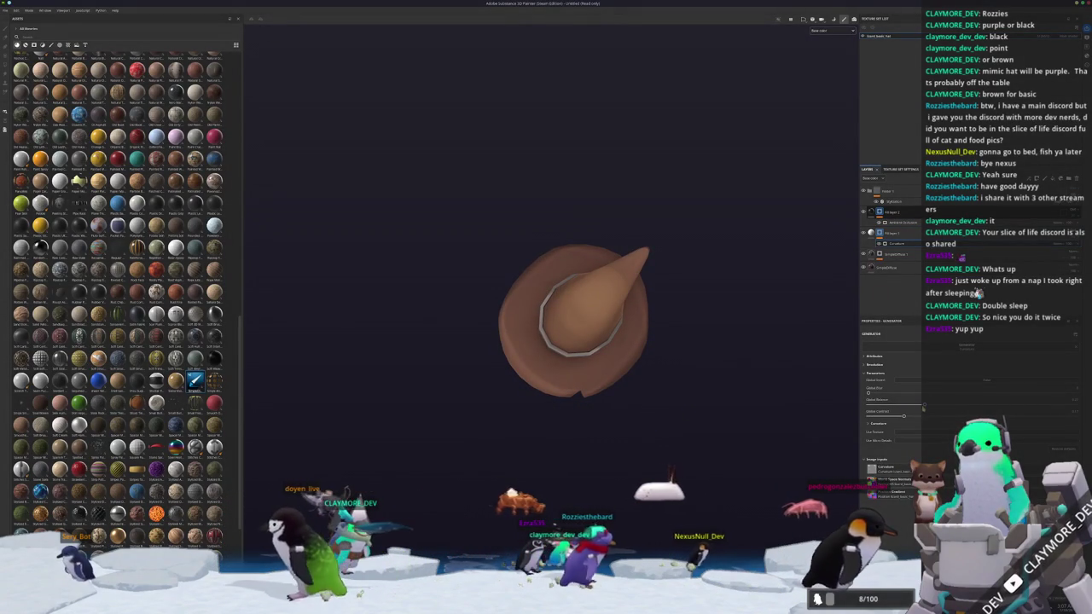
pyautogui.moveTo(819, 404)
pyautogui.keyDown('alt'); pyautogui.mouseDown()
pyautogui.moveTo(515, 410)
pyautogui.moveTo(731, 317)
pyautogui.moveTo(724, 338)
pyautogui.mouseUp(); pyautogui.keyUp('alt')
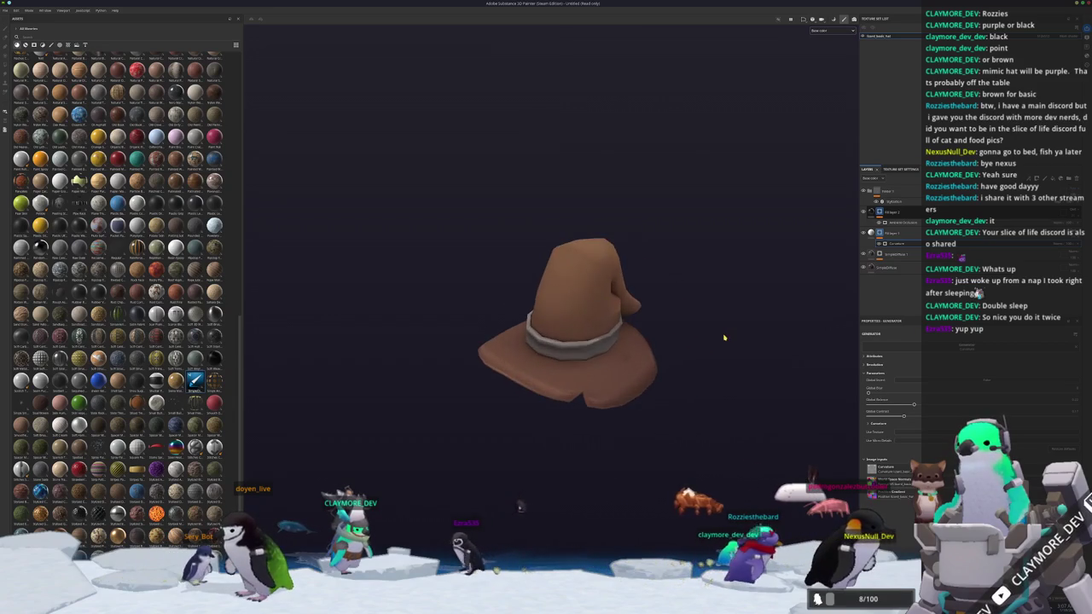
# - Save the hat project and open the Export textures dialog
pyautogui.hotkey('ctrl', 's')
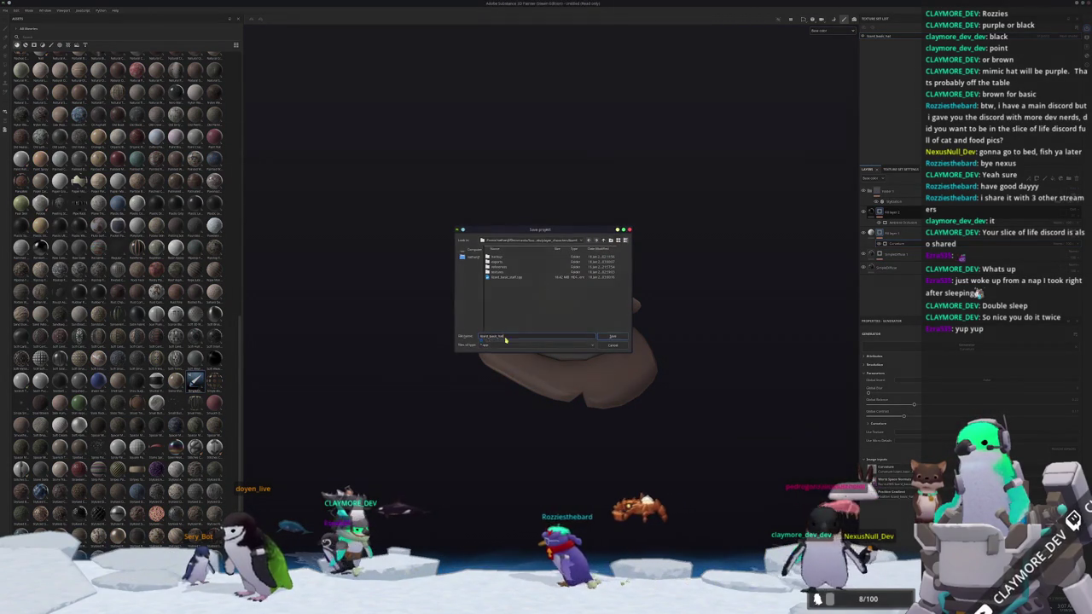
pyautogui.press('Return')
pyautogui.hotkey('ctrl', 'shift', 'e')
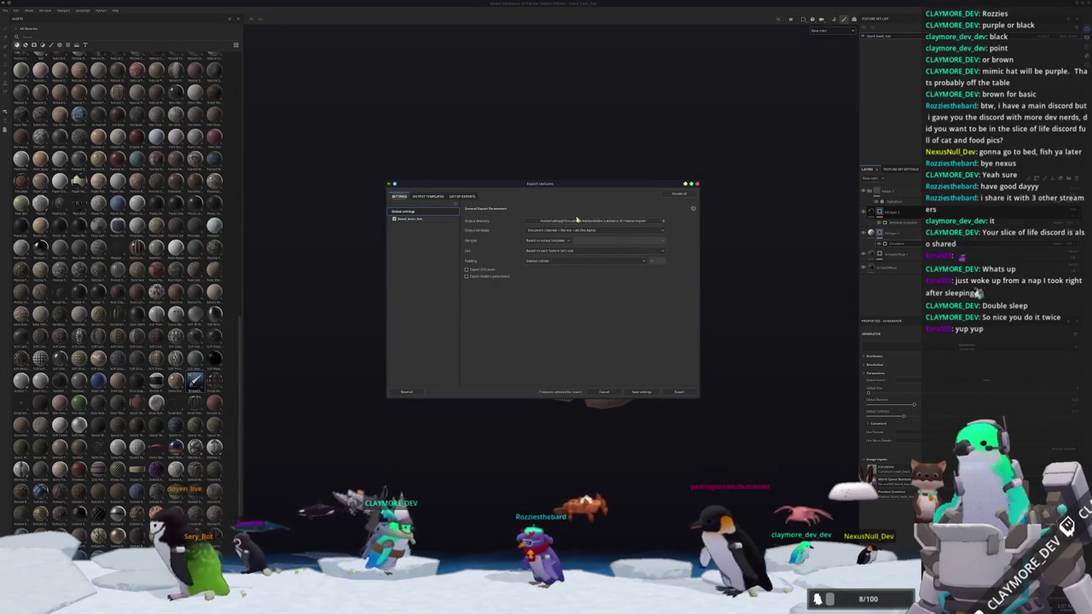
# - Set the export output folder, export the hat's texture set, and close the export window
pyautogui.click(576, 220)
pyautogui.click(533, 244)
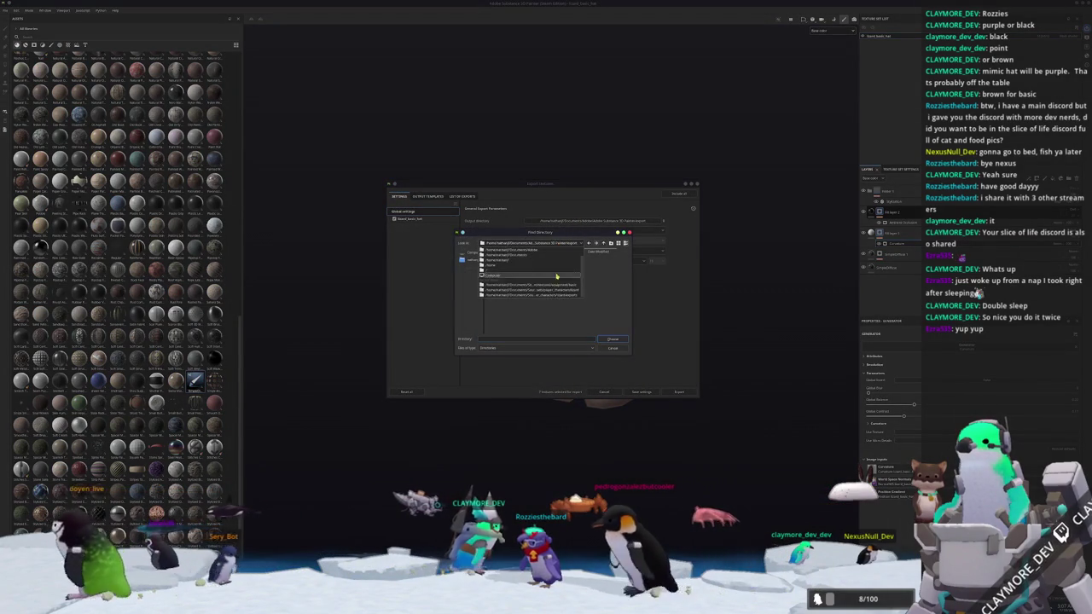
pyautogui.click(556, 272)
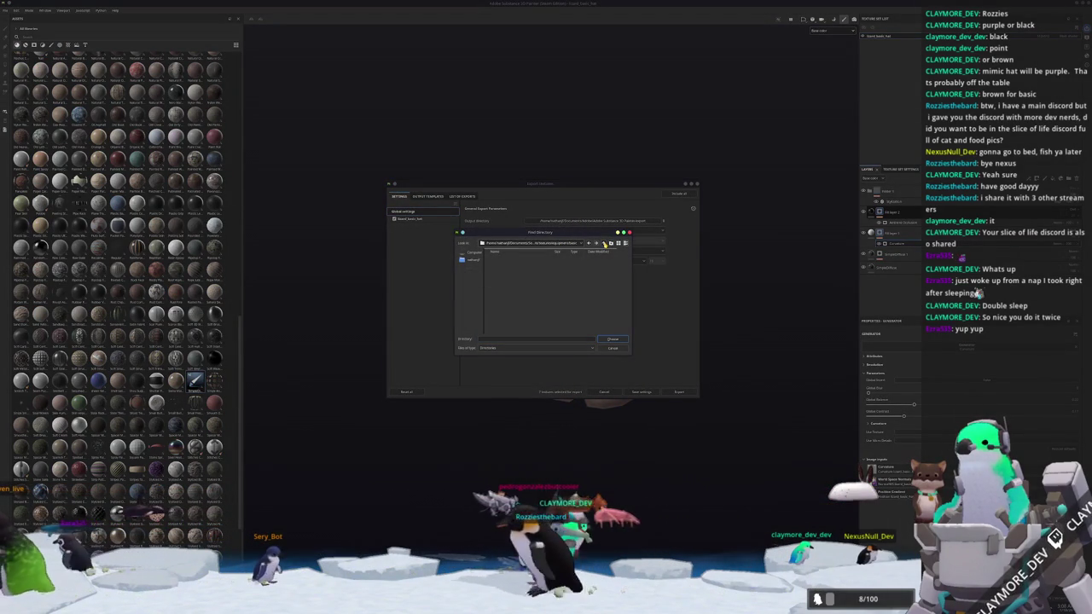
pyautogui.click(612, 339)
pyautogui.click(411, 218)
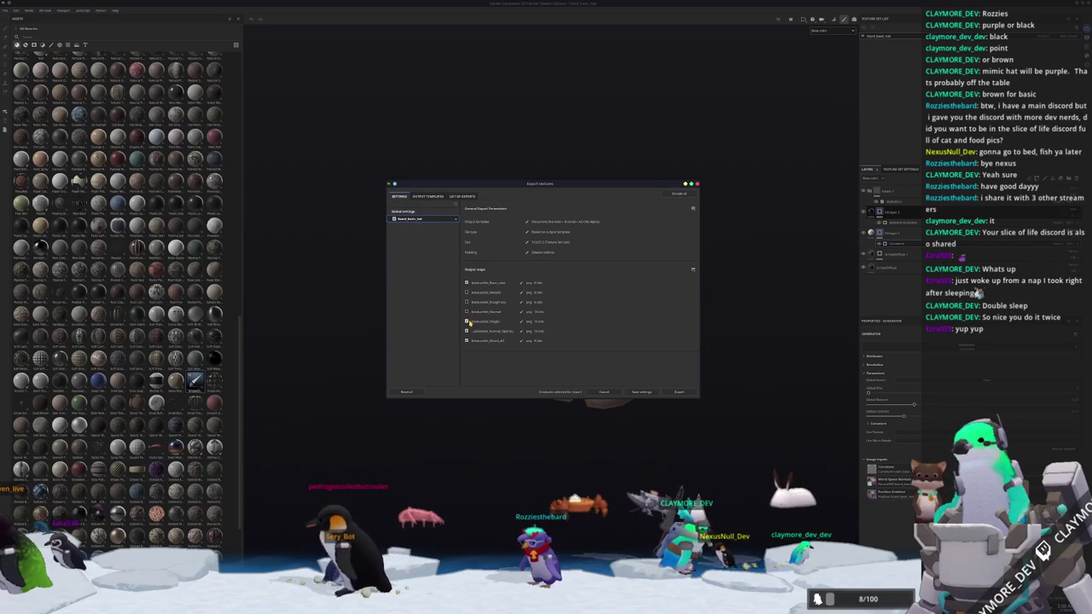
pyautogui.click(679, 392)
pyautogui.click(677, 393)
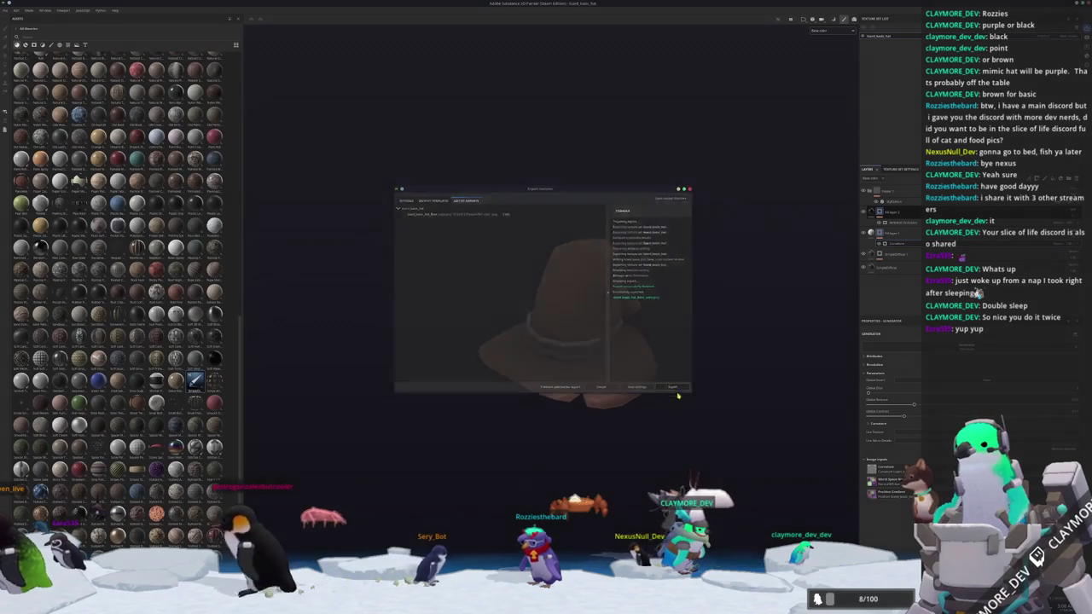
pyautogui.keyDown('alt'); pyautogui.moveTo(701, 428); pyautogui.dragTo(702, 397); pyautogui.keyUp('alt')
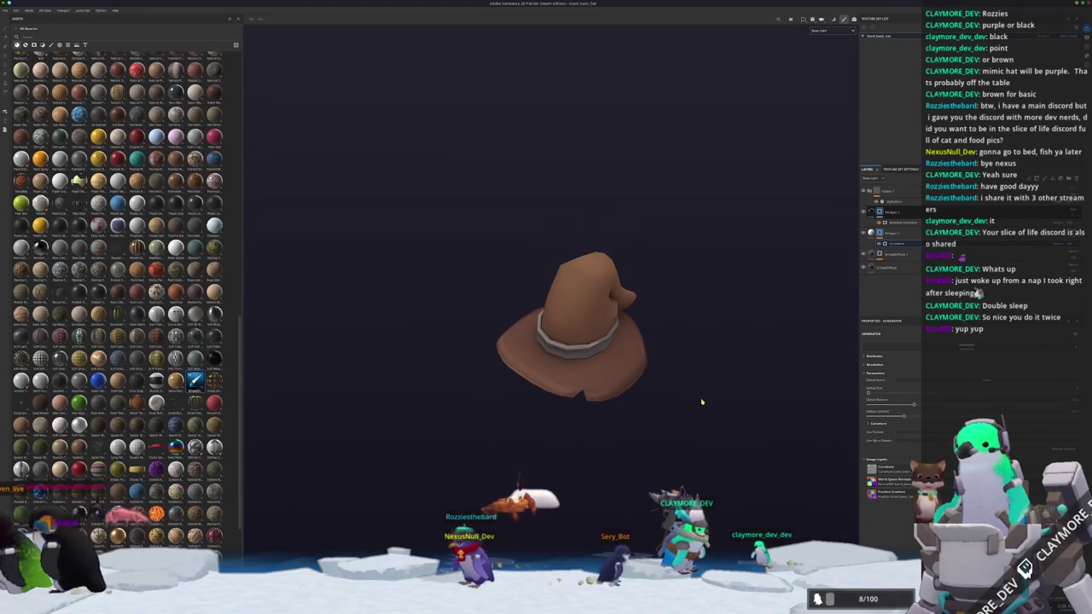
pyautogui.scroll(1, 702, 402)
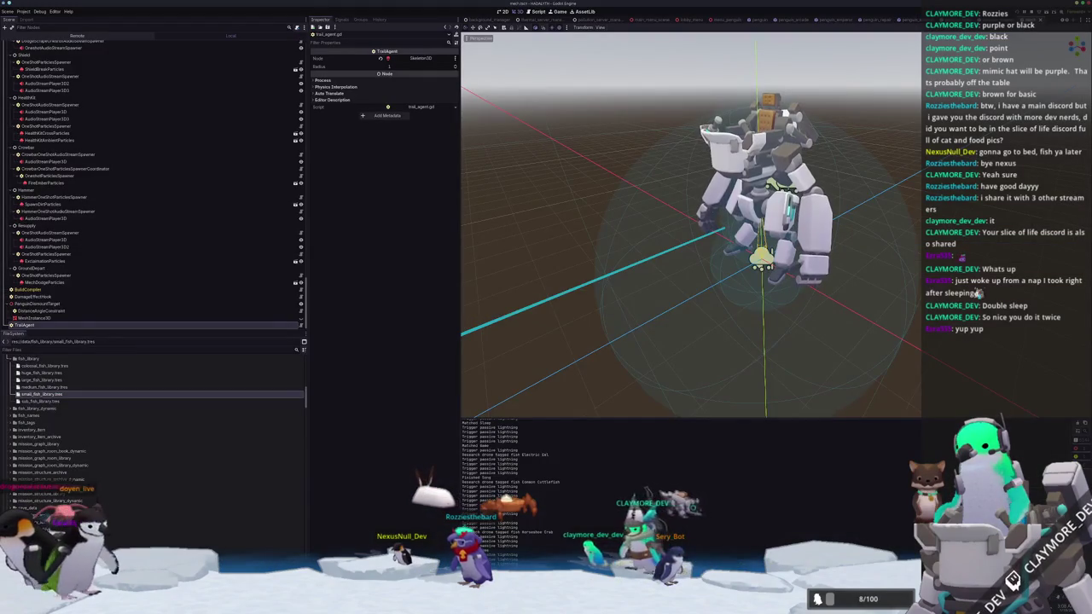
pyautogui.scroll(3, 556, 247)
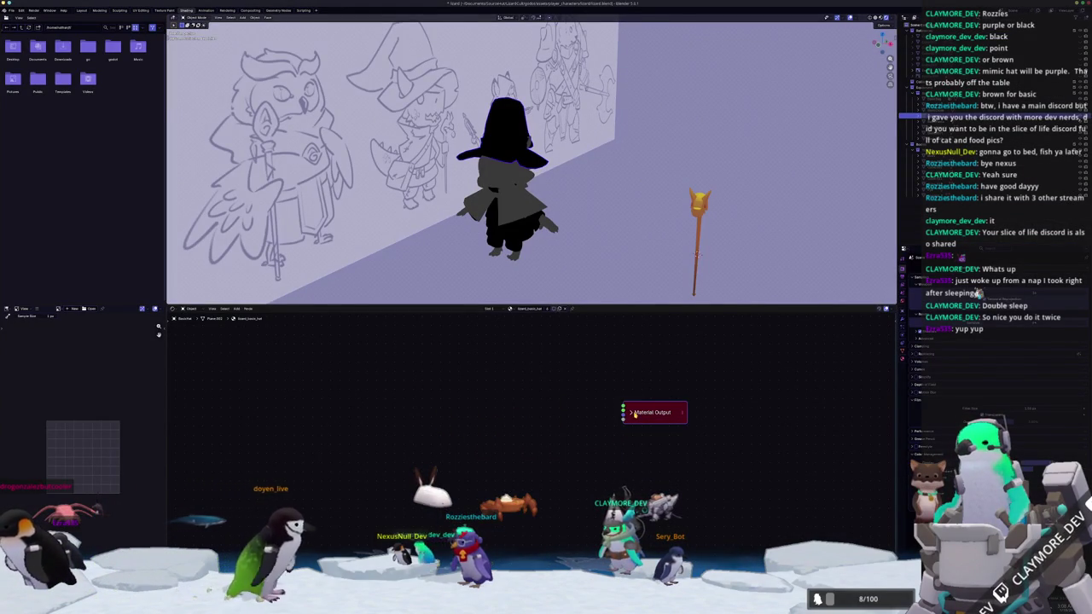
# - Add Texture Coordinate, Mapping and Image Texture nodes for the hat, loading lizard_basic_hat_Base_color.png
pyautogui.hotkey('ctrl', 'z')
pyautogui.click(584, 466)
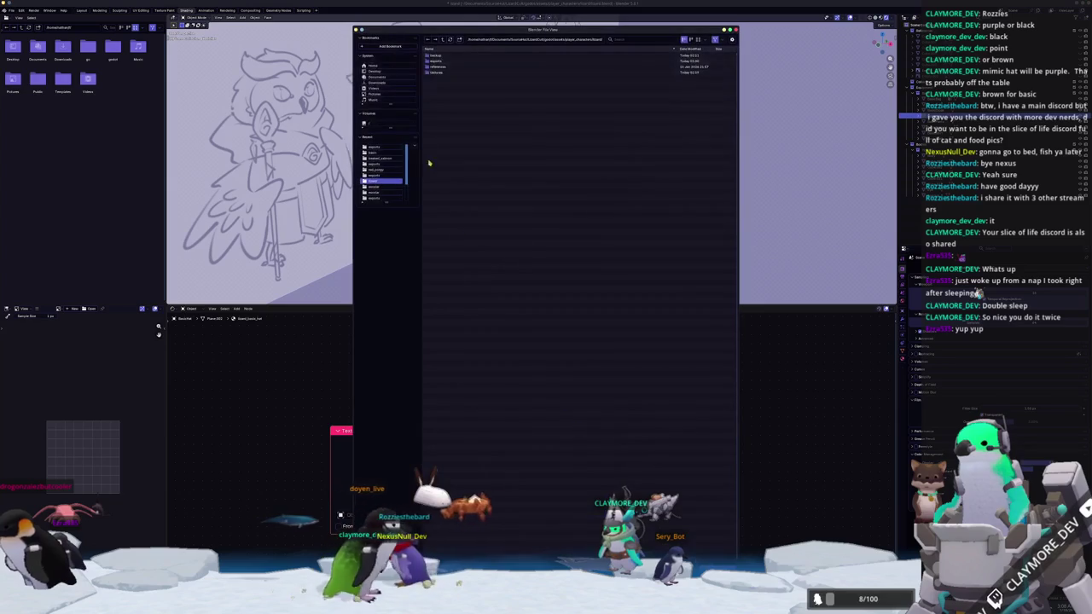
pyautogui.doubleClick(440, 74)
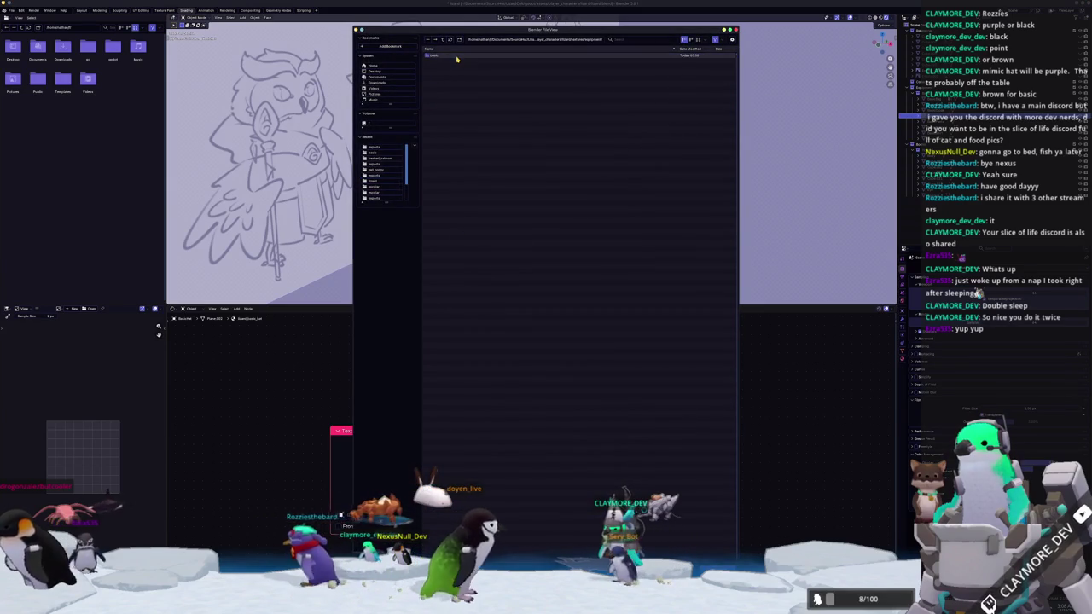
pyautogui.doubleClick(456, 60)
pyautogui.doubleClick(455, 55)
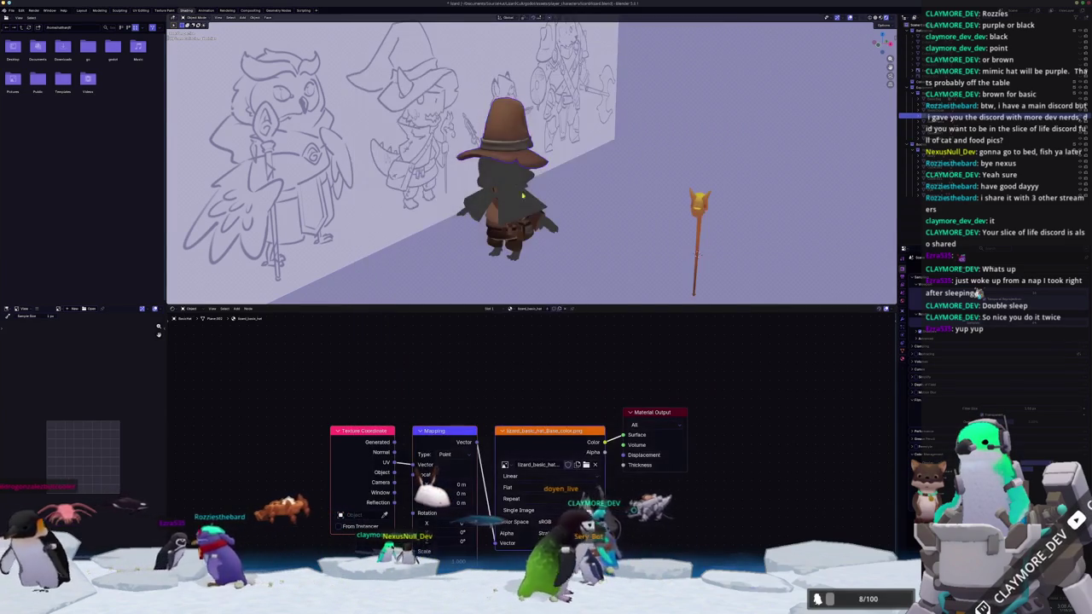
# - Check the body's material, then unplug the hat texture's Color from the Surface output
pyautogui.moveTo(577, 229)
pyautogui.mouseDown(button='middle')
pyautogui.moveTo(531, 241)
pyautogui.moveTo(567, 243)
pyautogui.mouseUp(button='middle')
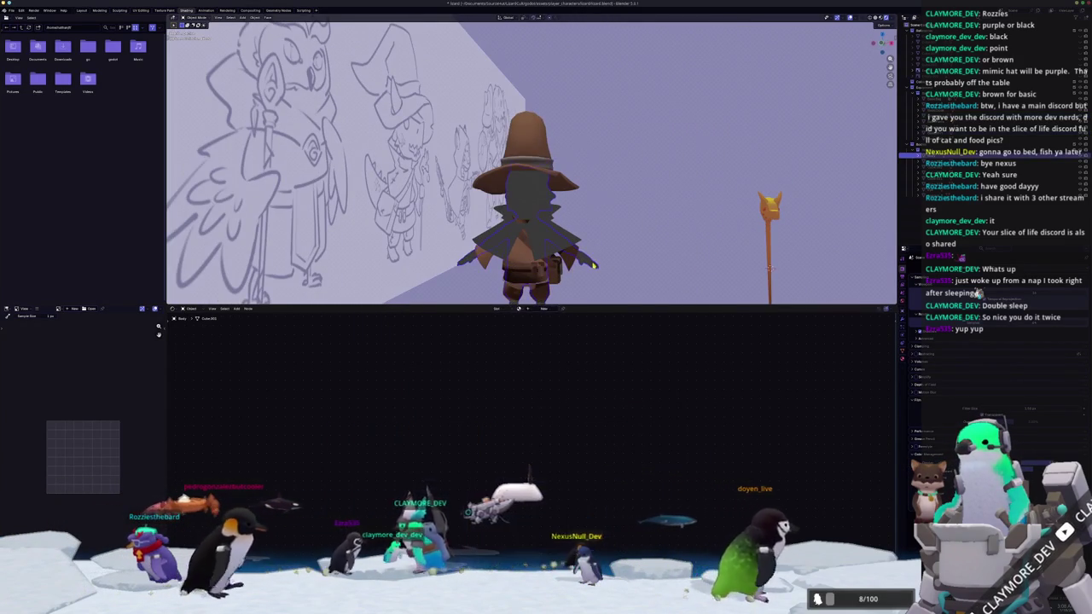
pyautogui.click(567, 244)
pyautogui.scroll(-2, 567, 243)
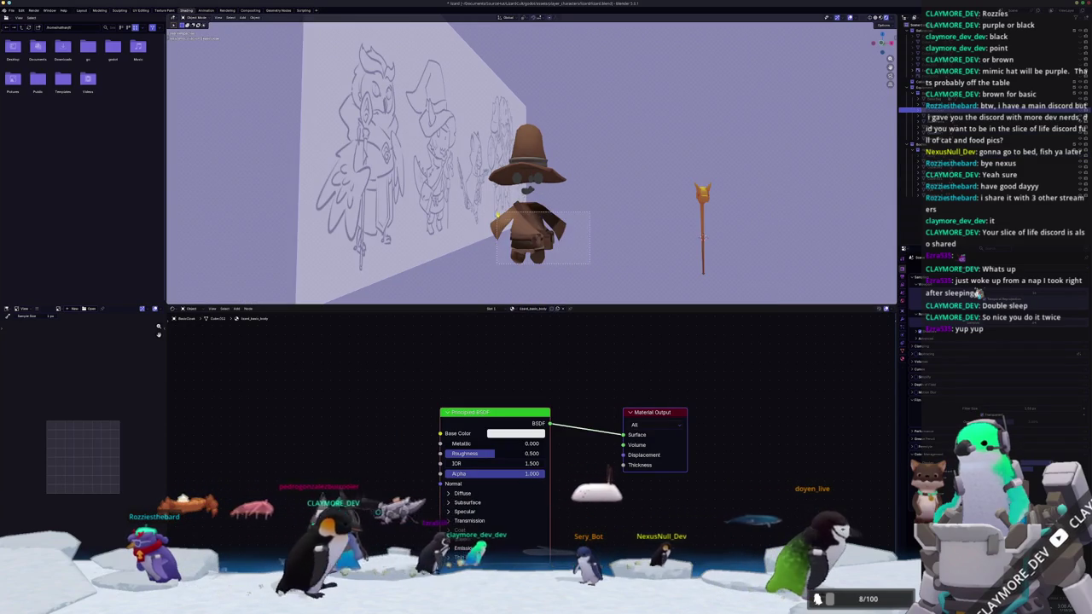
pyautogui.moveTo(567, 243); pyautogui.dragTo(572, 266, button='middle')
pyautogui.moveTo(462, 206); pyautogui.dragTo(495, 209, button='middle')
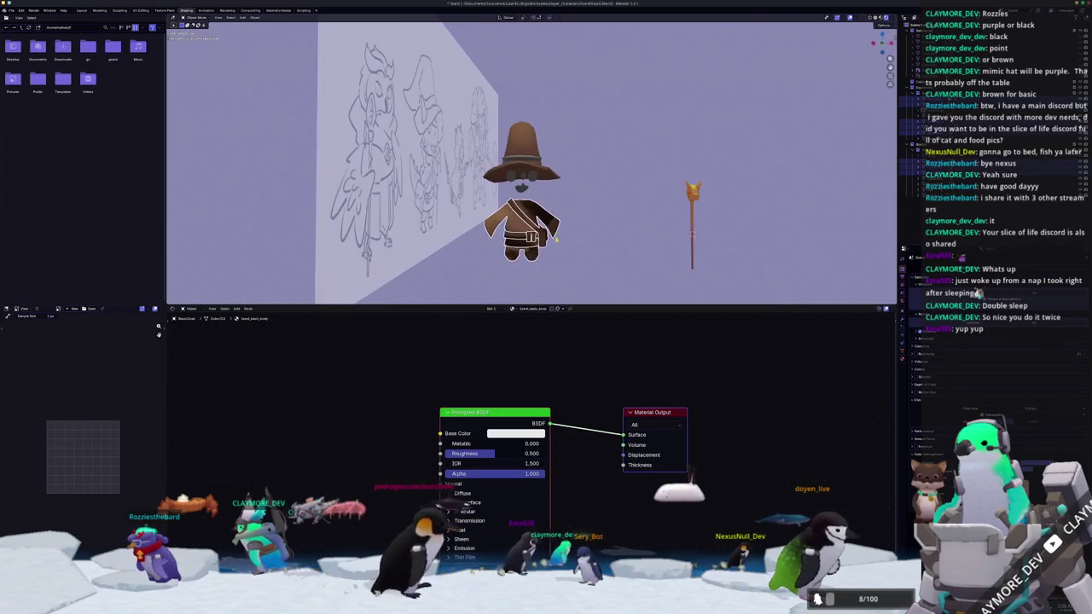
pyautogui.click(903, 360)
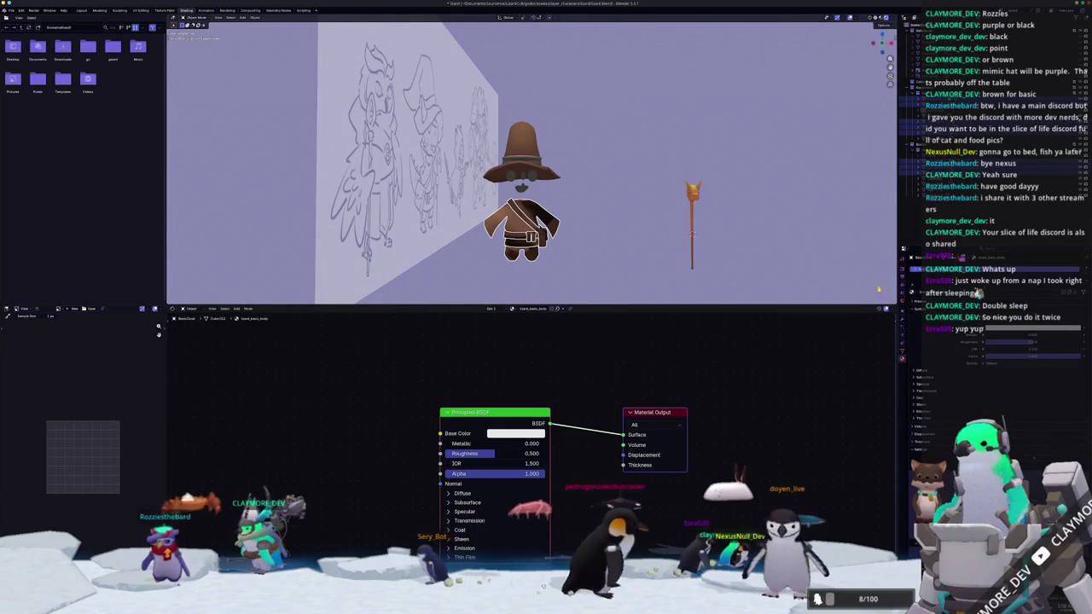
pyautogui.click(522, 149)
pyautogui.moveTo(624, 434); pyautogui.dragTo(631, 414)
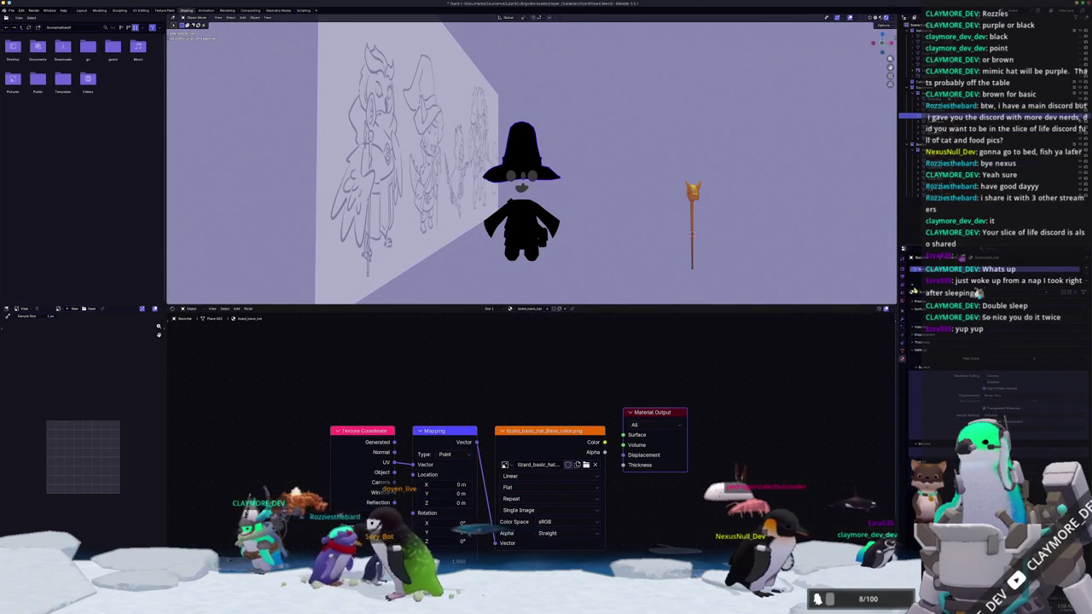
# - Connect the hat's Image Texture Color to the Material Output Surface so the hat turns brown
pyautogui.click(521, 229)
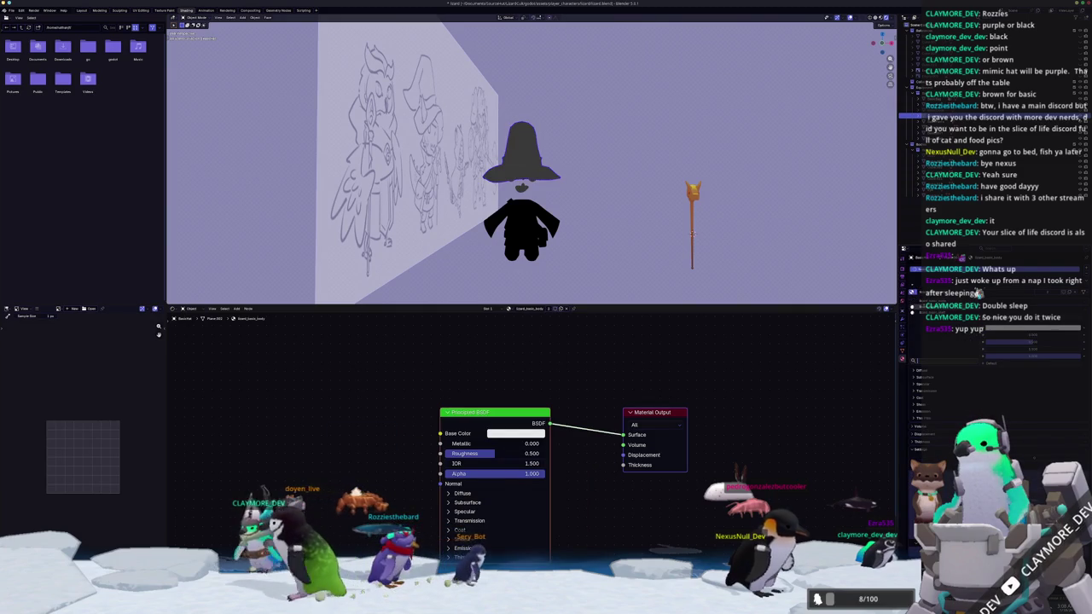
pyautogui.click(512, 213)
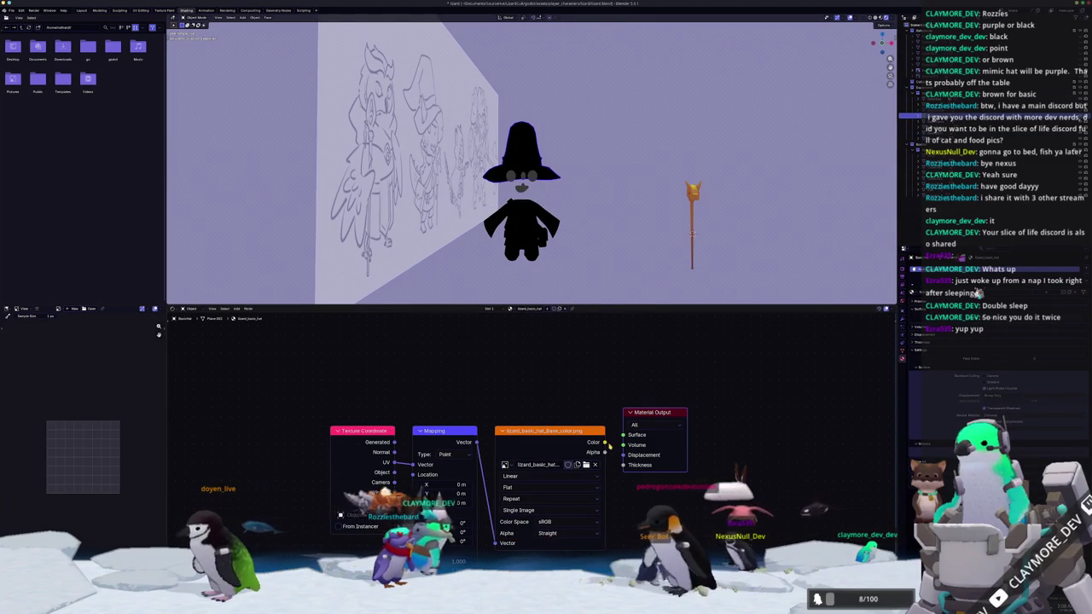
pyautogui.moveTo(604, 442); pyautogui.dragTo(622, 435)
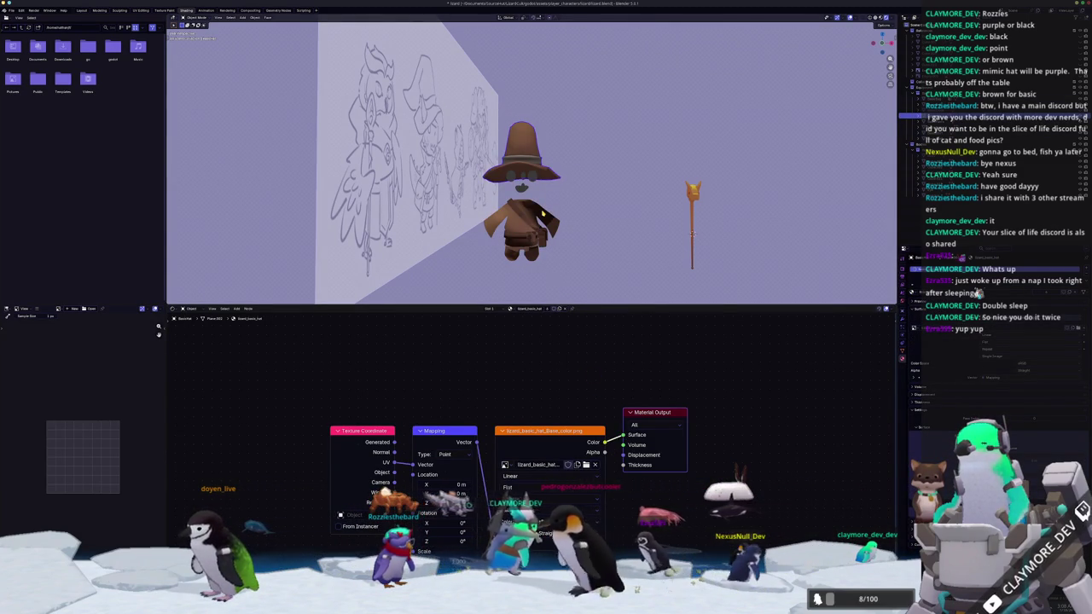
# - Inspect the materials of the Cone, the strap, the belt and Cube.004
pyautogui.click(981, 133)
pyautogui.click(981, 99)
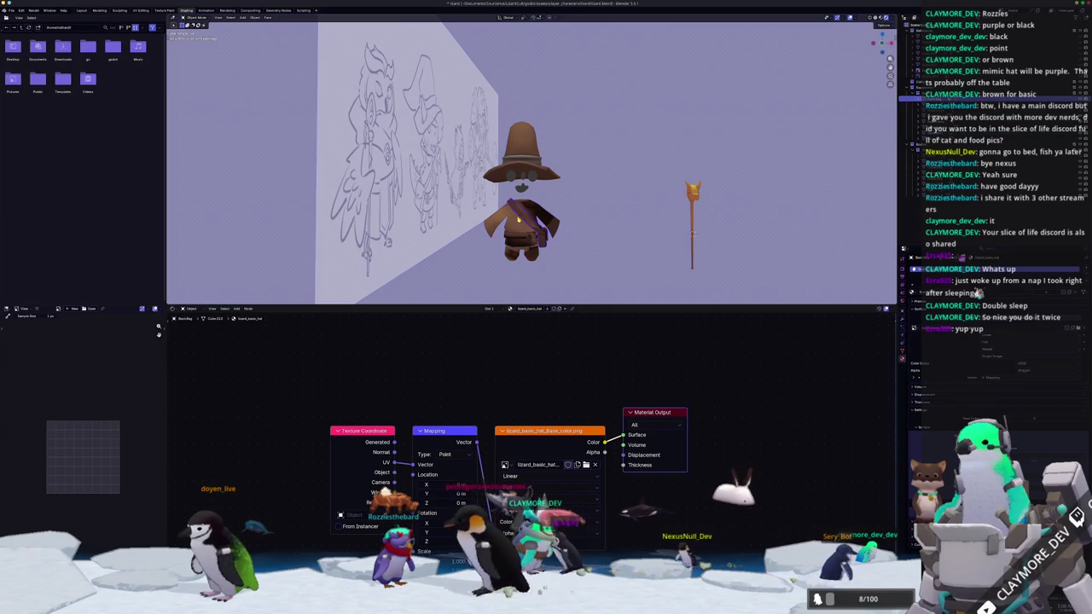
pyautogui.click(981, 132)
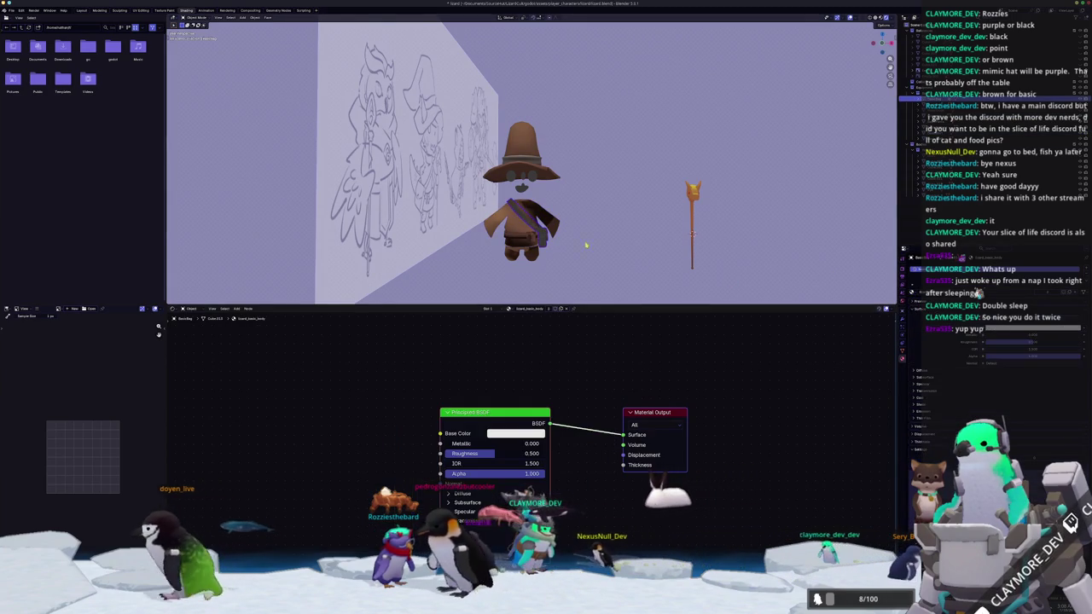
pyautogui.scroll(3, 520, 162)
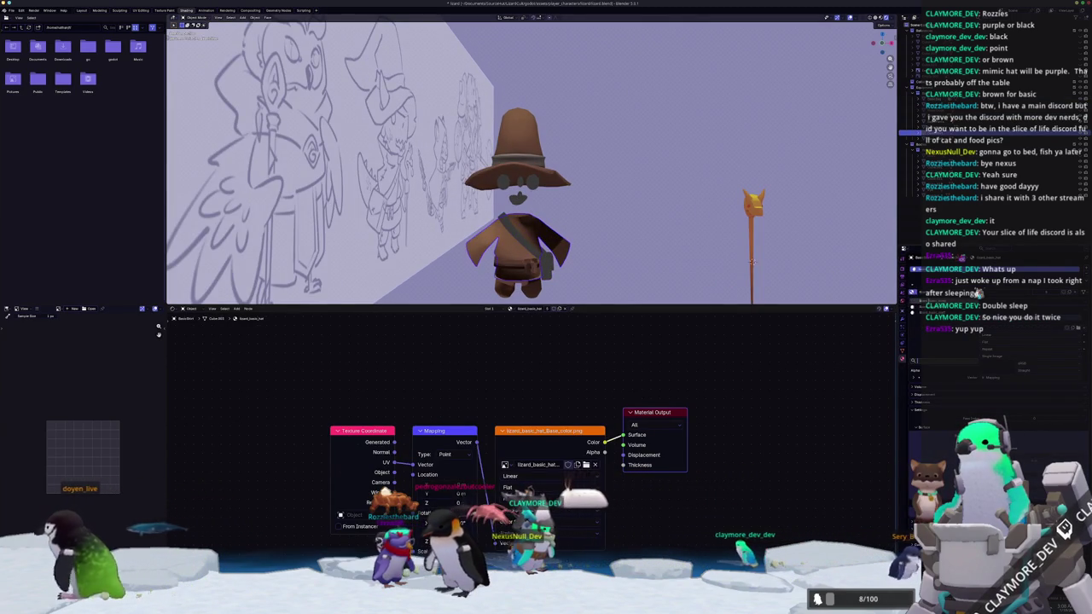
pyautogui.click(539, 198)
pyautogui.moveTo(536, 223); pyautogui.dragTo(540, 198, button='middle')
pyautogui.click(542, 215)
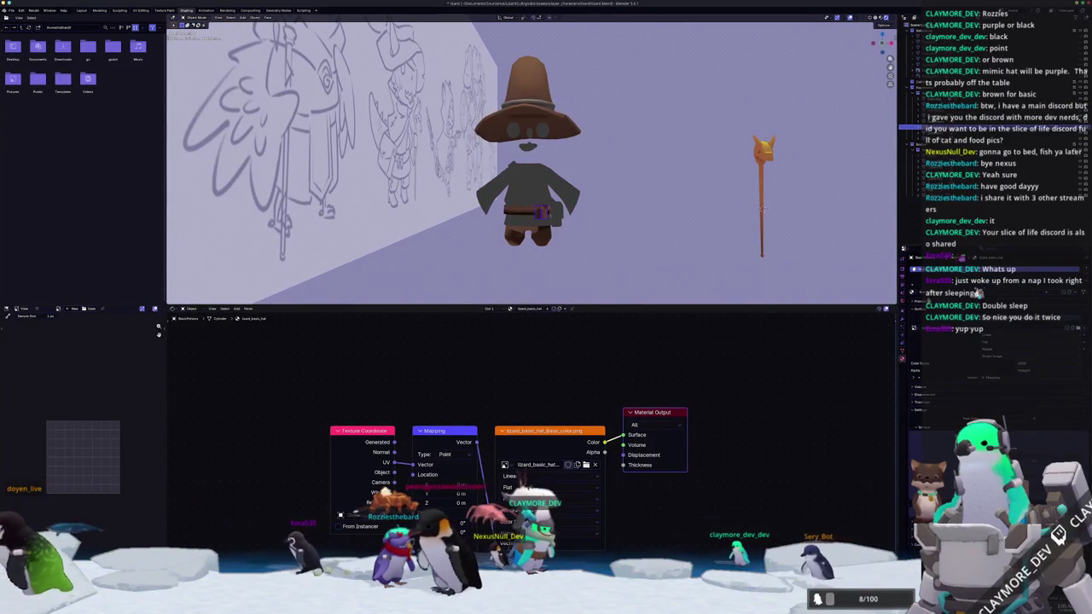
pyautogui.click(542, 212)
# - Clear the belt selection and check the body and Cube.028 materials
pyautogui.scroll(2, 529, 224)
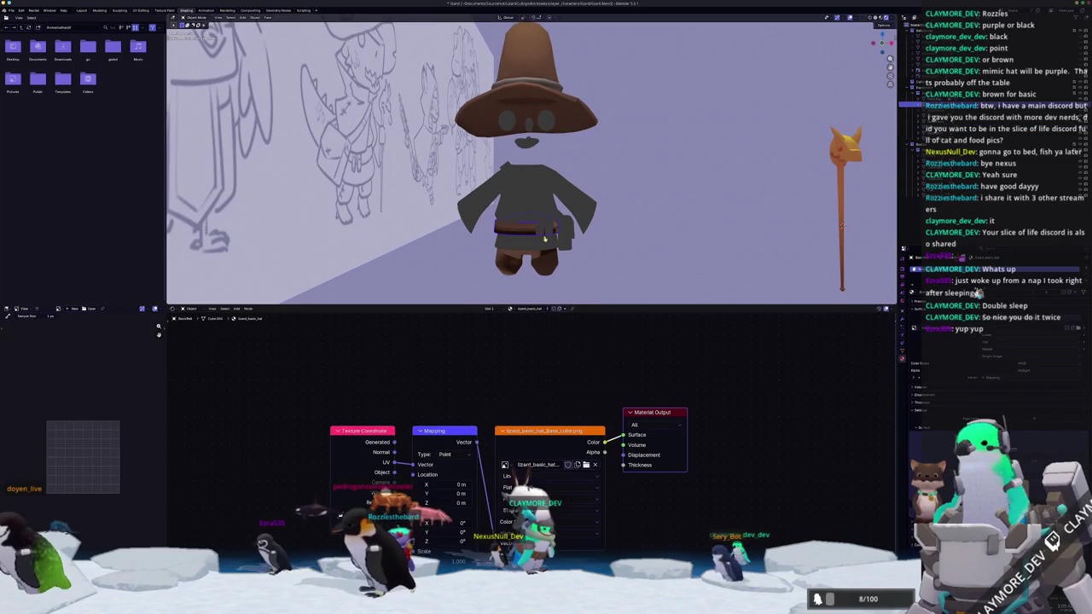
pyautogui.click(529, 204)
pyautogui.click(541, 215)
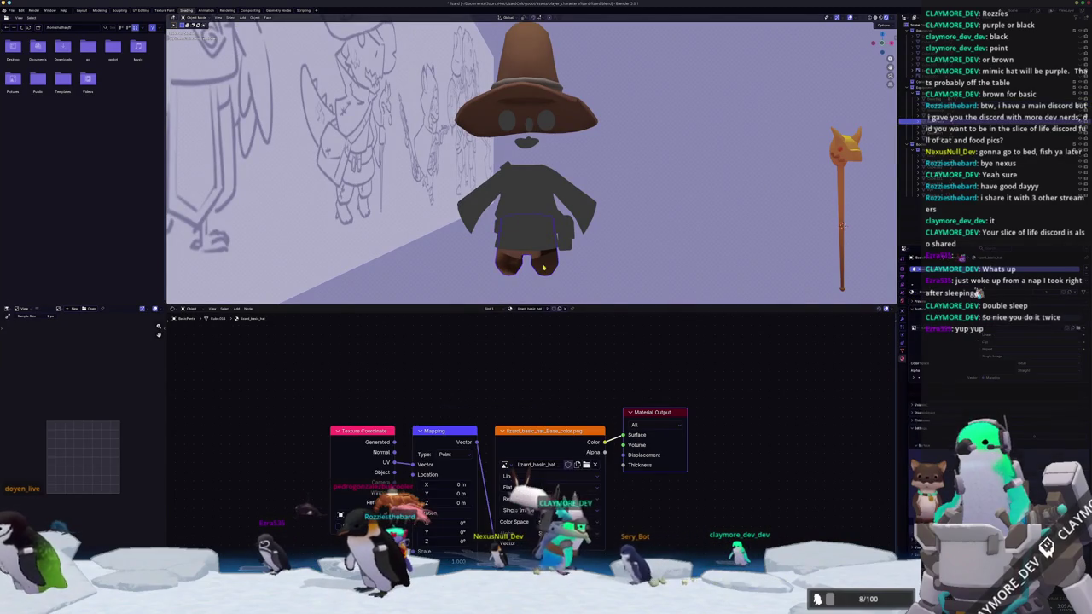
pyautogui.click(841, 226)
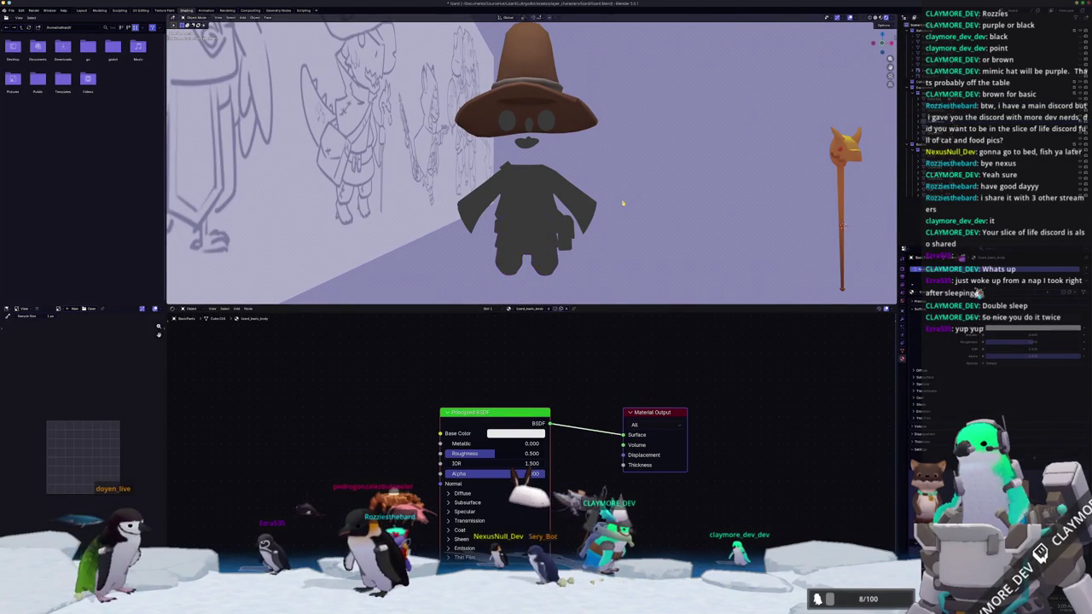
pyautogui.scroll(-3, 811, 188)
pyautogui.scroll(2, 789, 159)
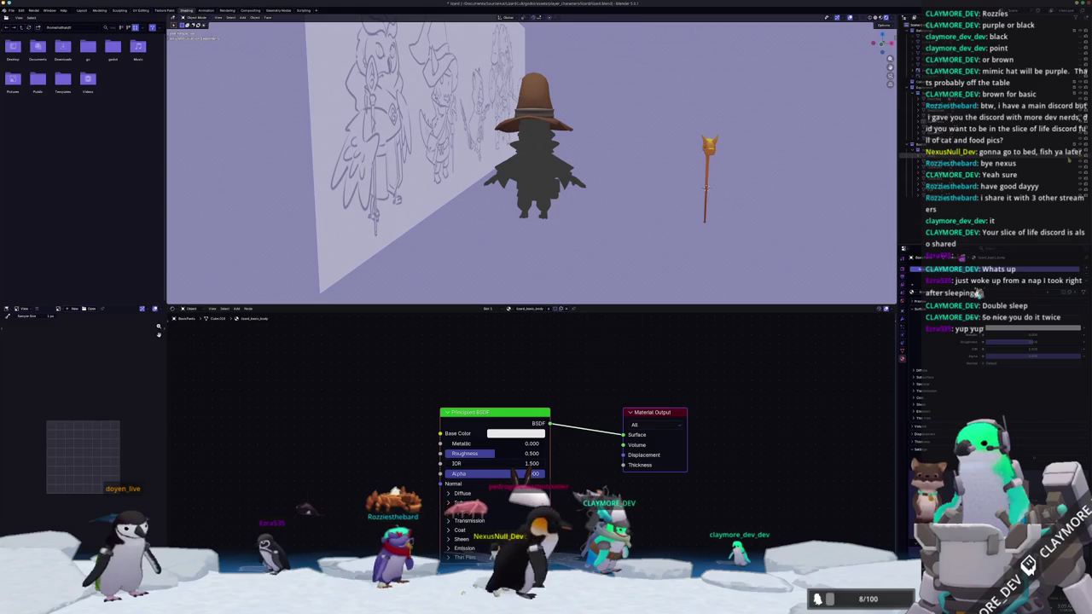
pyautogui.click(1029, 167)
pyautogui.moveTo(742, 224); pyautogui.dragTo(579, 211, button='middle')
# - Select the wizard's body and toggle wireframe, then solid grey shading
pyautogui.scroll(3, 665, 224)
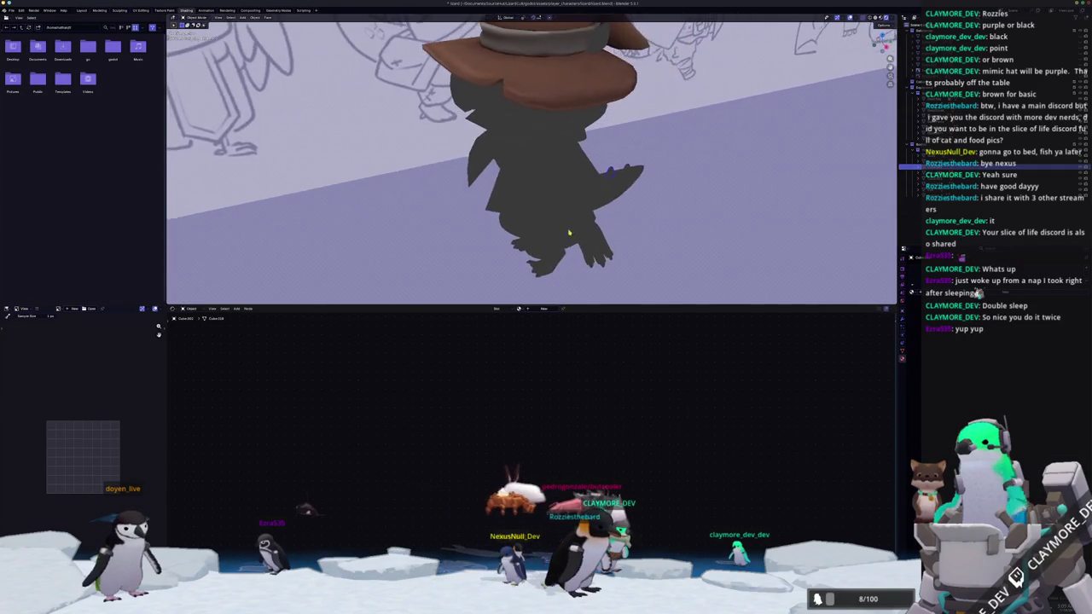
pyautogui.scroll(2, 579, 211)
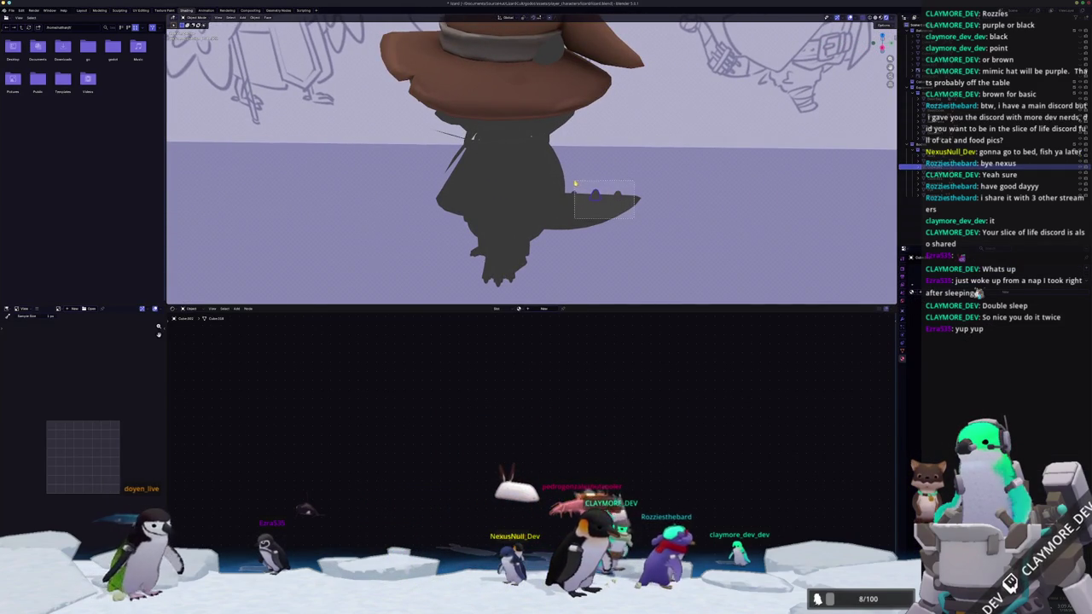
pyautogui.click(622, 211)
pyautogui.hotkey('shift', 'z')
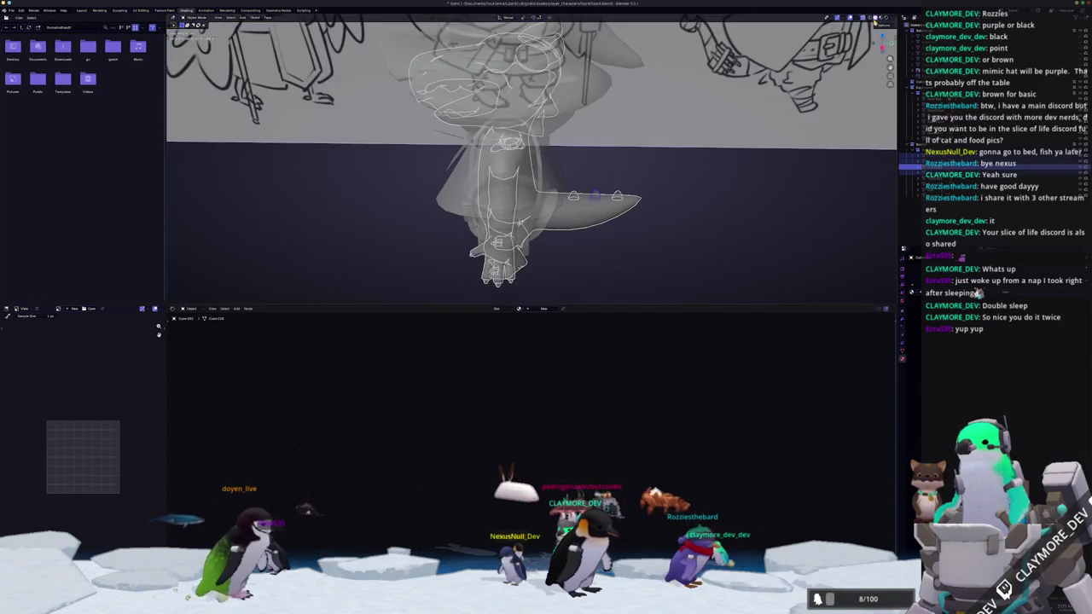
pyautogui.hotkey('shift', 'z')
pyautogui.moveTo(674, 187); pyautogui.dragTo(602, 122, button='middle')
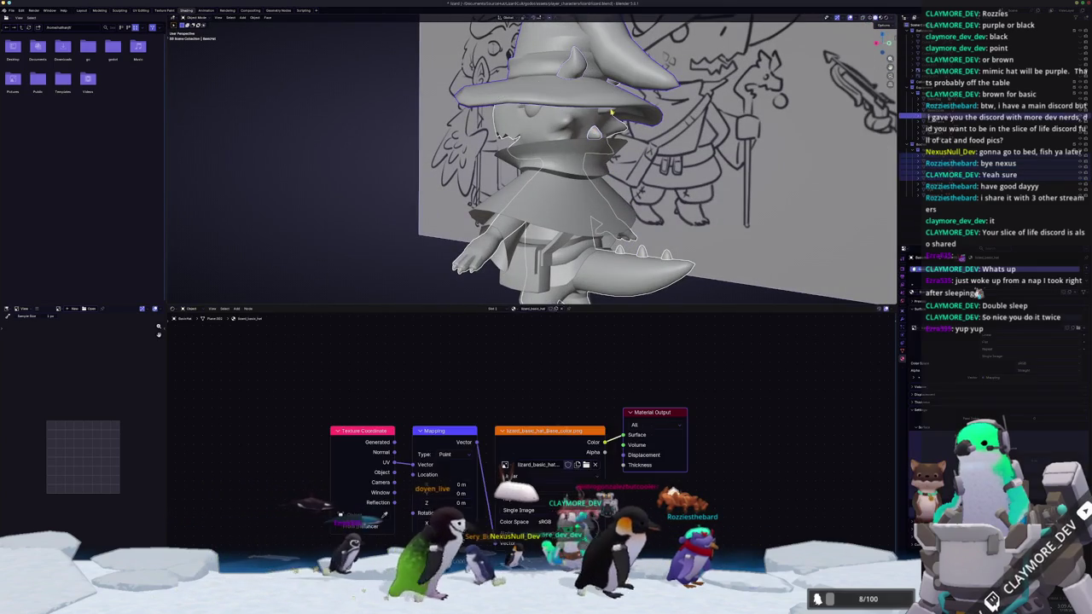
pyautogui.moveTo(603, 122); pyautogui.dragTo(593, 114, button='middle')
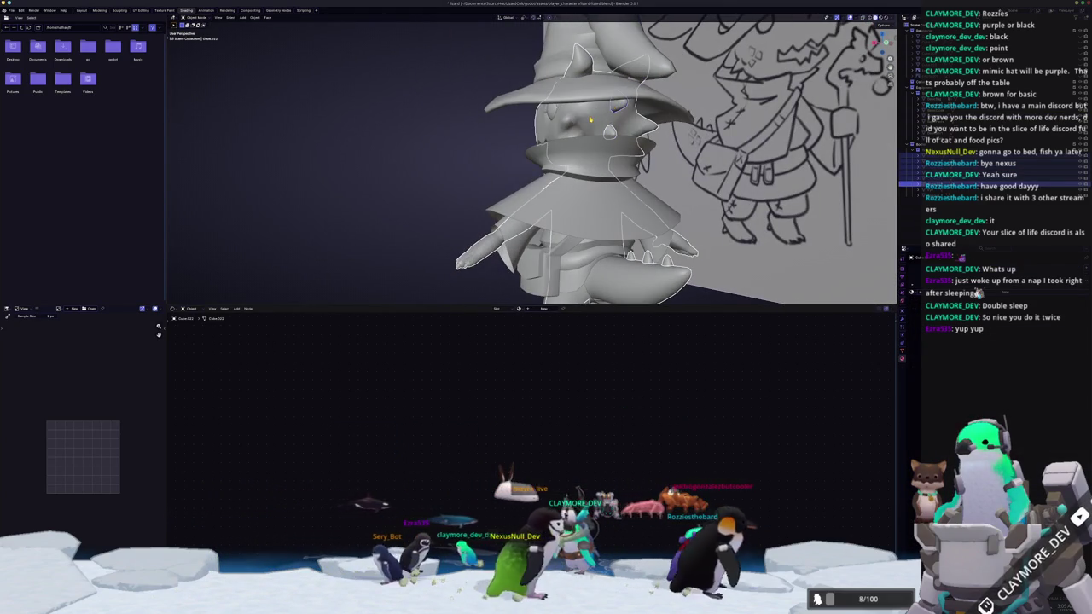
pyautogui.scroll(-3, 616, 108)
# - Convert the Body object into a plain mesh
pyautogui.click(565, 119)
pyautogui.rightClick(564, 120)
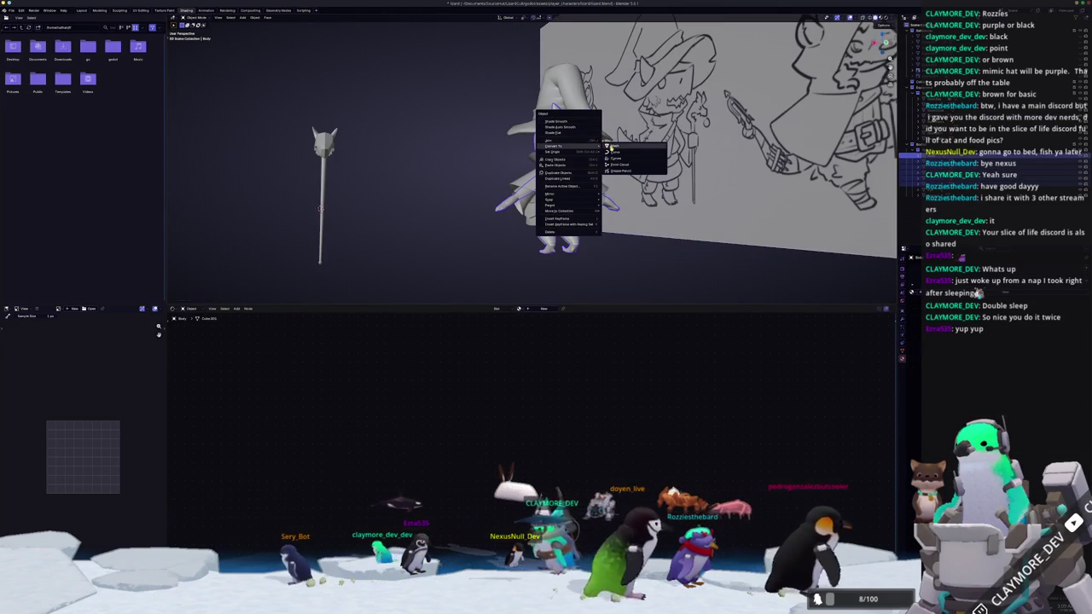
pyautogui.click(613, 146)
pyautogui.moveTo(614, 146)
pyautogui.mouseDown(button='middle')
pyautogui.moveTo(491, 216)
pyautogui.moveTo(635, 208)
pyautogui.mouseUp(button='middle')
# - Enter Edit Mode, turn on X-ray, and move the body 1 m along X
pyautogui.press('Tab')
pyautogui.scroll(3, 635, 208)
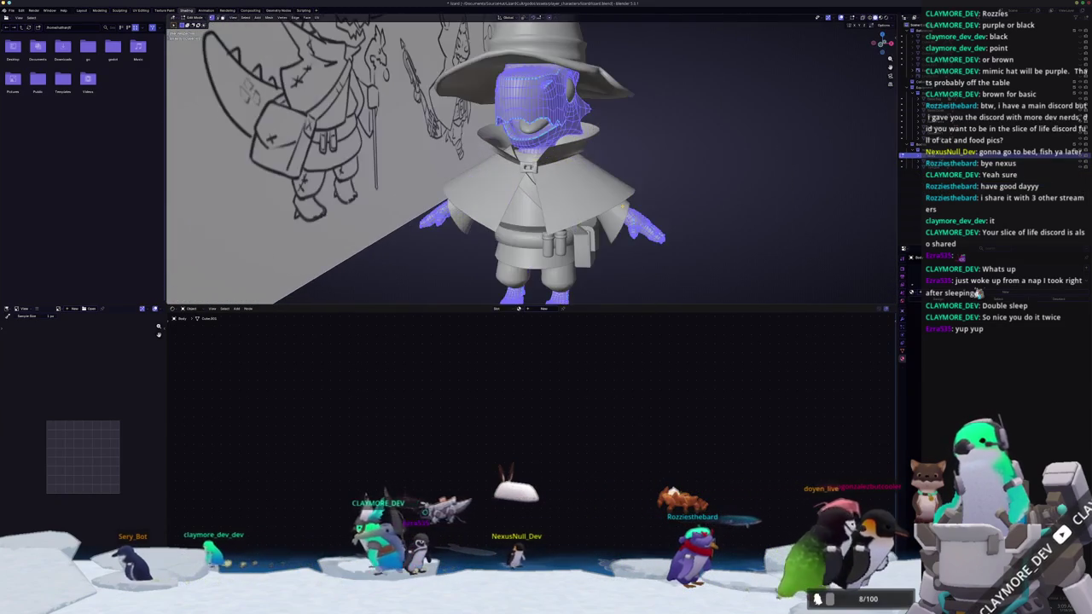
pyautogui.hotkey('alt', 'z')
pyautogui.scroll(-3, 732, 192)
pyautogui.press('Tab')
pyautogui.press('g')
pyautogui.press('x')
pyautogui.press('Tab')
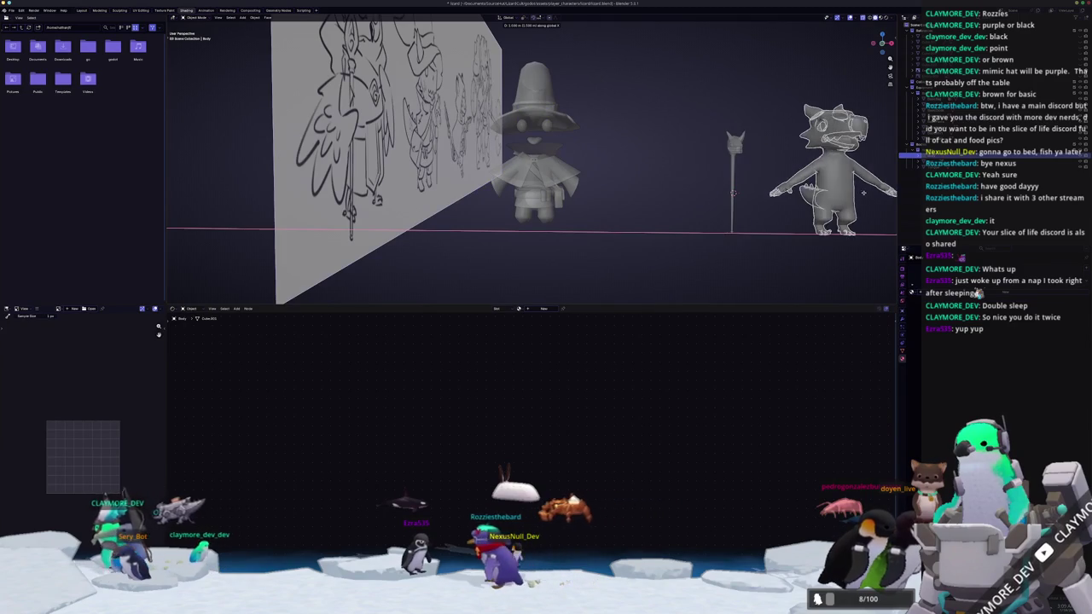
# - Orbit around to the character's head and switch to the Layout workspace
pyautogui.moveTo(816, 195)
pyautogui.mouseDown(button='middle')
pyautogui.moveTo(535, 229)
pyautogui.moveTo(566, 242)
pyautogui.moveTo(546, 256)
pyautogui.mouseUp(button='middle')
pyautogui.scroll(3, 535, 228)
pyautogui.scroll(3, 535, 228)
pyautogui.scroll(-2, 566, 241)
pyautogui.click(81, 10)
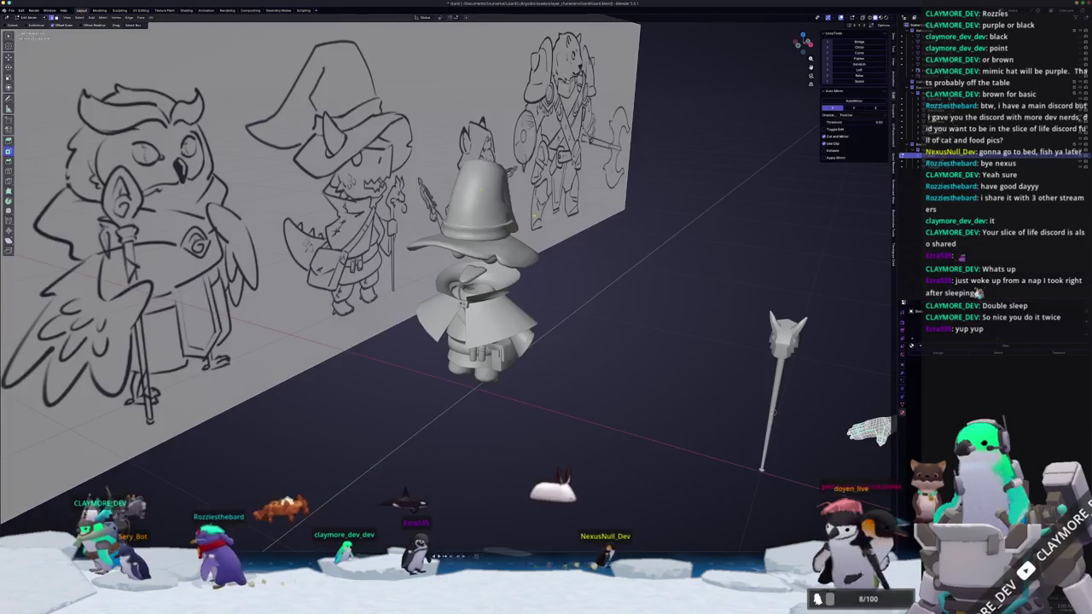
# - Isolate the body, dissolve the selected neck edge loop, and return to Object Mode
pyautogui.hotkey('ctrl', 'pageup')
pyautogui.scroll(-2, 513, 182)
pyautogui.moveTo(513, 182)
pyautogui.mouseDown(button='middle')
pyautogui.moveTo(486, 193)
pyautogui.moveTo(475, 224)
pyautogui.moveTo(444, 204)
pyautogui.moveTo(477, 201)
pyautogui.mouseUp(button='middle')
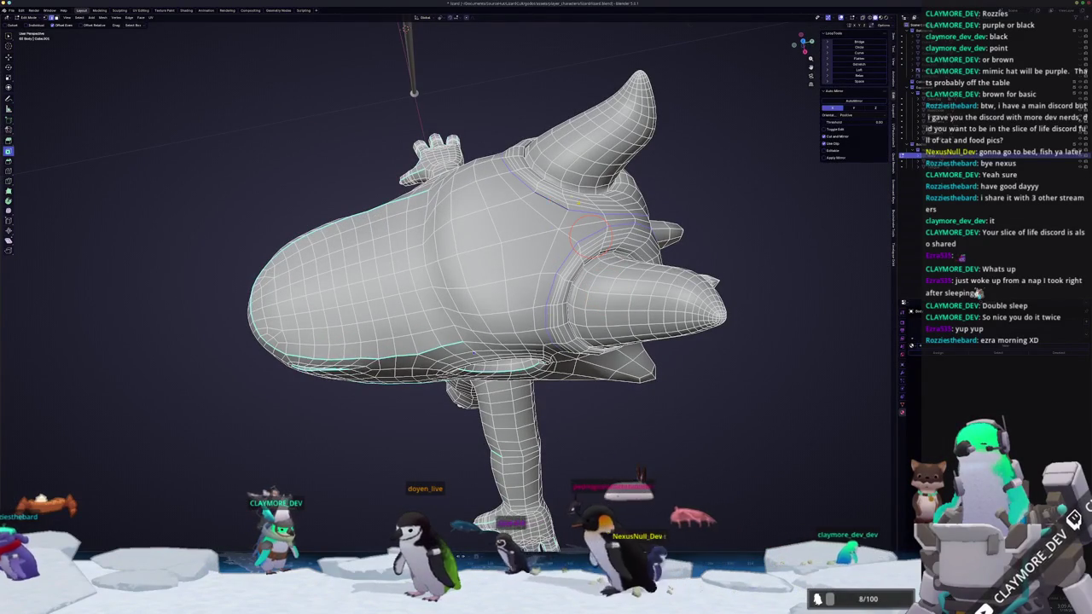
pyautogui.moveTo(478, 202)
pyautogui.mouseDown(button='middle')
pyautogui.moveTo(491, 201)
pyautogui.moveTo(478, 201)
pyautogui.mouseUp(button='middle')
pyautogui.click(512, 228)
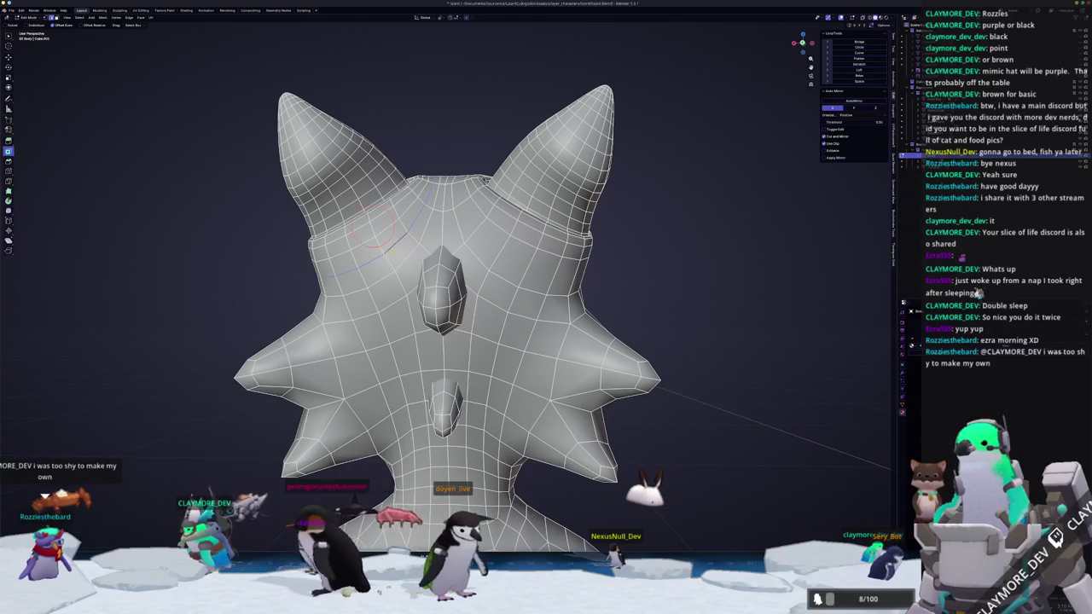
pyautogui.moveTo(391, 252)
pyautogui.mouseDown(button='middle')
pyautogui.moveTo(404, 265)
pyautogui.moveTo(519, 235)
pyautogui.moveTo(532, 242)
pyautogui.moveTo(512, 282)
pyautogui.moveTo(486, 273)
pyautogui.moveTo(482, 286)
pyautogui.mouseUp(button='middle')
pyautogui.press('Tab')
pyautogui.press('Tab')
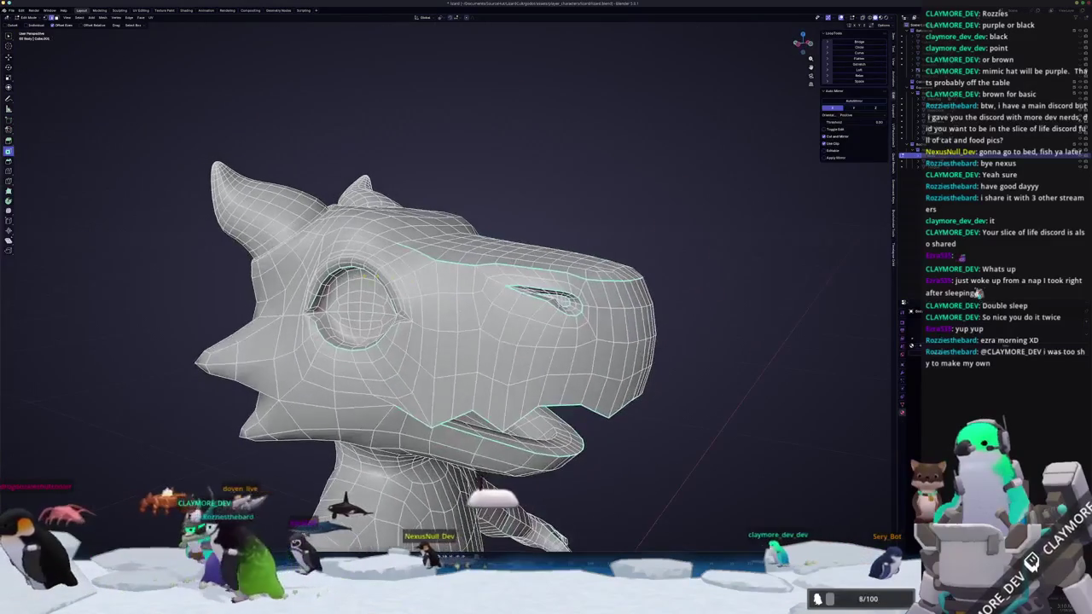
# - Orbit around the head and body to inspect the neck from several angles
pyautogui.moveTo(496, 323)
pyautogui.mouseDown(button='middle')
pyautogui.moveTo(498, 349)
pyautogui.moveTo(499, 337)
pyautogui.moveTo(450, 299)
pyautogui.mouseUp(button='middle')
pyautogui.rightClick(457, 326)
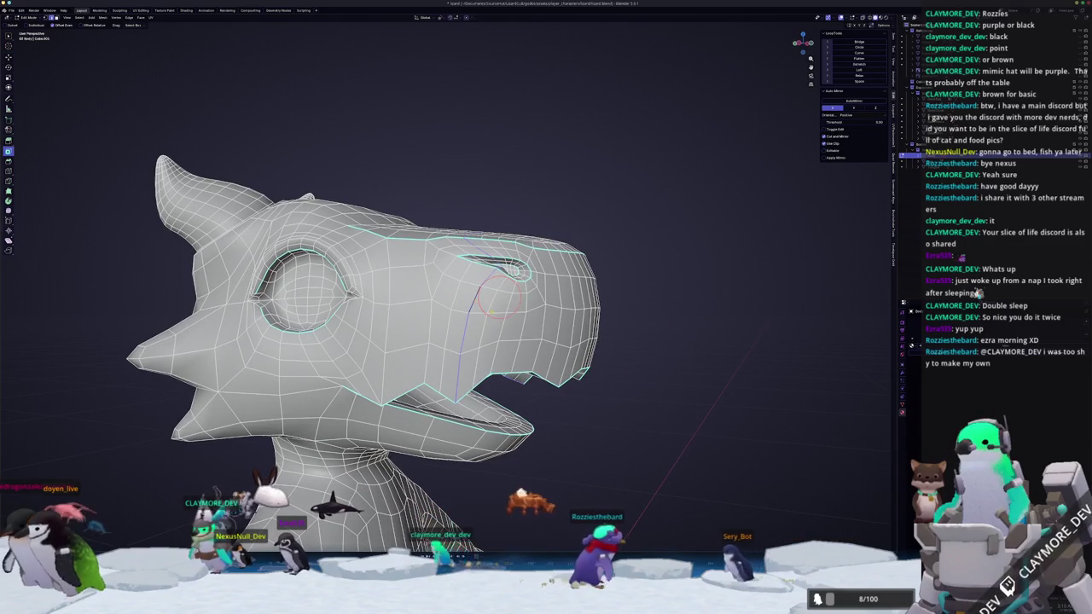
pyautogui.moveTo(483, 323)
pyautogui.mouseDown(button='middle')
pyautogui.moveTo(464, 322)
pyautogui.moveTo(470, 358)
pyautogui.moveTo(447, 272)
pyautogui.mouseUp(button='middle')
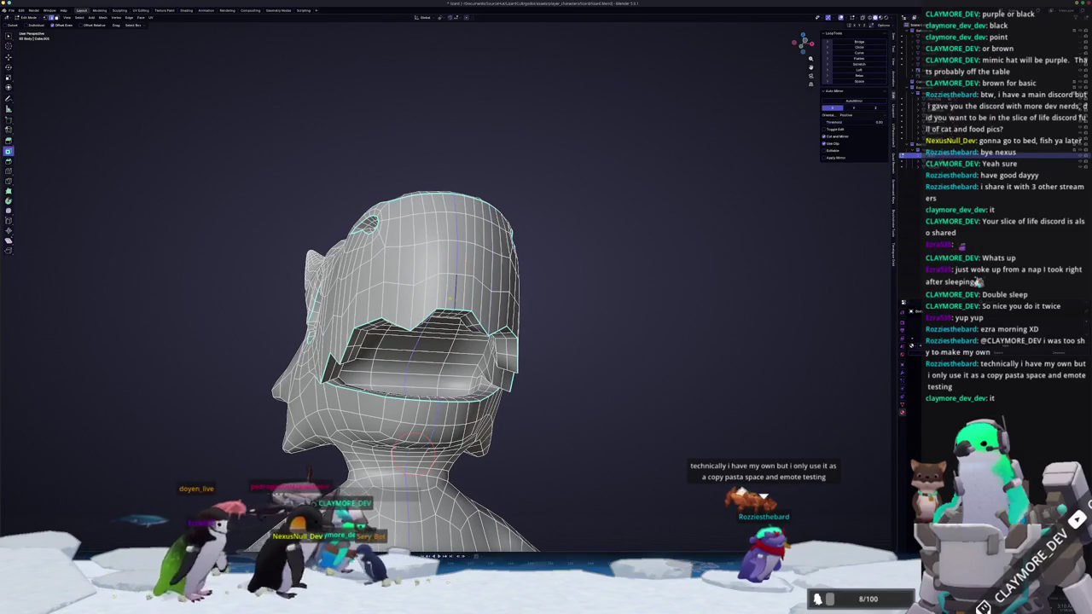
pyautogui.moveTo(426, 341); pyautogui.dragTo(443, 324, button='middle')
pyautogui.scroll(-2, 426, 341)
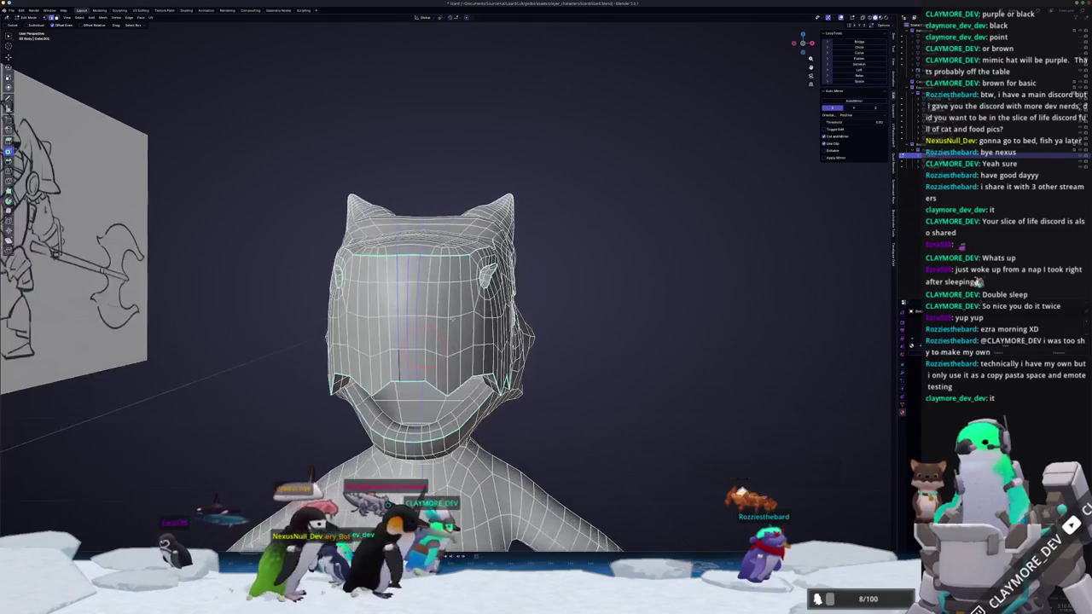
pyautogui.scroll(-2, 426, 341)
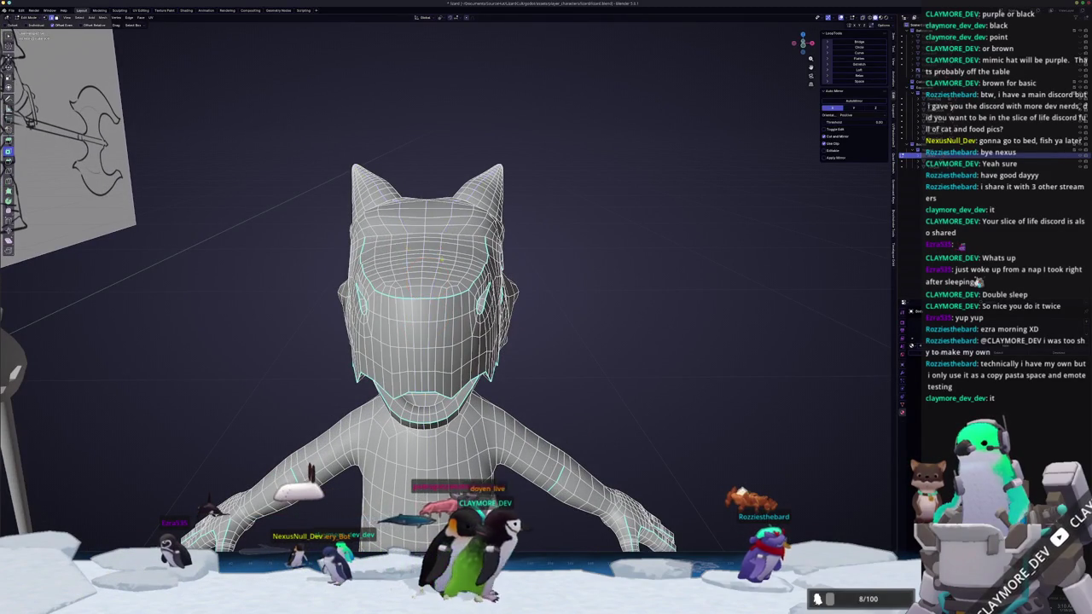
pyautogui.moveTo(443, 256); pyautogui.dragTo(439, 271, button='middle')
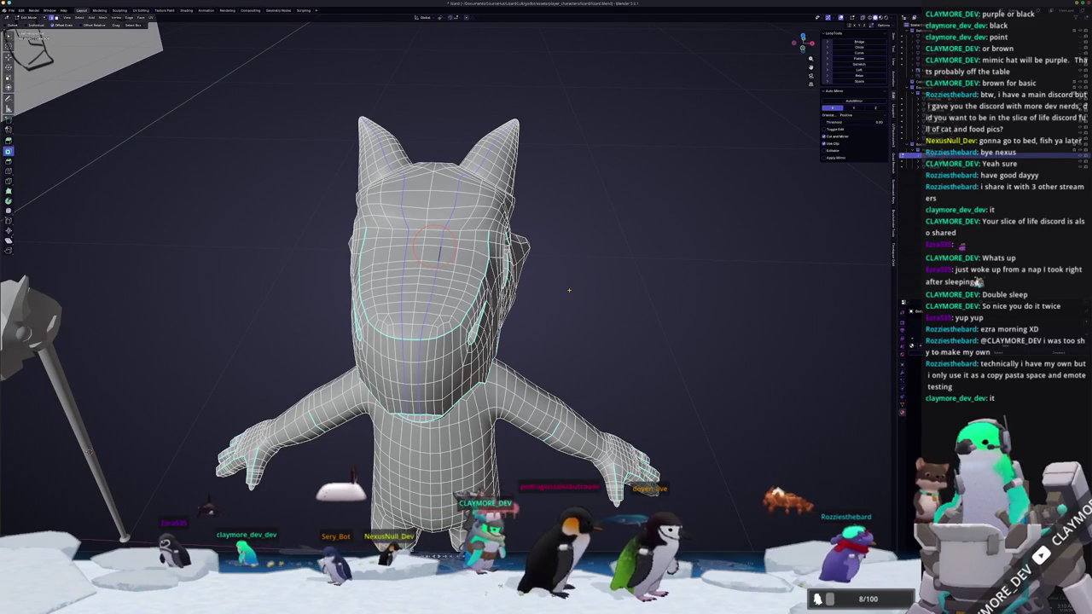
pyautogui.moveTo(569, 290)
pyautogui.mouseDown(button='middle')
pyautogui.moveTo(546, 359)
pyautogui.moveTo(418, 203)
pyautogui.mouseUp(button='middle')
pyautogui.moveTo(553, 250)
pyautogui.mouseDown(button='middle')
pyautogui.moveTo(557, 262)
pyautogui.moveTo(443, 333)
pyautogui.mouseUp(button='middle')
pyautogui.scroll(5, 444, 333)
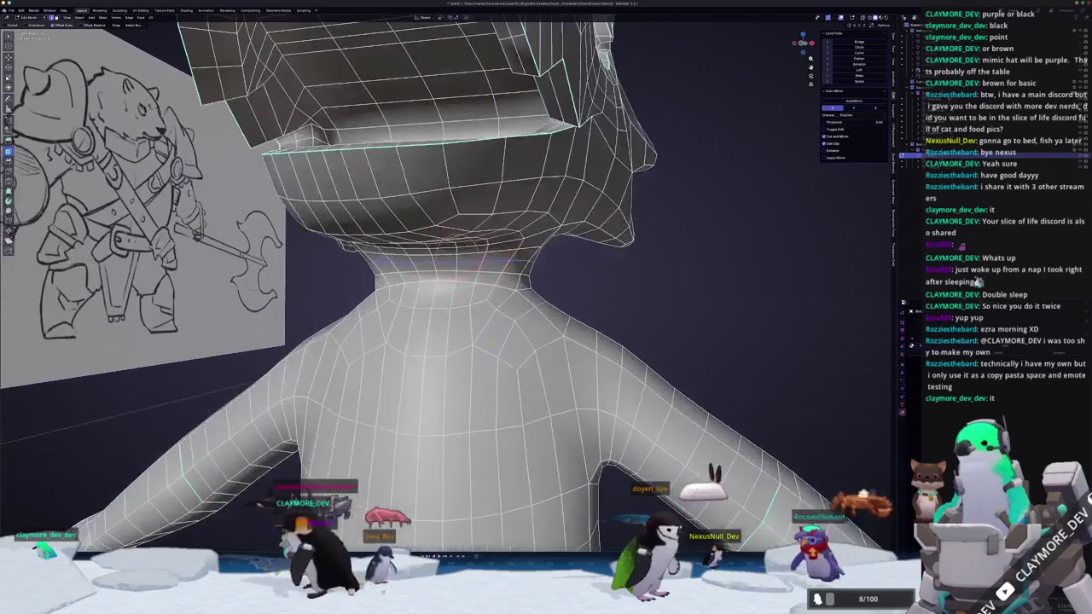
pyautogui.scroll(1, 444, 333)
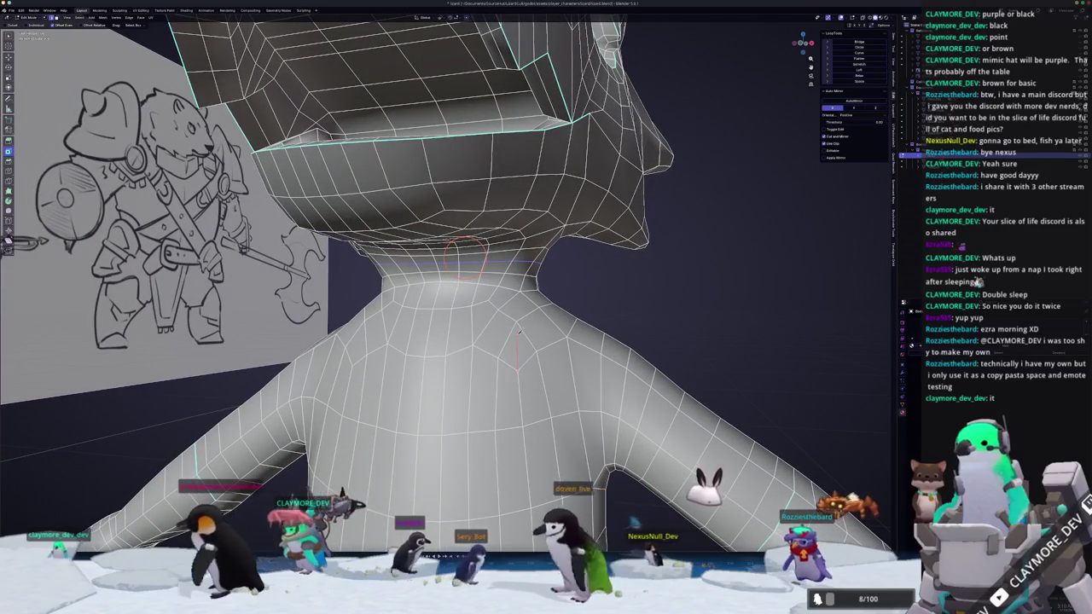
# - Delete the selected neck geometry
pyautogui.moveTo(519, 338); pyautogui.dragTo(486, 319, button='middle')
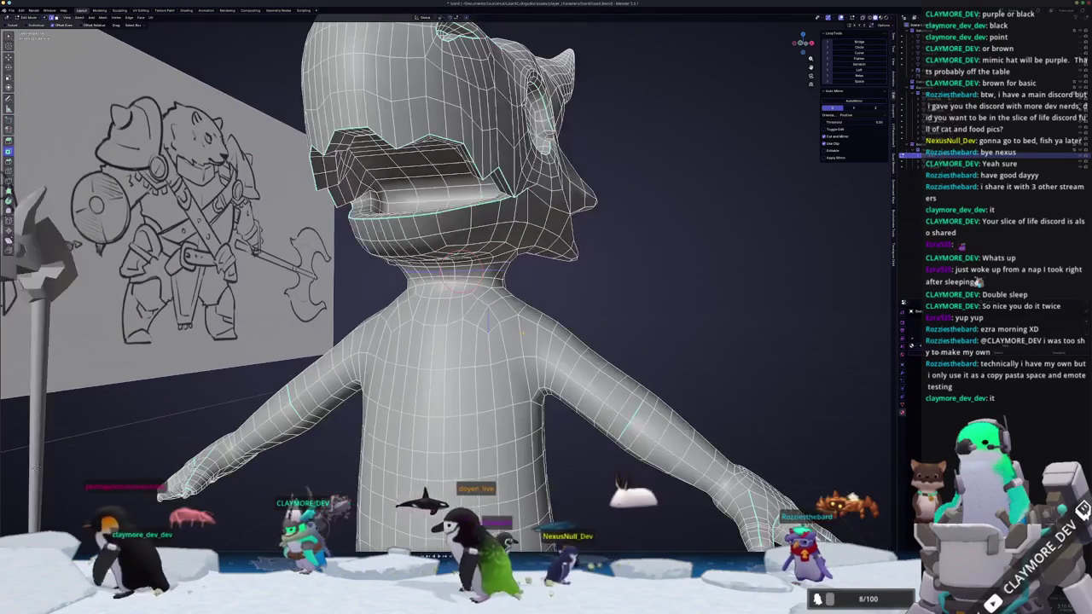
pyautogui.moveTo(458, 281); pyautogui.dragTo(527, 375, button='middle')
pyautogui.scroll(3, 527, 375)
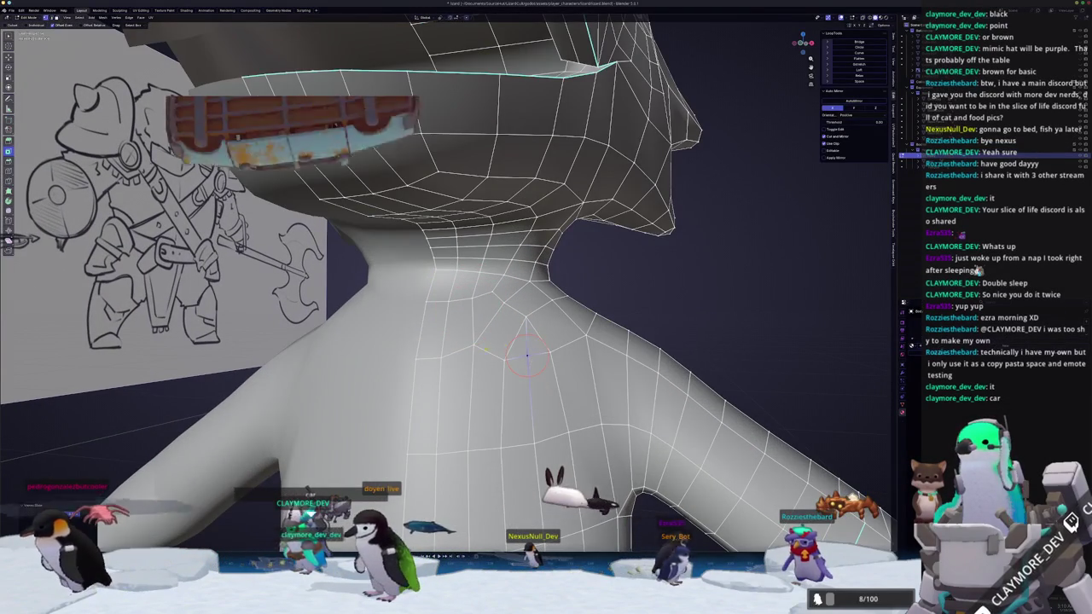
pyautogui.moveTo(478, 333)
pyautogui.mouseDown(button='middle')
pyautogui.moveTo(484, 290)
pyautogui.moveTo(492, 295)
pyautogui.mouseUp(button='middle')
pyautogui.scroll(2, 484, 290)
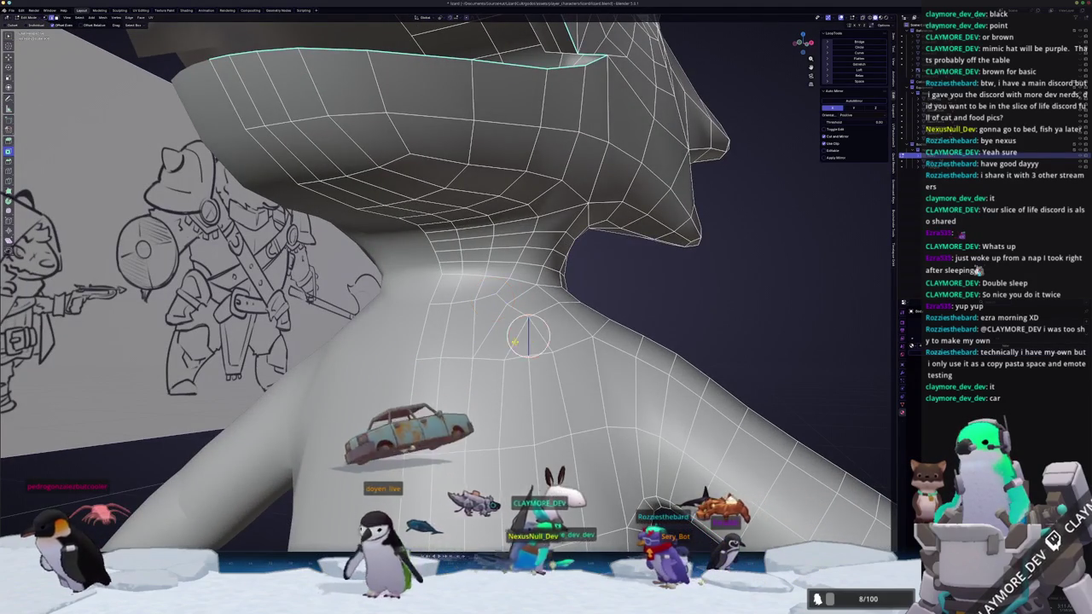
pyautogui.press('x')
pyautogui.click(544, 338)
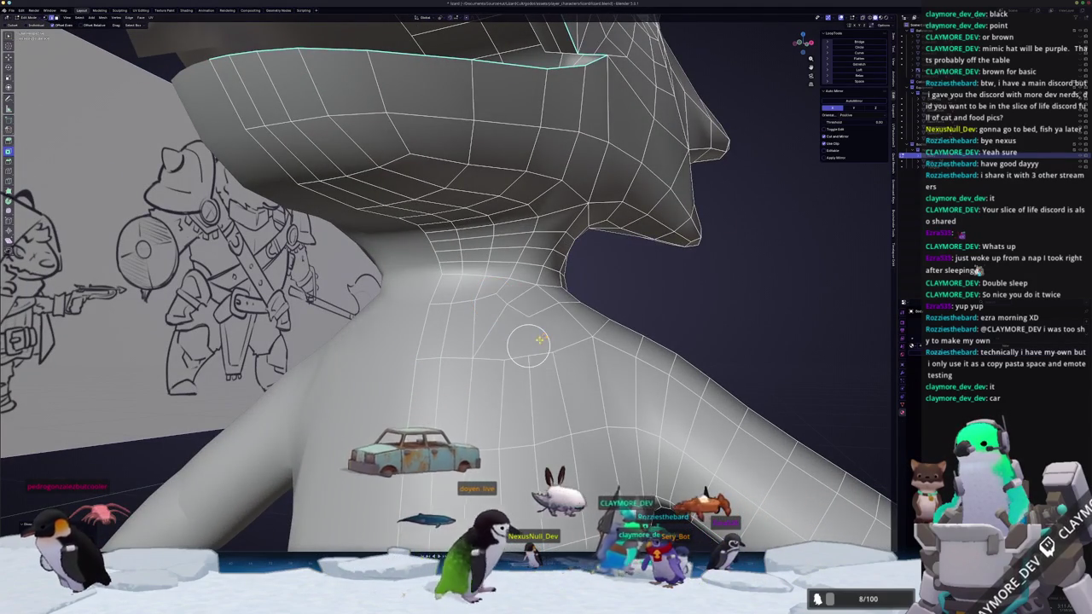
# - Reveal the hidden arm and body geometry with Alt+H
pyautogui.moveTo(521, 268); pyautogui.dragTo(522, 348, button='middle')
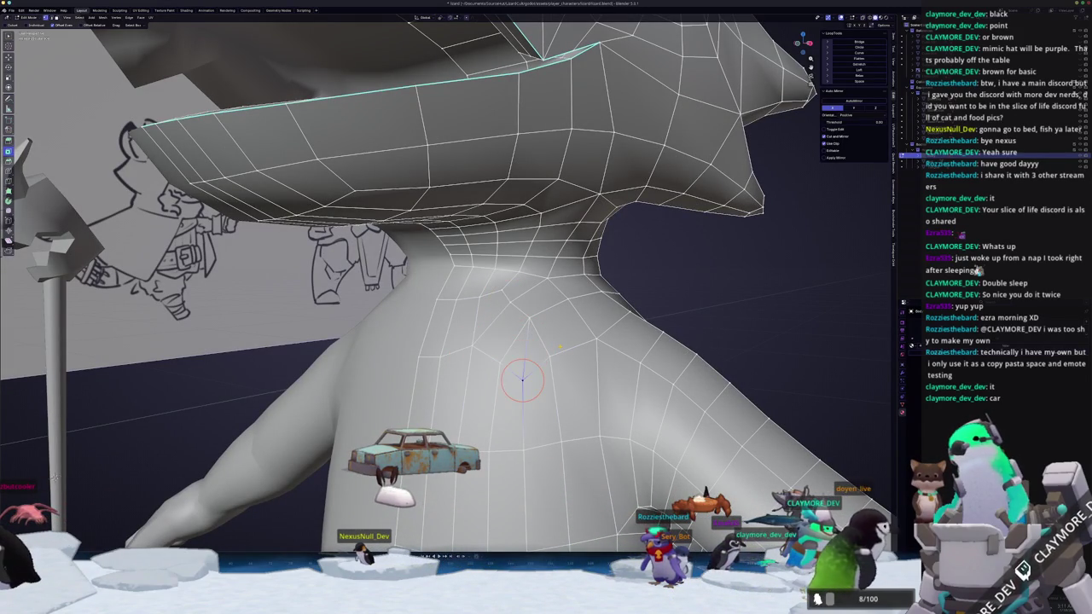
pyautogui.hotkey('alt', 'h')
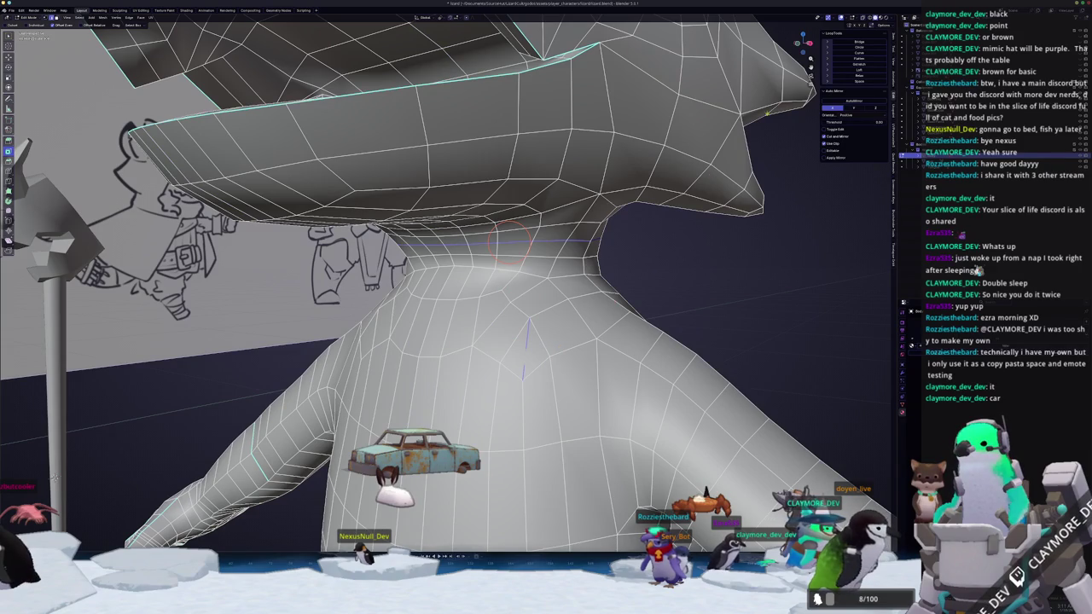
pyautogui.moveTo(509, 232)
pyautogui.mouseDown(button='middle')
pyautogui.moveTo(509, 324)
pyautogui.moveTo(497, 300)
pyautogui.mouseUp(button='middle')
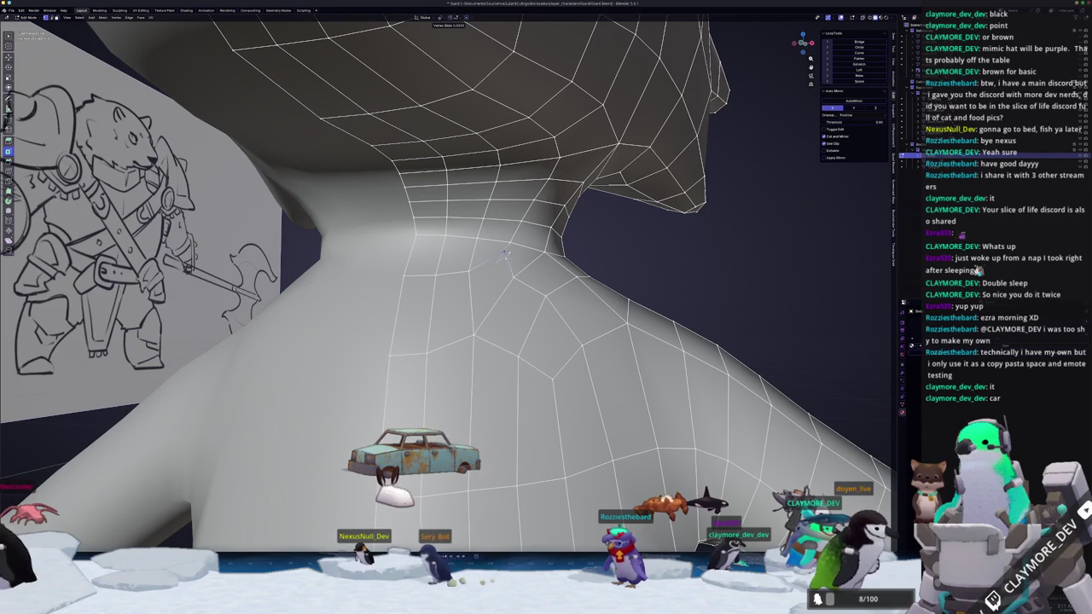
# - Slide the throat vertex along its edge, then begin moving a vertex vertically along Z
pyautogui.press('g')
pyautogui.press('g')
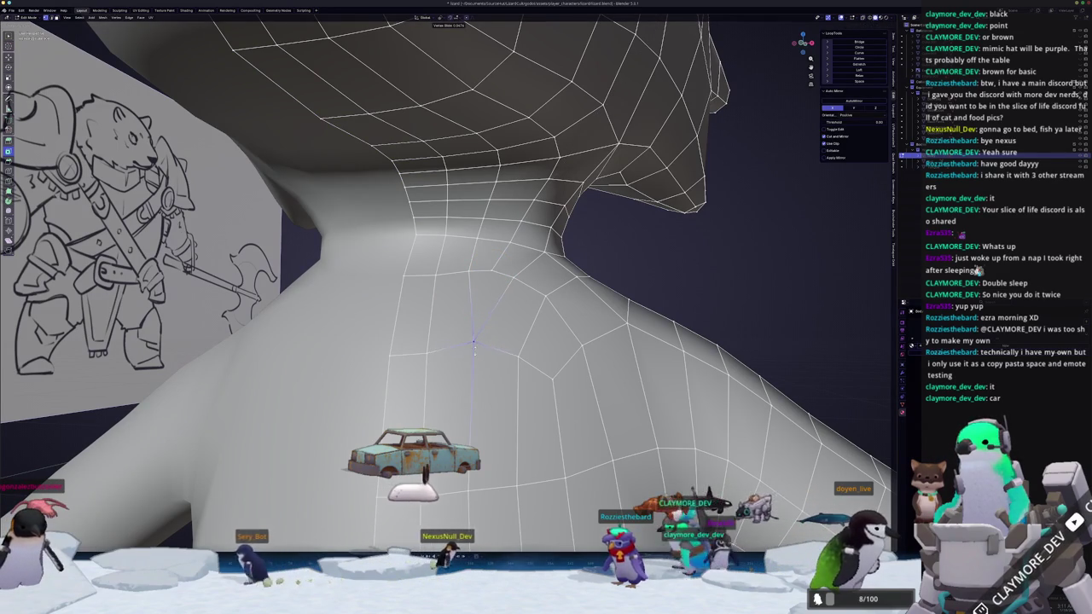
pyautogui.click(473, 341)
pyautogui.keyDown('shift'); pyautogui.rightClick(468, 339); pyautogui.keyUp('shift')
pyautogui.moveTo(493, 349)
pyautogui.mouseDown(button='middle')
pyautogui.moveTo(459, 355)
pyautogui.moveTo(517, 356)
pyautogui.moveTo(514, 331)
pyautogui.mouseUp(button='middle')
pyautogui.press('g')
pyautogui.press('z')
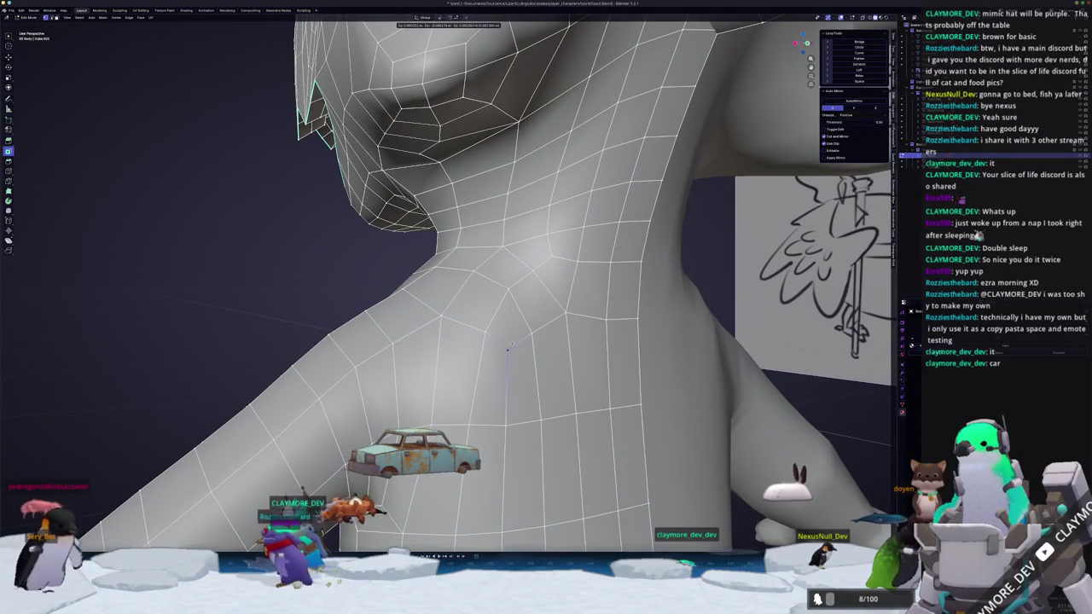
# - Confirm the vertex move and knife-cut down to a neck vertex
pyautogui.click(510, 362)
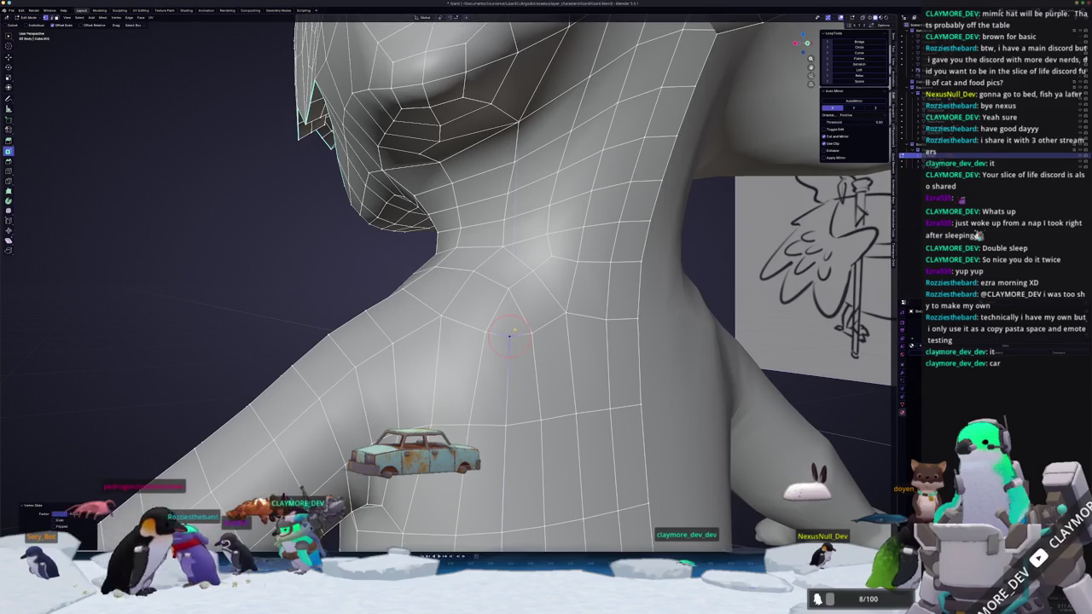
pyautogui.moveTo(510, 362); pyautogui.dragTo(464, 329, button='middle')
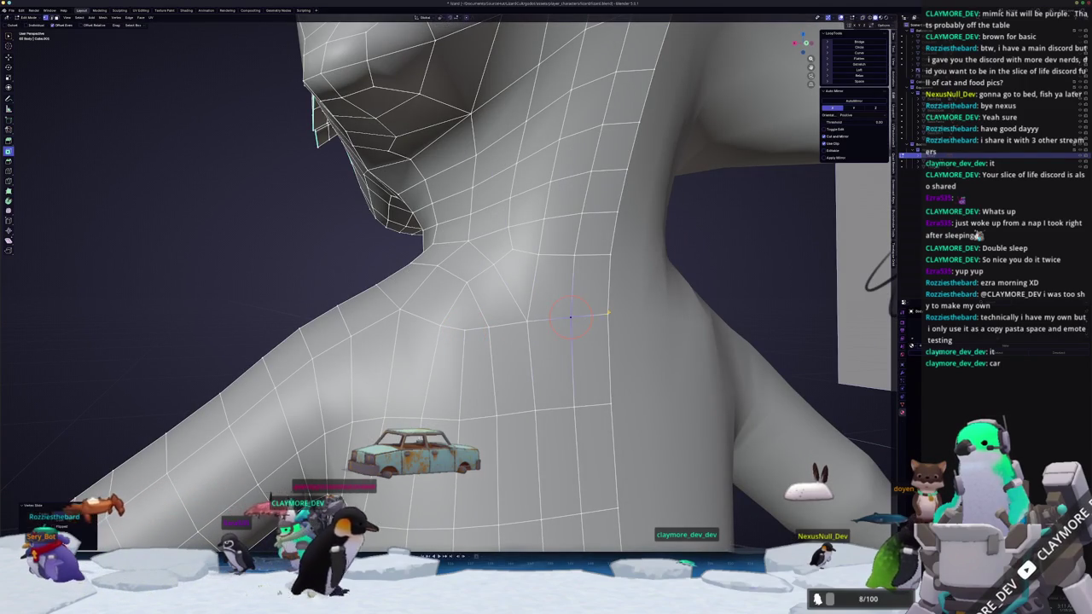
pyautogui.moveTo(608, 315); pyautogui.dragTo(642, 349, button='middle')
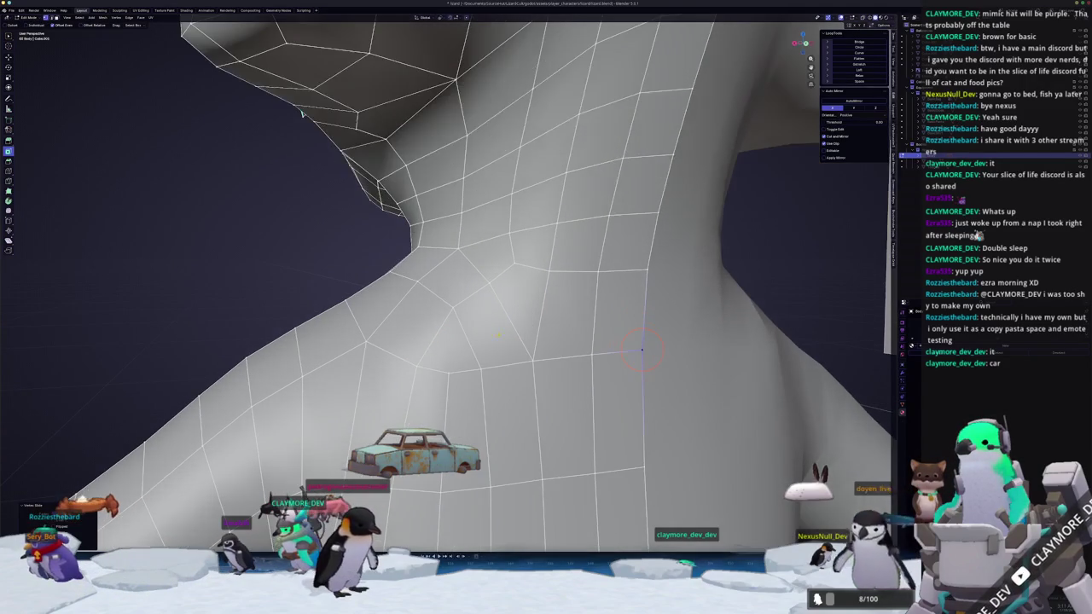
pyautogui.click(517, 263)
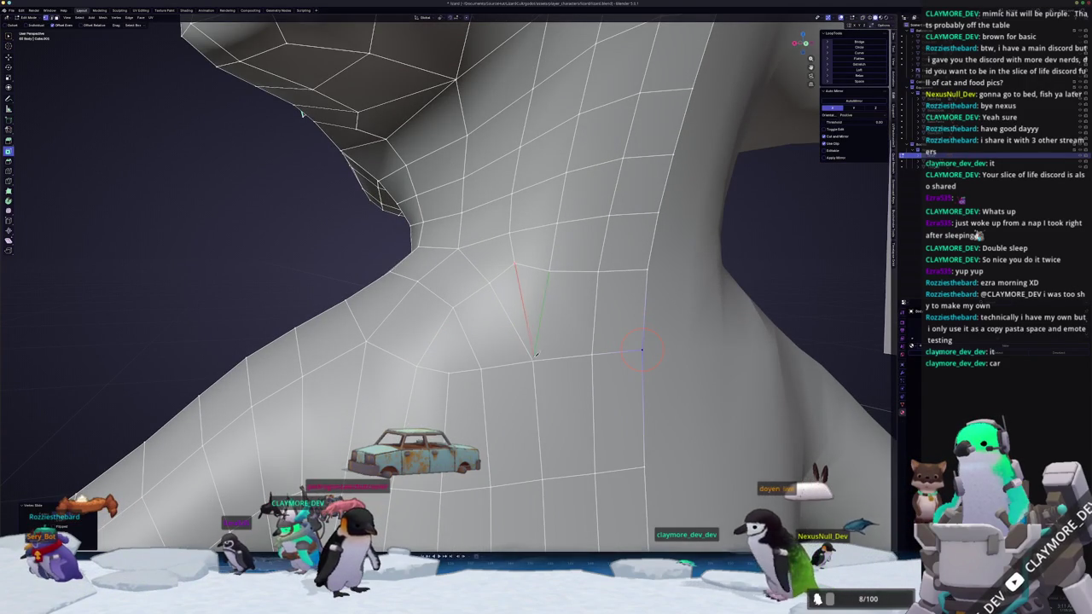
pyautogui.moveTo(641, 349); pyautogui.dragTo(498, 269, button='middle')
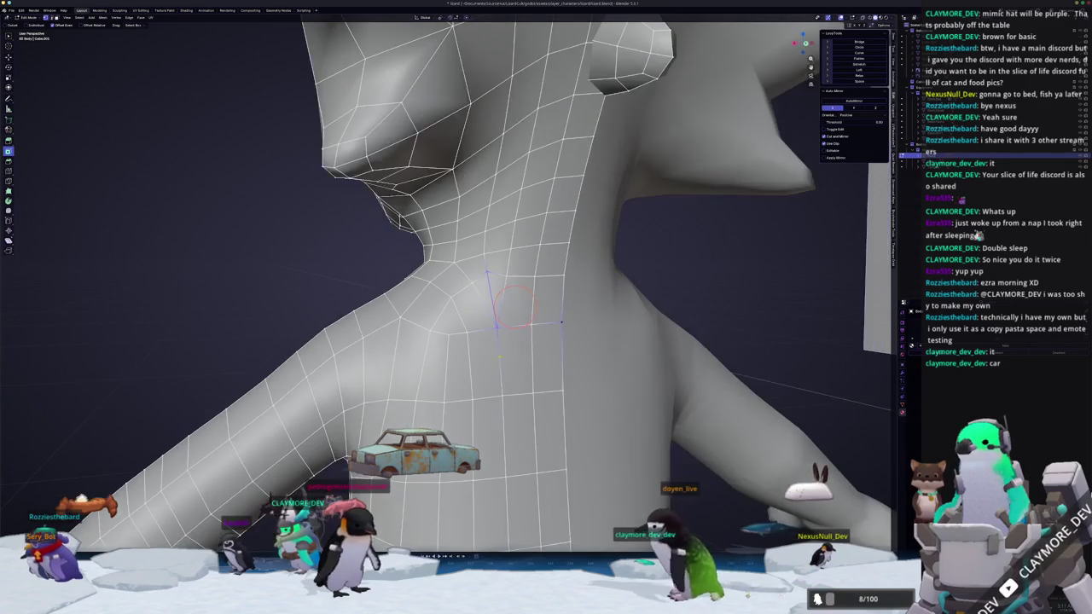
# - Slide a neck vertex along its edge and merge the selected vertices at center
pyautogui.hotkey('shift', 'v')
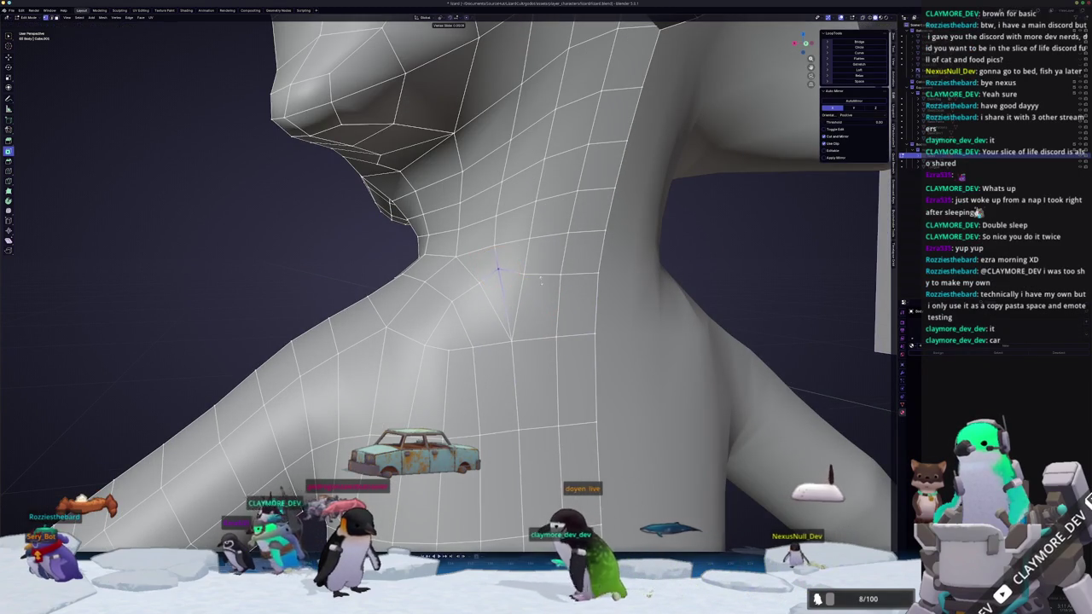
pyautogui.moveTo(500, 277)
pyautogui.mouseDown(button='middle')
pyautogui.moveTo(589, 299)
pyautogui.moveTo(533, 276)
pyautogui.mouseUp(button='middle')
pyautogui.moveTo(471, 339); pyautogui.dragTo(476, 373, button='middle')
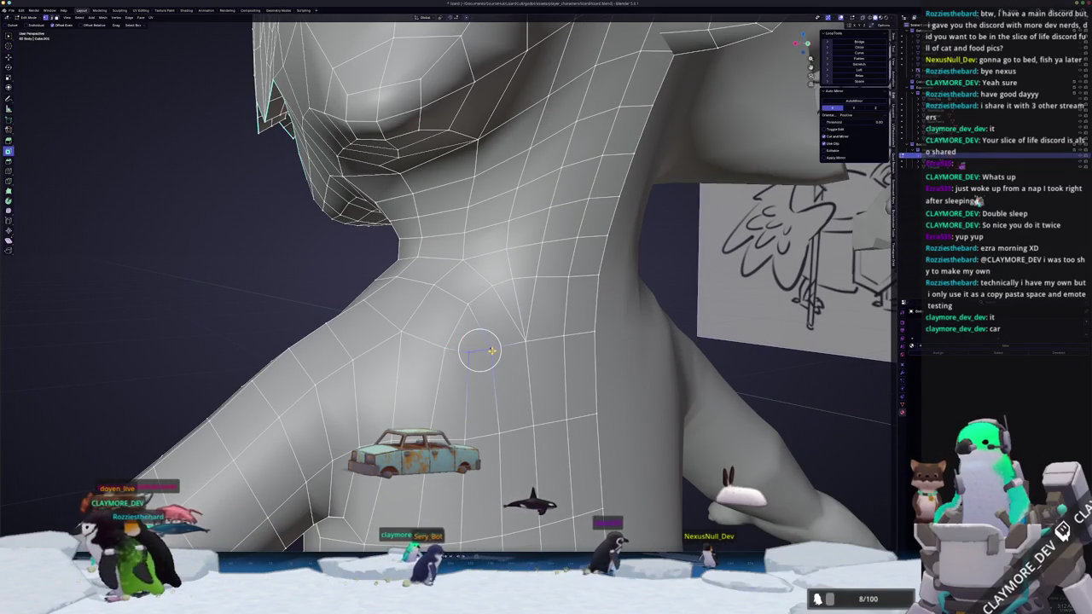
pyautogui.press('m')
pyautogui.click(482, 340)
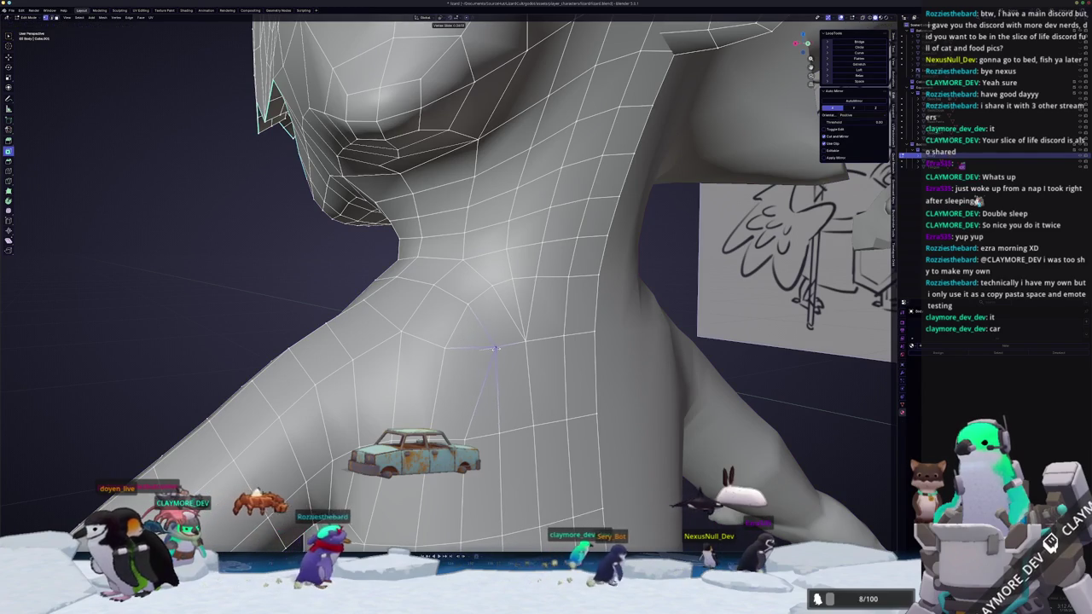
pyautogui.click(497, 349)
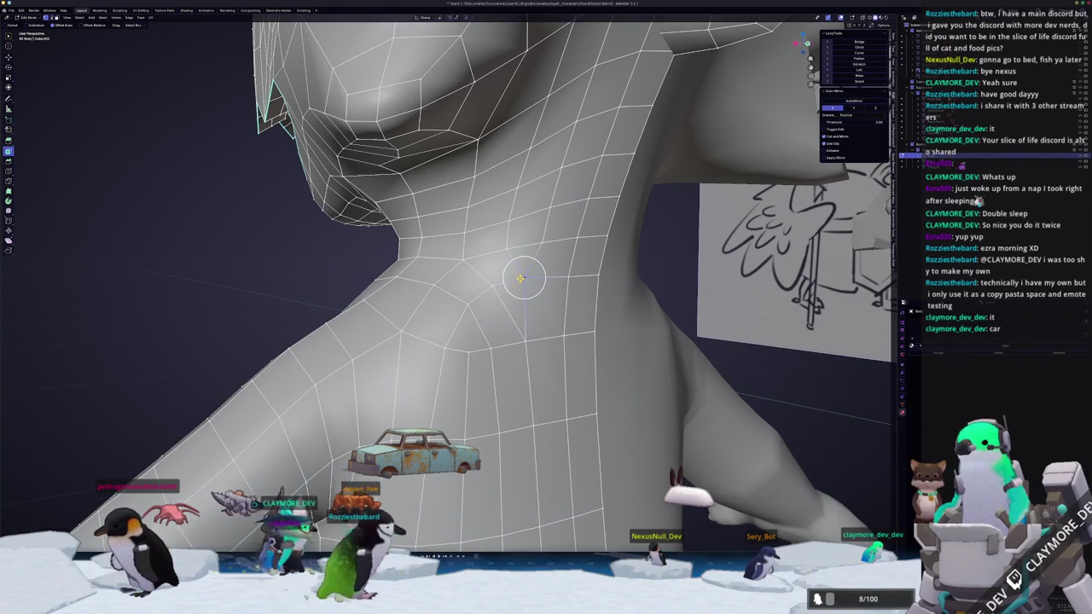
# - Centre the view on a neck vertex and slide it into place
pyautogui.moveTo(536, 287); pyautogui.dragTo(525, 287, button='middle')
pyautogui.click(527, 287)
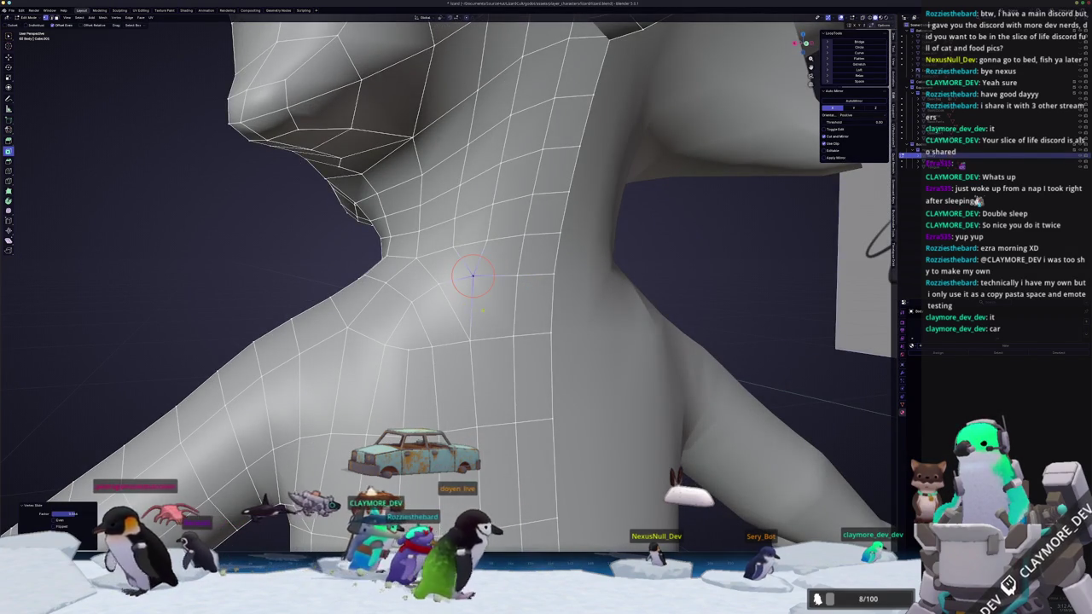
pyautogui.keyDown('shift'); pyautogui.rightClick(439, 284); pyautogui.keyUp('shift')
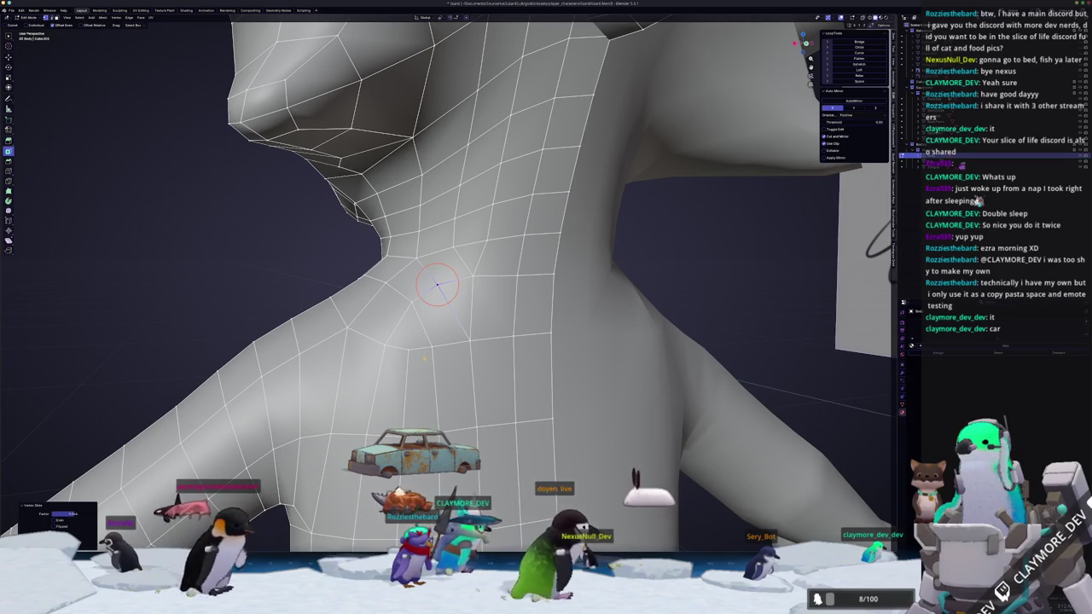
pyautogui.moveTo(546, 307); pyautogui.dragTo(504, 325, button='middle')
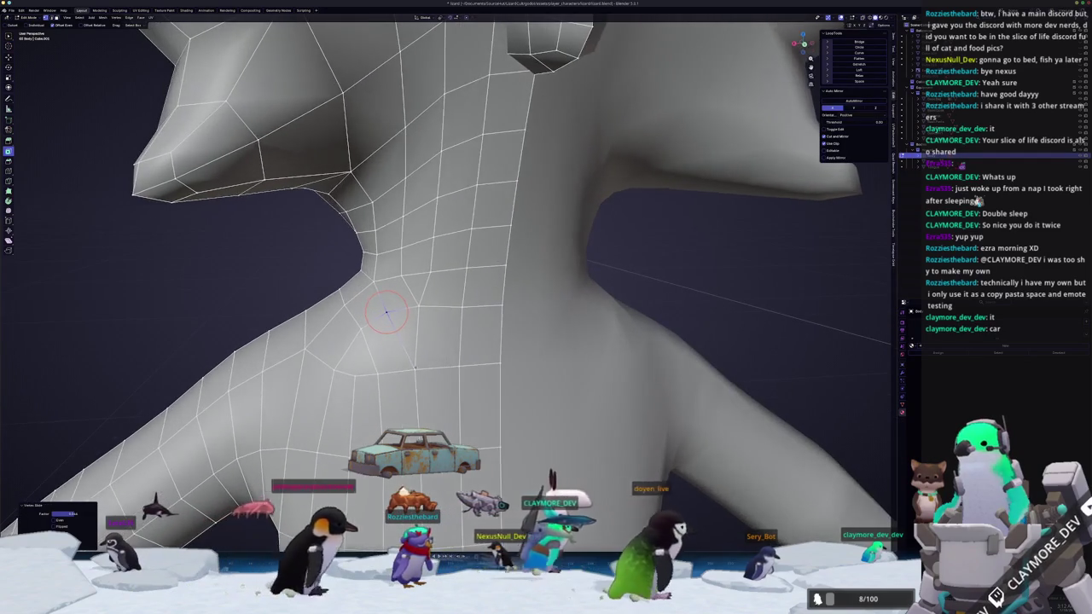
pyautogui.press('KP_Decimal')
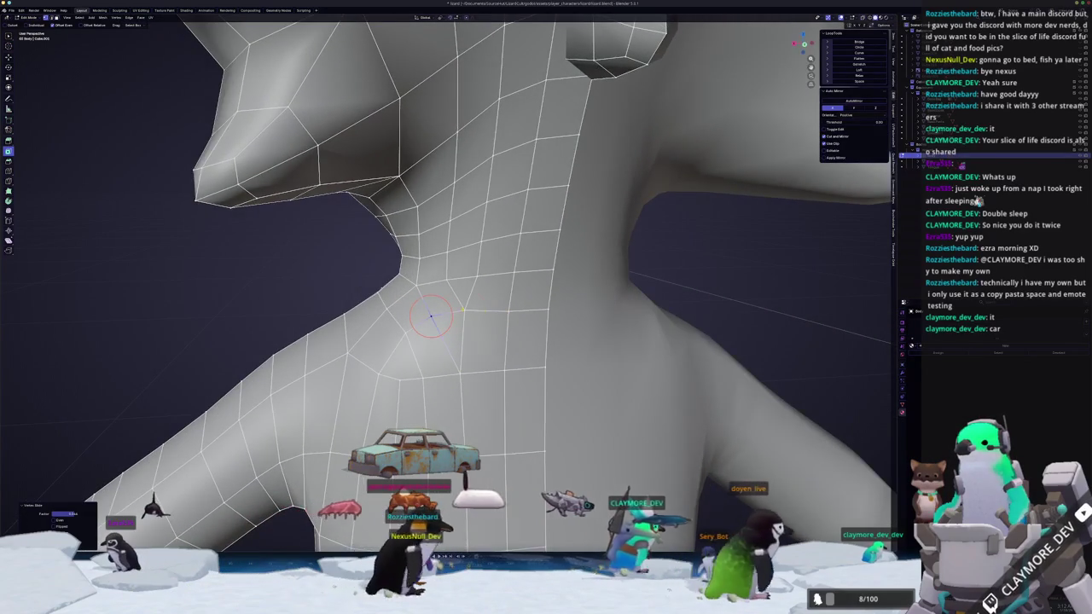
pyautogui.press('g')
pyautogui.press('g')
pyautogui.click(463, 310)
# - Orbit around the neck and whole character, briefly leaving Edit Mode to check the shape
pyautogui.moveTo(463, 310)
pyautogui.mouseDown(button='middle')
pyautogui.moveTo(628, 286)
pyautogui.moveTo(598, 265)
pyautogui.moveTo(563, 303)
pyautogui.mouseUp(button='middle')
pyautogui.scroll(-5, 516, 386)
pyautogui.moveTo(515, 385)
pyautogui.mouseDown(button='middle')
pyautogui.moveTo(597, 341)
pyautogui.moveTo(512, 324)
pyautogui.mouseUp(button='middle')
pyautogui.scroll(4, 480, 290)
pyautogui.scroll(4, 481, 290)
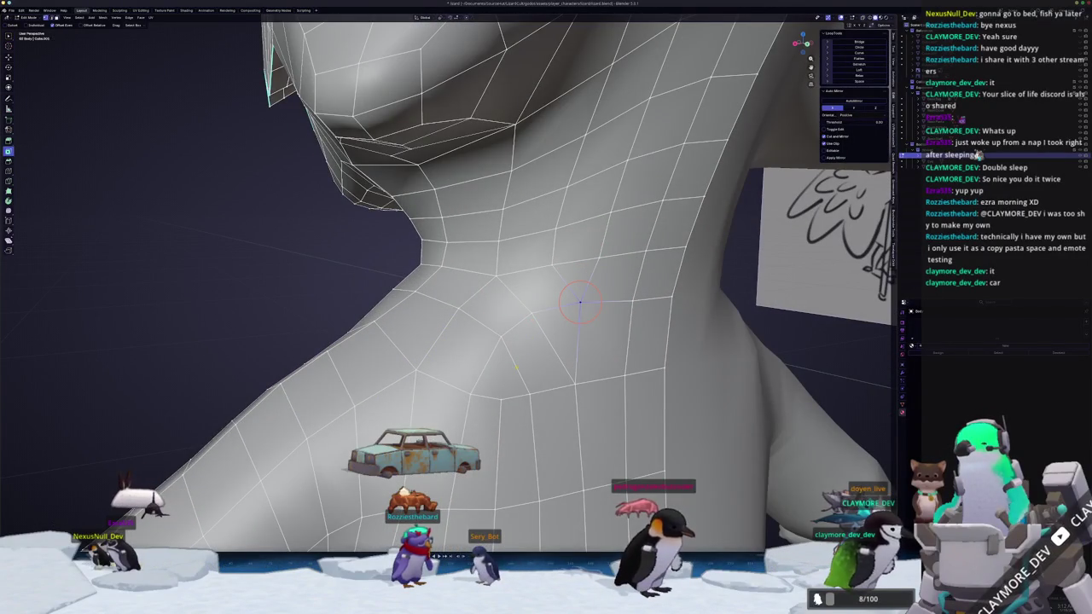
pyautogui.scroll(-3, 500, 401)
pyautogui.moveTo(500, 401); pyautogui.dragTo(427, 298, button='middle')
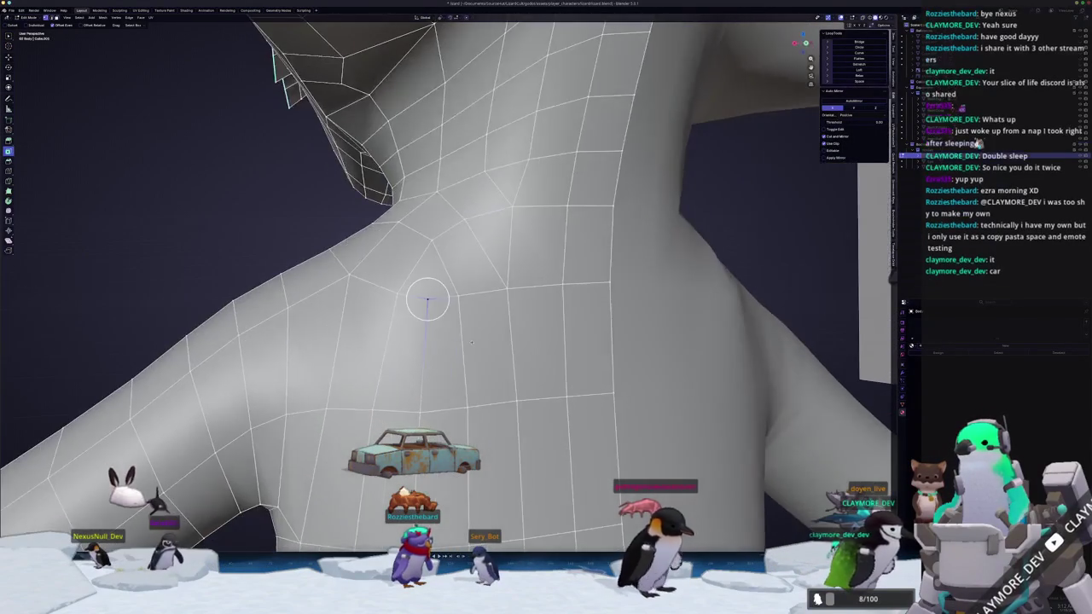
pyautogui.scroll(3, 451, 339)
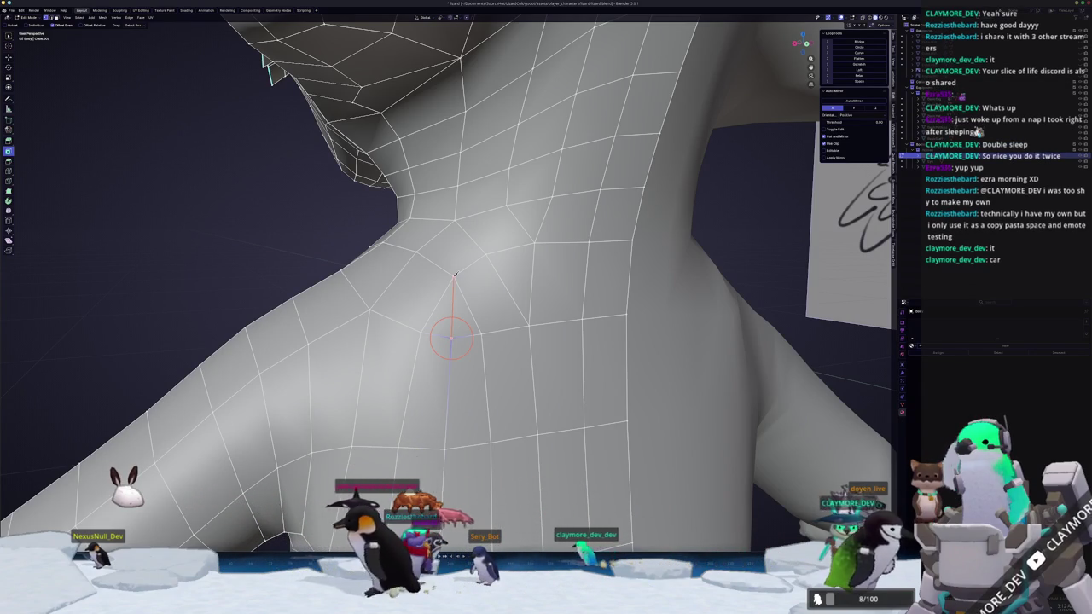
pyautogui.moveTo(452, 313); pyautogui.dragTo(470, 324, button='middle')
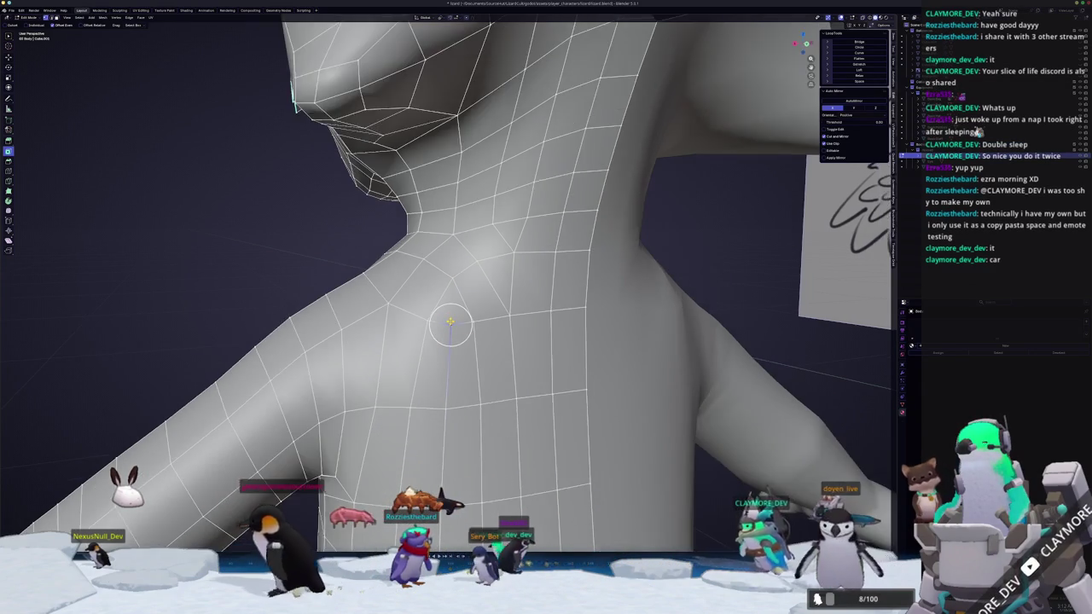
pyautogui.scroll(-2, 469, 324)
pyautogui.press('Tab')
pyautogui.scroll(4, 486, 335)
pyautogui.press('Tab')
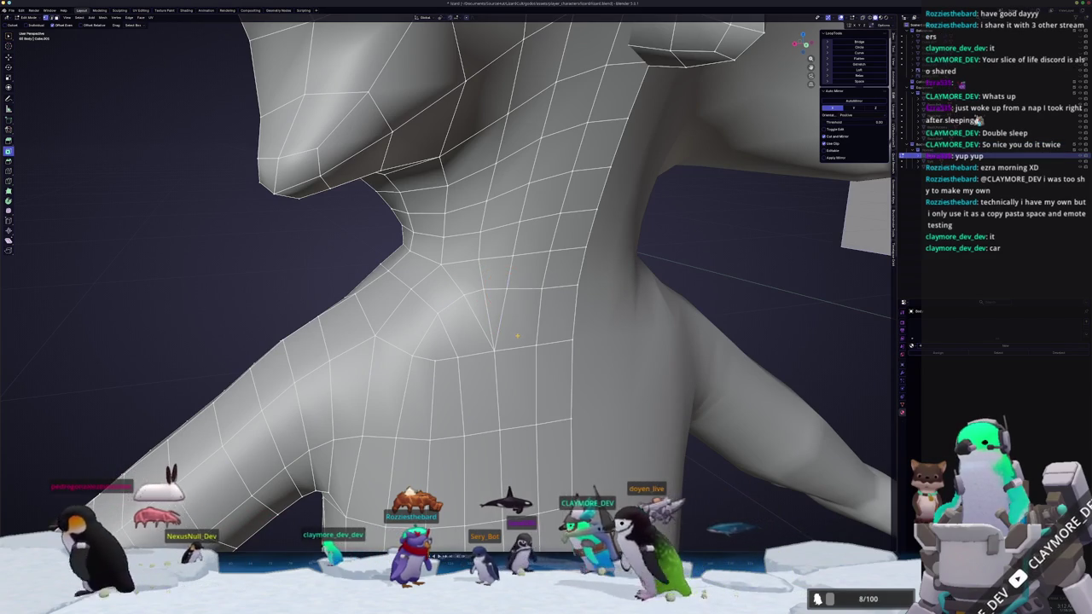
# - Reposition the 3D cursor on the neck, confirm a vertex slide, and select a base-of-neck vertex
pyautogui.keyDown('shift'); pyautogui.rightClick(463, 294); pyautogui.keyUp('shift')
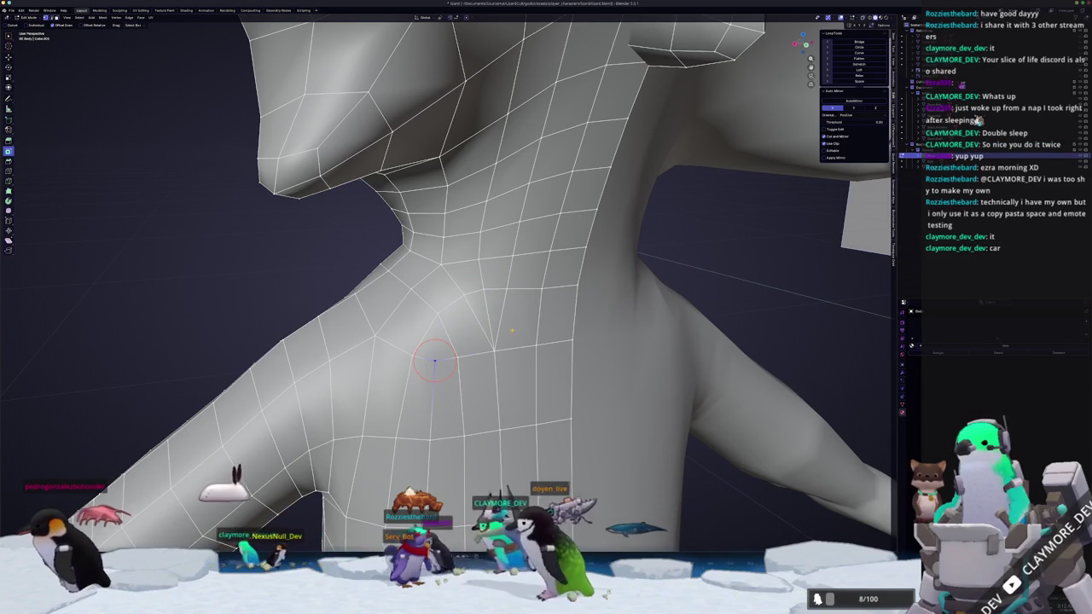
pyautogui.keyDown('shift'); pyautogui.rightClick(482, 282); pyautogui.keyUp('shift')
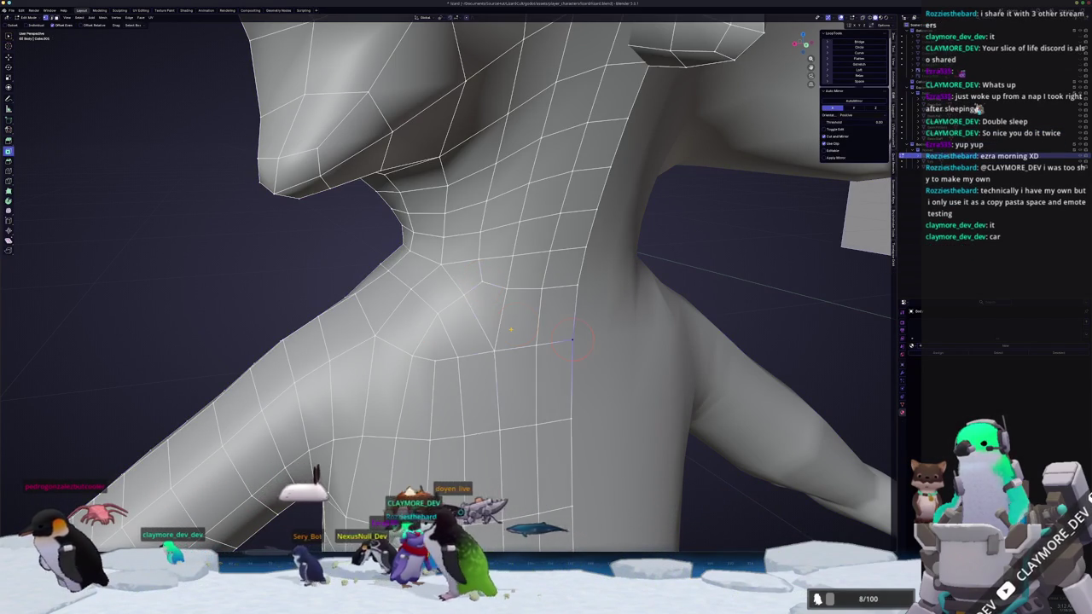
pyautogui.moveTo(572, 338); pyautogui.dragTo(558, 324, button='middle')
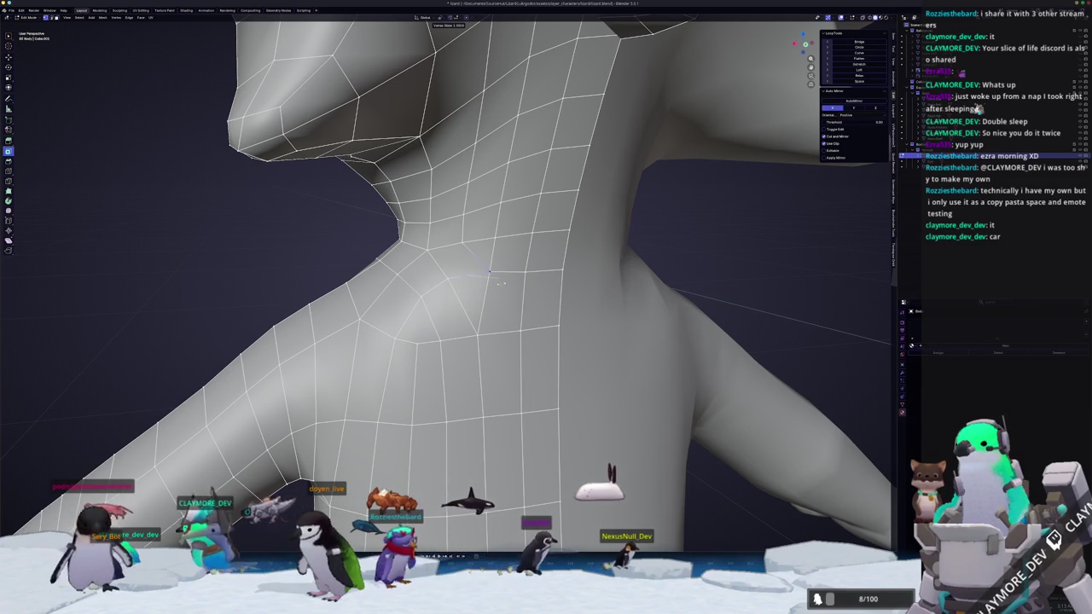
pyautogui.click(467, 274)
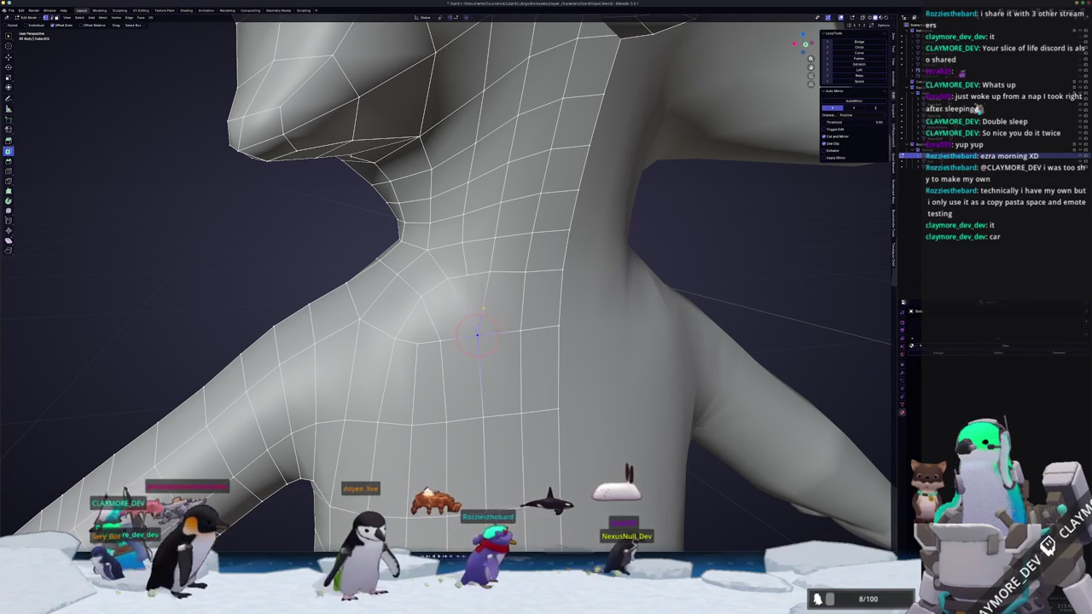
pyautogui.click(483, 304)
# - Slide two neck vertices along their edges, then merge the selection at center
pyautogui.rightClick(483, 305)
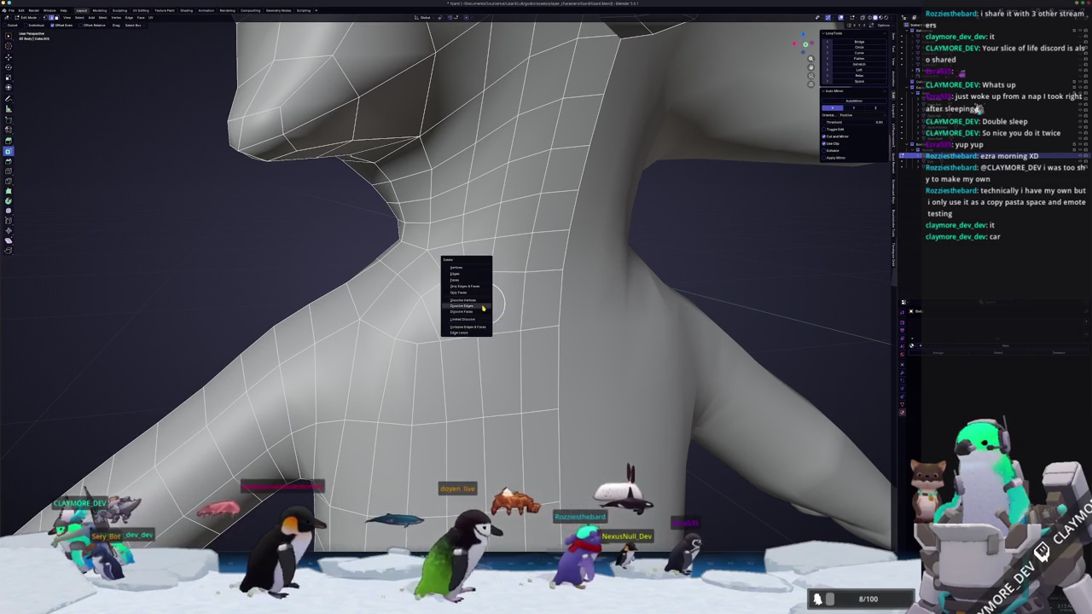
pyautogui.press('Escape')
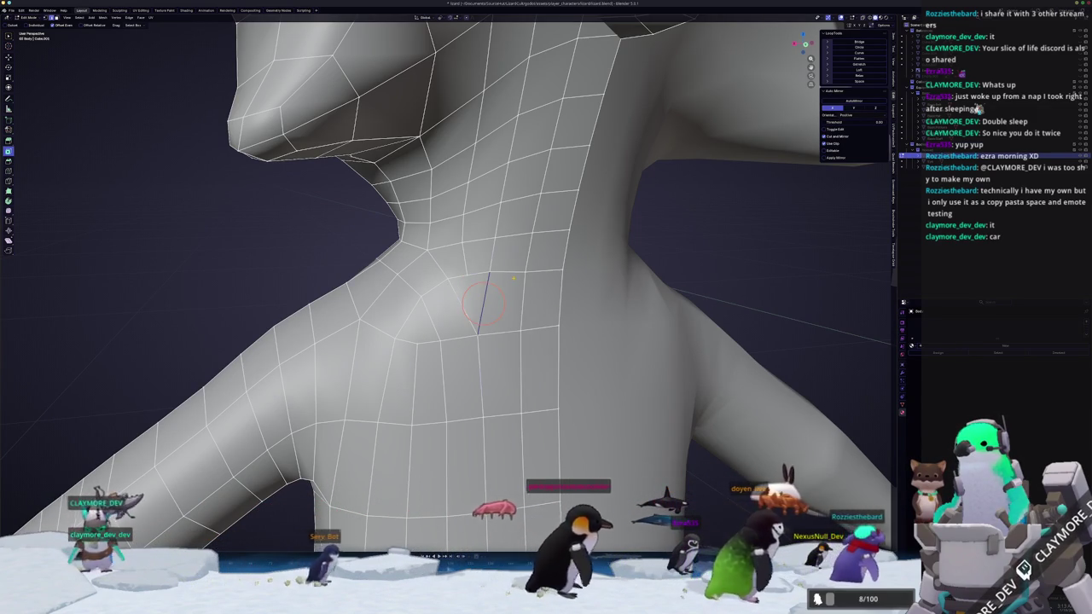
pyautogui.press('g')
pyautogui.press('g')
pyautogui.click(488, 296)
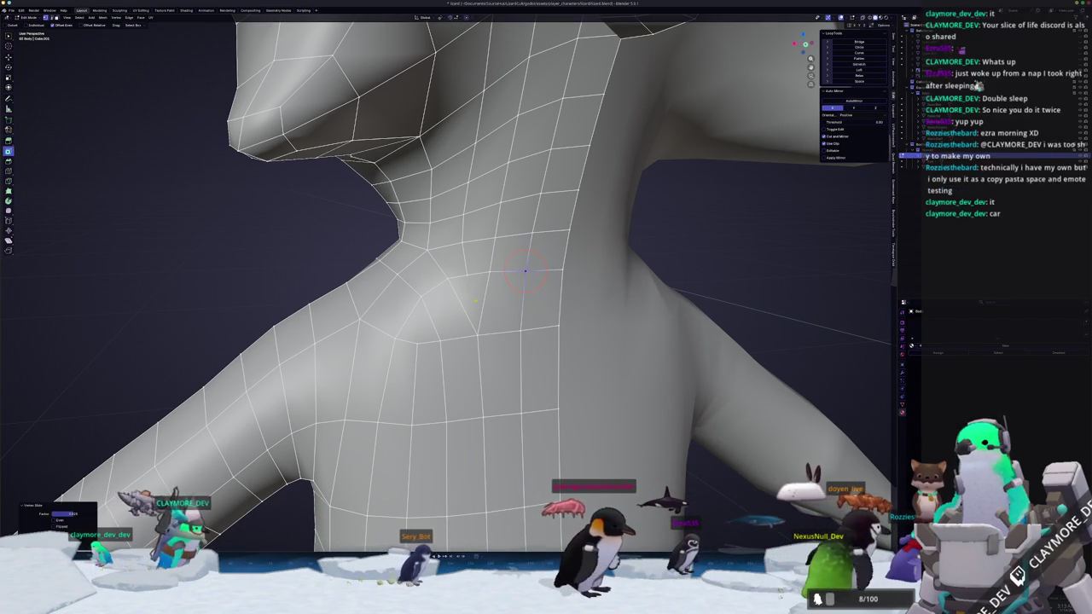
pyautogui.press('g')
pyautogui.press('g')
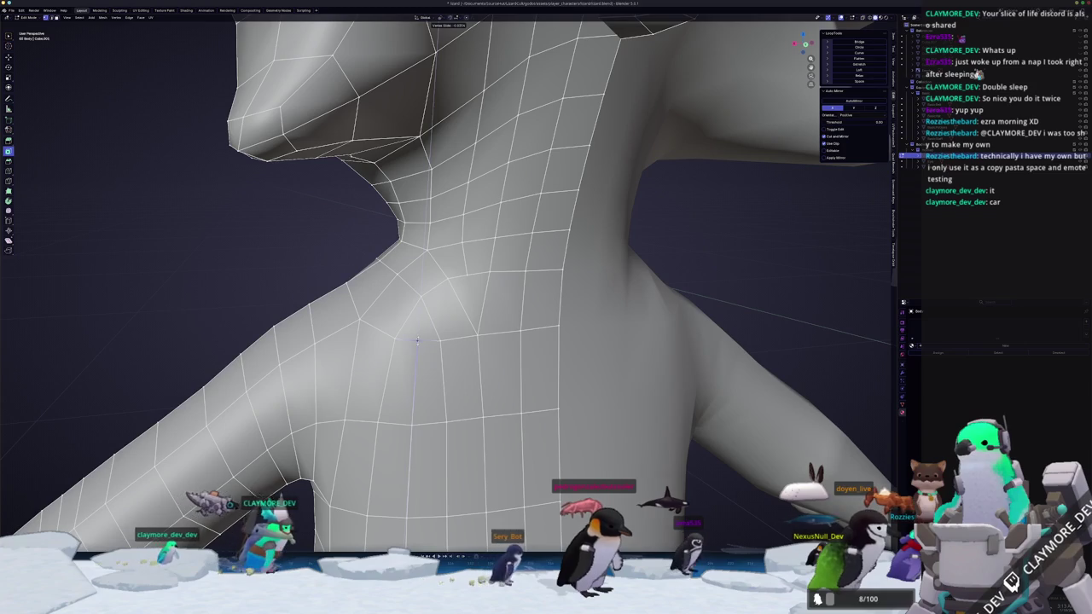
pyautogui.click(418, 341)
pyautogui.moveTo(415, 341)
pyautogui.mouseDown(button='middle')
pyautogui.moveTo(444, 357)
pyautogui.moveTo(384, 359)
pyautogui.mouseUp(button='middle')
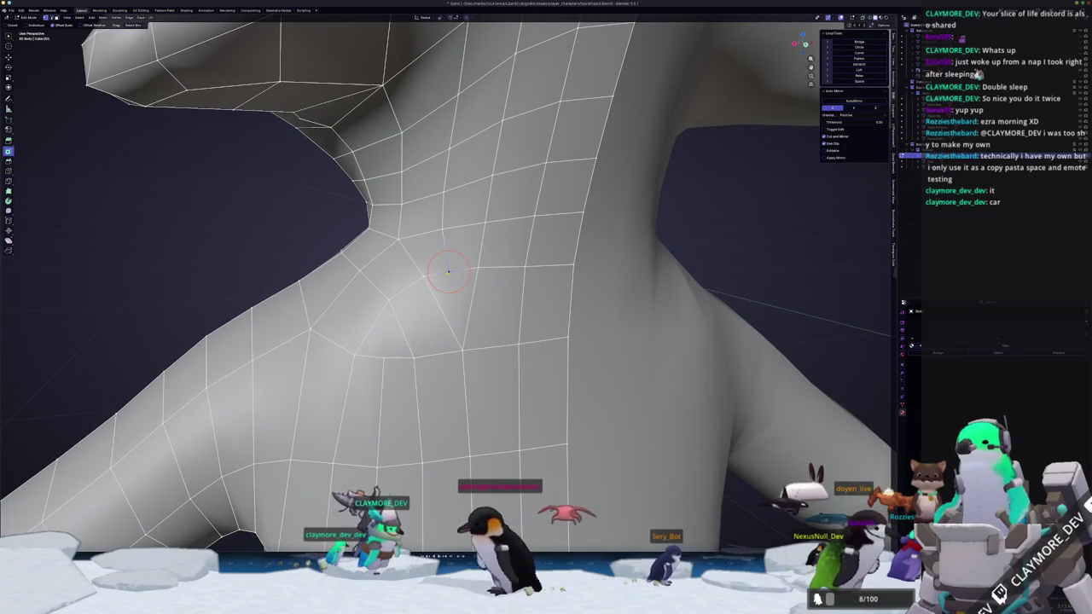
pyautogui.scroll(-3, 463, 270)
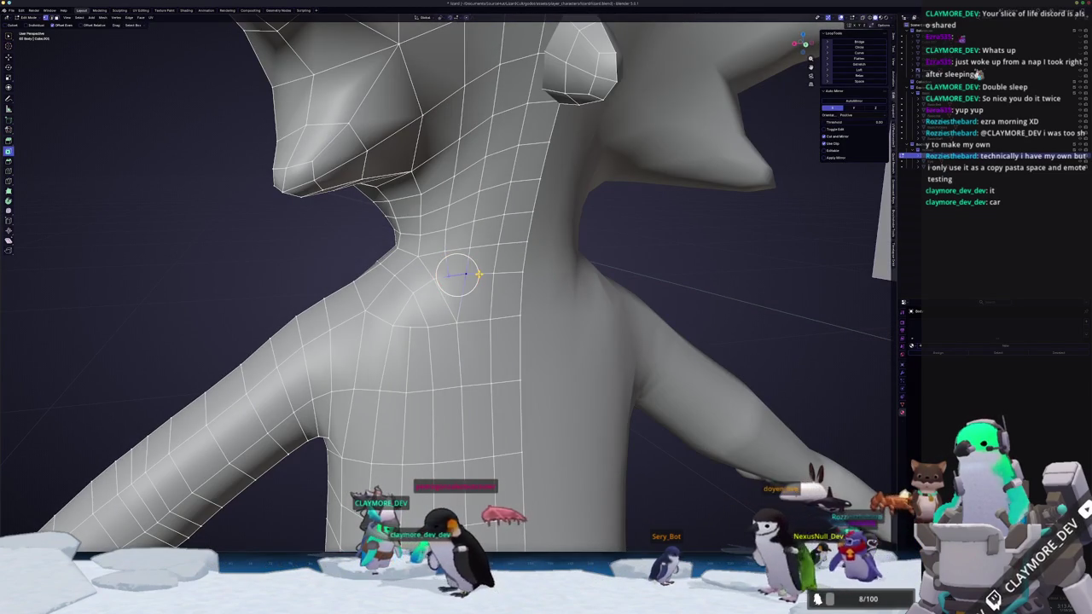
pyautogui.click(479, 275)
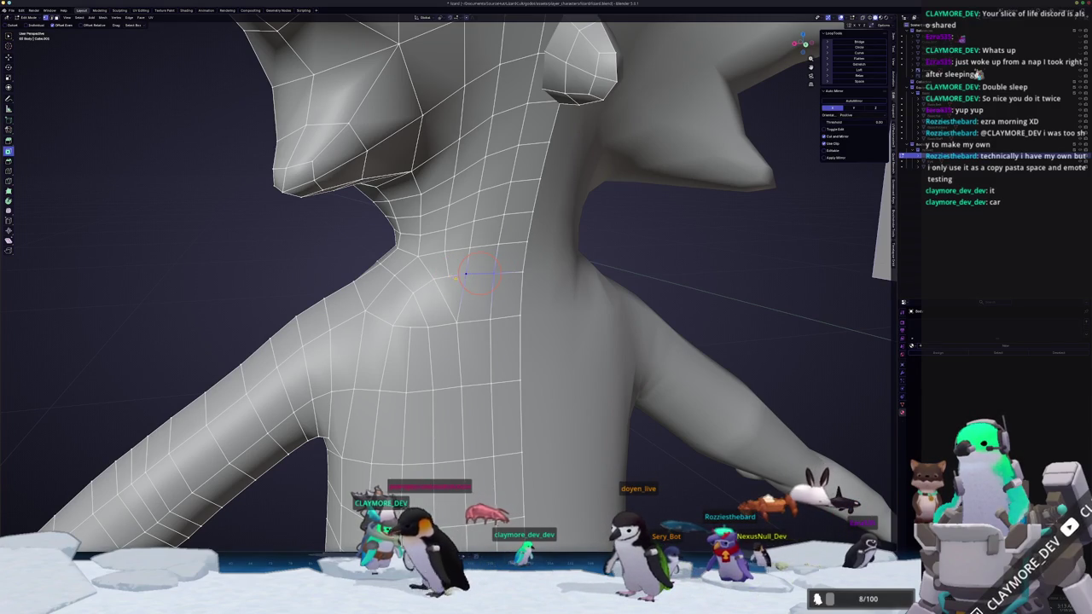
# - Brush-select more neck vertices with C and merge them At Center
pyautogui.press('c')
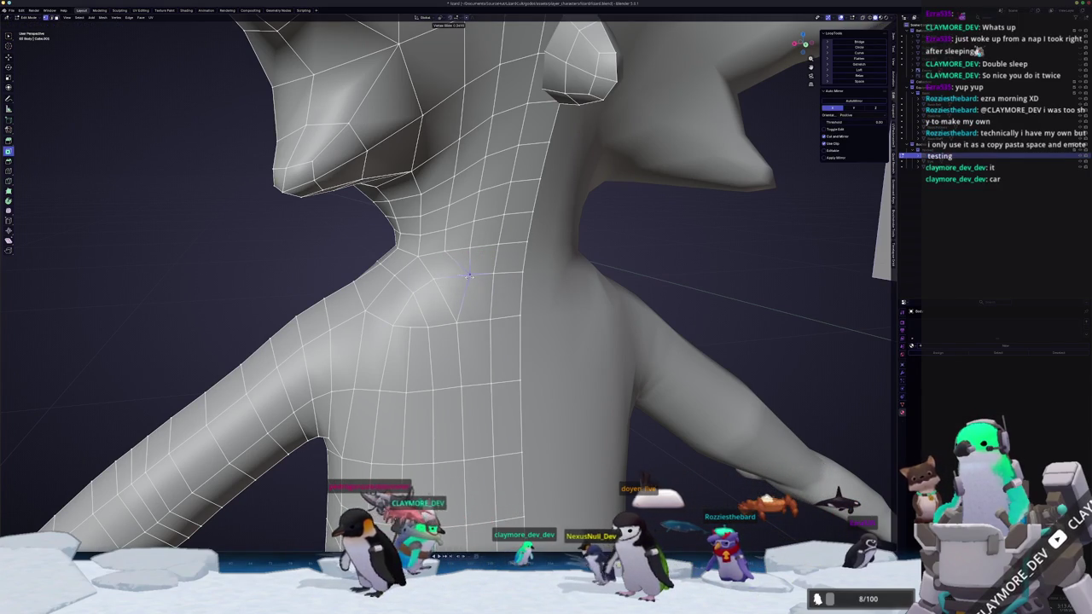
pyautogui.press('Escape')
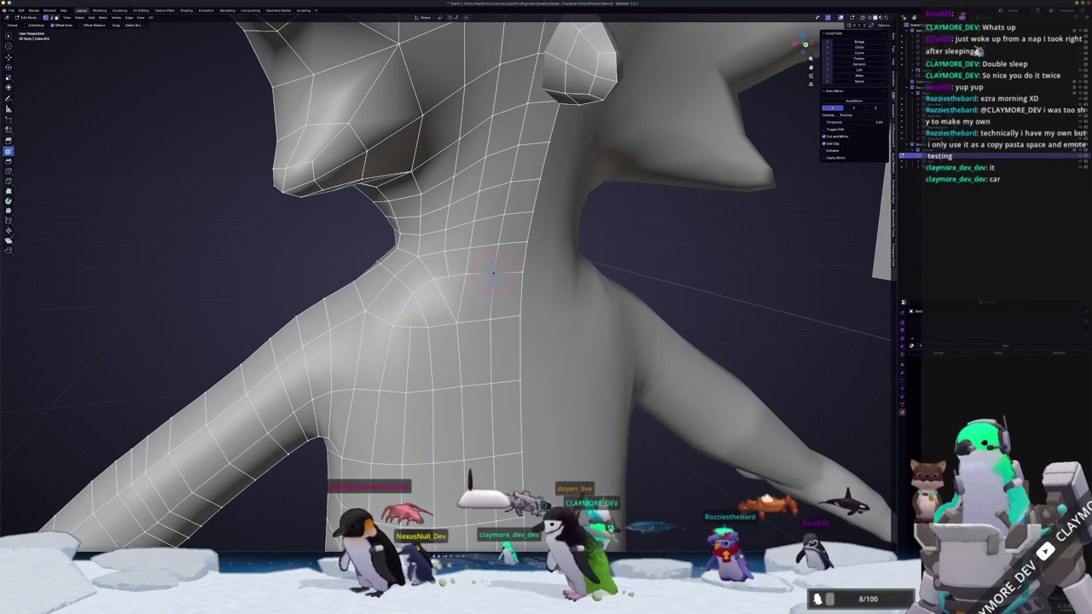
pyautogui.press('m')
pyautogui.click(468, 275)
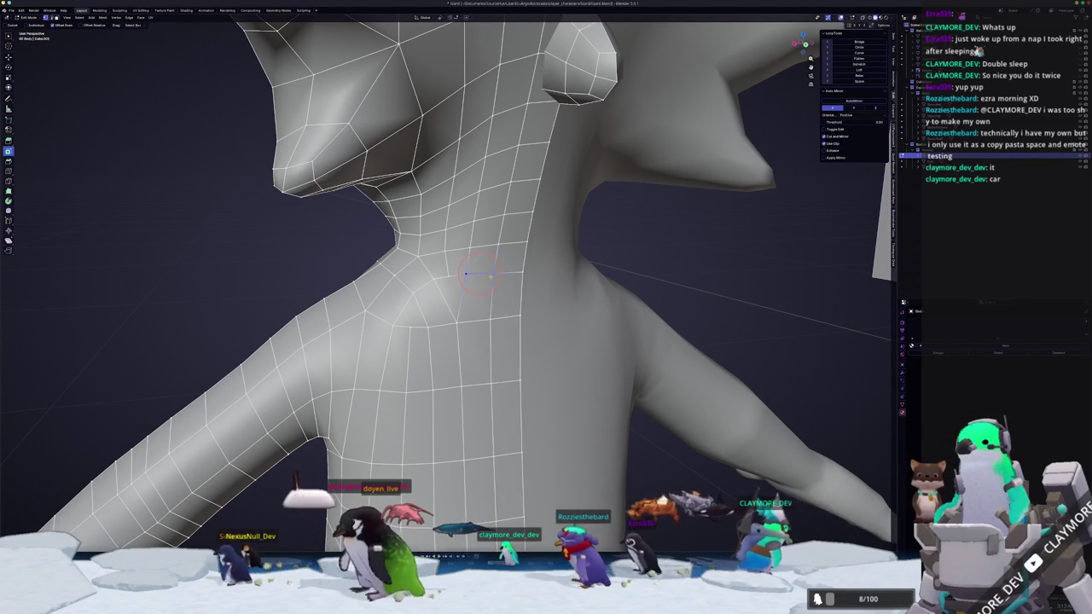
# - Brush-select another neck vertex and slide it along its edge
pyautogui.press('c')
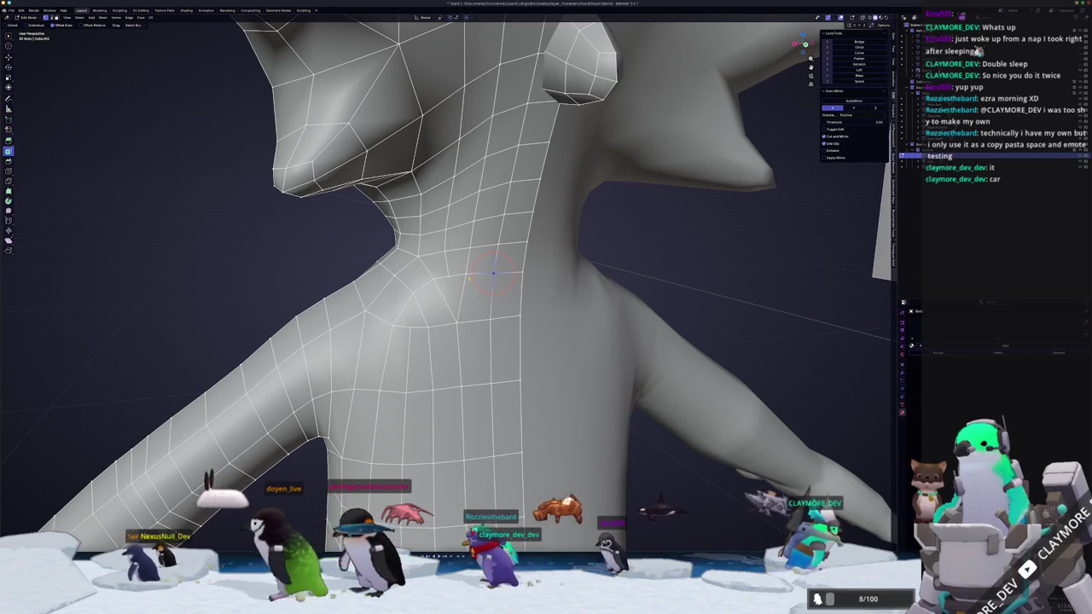
pyautogui.scroll(2, 465, 274)
pyautogui.rightClick(431, 244)
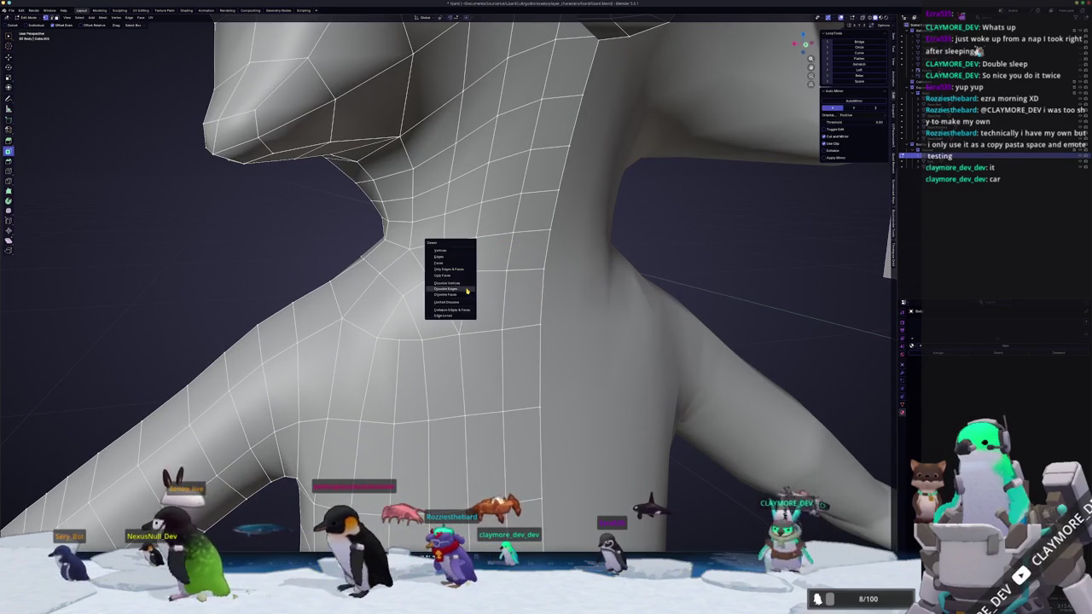
pyautogui.press('Escape')
pyautogui.rightClick(468, 288)
pyautogui.press('Escape')
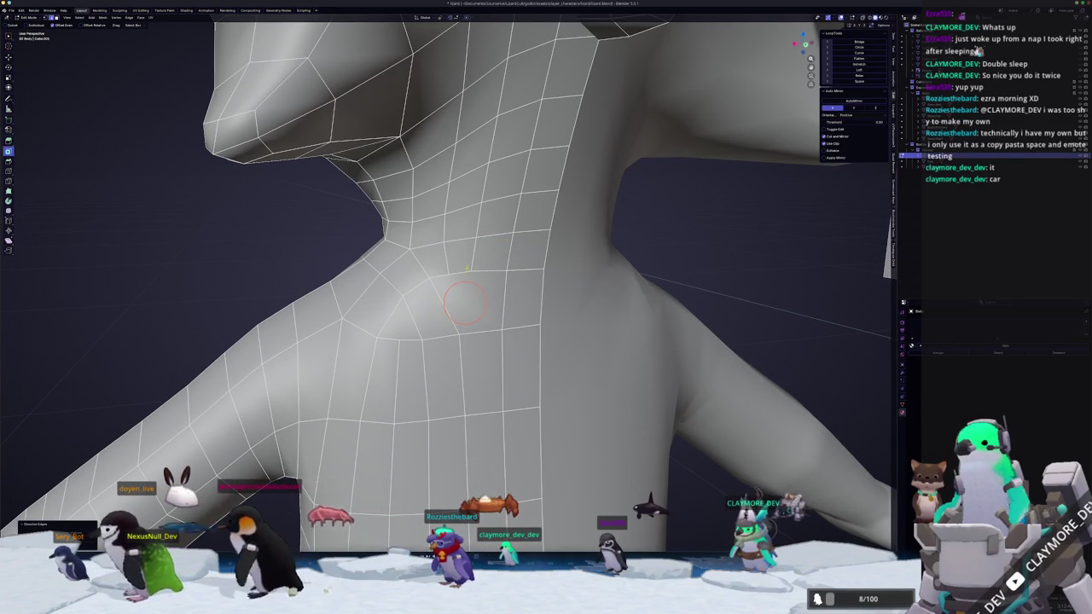
pyautogui.press('c')
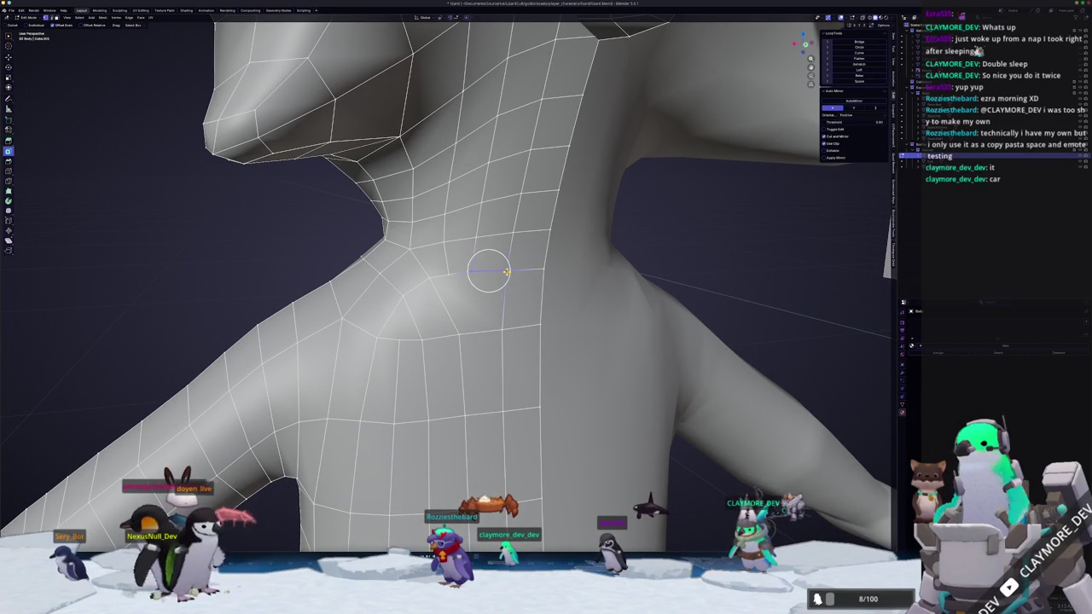
pyautogui.rightClick(468, 265)
pyautogui.press('Escape')
pyautogui.press('c')
pyautogui.press('g')
pyautogui.press('g')
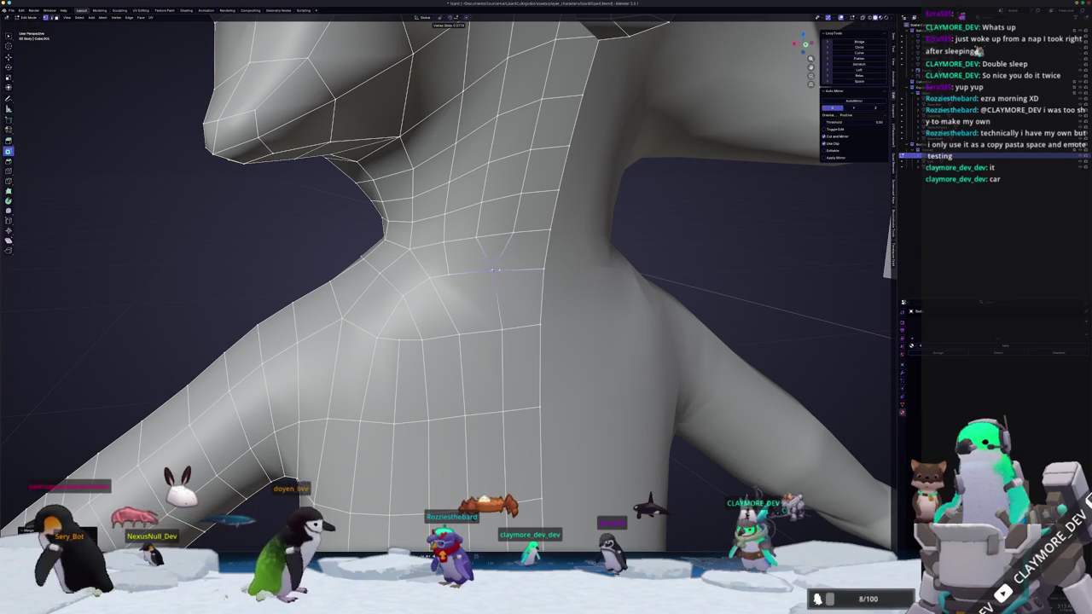
pyautogui.click(506, 269)
pyautogui.press('Escape')
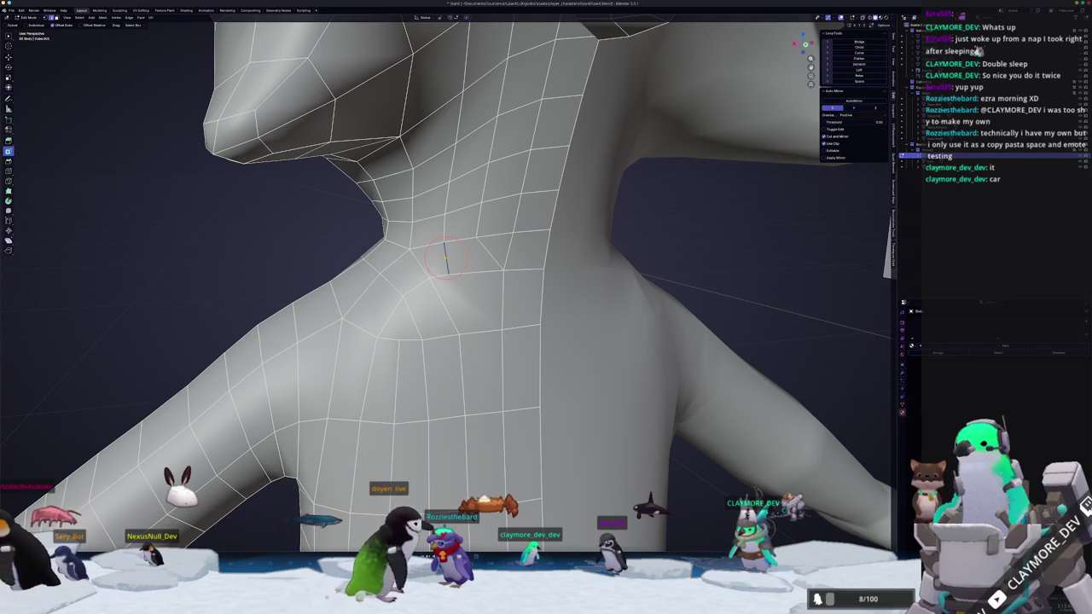
# - Edge-slide a neck edge, vertex-slide a neighbour, and merge them at center
pyautogui.press('g')
pyautogui.press('g')
pyautogui.click(453, 264)
pyautogui.press('g')
pyautogui.click(453, 273)
pyautogui.moveTo(453, 273); pyautogui.dragTo(450, 267, button='middle')
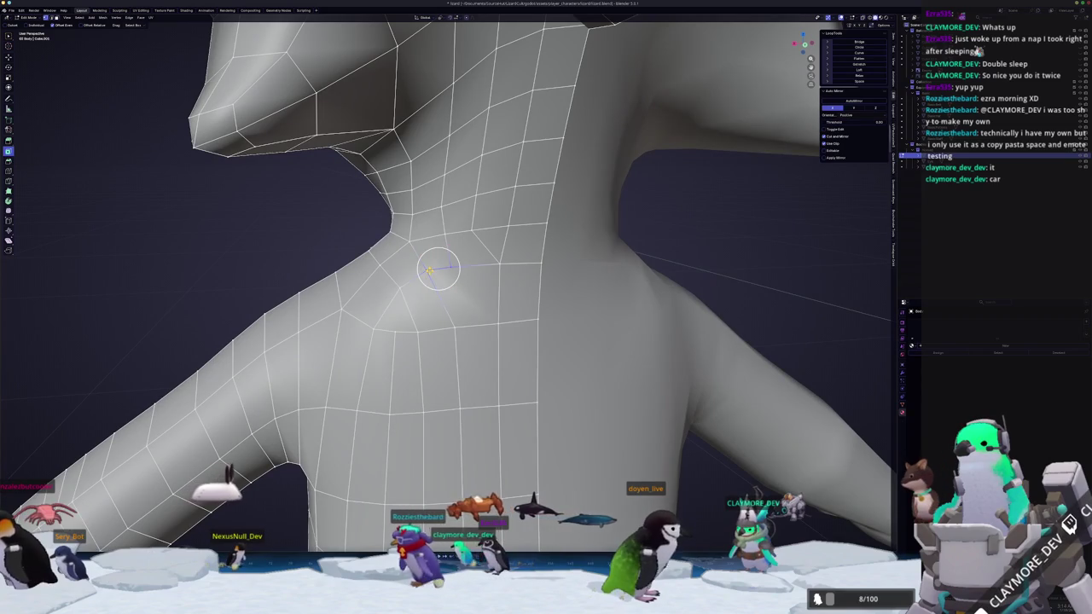
pyautogui.click(431, 271)
# - Return to Object Mode to check the reworked neck-to-chest topology
pyautogui.moveTo(437, 270)
pyautogui.mouseDown(button='middle')
pyautogui.moveTo(439, 200)
pyautogui.moveTo(522, 266)
pyautogui.mouseUp(button='middle')
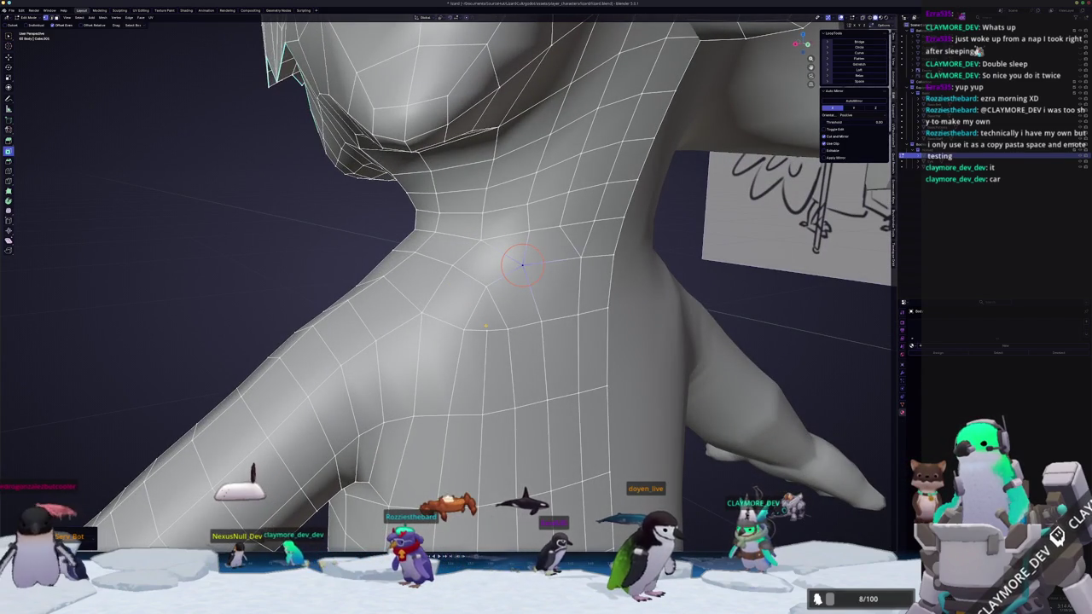
pyautogui.press('Tab')
pyautogui.press('Tab')
pyautogui.moveTo(481, 324); pyautogui.dragTo(495, 319, button='middle')
pyautogui.press('Tab')
pyautogui.rightClick(541, 310)
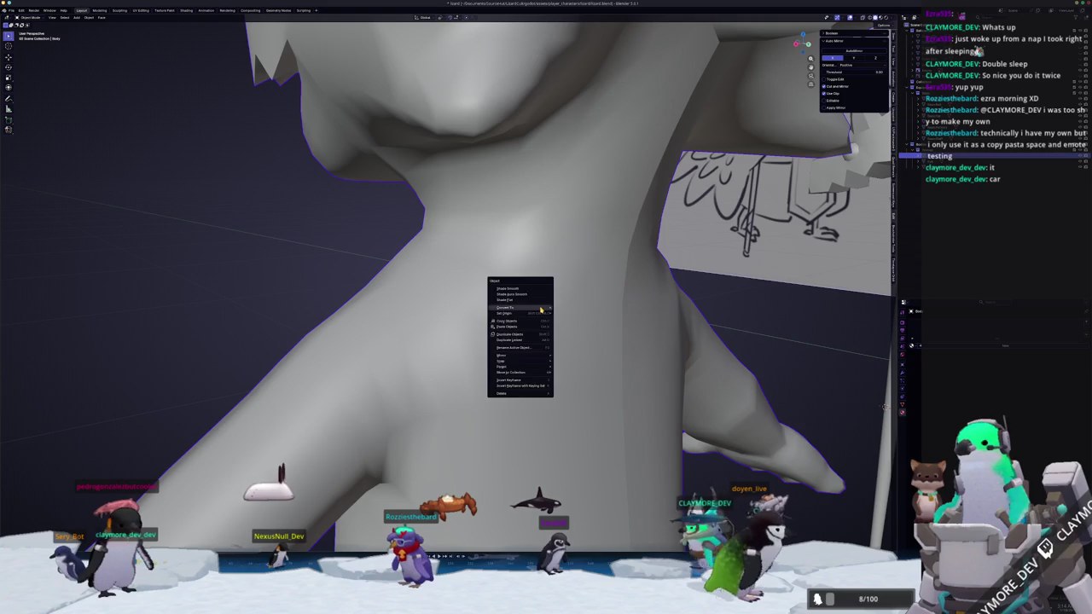
# - Re-enter Edit Mode and orbit from the neck around to the tail's underside
pyautogui.press('Escape')
pyautogui.press('Tab')
pyautogui.moveTo(552, 296); pyautogui.dragTo(554, 309, button='middle')
pyautogui.scroll(-5, 555, 310)
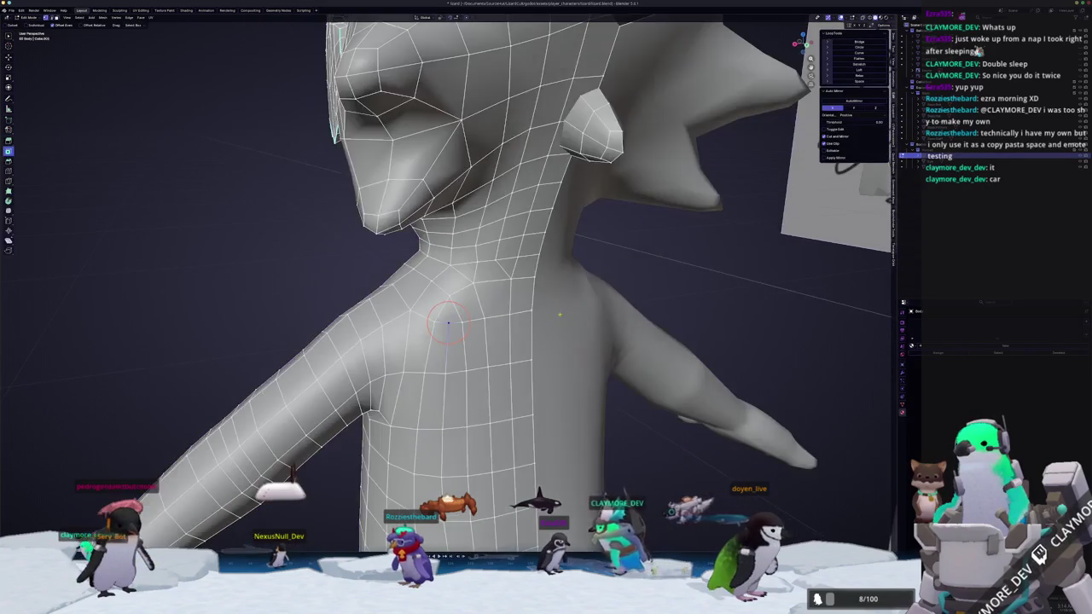
pyautogui.scroll(2, 608, 336)
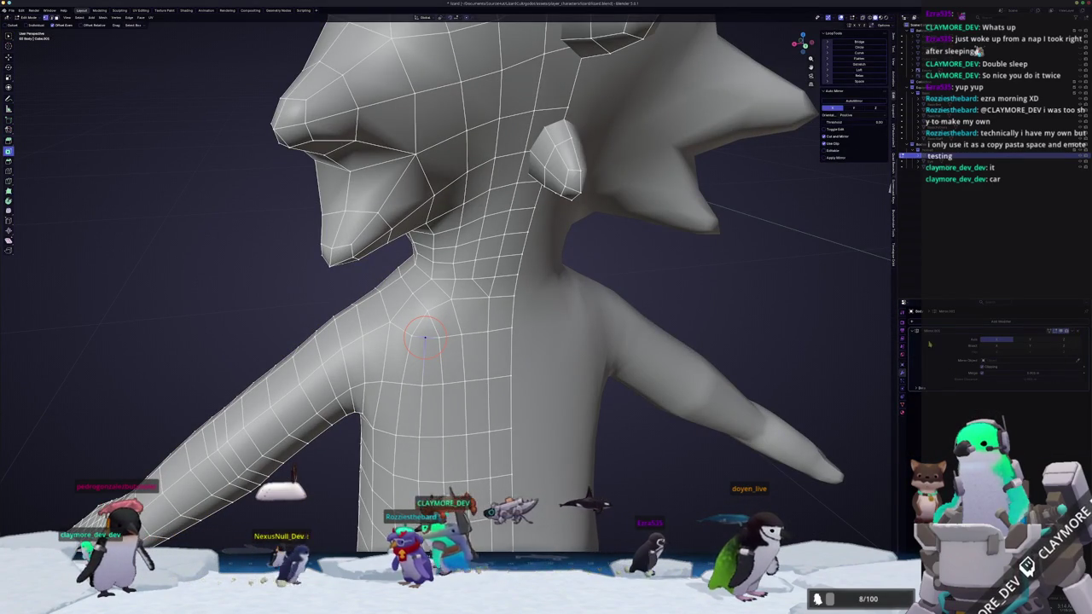
pyautogui.scroll(4, 427, 370)
pyautogui.scroll(-1, 427, 370)
pyautogui.scroll(-1, 427, 370)
pyautogui.moveTo(401, 342)
pyautogui.keyDown('shift'); pyautogui.mouseDown(button='middle')
pyautogui.moveTo(457, 346)
pyautogui.moveTo(495, 326)
pyautogui.mouseUp(button='middle'); pyautogui.keyUp('shift')
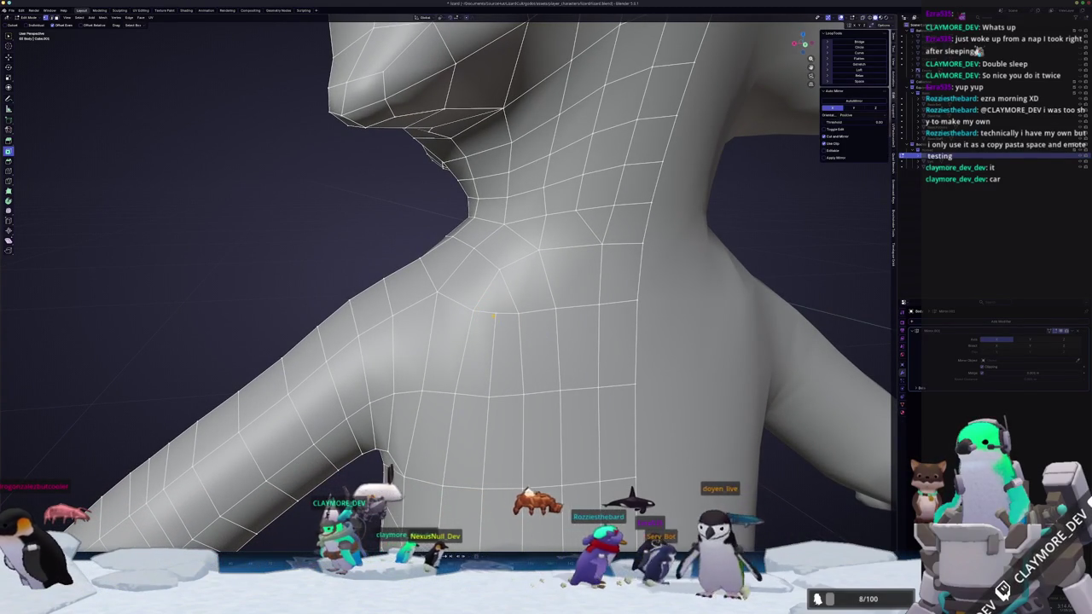
pyautogui.moveTo(512, 341); pyautogui.dragTo(546, 345, button='middle')
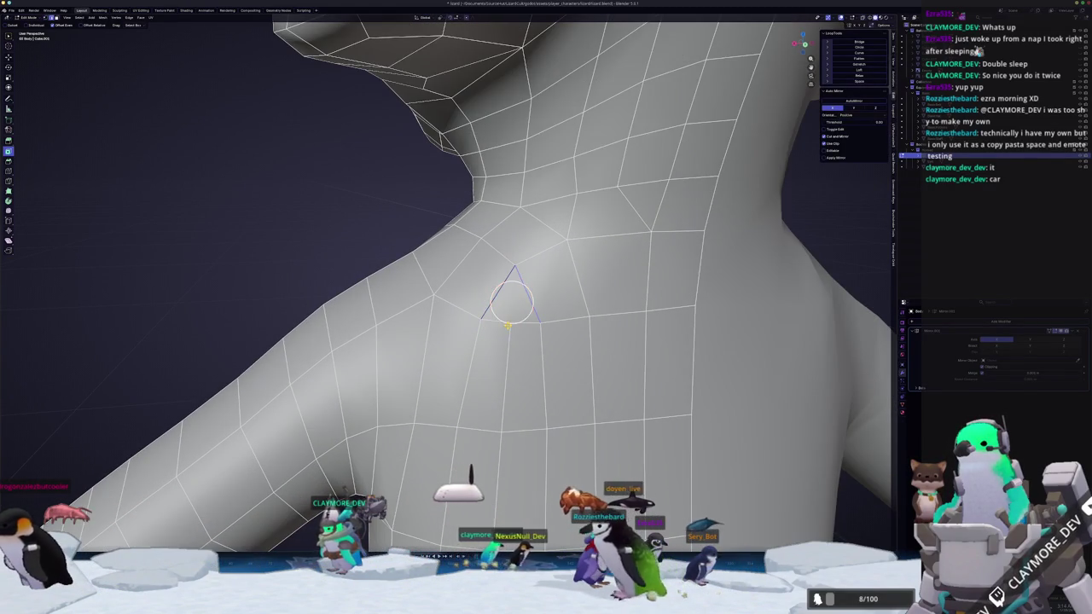
pyautogui.scroll(-6, 470, 282)
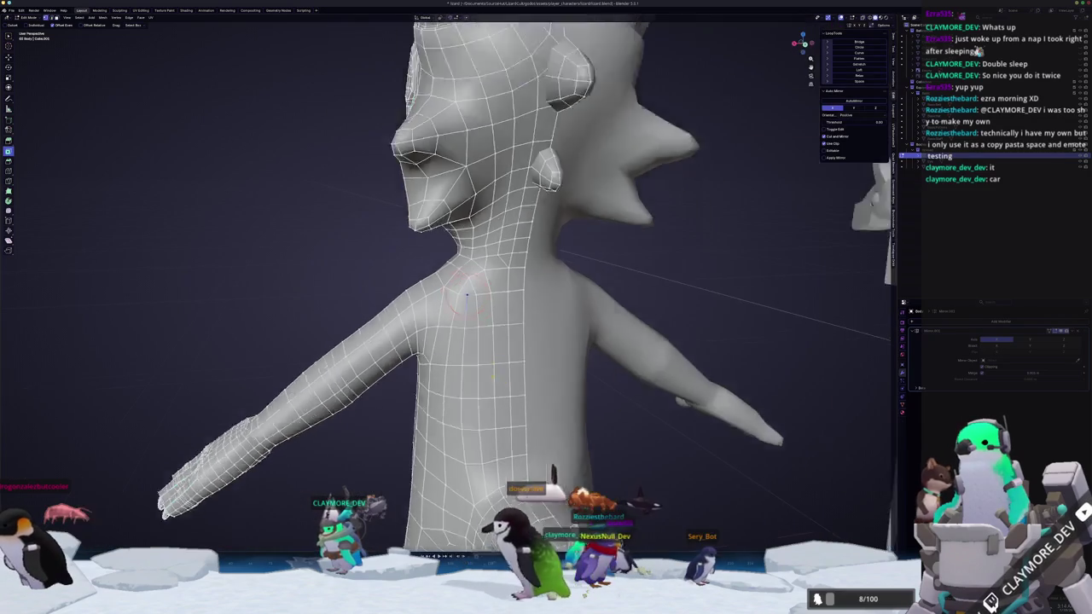
pyautogui.moveTo(833, 391); pyautogui.dragTo(611, 250, button='middle')
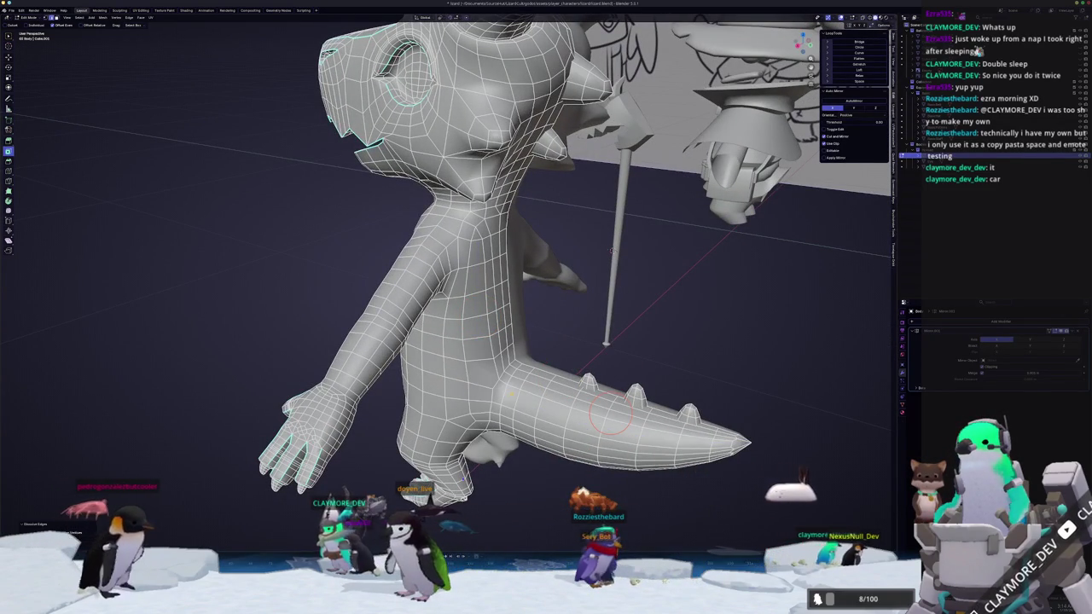
# - Dissolve the extra edge loop along the tail with X > Dissolve Edges
pyautogui.press('x')
pyautogui.click(499, 385)
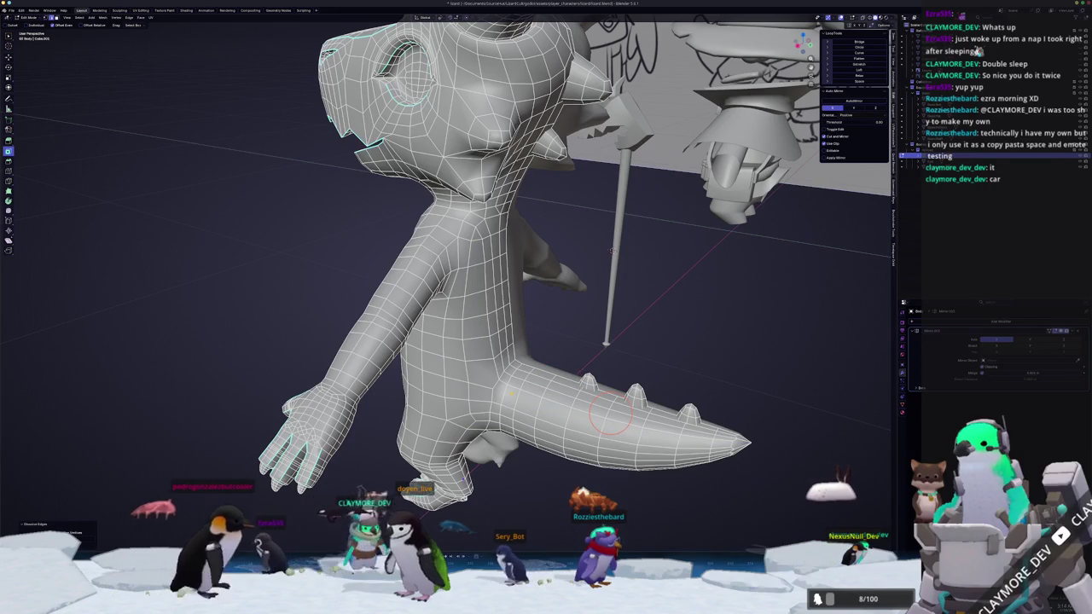
pyautogui.hotkey('ctrl', 'r')
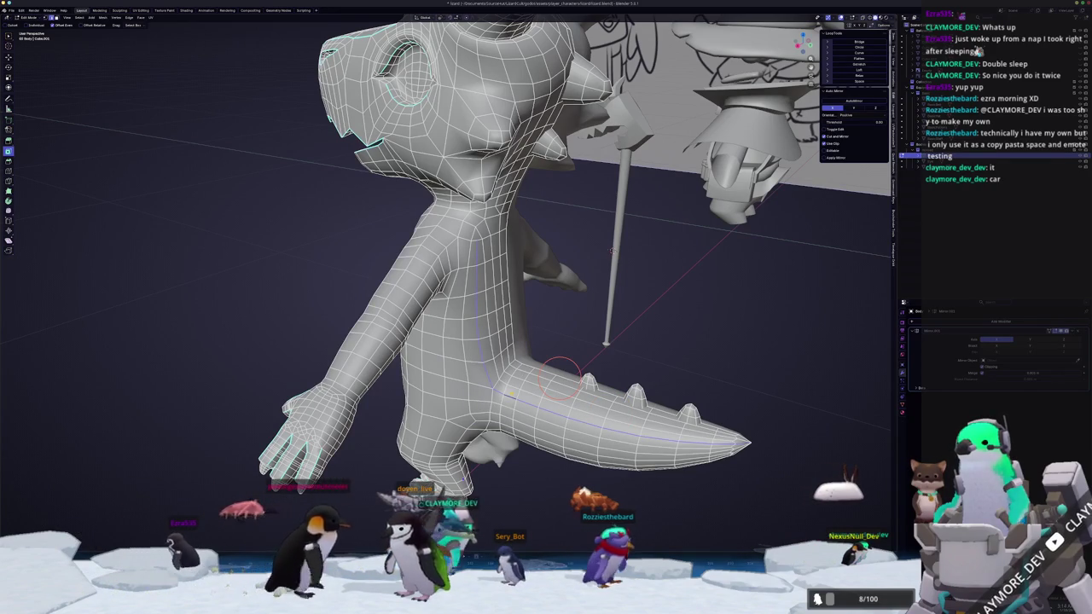
pyautogui.moveTo(512, 393)
pyautogui.mouseDown(button='middle')
pyautogui.moveTo(460, 324)
pyautogui.moveTo(478, 309)
pyautogui.moveTo(503, 333)
pyautogui.mouseUp(button='middle')
pyautogui.scroll(3, 452, 307)
pyautogui.scroll(3, 443, 291)
pyautogui.scroll(4, 493, 319)
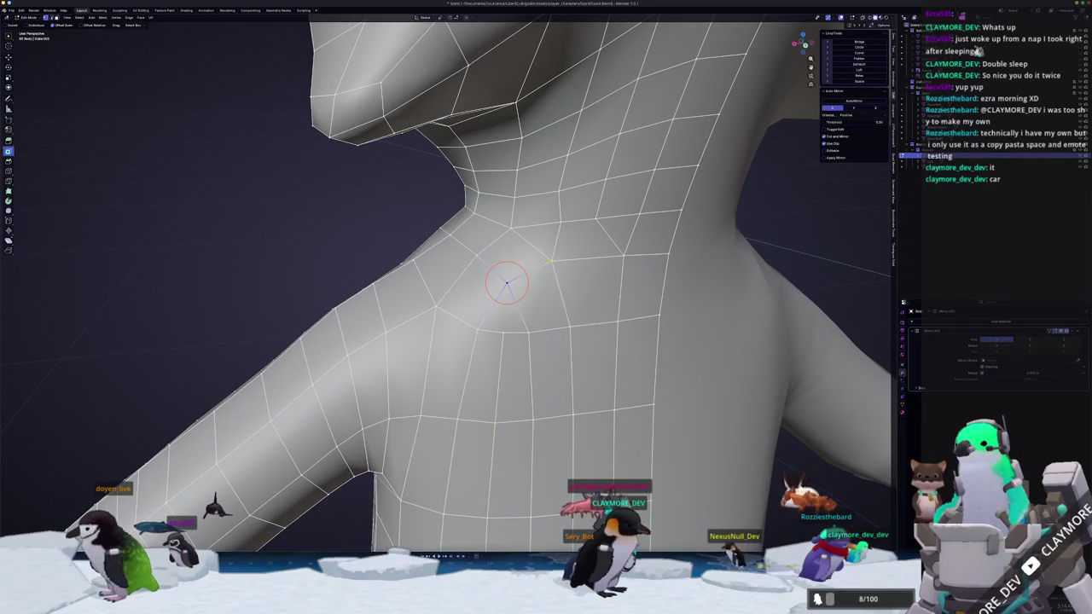
# - Merge the selected neck-shoulder junction vertices At Center
pyautogui.moveTo(551, 260); pyautogui.dragTo(627, 282, button='middle')
pyautogui.moveTo(409, 238); pyautogui.dragTo(441, 240, button='middle')
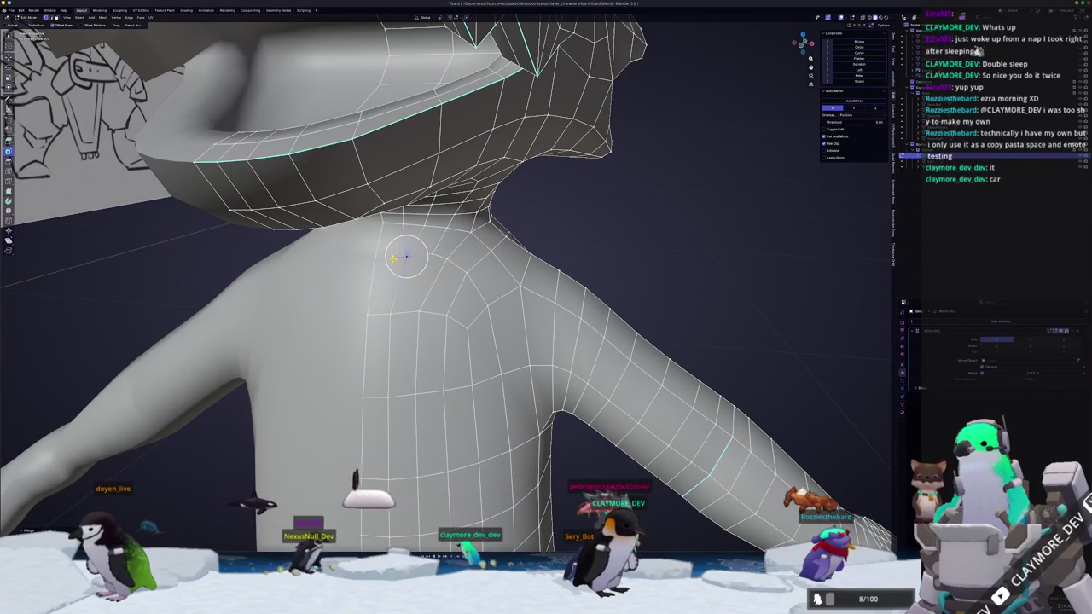
pyautogui.click(447, 258)
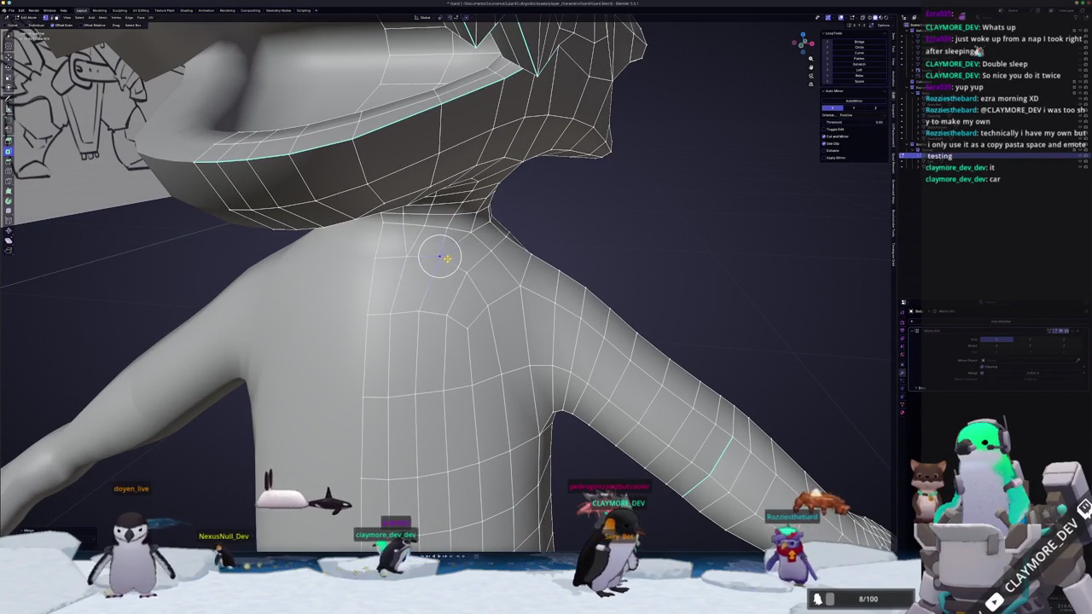
# - Vertex-slide (Shift+V) vertices along the neck and shoulder edges
pyautogui.hotkey('shift', 'v')
pyautogui.click(443, 262)
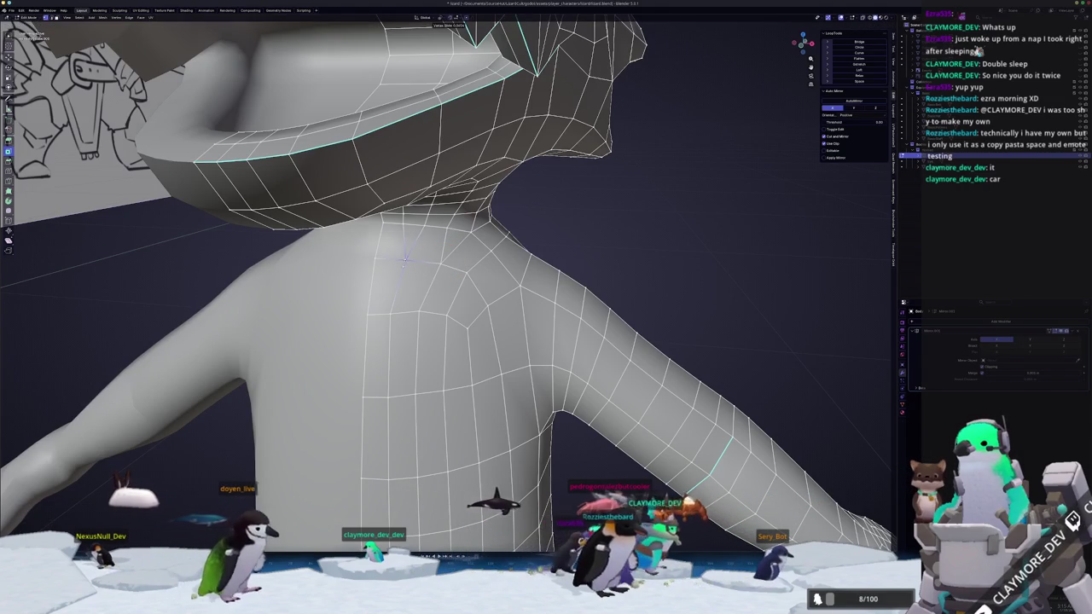
pyautogui.click(405, 258)
pyautogui.moveTo(406, 258); pyautogui.dragTo(478, 247, button='middle')
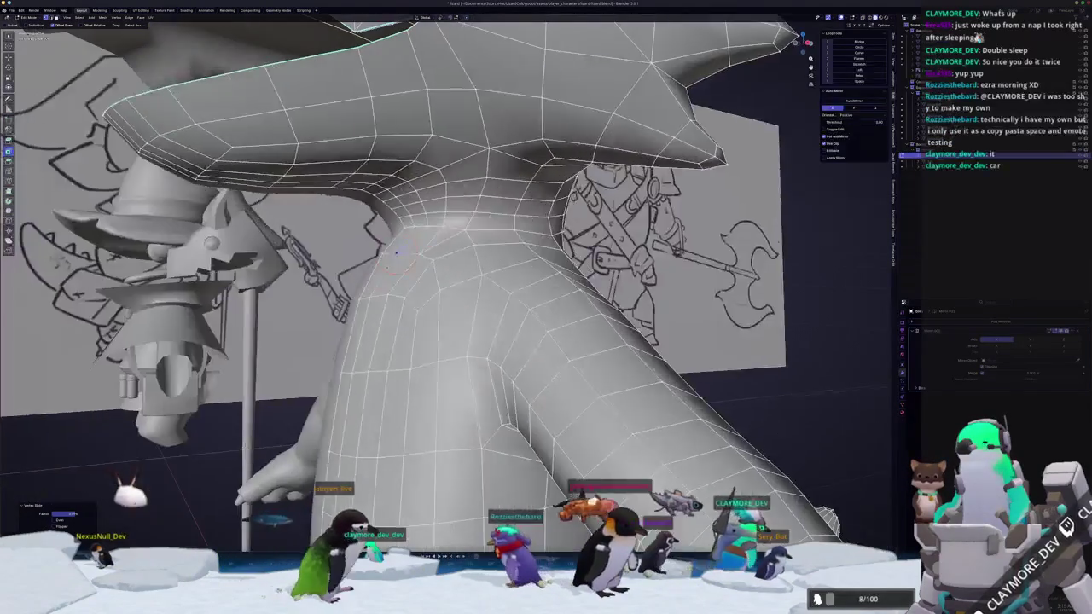
pyautogui.moveTo(394, 250); pyautogui.dragTo(464, 271, button='middle')
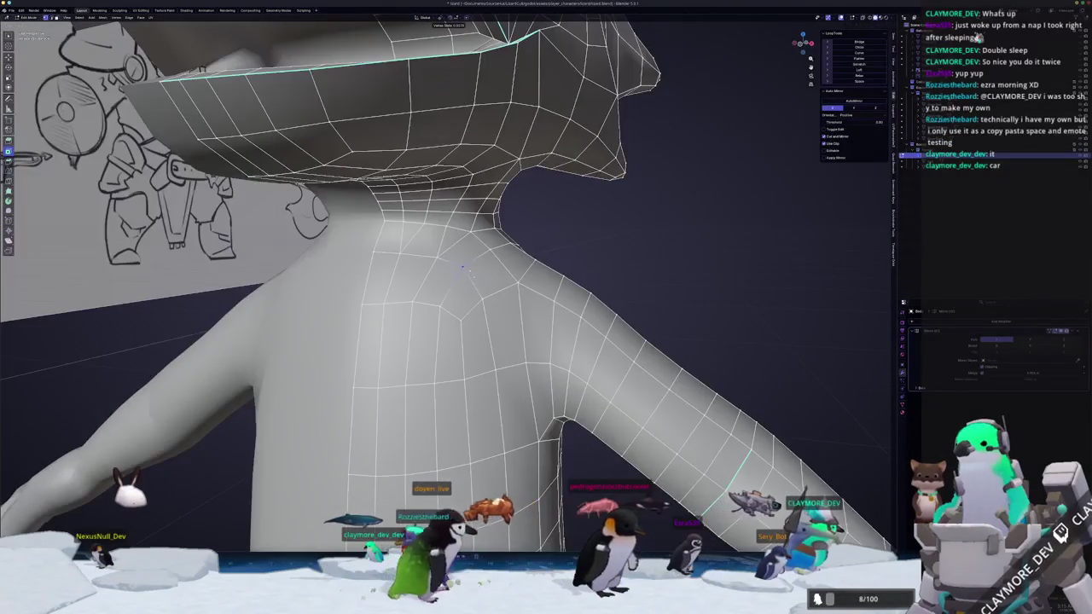
pyautogui.hotkey('shift', 'v')
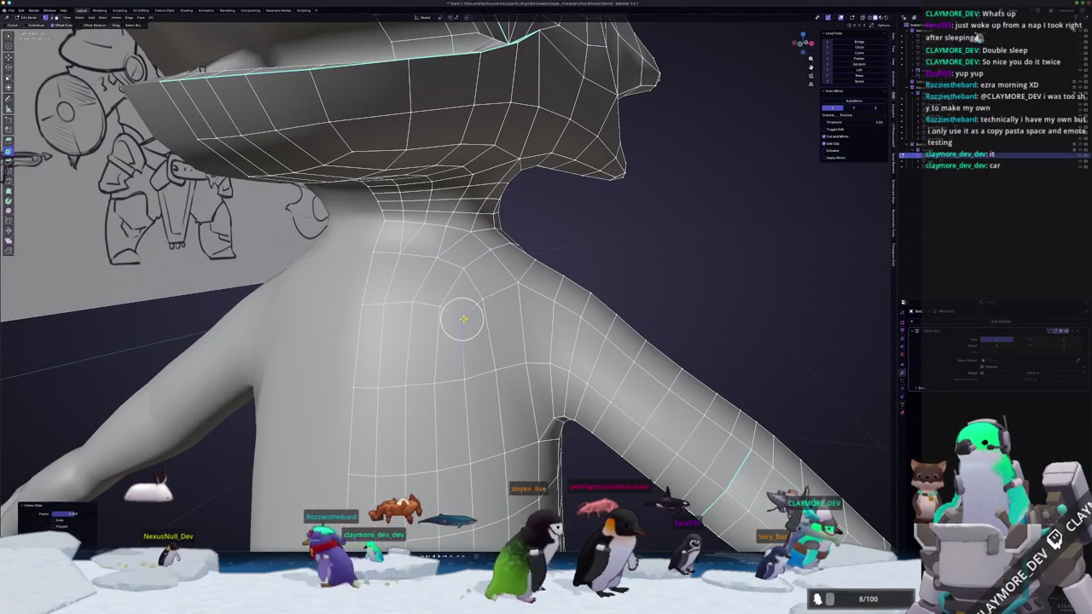
pyautogui.scroll(2, 504, 326)
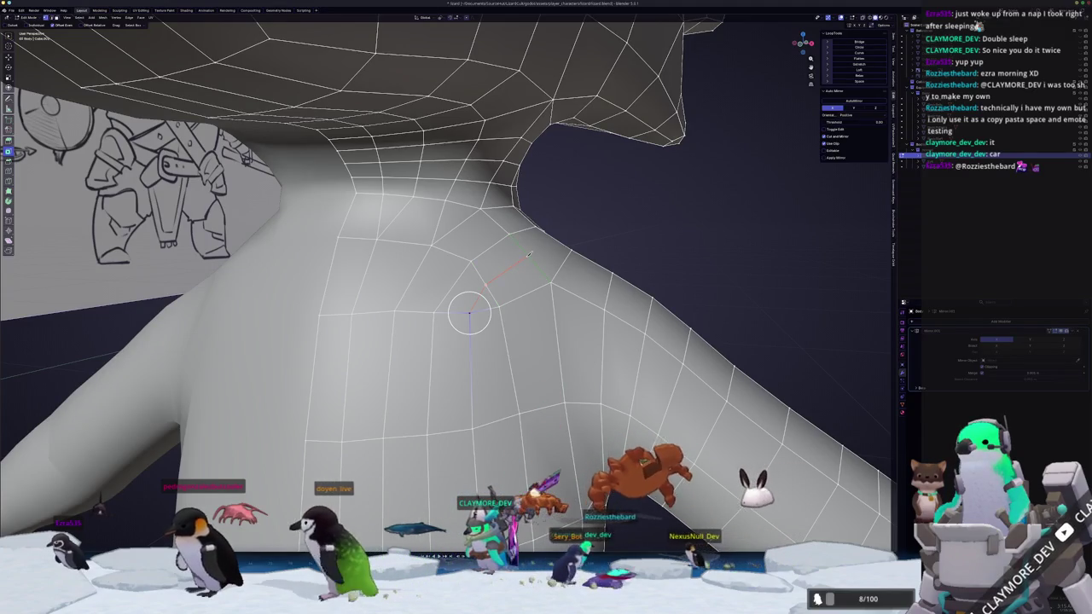
pyautogui.moveTo(520, 261)
pyautogui.mouseDown(button='middle')
pyautogui.moveTo(496, 267)
pyautogui.moveTo(550, 249)
pyautogui.mouseUp(button='middle')
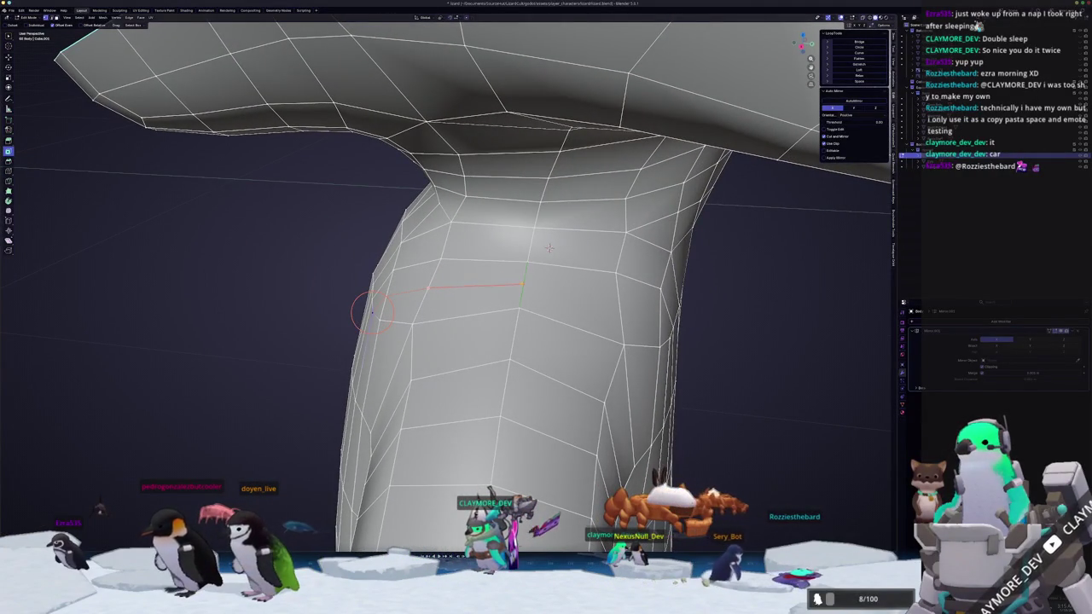
pyautogui.moveTo(549, 248); pyautogui.dragTo(563, 243, button='middle')
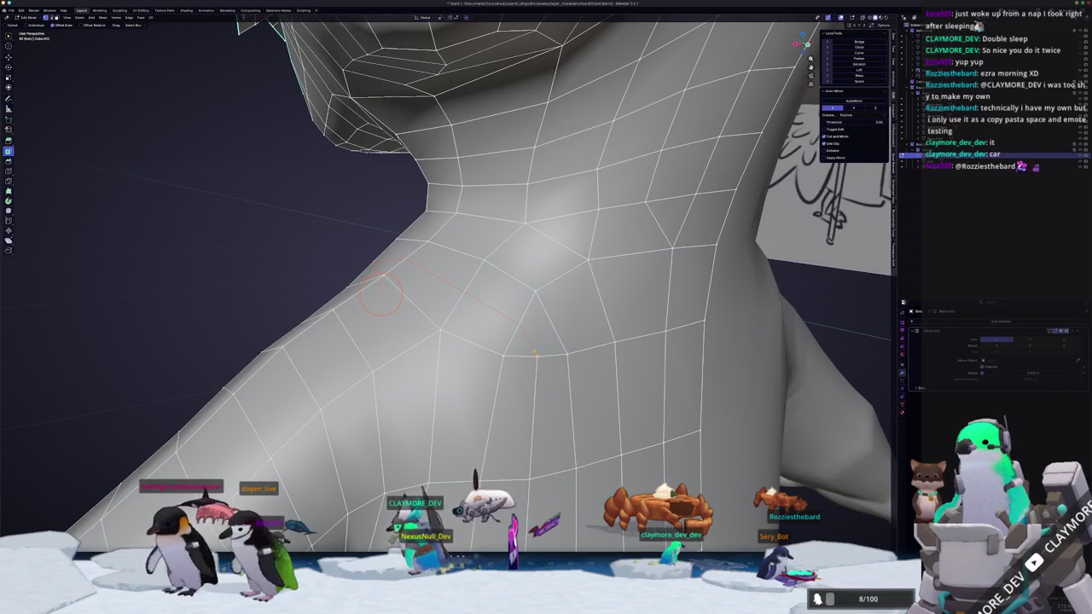
# - Edge-slide the edge near the shoulder into a cleaner position
pyautogui.scroll(-3, 536, 355)
pyautogui.press('Tab')
pyautogui.press('Tab')
pyautogui.scroll(2, 472, 361)
pyautogui.moveTo(472, 361)
pyautogui.mouseDown(button='middle')
pyautogui.moveTo(567, 359)
pyautogui.moveTo(563, 332)
pyautogui.mouseUp(button='middle')
pyautogui.moveTo(488, 277); pyautogui.dragTo(418, 284, button='middle')
pyautogui.press('g')
pyautogui.press('g')
pyautogui.click(512, 299)
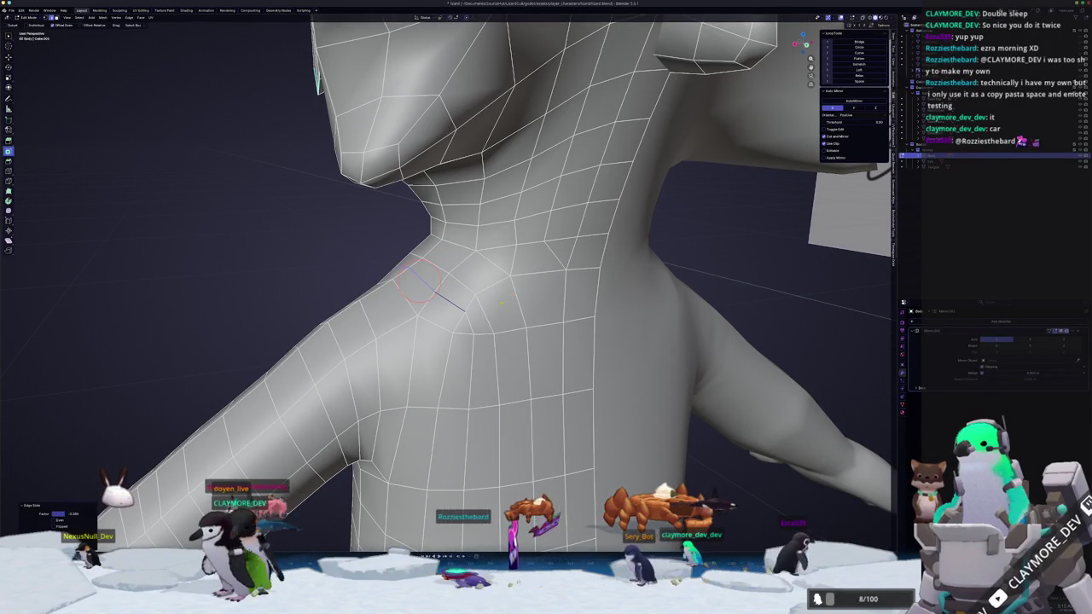
# - Start a Knife (K) cut across the base of the neck
pyautogui.press('k')
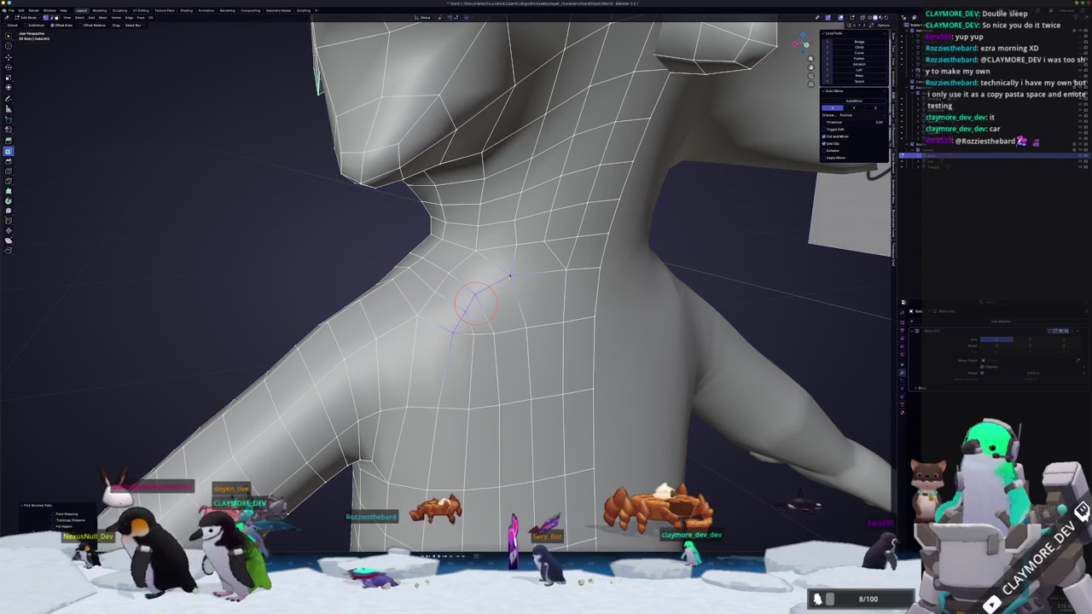
pyautogui.press('Tab')
pyautogui.scroll(-5, 511, 298)
pyautogui.moveTo(512, 299); pyautogui.dragTo(580, 255, button='middle')
pyautogui.press('Tab')
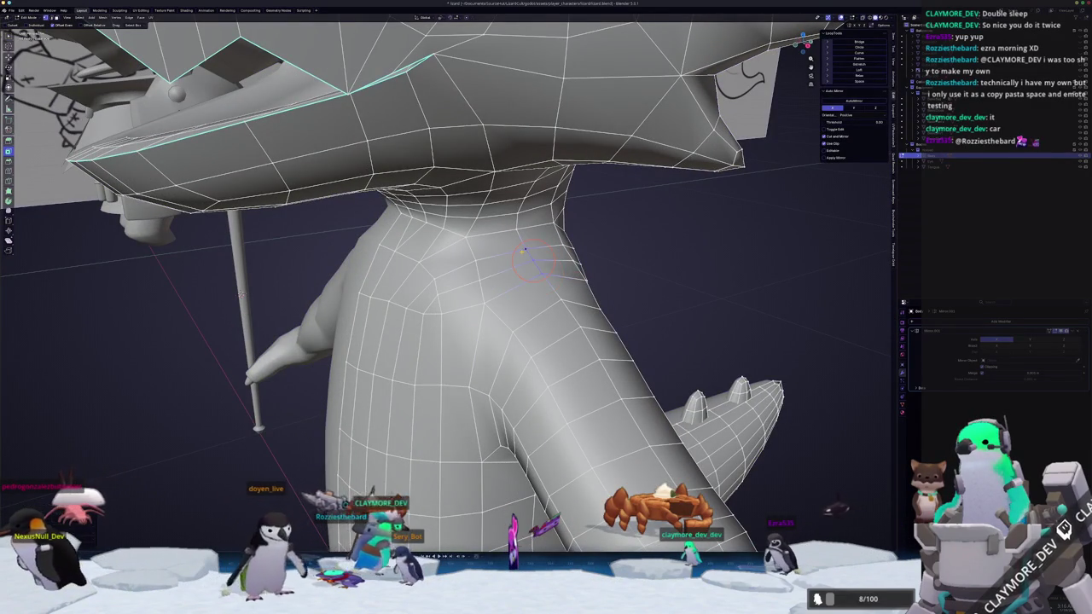
# - Toggle out of Edit Mode to check the neck and shoulder shape from the side
pyautogui.scroll(1, 524, 249)
pyautogui.scroll(1, 524, 247)
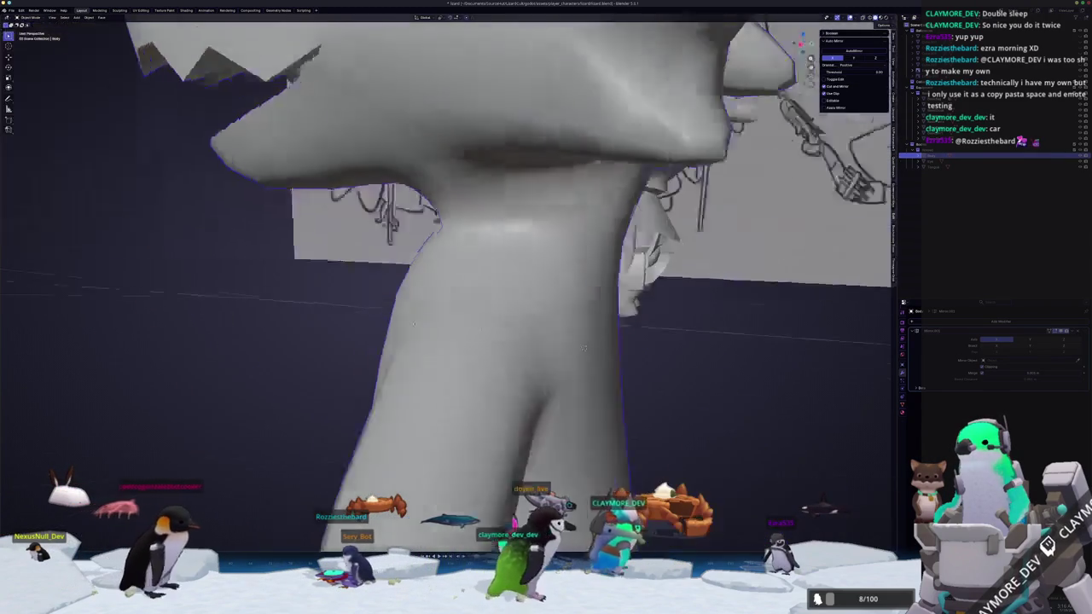
pyautogui.moveTo(401, 304); pyautogui.dragTo(422, 292, button='middle')
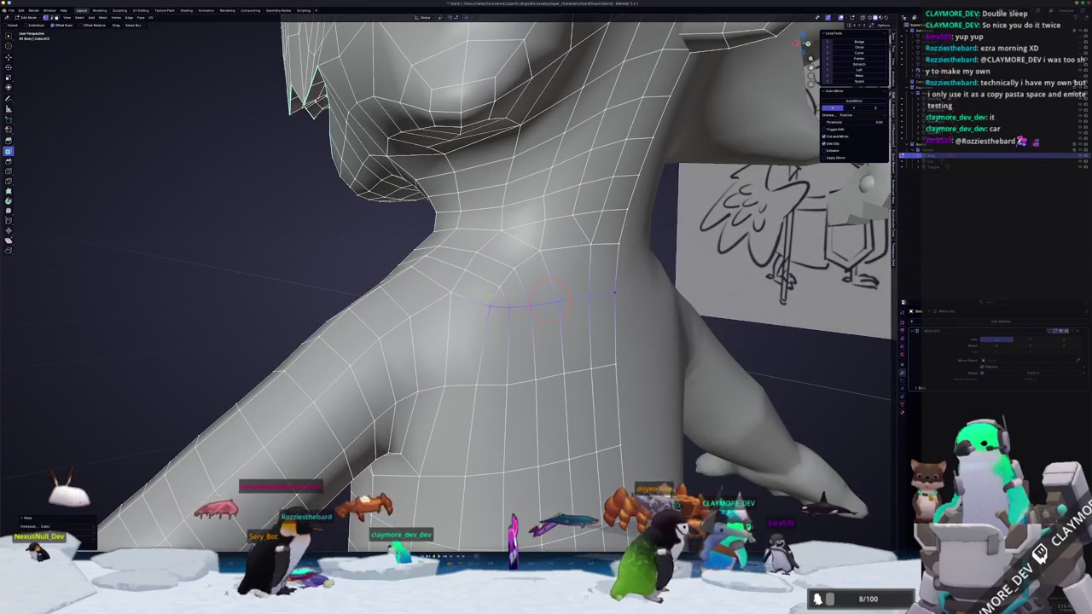
pyautogui.press('Tab')
pyautogui.moveTo(489, 306)
pyautogui.mouseDown(button='middle')
pyautogui.moveTo(535, 320)
pyautogui.moveTo(492, 348)
pyautogui.moveTo(581, 348)
pyautogui.moveTo(586, 315)
pyautogui.moveTo(575, 302)
pyautogui.moveTo(592, 285)
pyautogui.moveTo(747, 282)
pyautogui.mouseUp(button='middle')
pyautogui.scroll(-3, 492, 347)
pyautogui.press('Tab')
pyautogui.press('Tab')
pyautogui.scroll(-2, 575, 302)
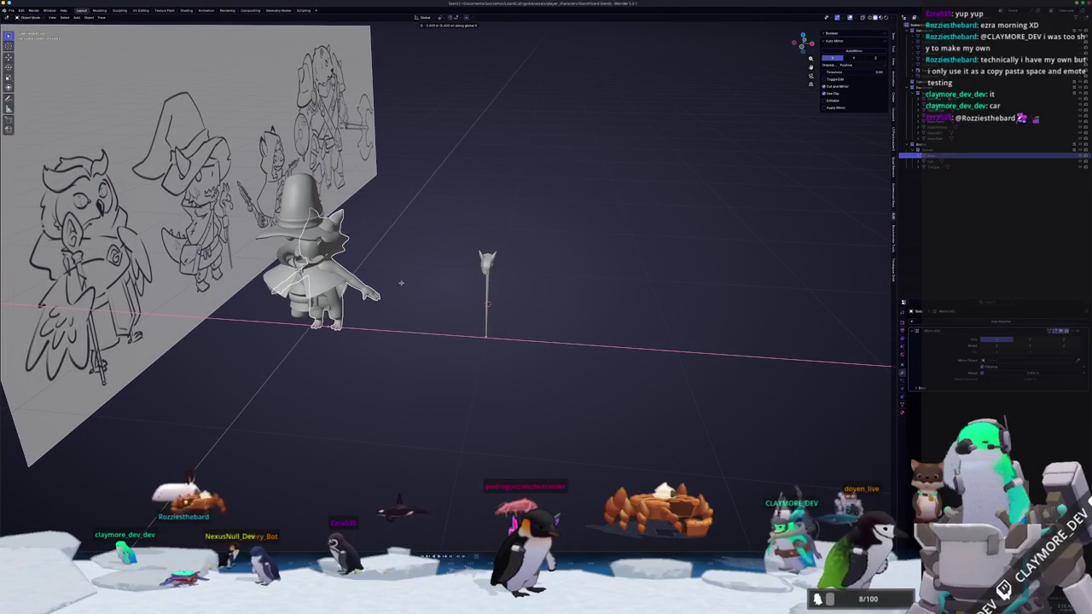
# - Zoom in on the wizard and enter Edit Mode for a closer three-quarter view
pyautogui.click(487, 303)
pyautogui.moveTo(487, 303); pyautogui.dragTo(471, 311, button='middle')
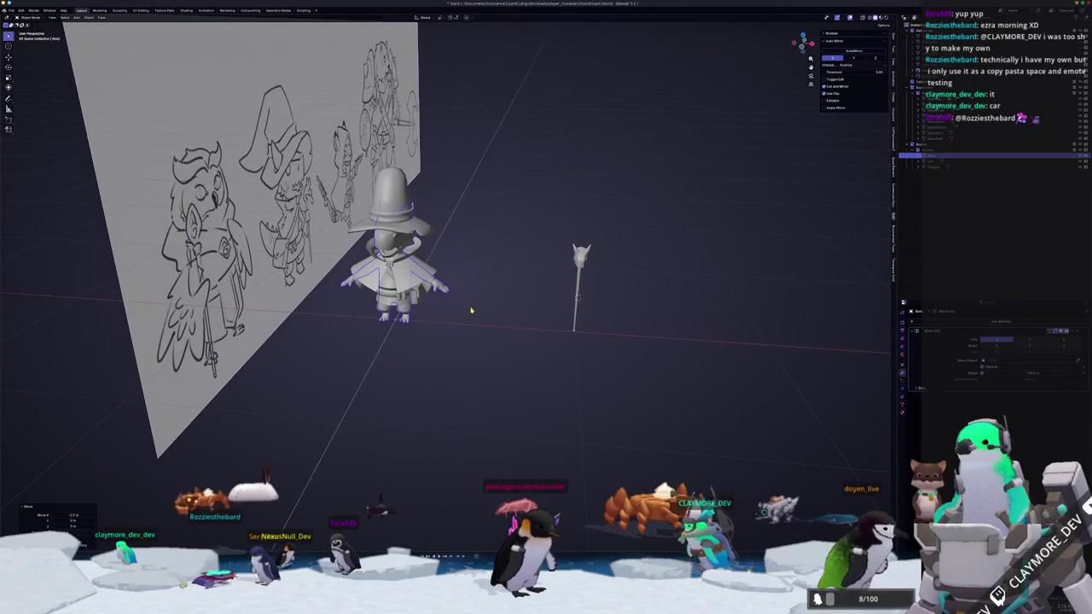
pyautogui.scroll(2, 471, 311)
pyautogui.scroll(2, 512, 277)
pyautogui.scroll(2, 555, 243)
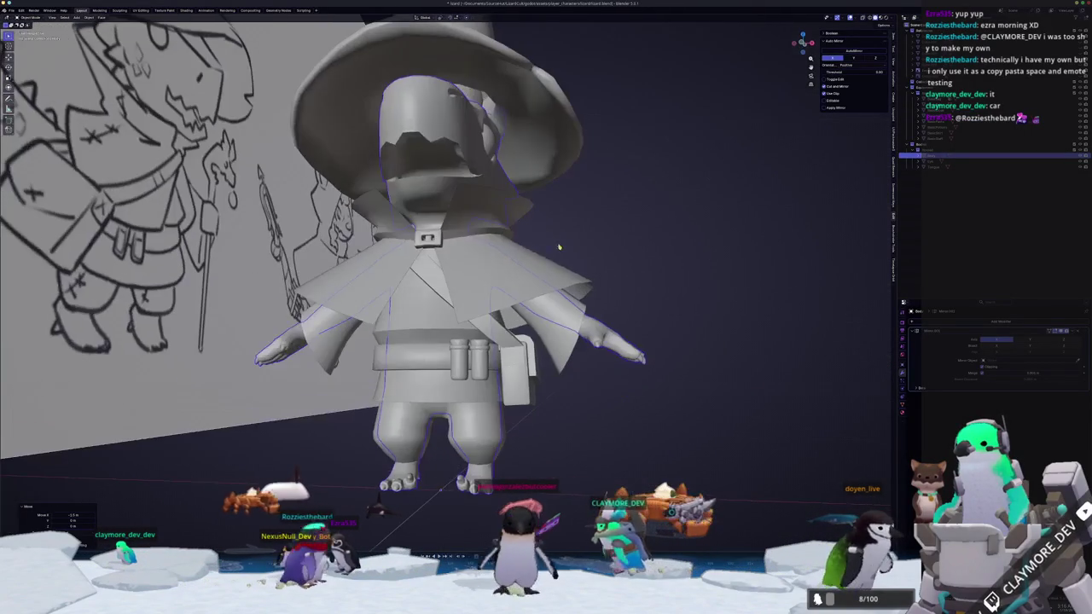
pyautogui.press('Tab')
pyautogui.moveTo(555, 243)
pyautogui.mouseDown(button='middle')
pyautogui.moveTo(478, 248)
pyautogui.moveTo(512, 256)
pyautogui.mouseUp(button='middle')
pyautogui.scroll(-2, 511, 248)
pyautogui.scroll(2, 512, 256)
# - Inspect the wizard model from below, then return to Object Mode
pyautogui.moveTo(512, 461); pyautogui.dragTo(510, 395, button='middle')
pyautogui.scroll(2, 512, 394)
pyautogui.scroll(2, 419, 382)
pyautogui.moveTo(419, 382); pyautogui.dragTo(415, 384, button='middle')
pyautogui.moveTo(412, 384)
pyautogui.mouseDown(button='middle')
pyautogui.moveTo(452, 394)
pyautogui.moveTo(481, 343)
pyautogui.mouseUp(button='middle')
pyautogui.scroll(-3, 452, 394)
pyautogui.press('Tab')
pyautogui.scroll(-4, 482, 343)
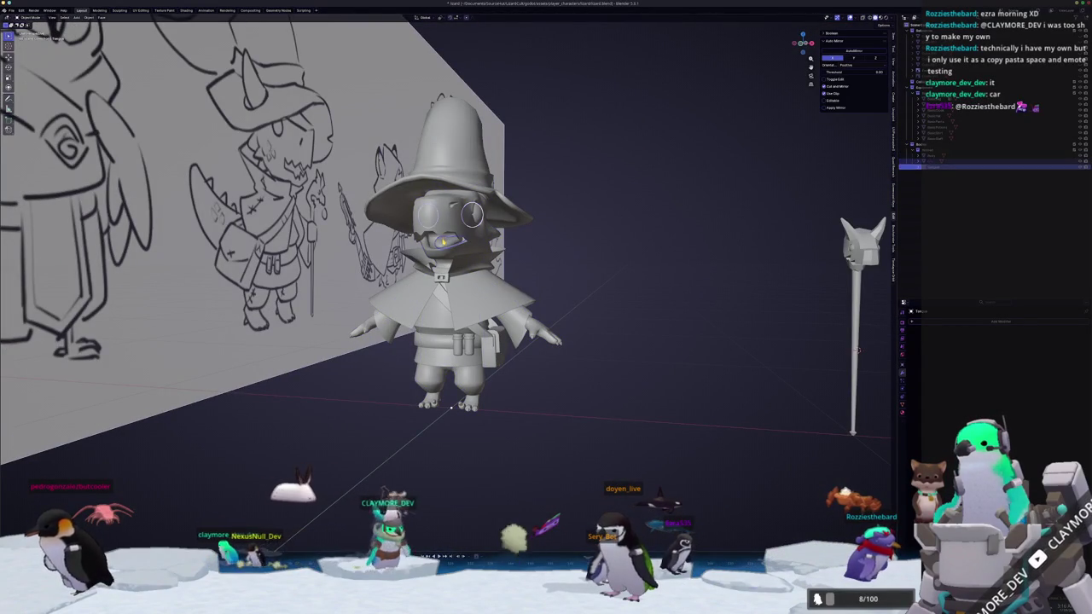
# - Convert the wizard character to a mesh via Convert To > Mesh
pyautogui.click(418, 223)
pyautogui.rightClick(416, 220)
pyautogui.click(482, 249)
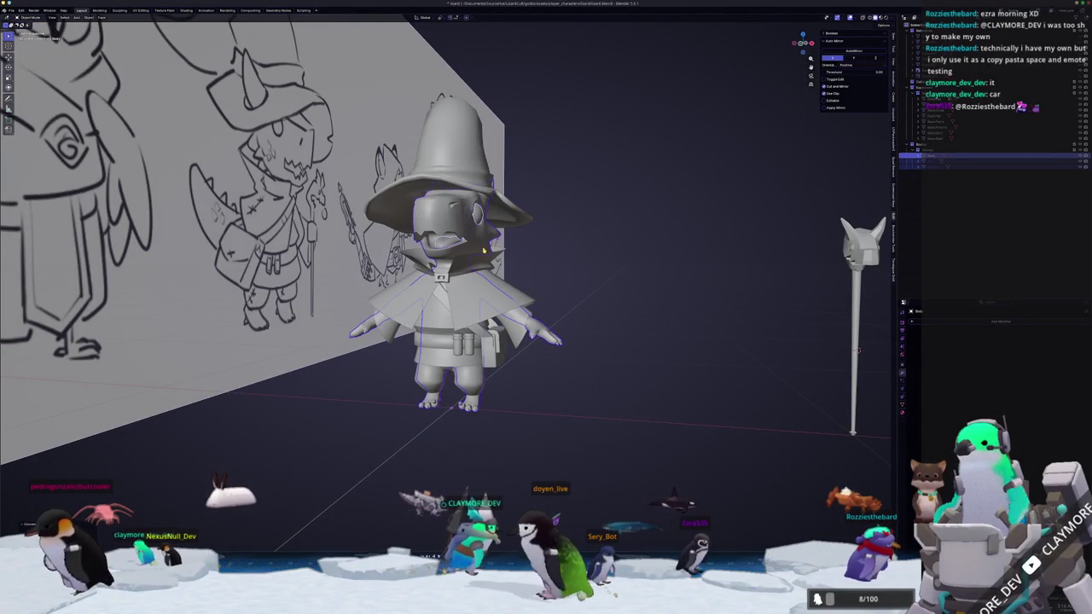
pyautogui.click(578, 298)
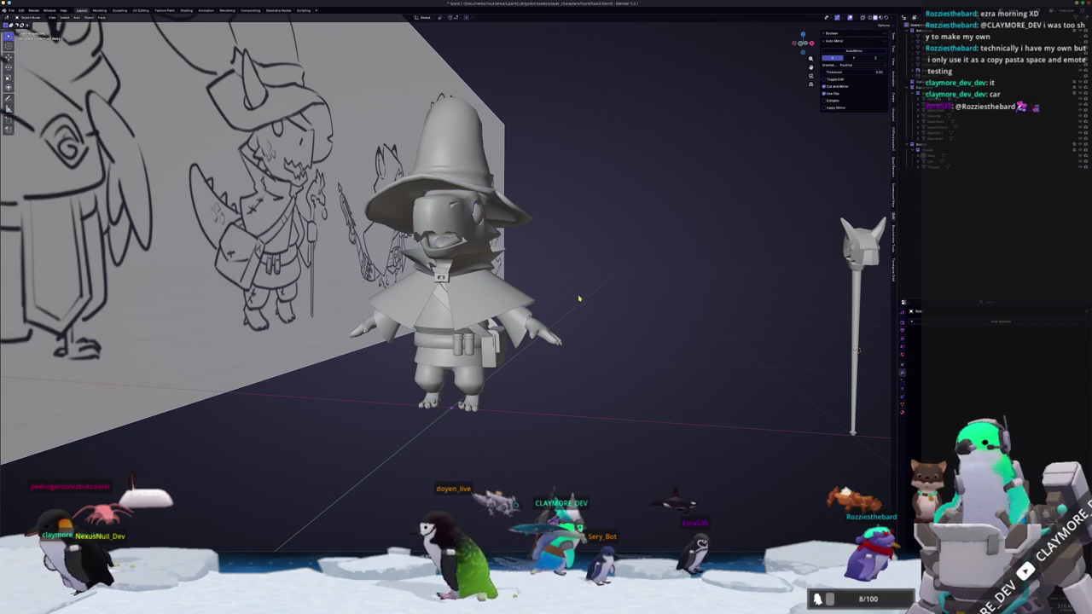
# - Switch to Material Preview to show the brown hat and orange staff, unhiding hidden parts
pyautogui.click(512, 209)
pyautogui.moveTo(512, 209)
pyautogui.mouseDown(button='middle')
pyautogui.moveTo(562, 238)
pyautogui.moveTo(531, 298)
pyautogui.moveTo(703, 329)
pyautogui.moveTo(772, 357)
pyautogui.mouseUp(button='middle')
pyautogui.press('z')
pyautogui.hotkey('alt', 'h')
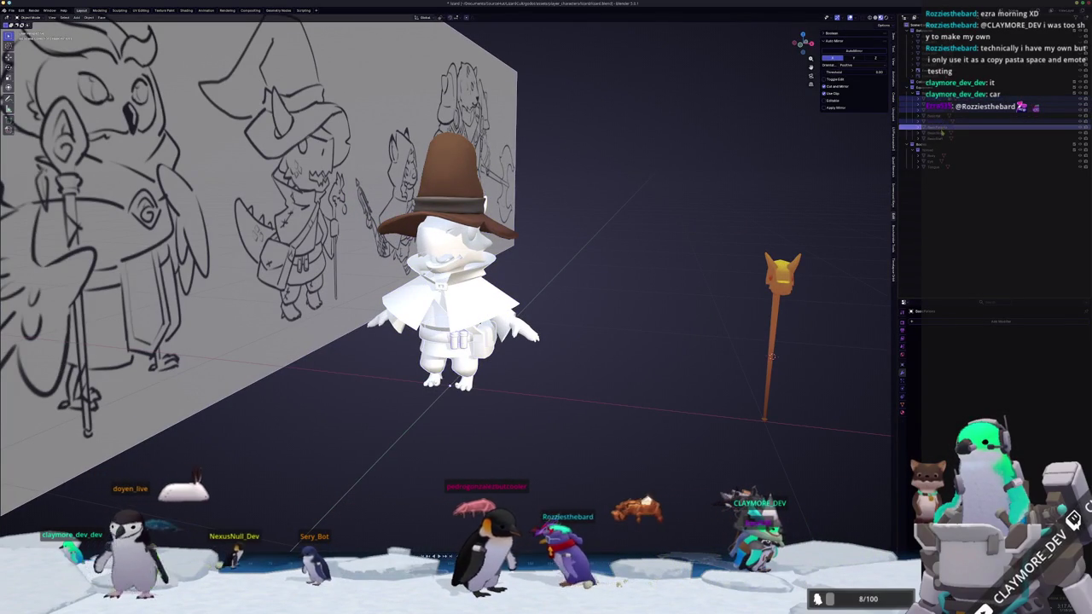
# - Choose File > Export > FBX (.fbx) for the wizard model
pyautogui.moveTo(636, 237); pyautogui.dragTo(592, 260, button='middle')
pyautogui.press('Tab')
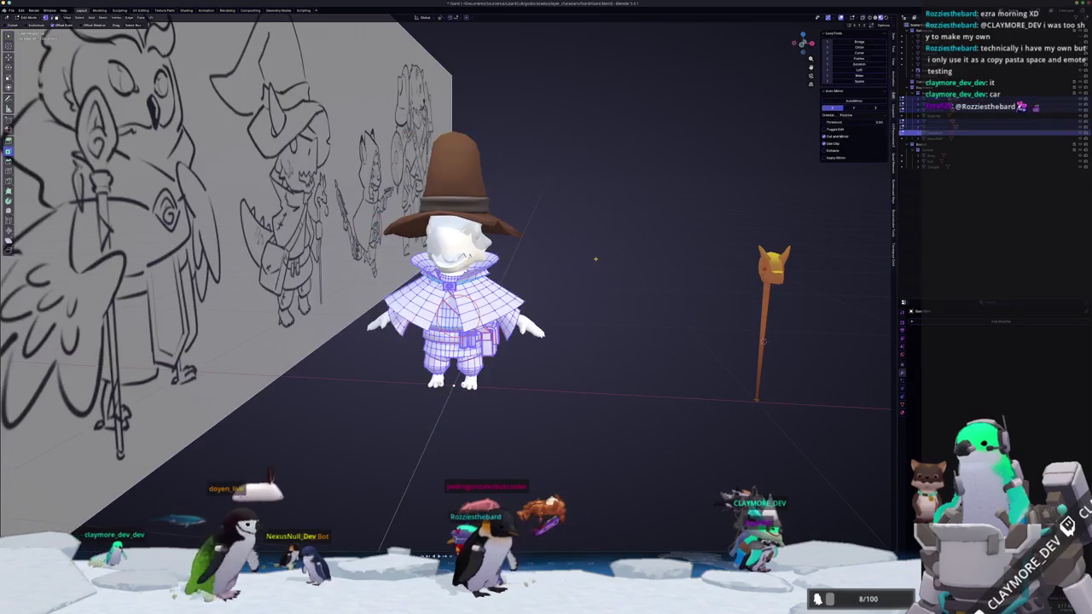
pyautogui.press('Tab')
pyautogui.scroll(2, 604, 252)
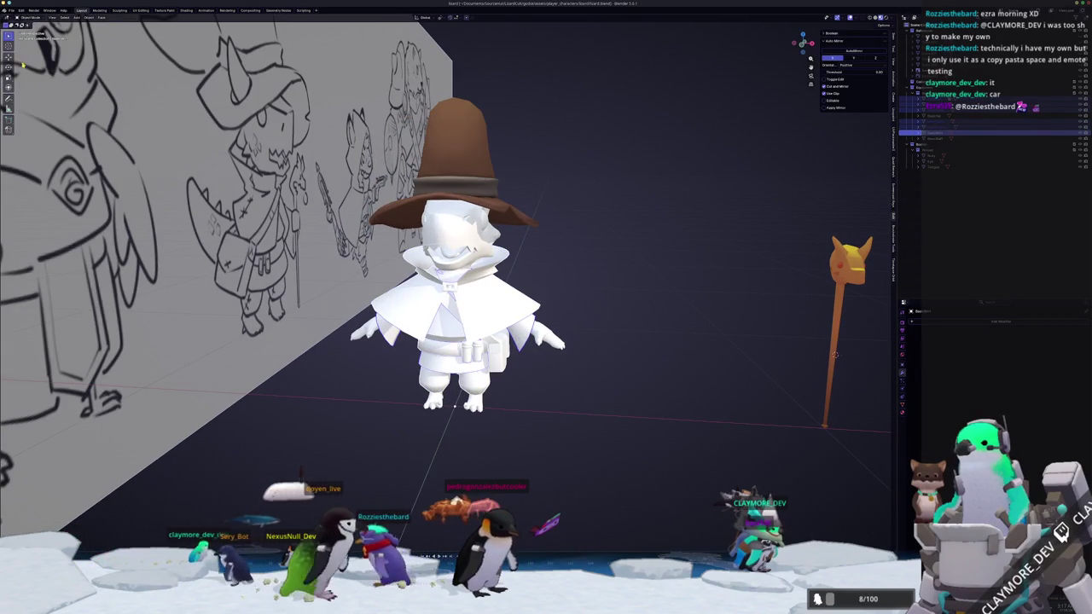
pyautogui.click(12, 10)
pyautogui.moveTo(20, 102)
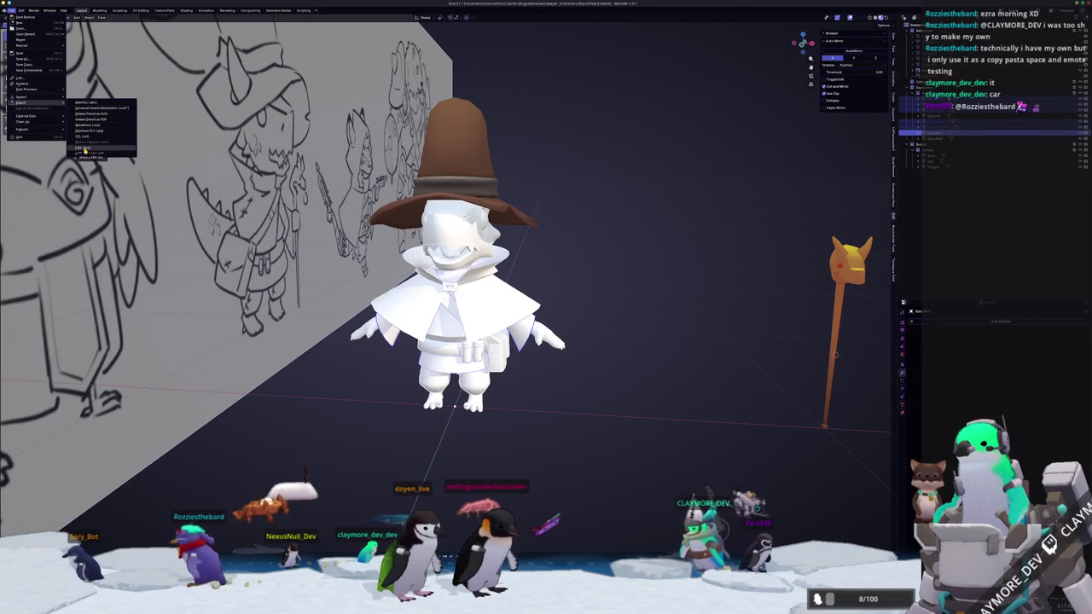
pyautogui.click(85, 149)
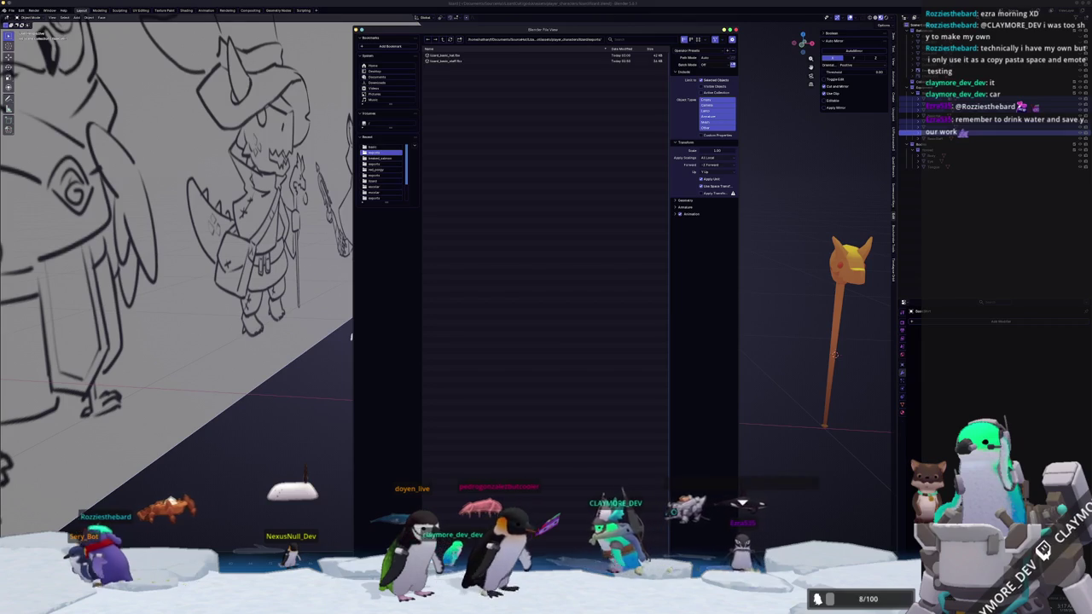
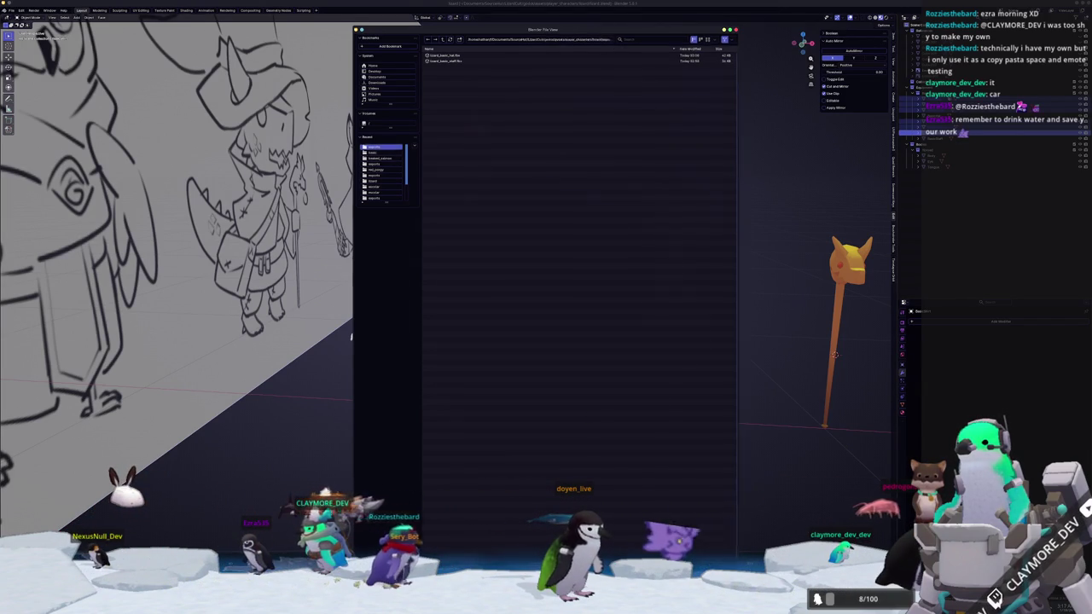
# - Import the brown-hatted wizard character, then open and dismiss the FBX export dialog
pyautogui.press('Return')
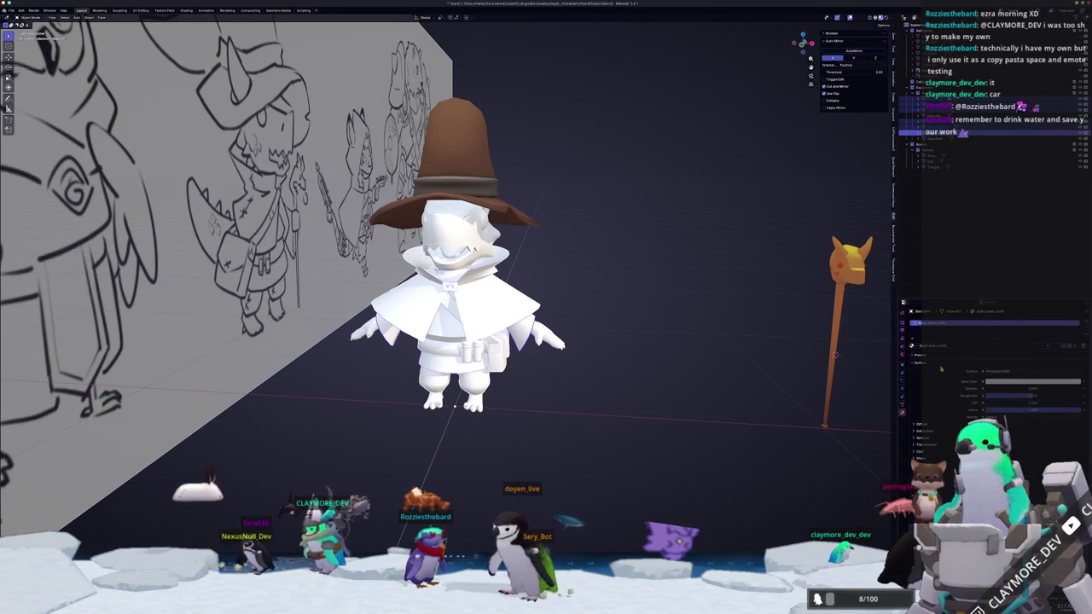
pyautogui.click(12, 11)
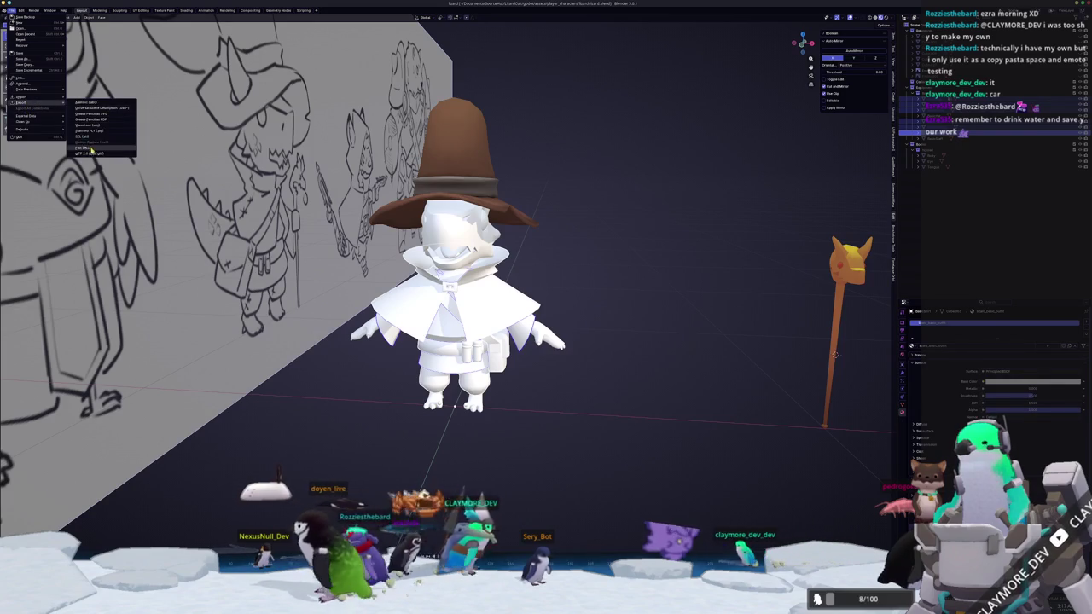
pyautogui.moveTo(22, 101)
pyautogui.click(94, 146)
pyautogui.press('Return')
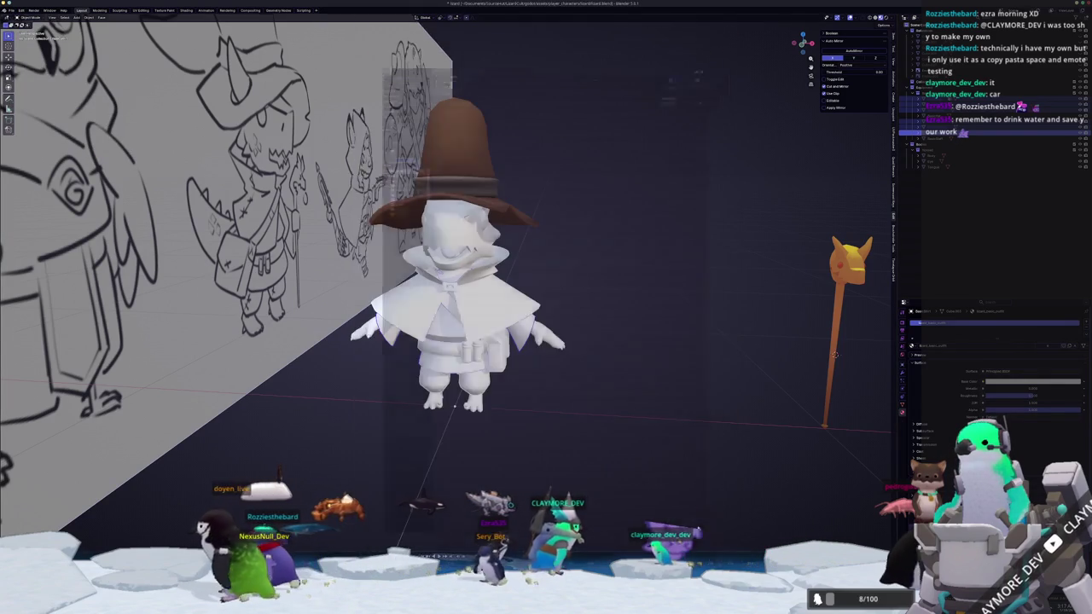
# - Frame the wizard beside the sketch wall, then switch to Substance Painter
pyautogui.press('KP_Decimal')
pyautogui.moveTo(620, 430); pyautogui.dragTo(612, 439, button='middle')
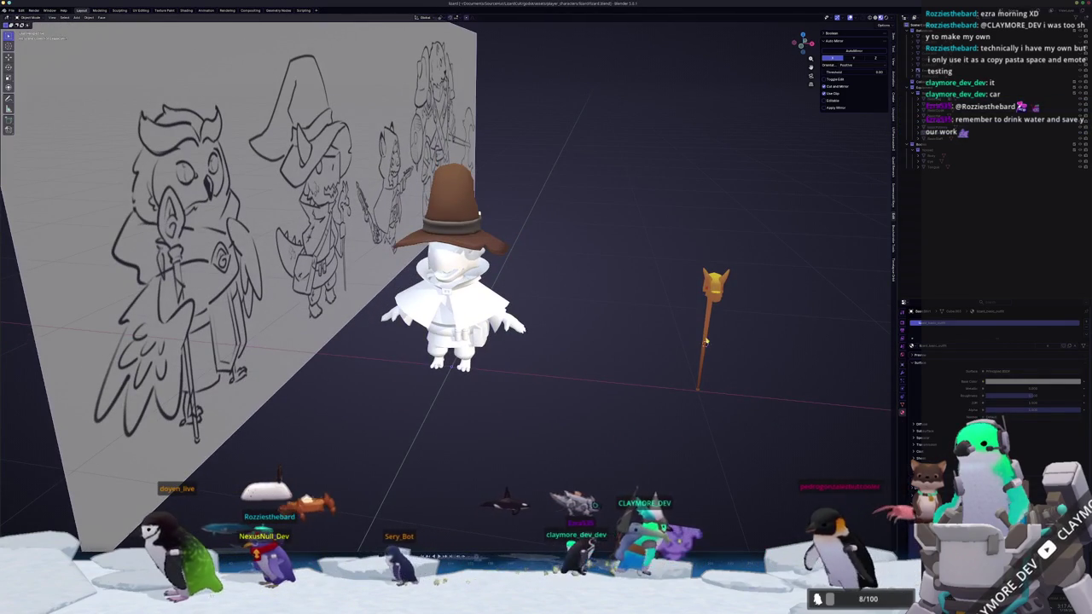
pyautogui.hotkey('alt', 'Tab')
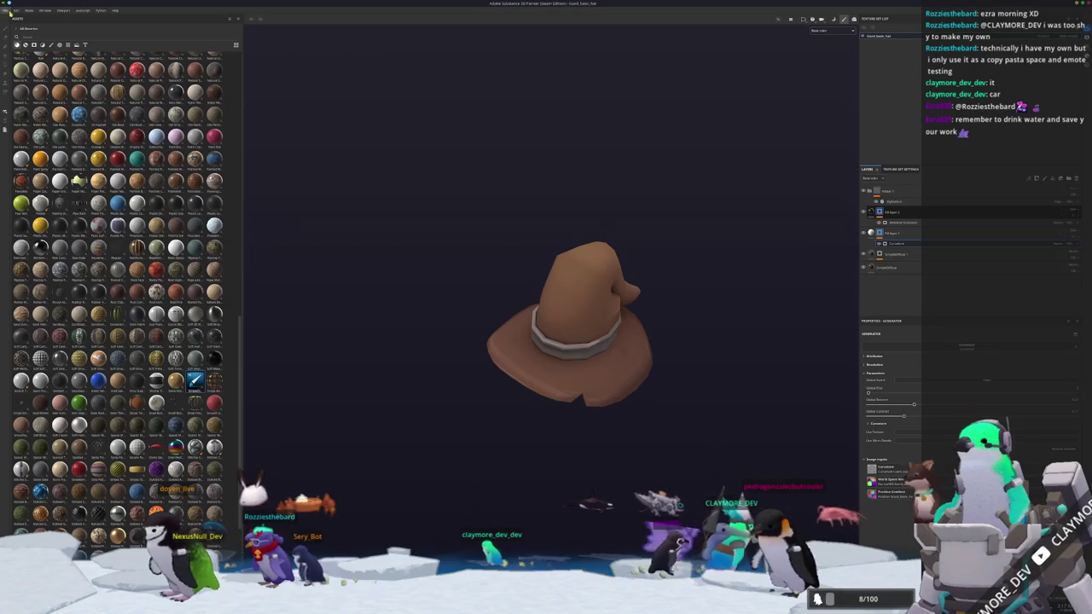
# - Replace the hat project with the recent staff project, answering the save-changes prompt
pyautogui.click(16, 10)
pyautogui.moveTo(25, 30)
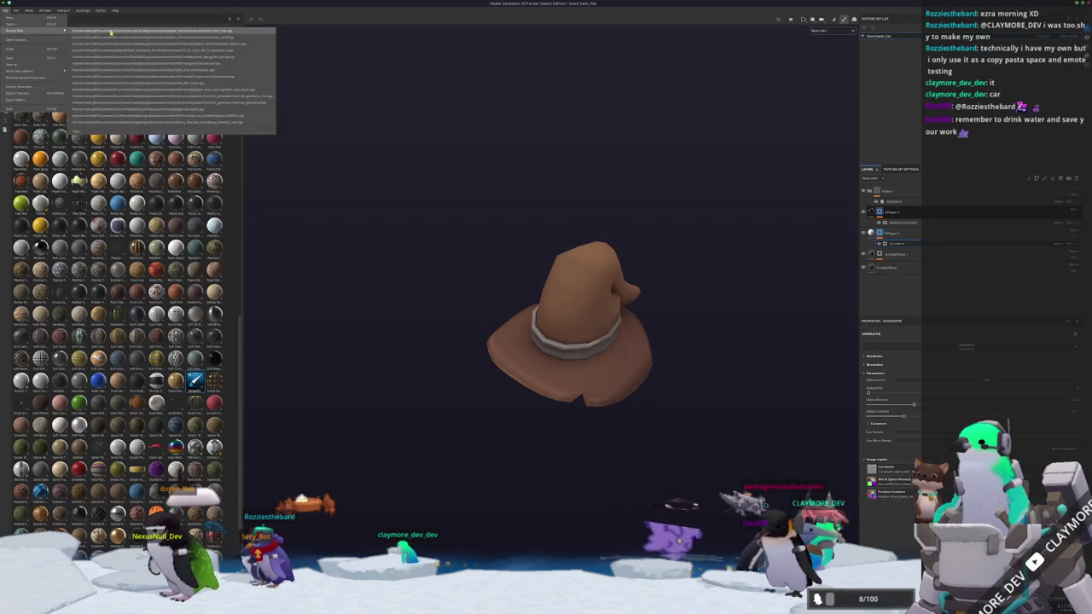
pyautogui.click(154, 37)
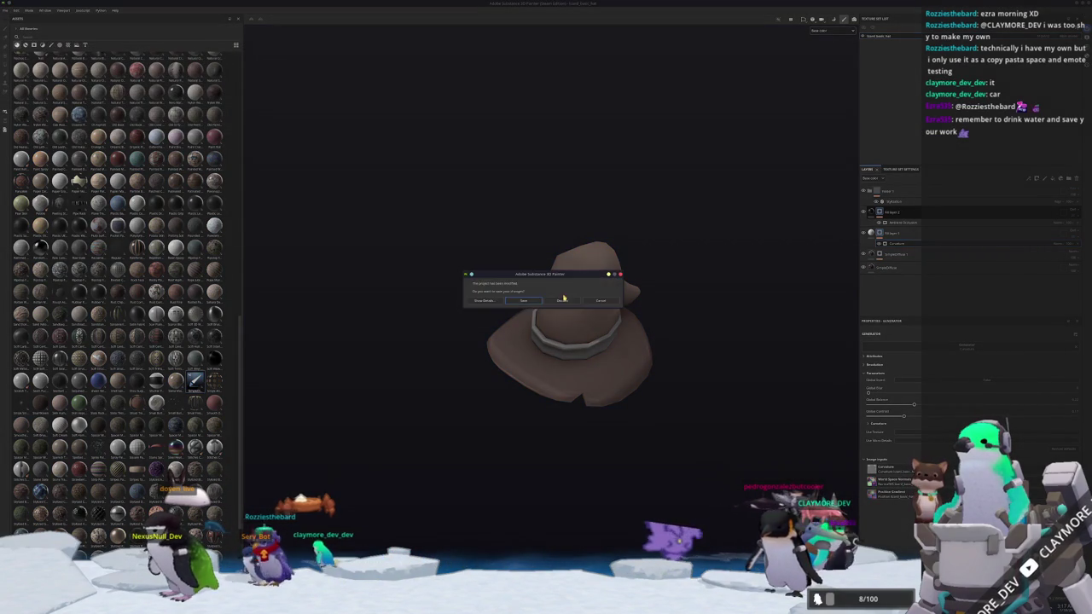
pyautogui.click(532, 300)
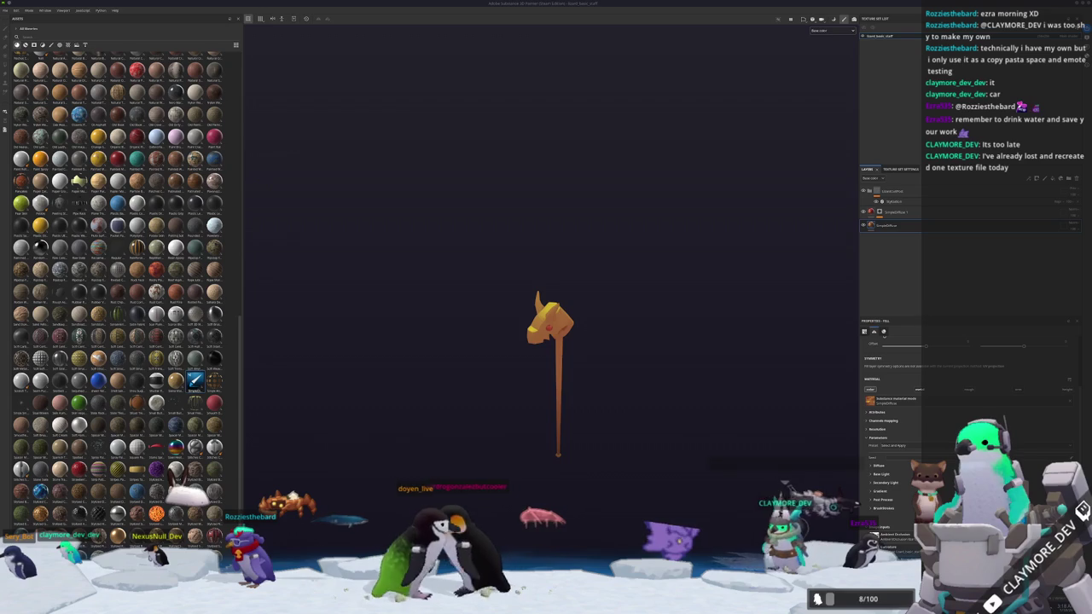
# - Add a new fill layer to the staff and attach a generator to it
pyautogui.scroll(3, 724, 309)
pyautogui.scroll(2, 714, 313)
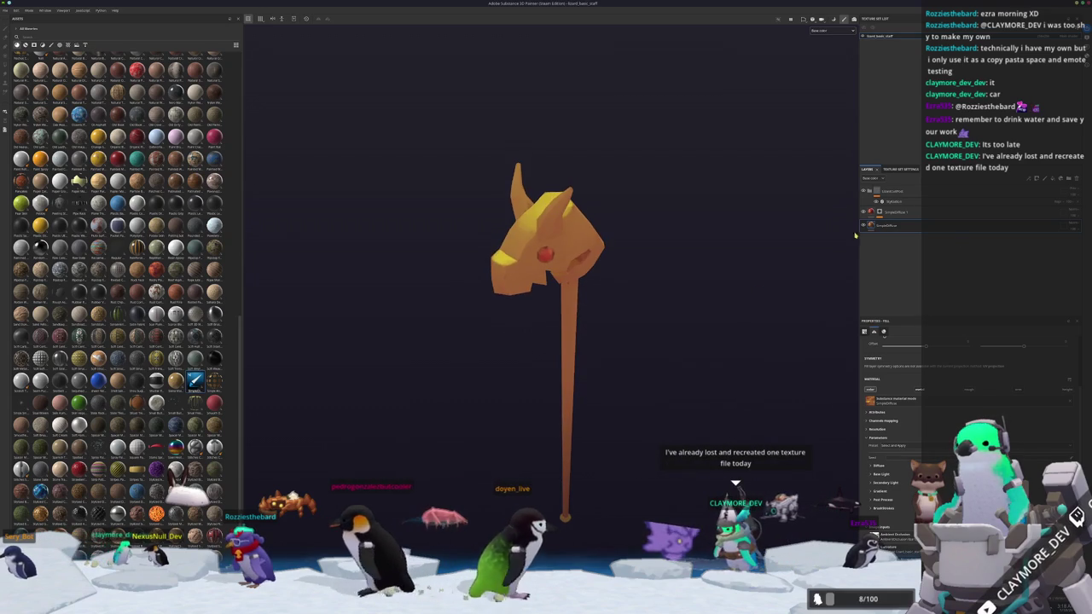
pyautogui.click(1058, 178)
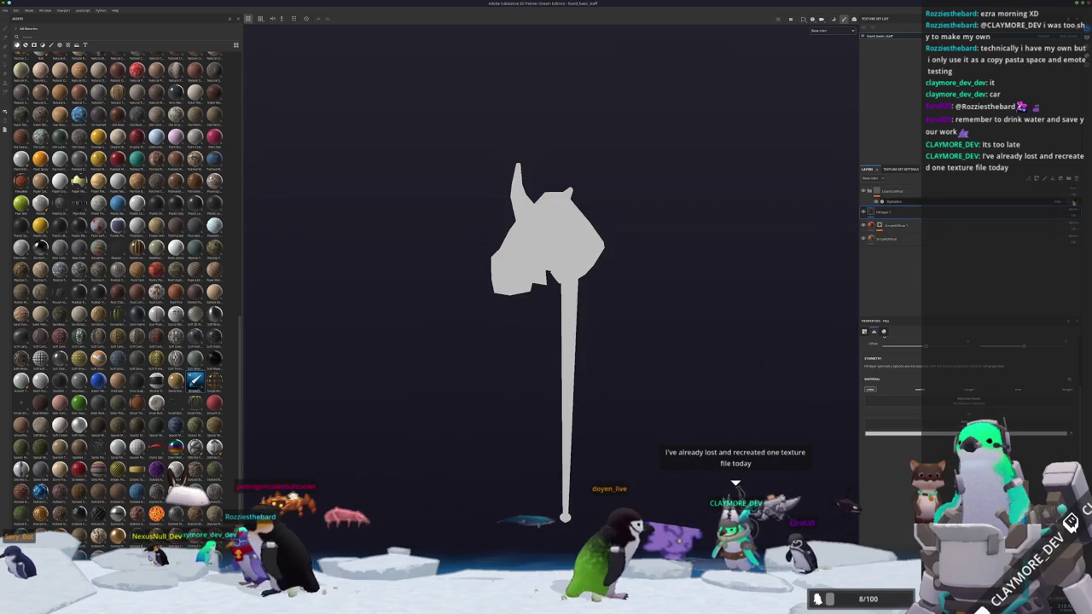
pyautogui.click(1077, 211)
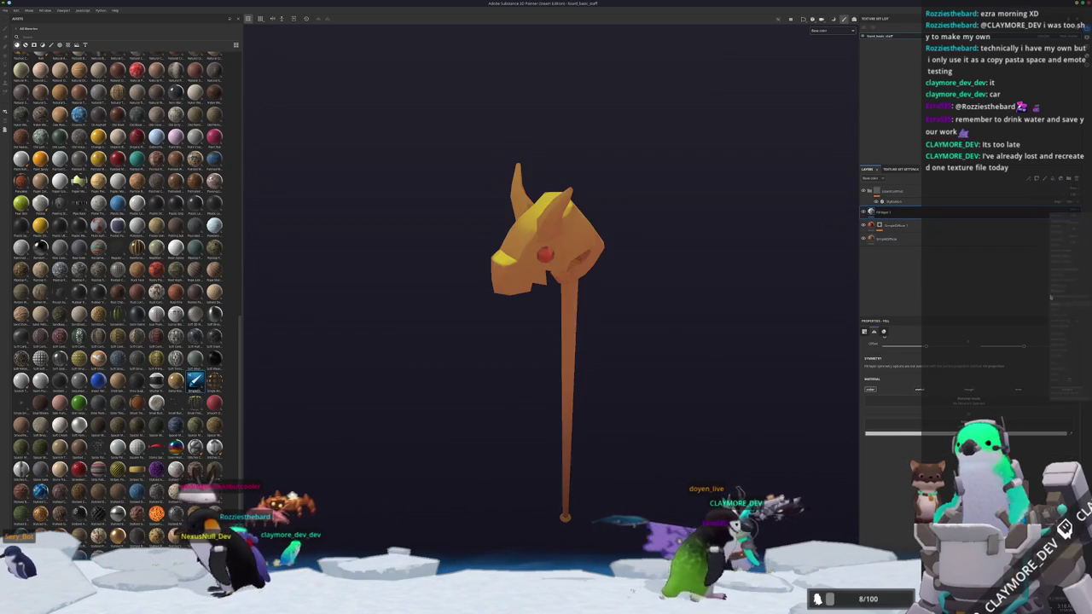
pyautogui.rightClick(904, 214)
pyautogui.click(879, 212)
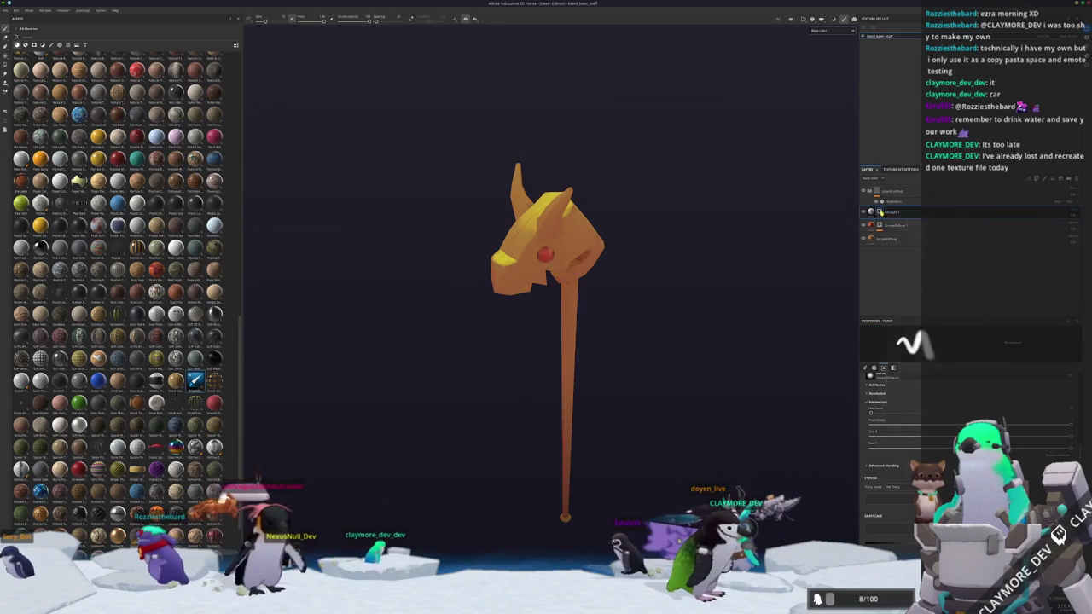
pyautogui.rightClick(880, 212)
pyautogui.click(903, 393)
# - Set the generator to Curvature and lower its balance slightly
pyautogui.click(972, 347)
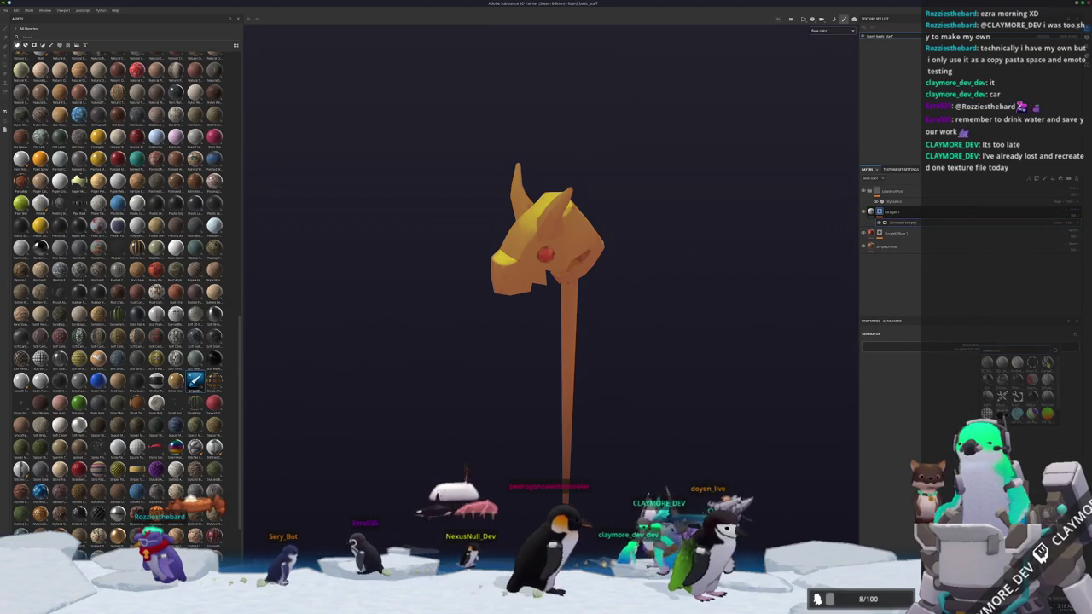
pyautogui.hotkey('ctrl', 'z')
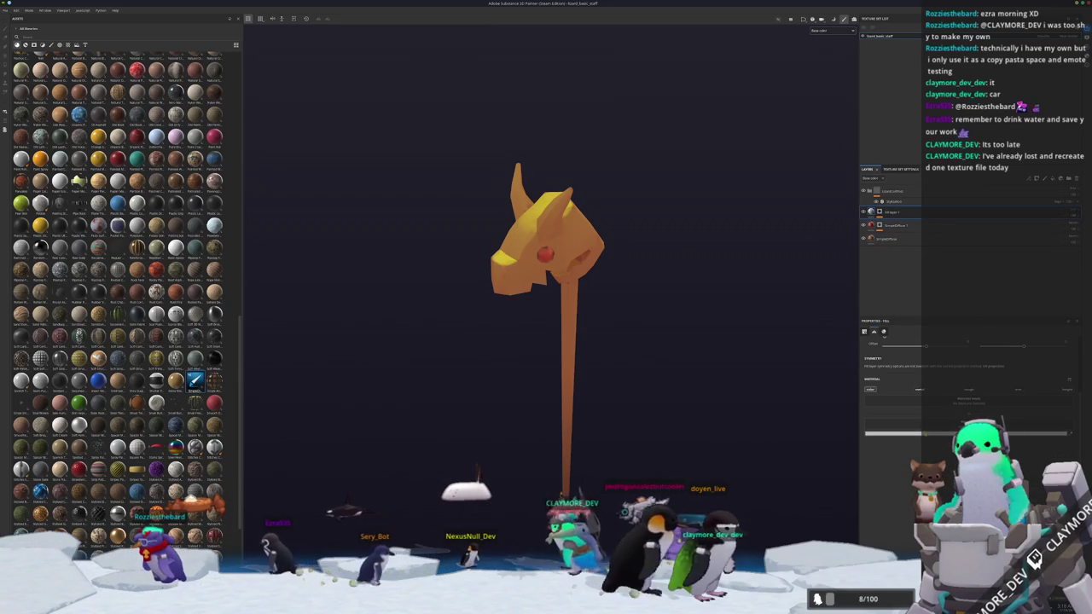
pyautogui.hotkey('ctrl', 'y')
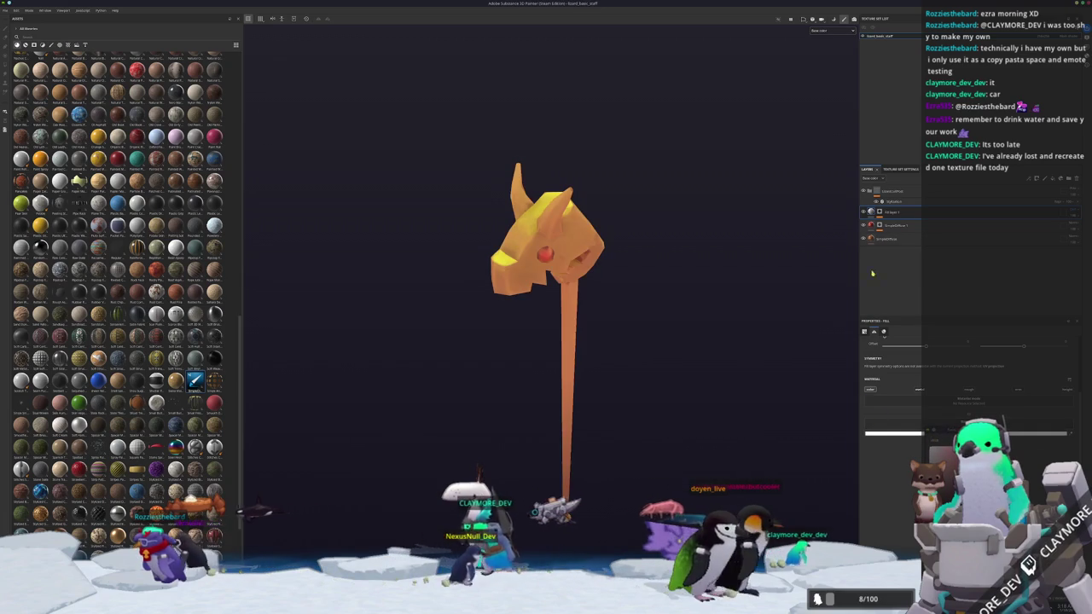
pyautogui.press('1')
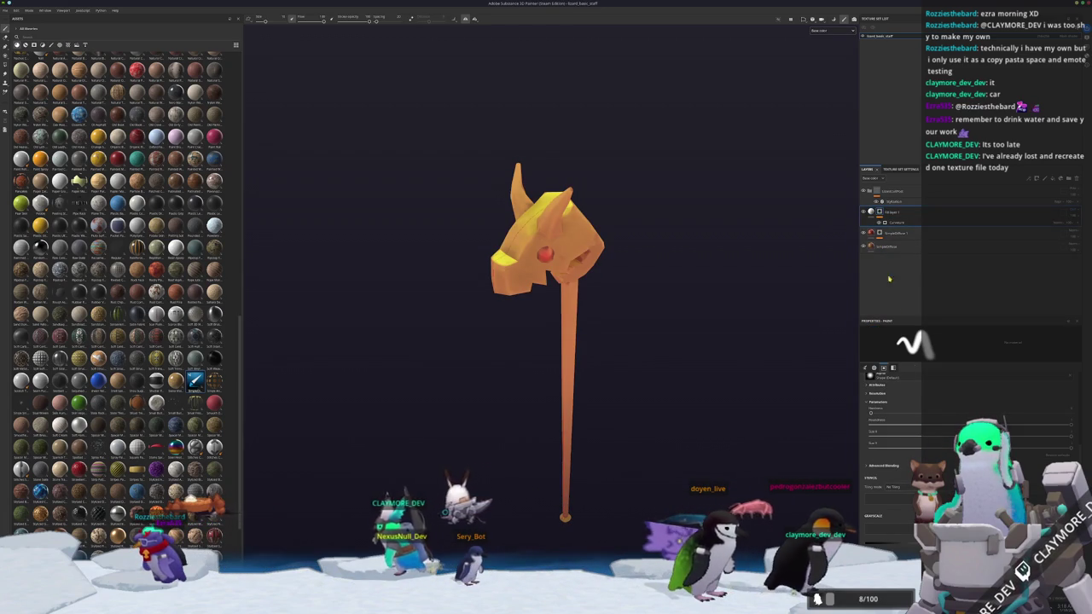
pyautogui.click(901, 224)
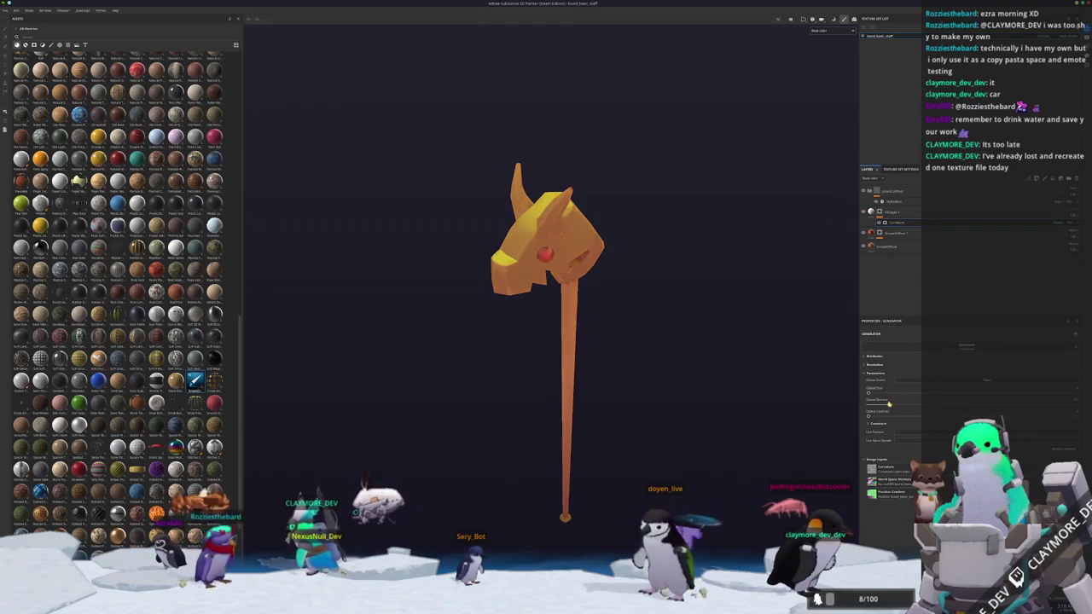
pyautogui.moveTo(921, 405); pyautogui.dragTo(907, 405)
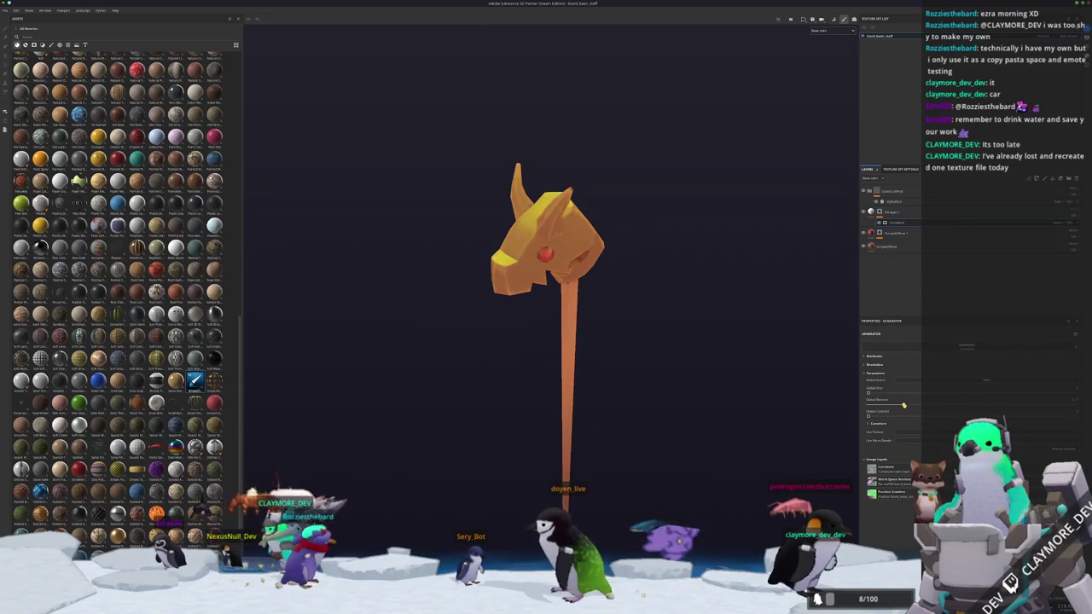
pyautogui.moveTo(669, 341)
pyautogui.keyDown('alt'); pyautogui.mouseDown()
pyautogui.moveTo(689, 406)
pyautogui.moveTo(673, 349)
pyautogui.mouseUp(); pyautogui.keyUp('alt')
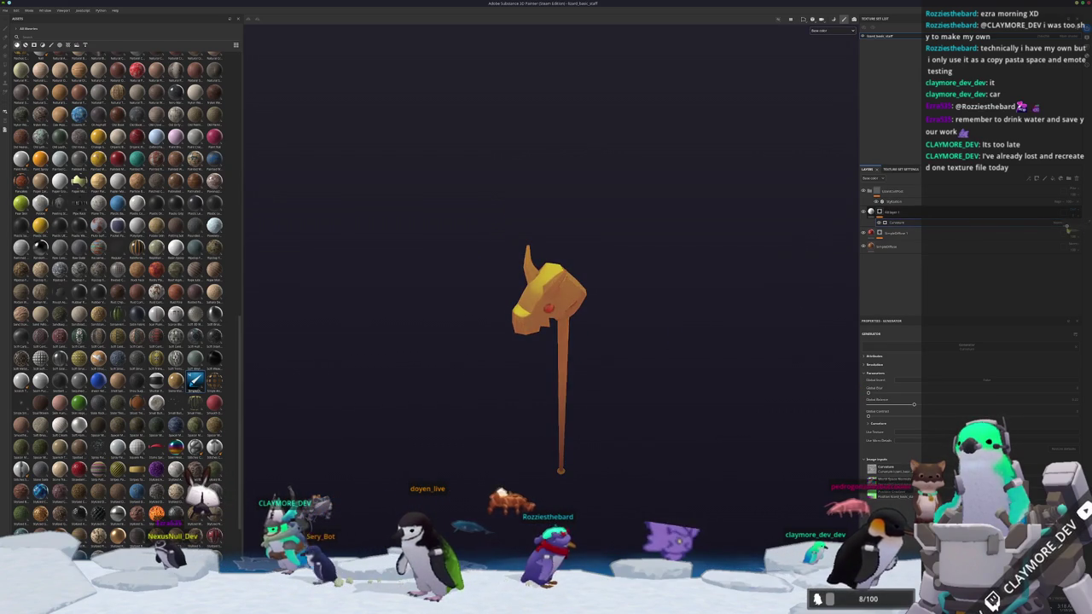
# - Darken Fill layer 2's base colour so the staff stick turns brown
pyautogui.click(924, 214)
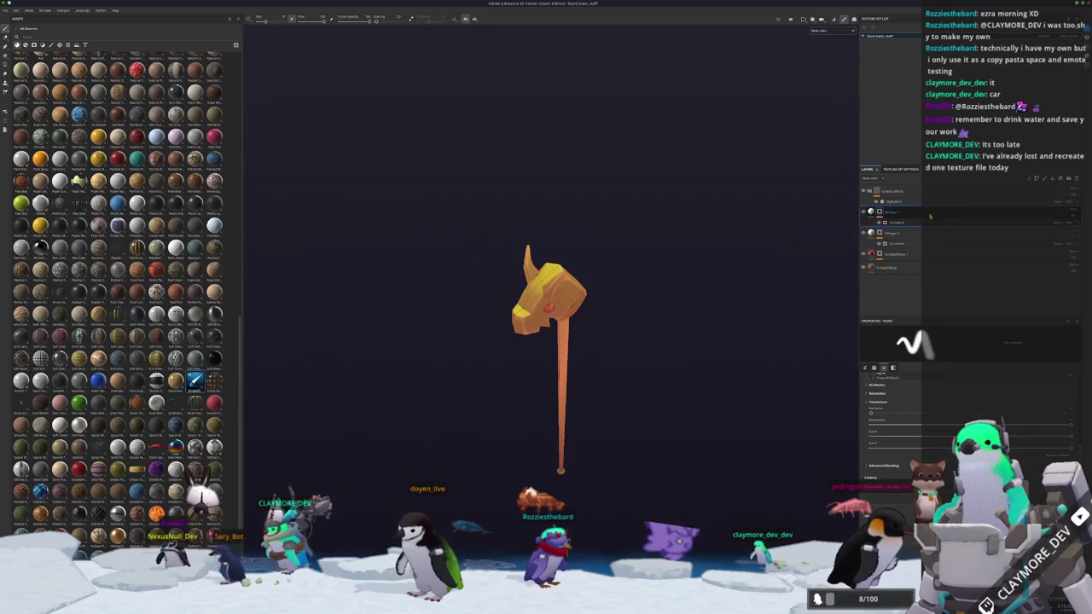
pyautogui.click(870, 213)
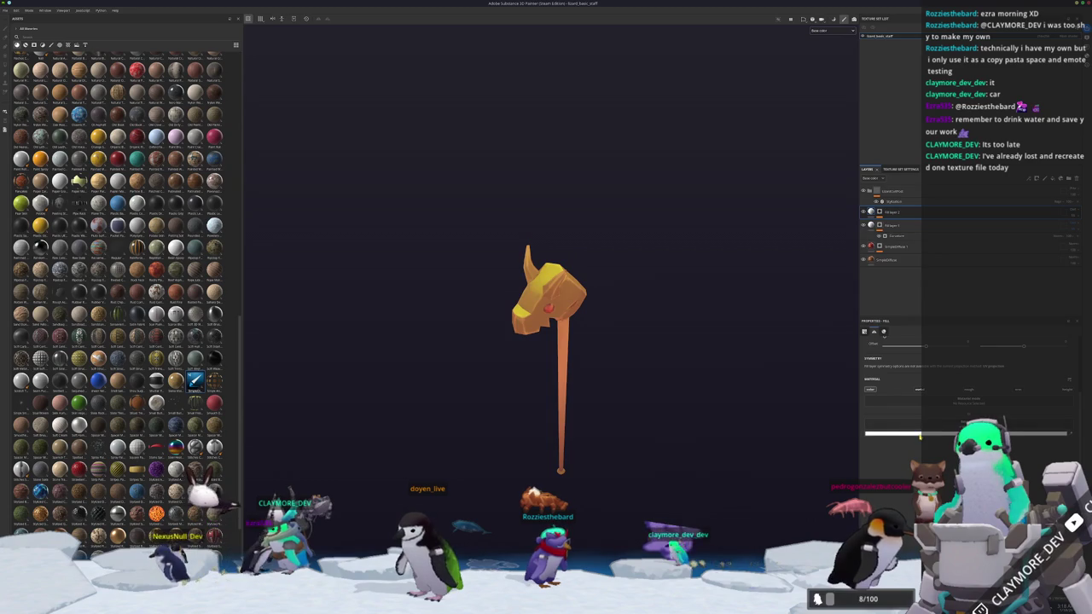
pyautogui.moveTo(894, 433); pyautogui.dragTo(854, 423)
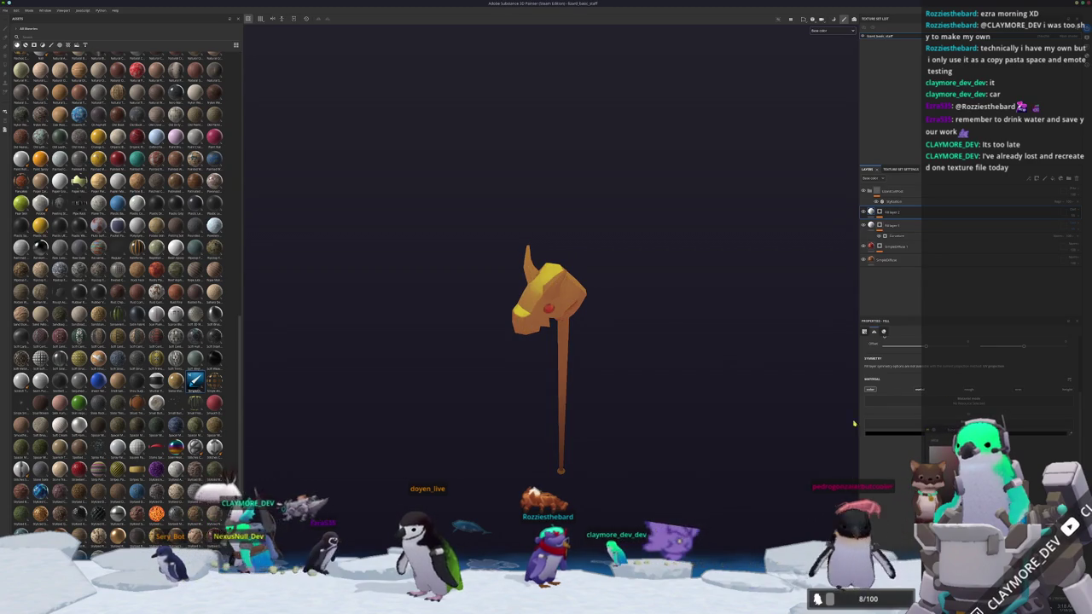
# - Swap the fill's generator to Ambient Occlusion and tune its Global Balance
pyautogui.click(881, 212)
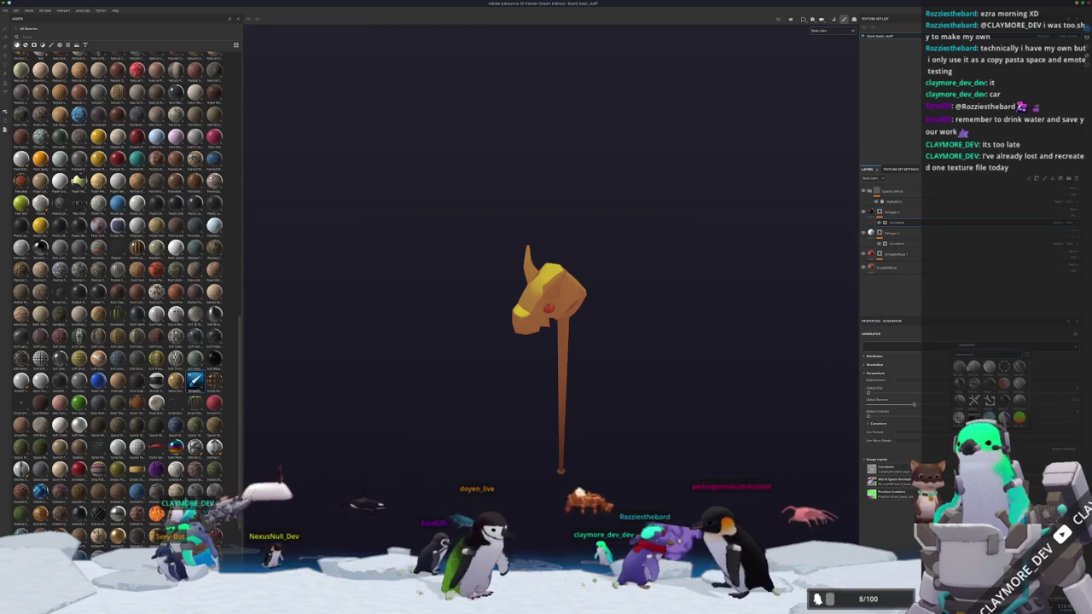
pyautogui.click(959, 366)
pyautogui.scroll(3, 728, 353)
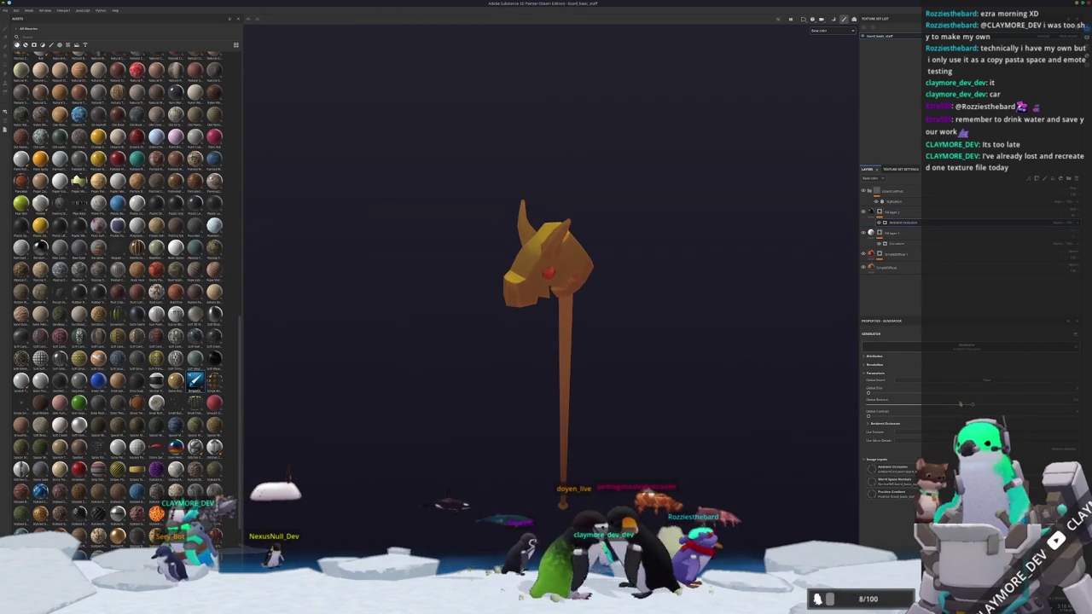
pyautogui.moveTo(888, 403); pyautogui.dragTo(979, 403)
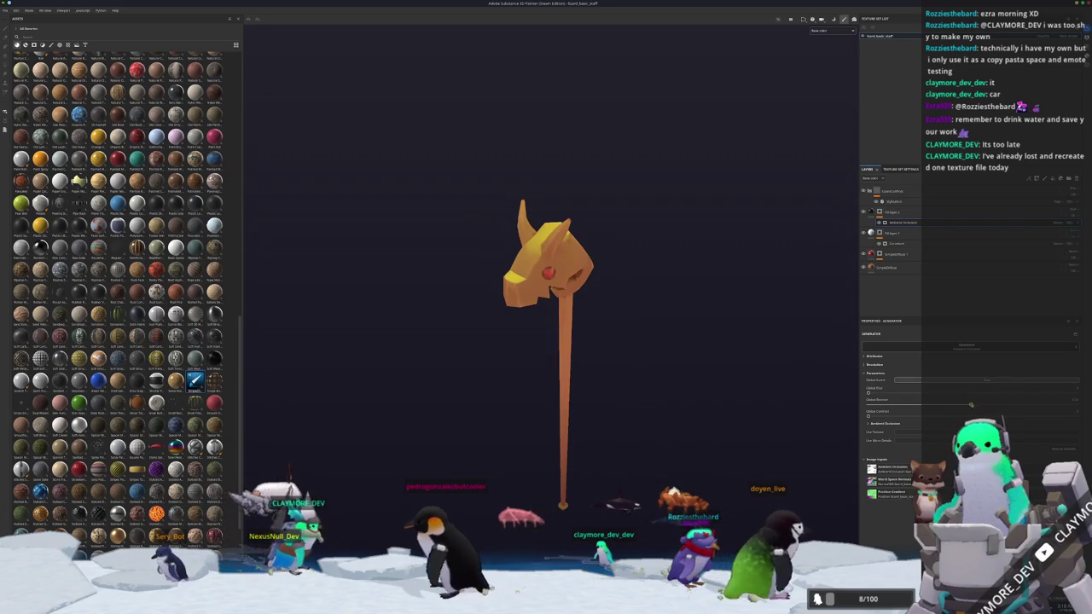
pyautogui.moveTo(977, 403)
pyautogui.mouseDown()
pyautogui.moveTo(878, 406)
pyautogui.moveTo(1009, 406)
pyautogui.mouseUp()
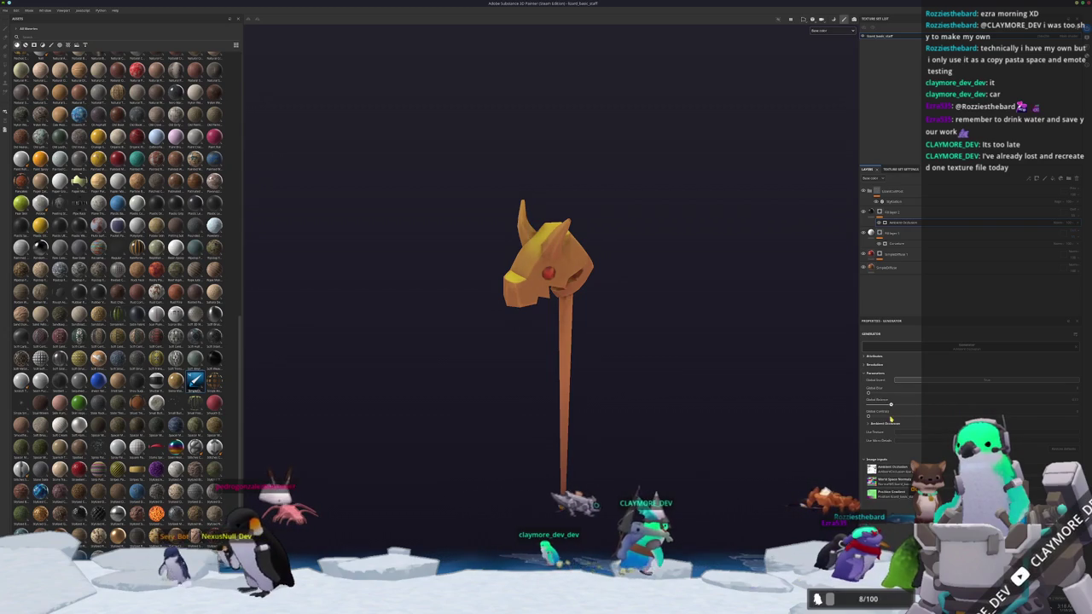
pyautogui.moveTo(649, 376)
pyautogui.keyDown('alt'); pyautogui.mouseDown()
pyautogui.moveTo(434, 390)
pyautogui.moveTo(717, 341)
pyautogui.mouseUp(); pyautogui.keyUp('alt')
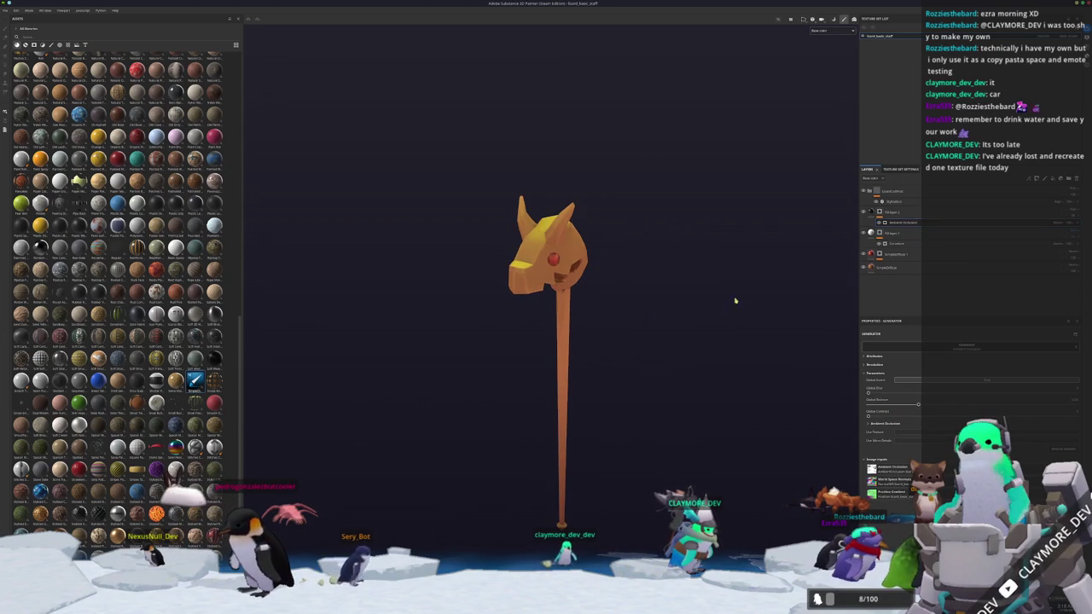
pyautogui.keyDown('alt'); pyautogui.moveTo(643, 329); pyautogui.dragTo(648, 335); pyautogui.keyUp('alt')
# - Export the staff's textures and return to Blender
pyautogui.hotkey('ctrl', 'shift', 'e')
pyautogui.click(680, 393)
pyautogui.press('Escape')
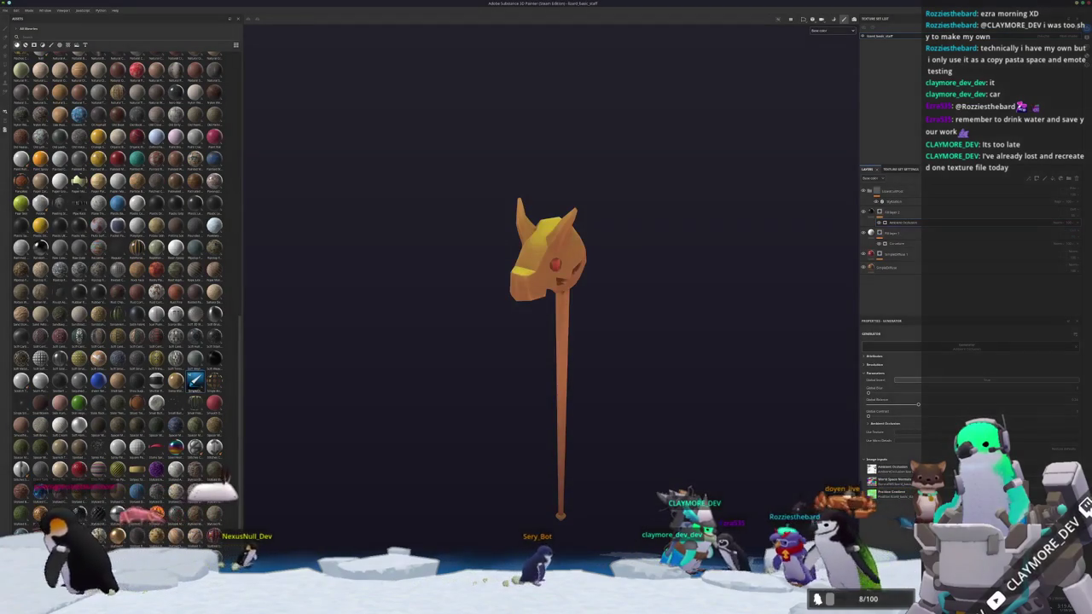
pyautogui.hotkey('alt', 'Tab')
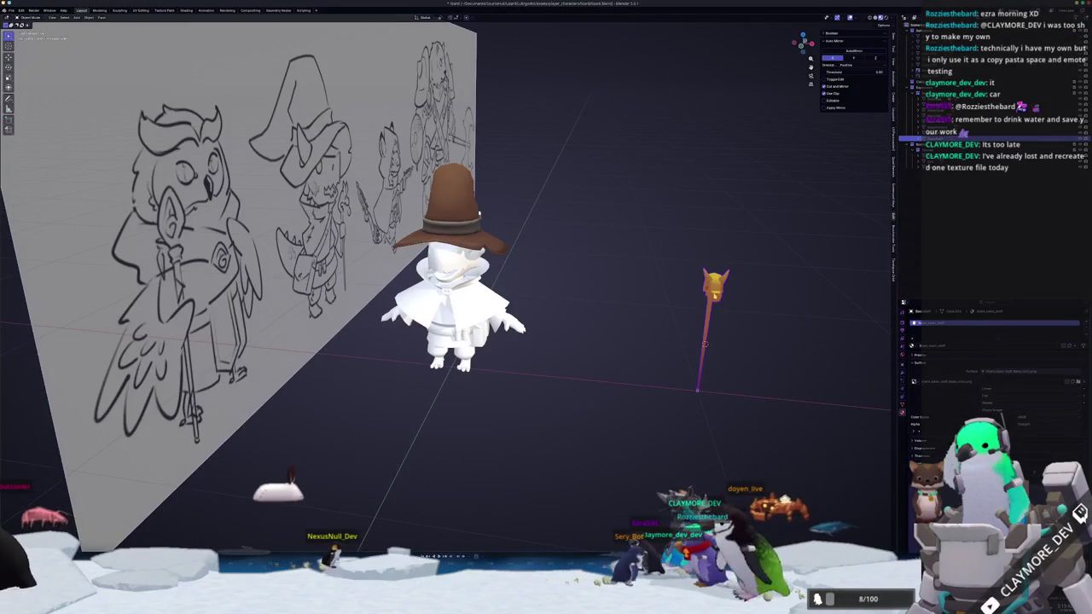
# - Load lizard_basic_staff_Base_color.png into the staff's Image Texture node and view it in Material Preview
pyautogui.click(714, 305)
pyautogui.press('KP_Decimal')
pyautogui.scroll(-3, 596, 265)
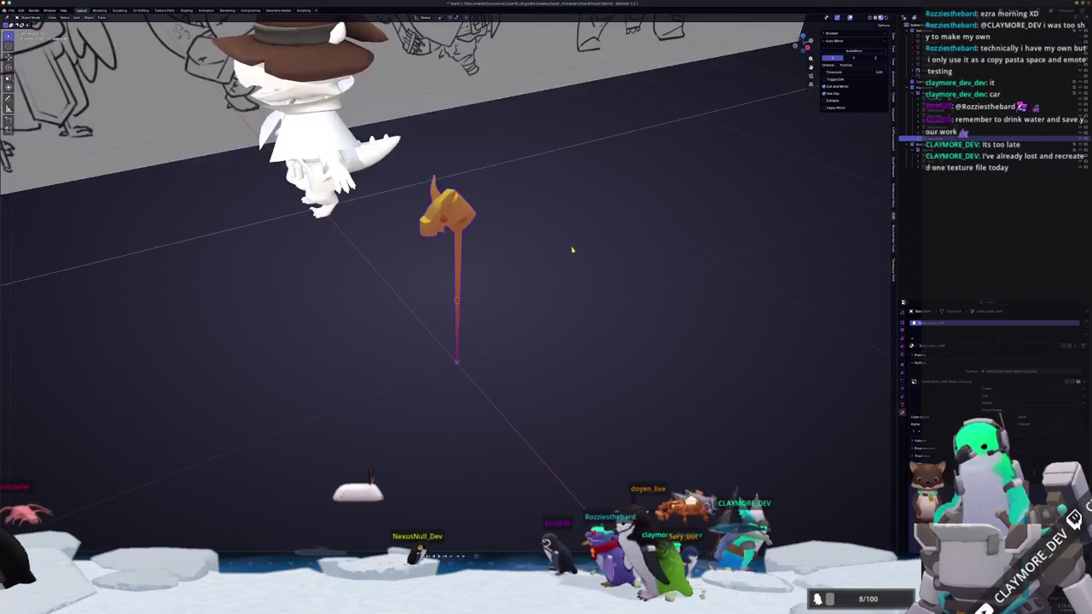
pyautogui.click(186, 10)
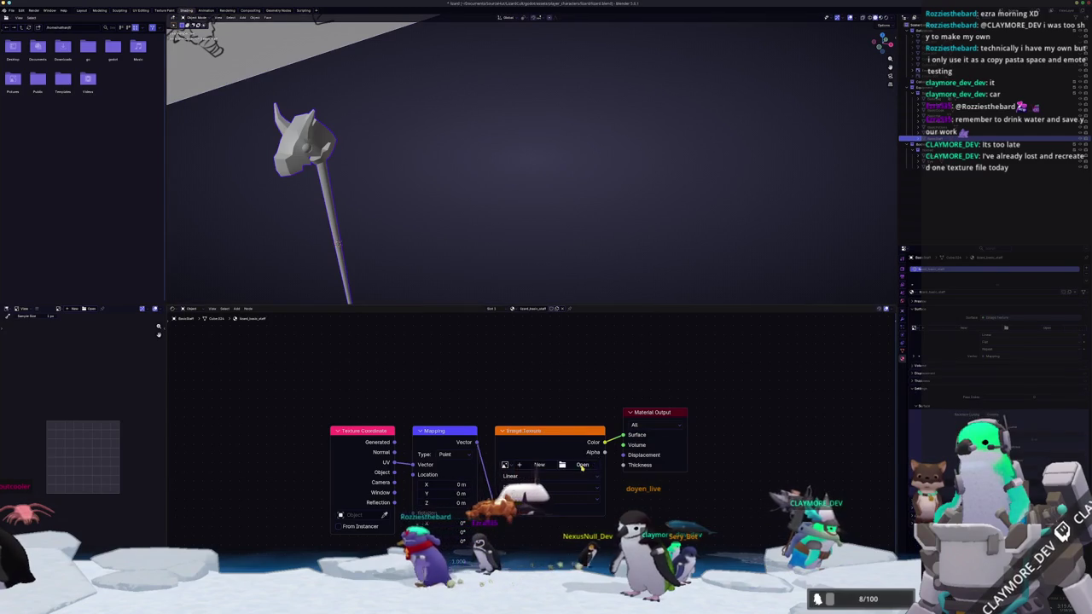
pyautogui.click(585, 465)
pyautogui.click(436, 73)
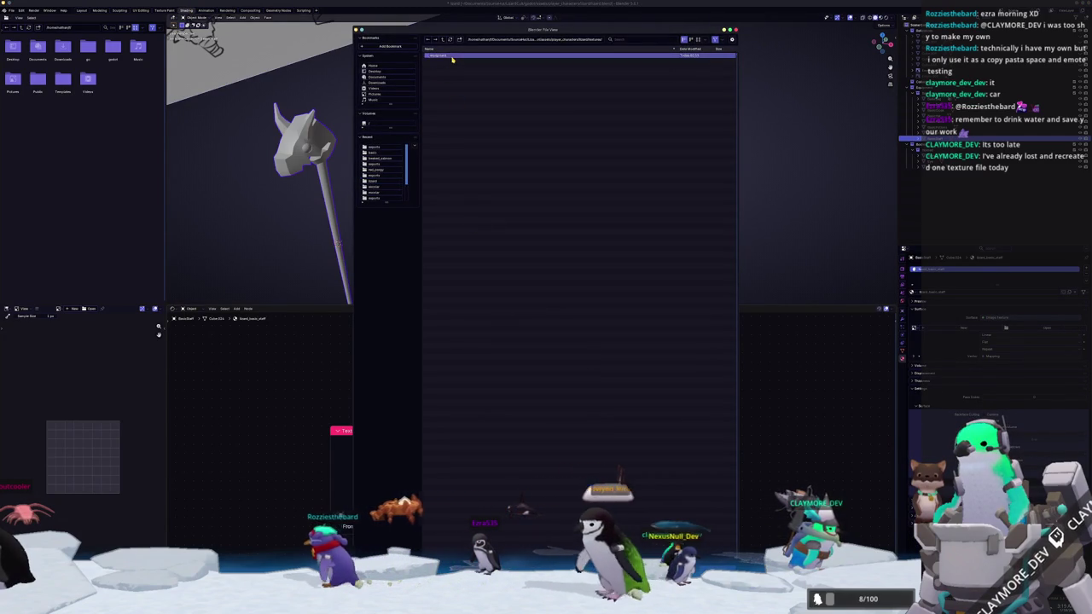
pyautogui.doubleClick(453, 60)
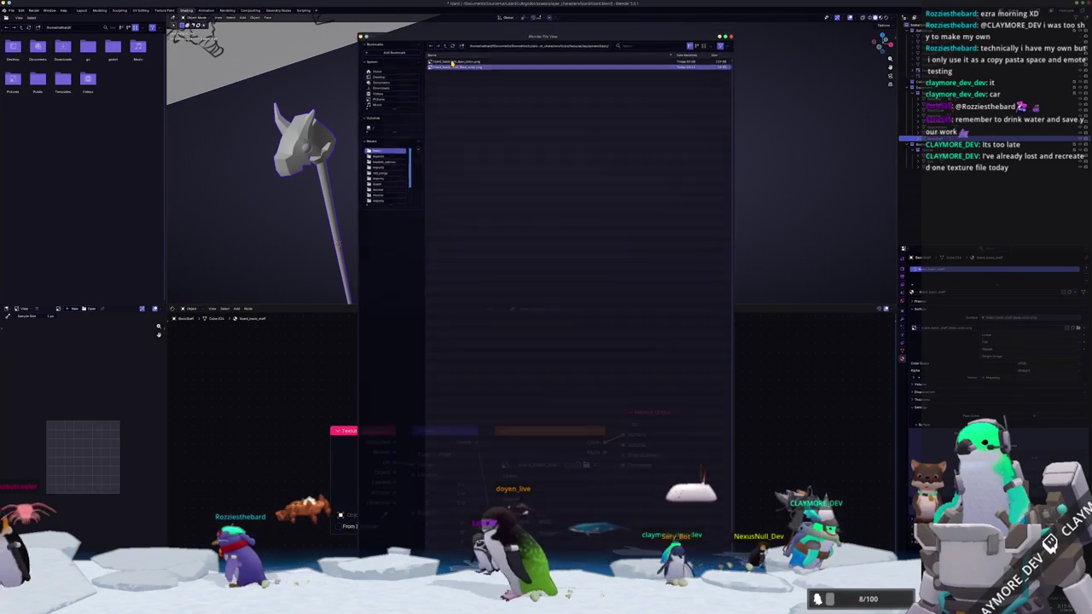
pyautogui.click(880, 17)
pyautogui.moveTo(384, 170)
pyautogui.mouseDown(button='middle')
pyautogui.moveTo(443, 193)
pyautogui.moveTo(512, 188)
pyautogui.mouseUp(button='middle')
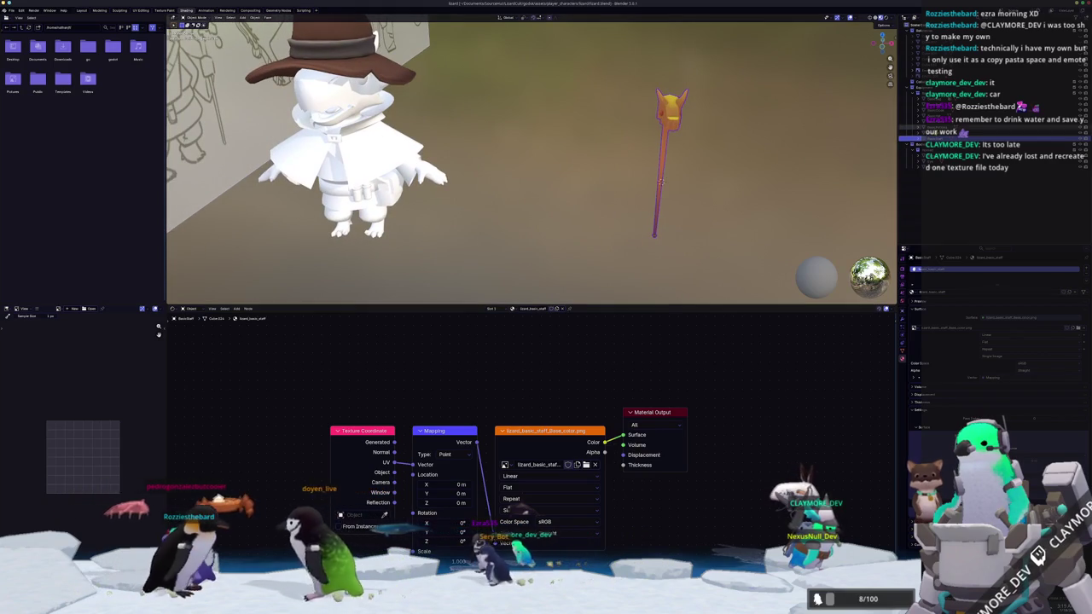
# - Select the wizard's outfit and export it as FBX
pyautogui.click(358, 171)
pyautogui.press('Up')
pyautogui.press('Up')
pyautogui.press('Up')
pyautogui.press('Up')
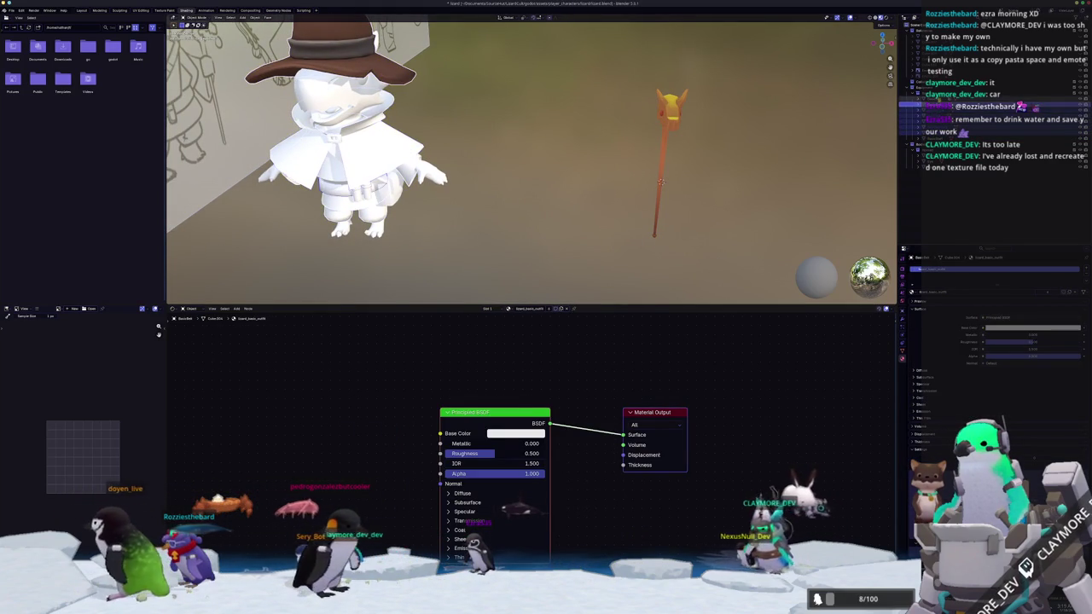
pyautogui.press('Down')
pyautogui.moveTo(662, 186)
pyautogui.mouseDown(button='middle')
pyautogui.moveTo(538, 188)
pyautogui.moveTo(542, 169)
pyautogui.mouseUp(button='middle')
pyautogui.click(494, 156)
pyautogui.click(11, 10)
pyautogui.moveTo(20, 102)
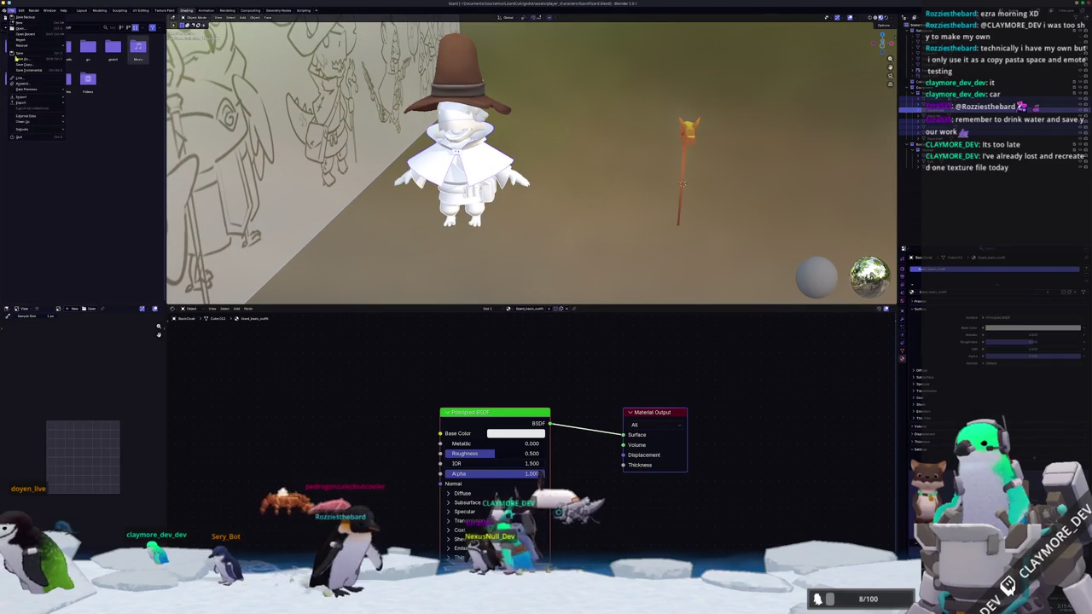
pyautogui.click(95, 149)
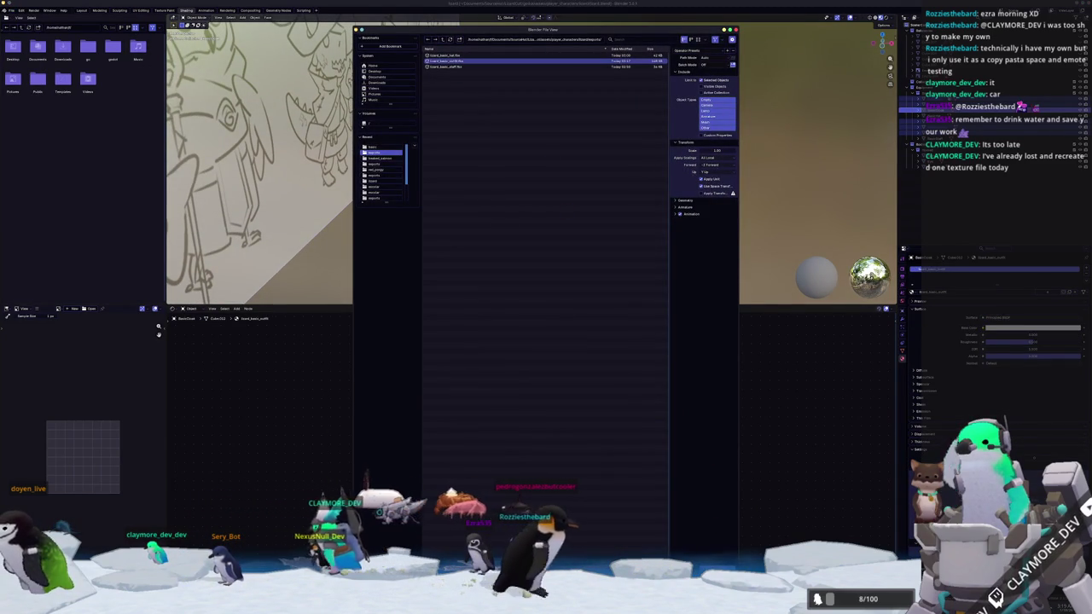
pyautogui.press('Return')
# - In Substance Painter, start a new project using the exported outfit FBX mesh
pyautogui.hotkey('alt', 'Tab')
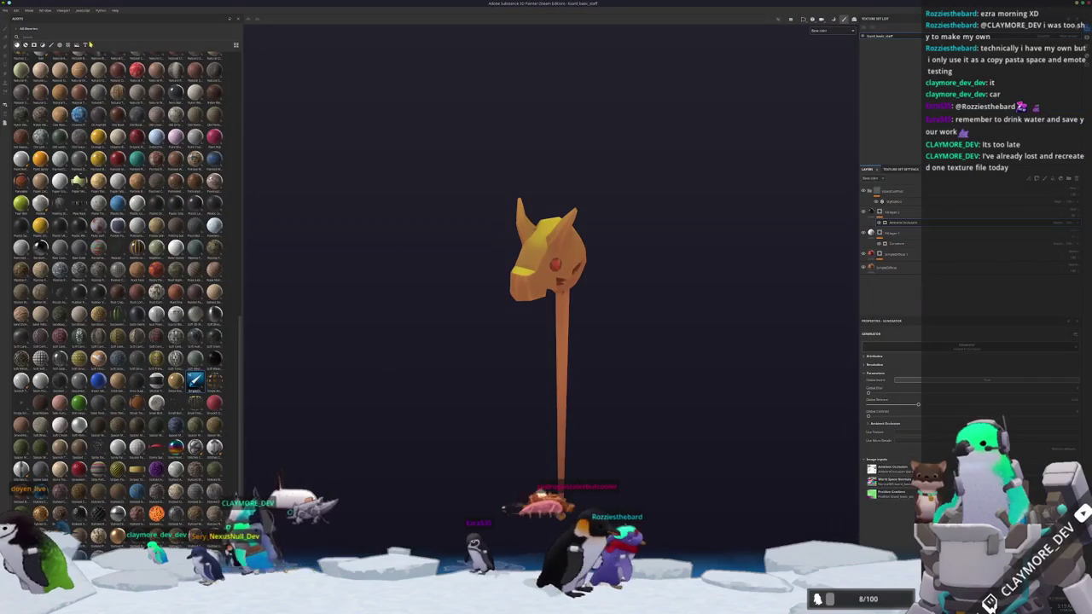
pyautogui.click(6, 10)
pyautogui.click(9, 18)
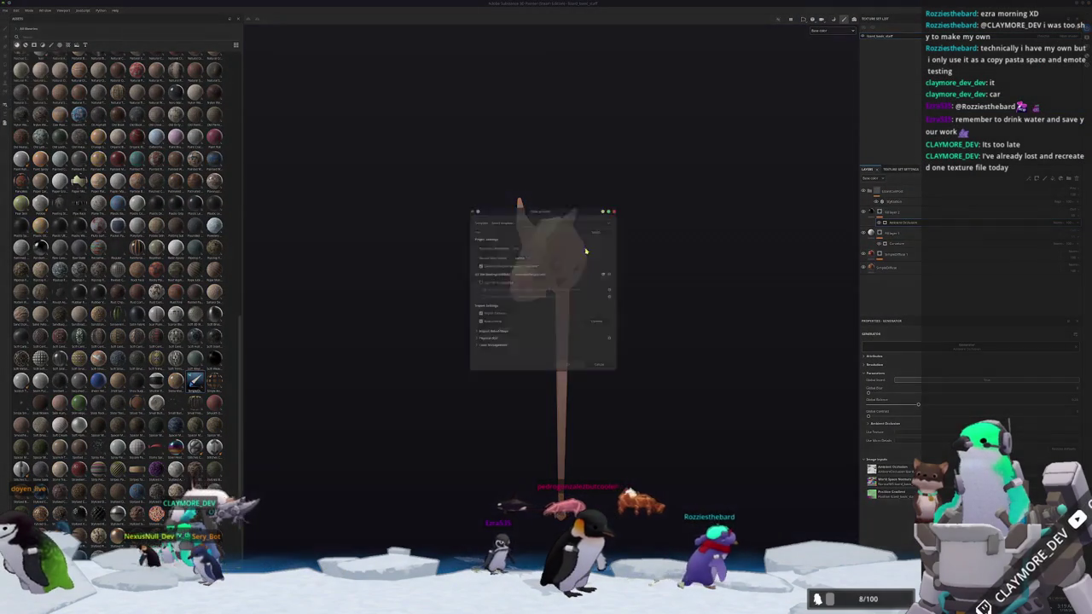
pyautogui.click(597, 232)
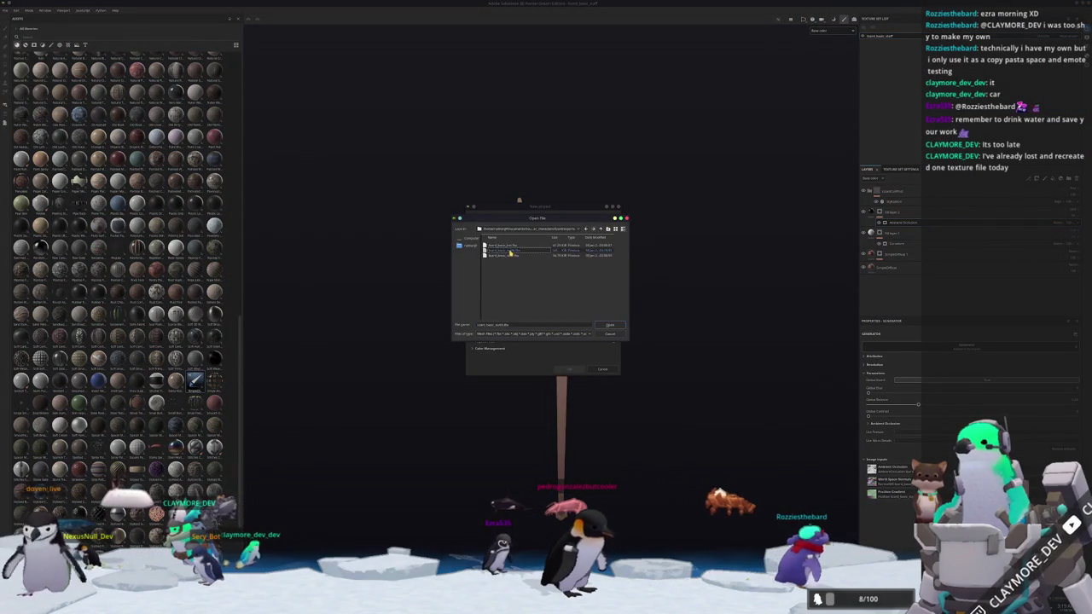
pyautogui.doubleClick(511, 252)
pyautogui.click(571, 370)
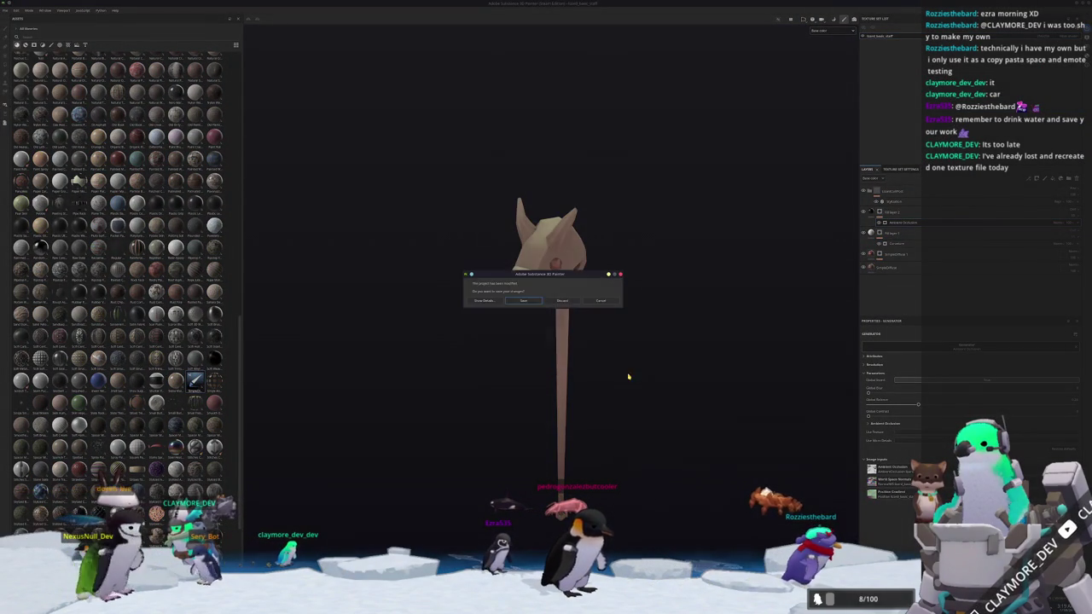
# - Load the outfit as the new project and bake its mesh maps at the chosen output size
pyautogui.click(523, 301)
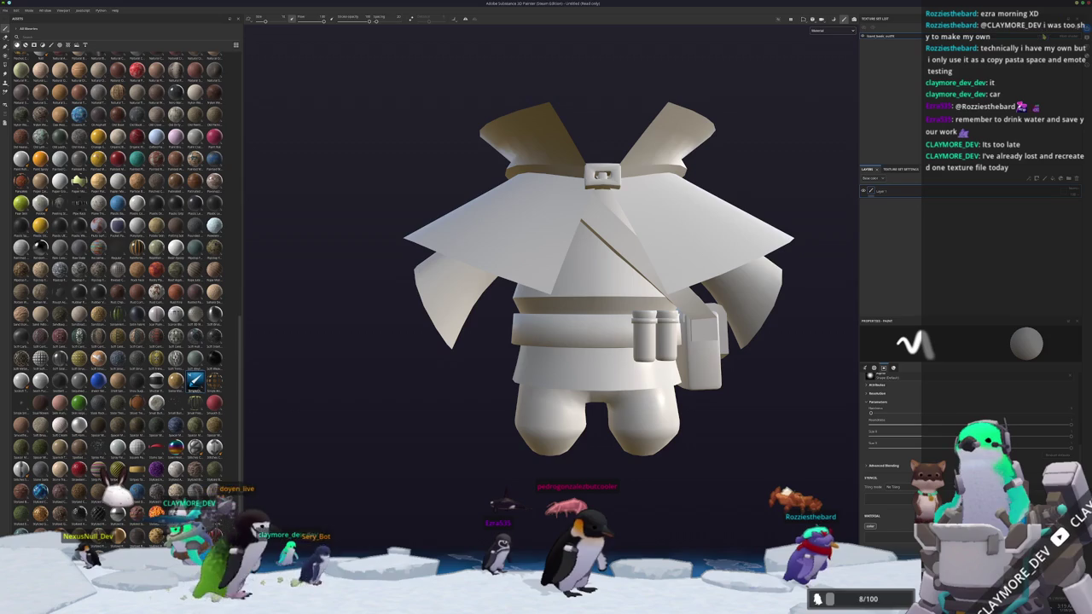
pyautogui.keyDown('alt'); pyautogui.moveTo(614, 307); pyautogui.dragTo(543, 312); pyautogui.keyUp('alt')
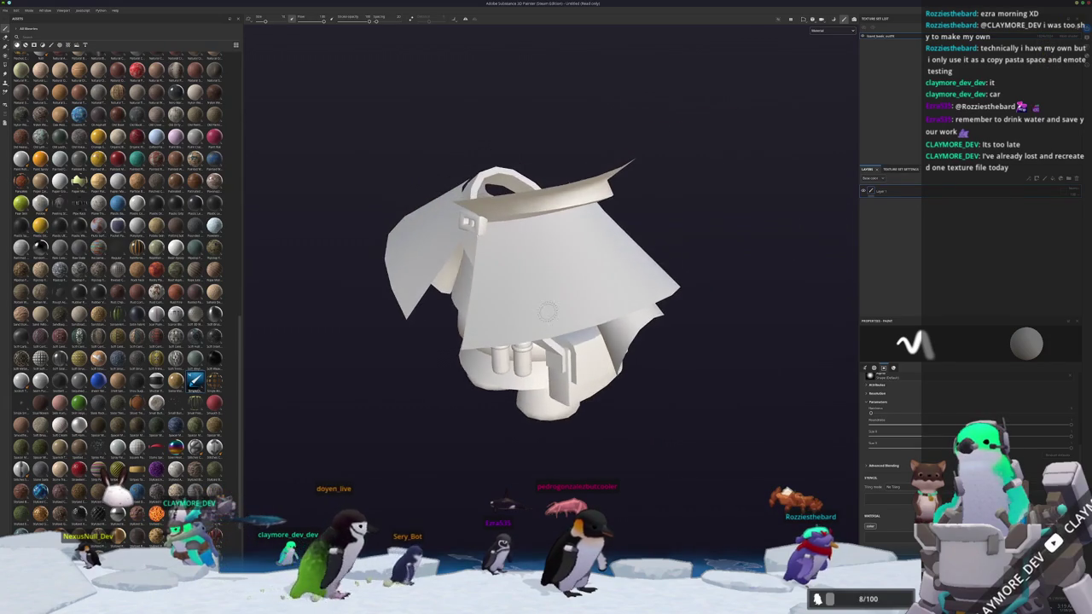
pyautogui.hotkey('ctrl', 'b')
pyautogui.click(214, 47)
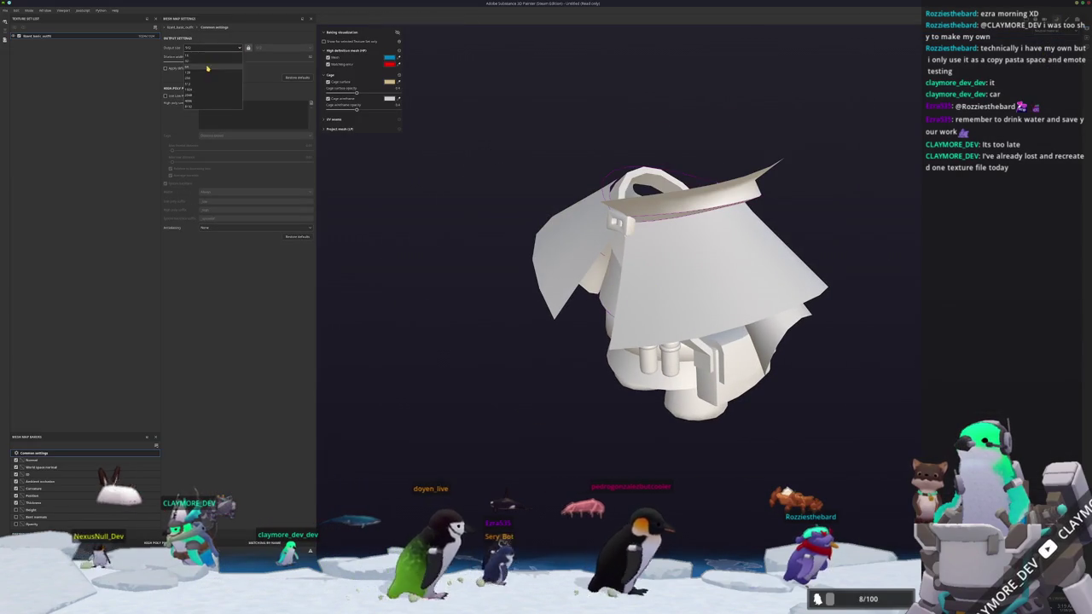
pyautogui.click(203, 91)
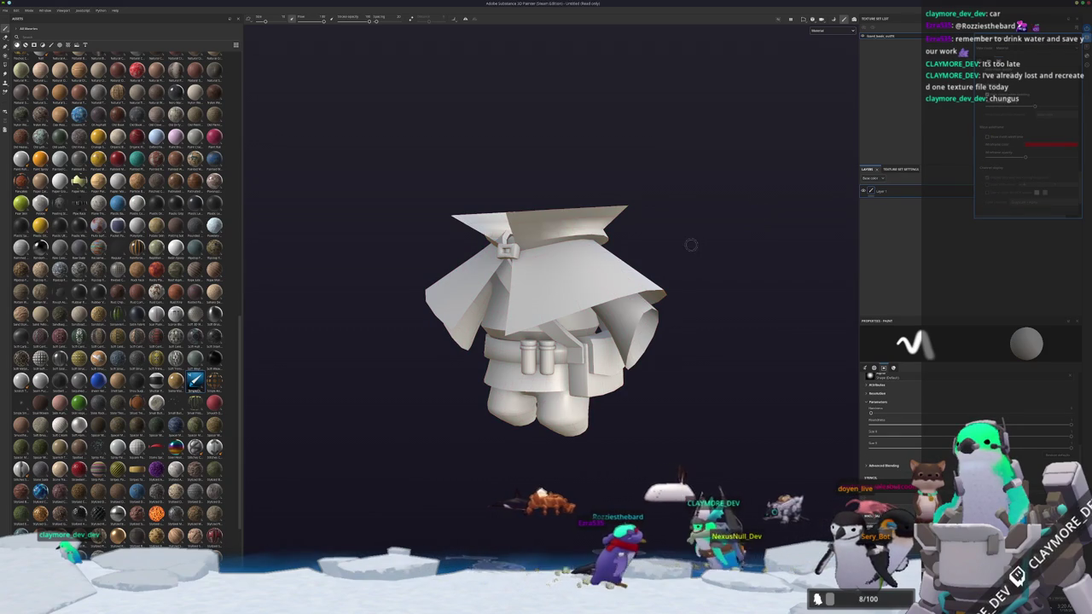
# - Orbit and zoom to inspect the baked outfit, including the hat brim from below
pyautogui.moveTo(690, 239)
pyautogui.keyDown('alt'); pyautogui.mouseDown()
pyautogui.moveTo(683, 254)
pyautogui.moveTo(717, 393)
pyautogui.moveTo(703, 390)
pyautogui.moveTo(707, 442)
pyautogui.moveTo(686, 270)
pyautogui.moveTo(685, 362)
pyautogui.moveTo(802, 486)
pyautogui.moveTo(682, 384)
pyautogui.moveTo(554, 342)
pyautogui.moveTo(410, 341)
pyautogui.moveTo(574, 344)
pyautogui.moveTo(726, 313)
pyautogui.moveTo(702, 342)
pyautogui.moveTo(675, 324)
pyautogui.moveTo(680, 299)
pyautogui.moveTo(581, 364)
pyautogui.mouseUp(); pyautogui.keyUp('alt')
pyautogui.scroll(-2, 668, 325)
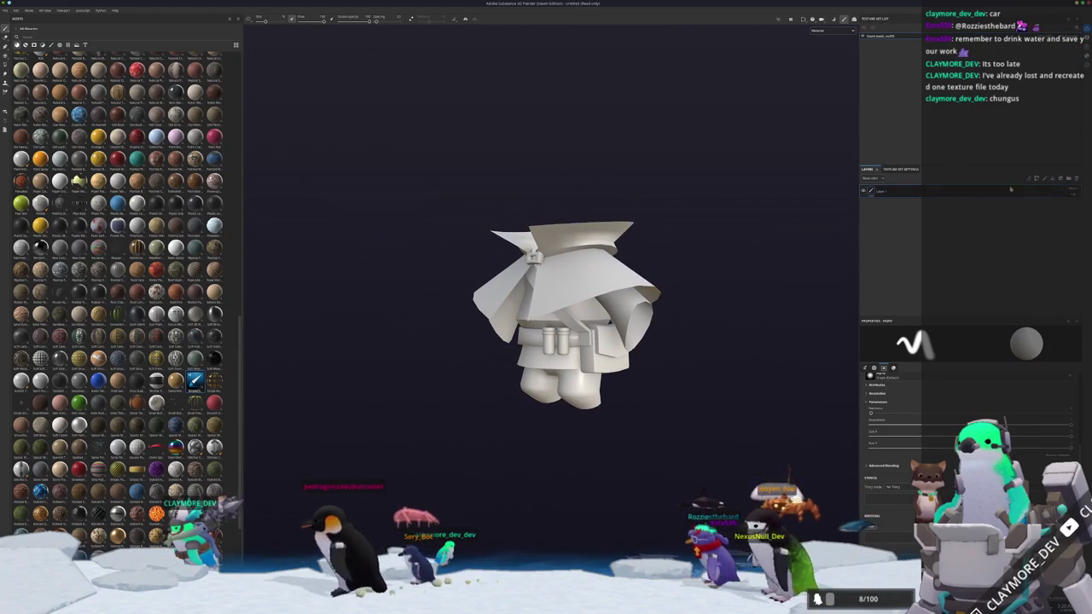
pyautogui.scroll(-3, 120, 299)
pyautogui.scroll(-3, 119, 299)
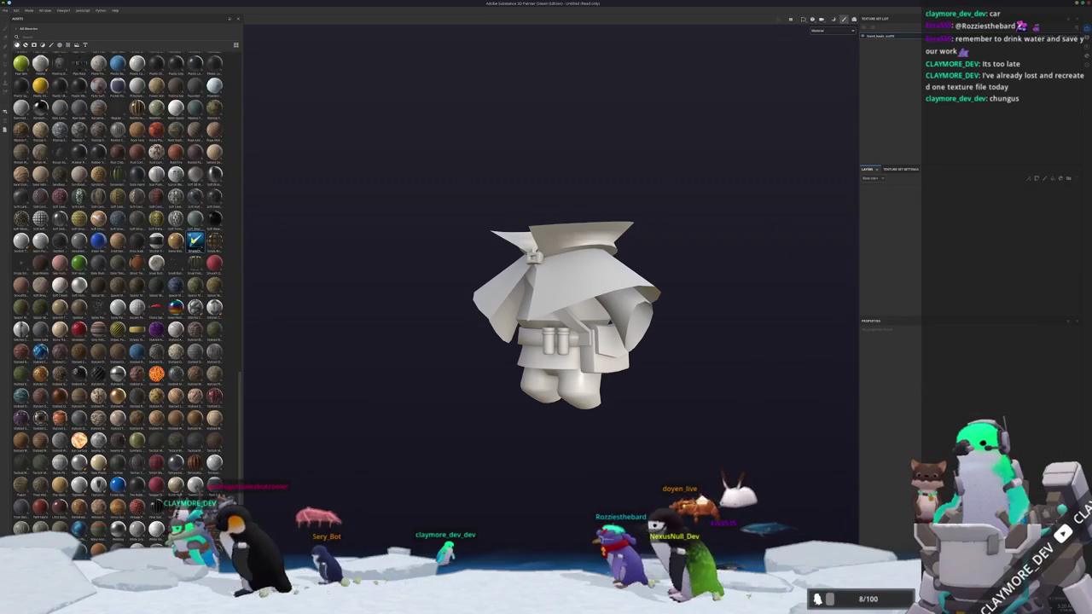
# - Apply a brown smart material to the outfit and review the World space normal and Ambient occlusion bakes
pyautogui.moveTo(79, 440); pyautogui.dragTo(659, 267)
pyautogui.hotkey('ctrl', 'shift', 'b')
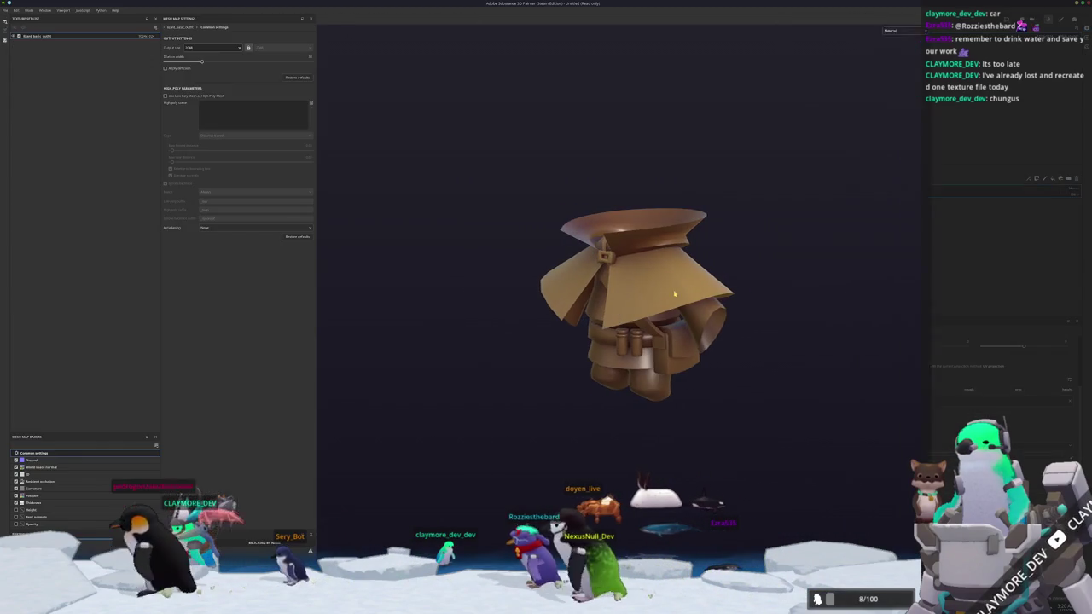
pyautogui.keyDown('alt'); pyautogui.moveTo(583, 309); pyautogui.dragTo(568, 441); pyautogui.keyUp('alt')
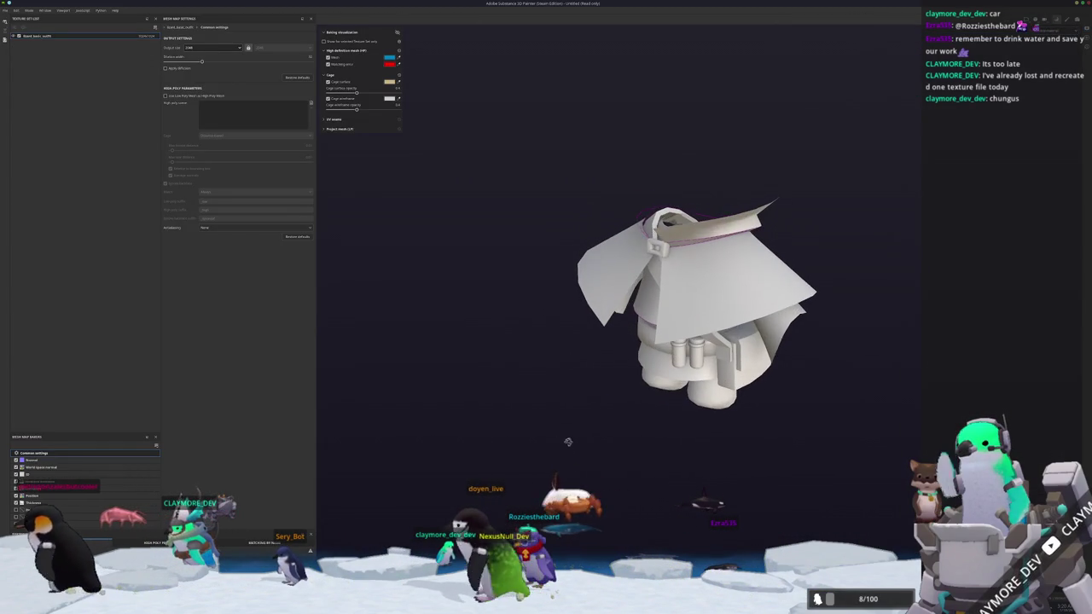
pyautogui.click(41, 467)
pyautogui.click(49, 481)
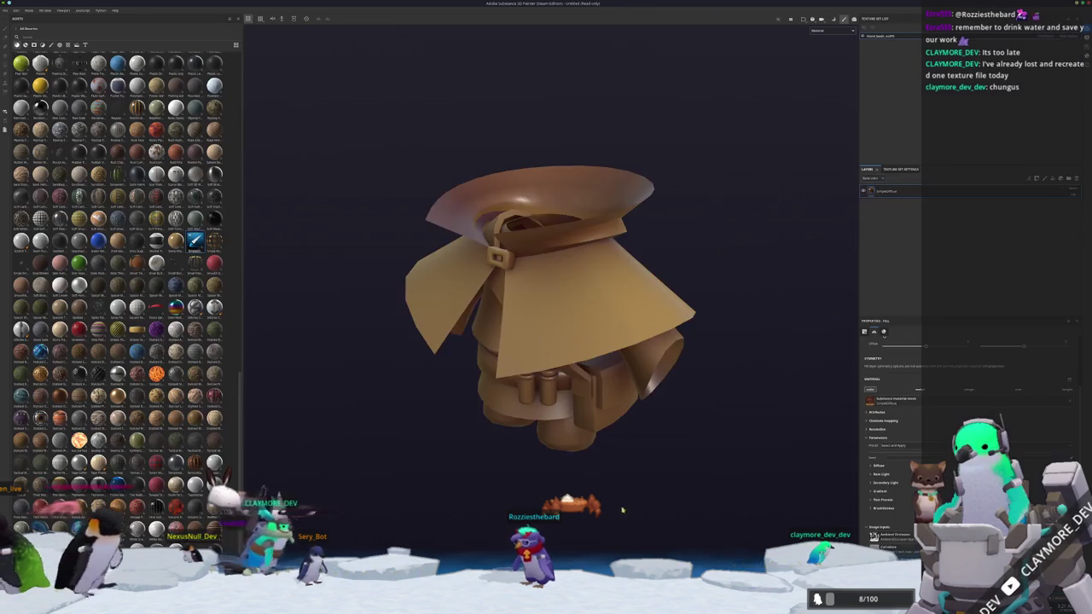
pyautogui.keyDown('alt'); pyautogui.moveTo(622, 509); pyautogui.dragTo(632, 454); pyautogui.keyUp('alt')
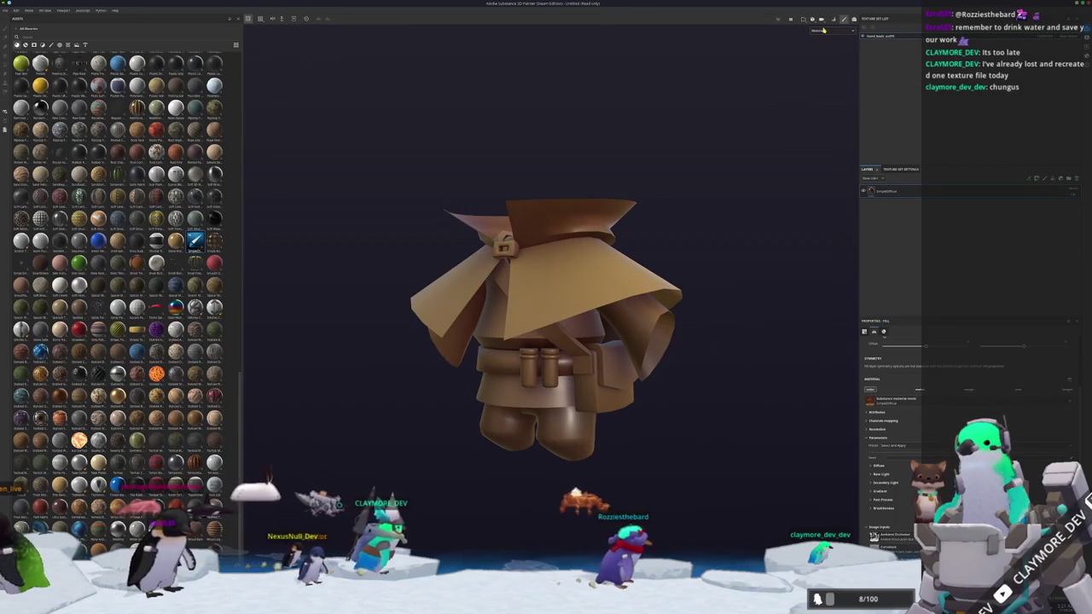
# - Toggle the viewport to base colour only with C, then back to full material with M
pyautogui.moveTo(631, 453)
pyautogui.keyDown('alt'); pyautogui.mouseDown()
pyautogui.moveTo(615, 324)
pyautogui.moveTo(673, 247)
pyautogui.moveTo(702, 238)
pyautogui.moveTo(738, 394)
pyautogui.moveTo(726, 324)
pyautogui.mouseUp(); pyautogui.keyUp('alt')
pyautogui.press('c')
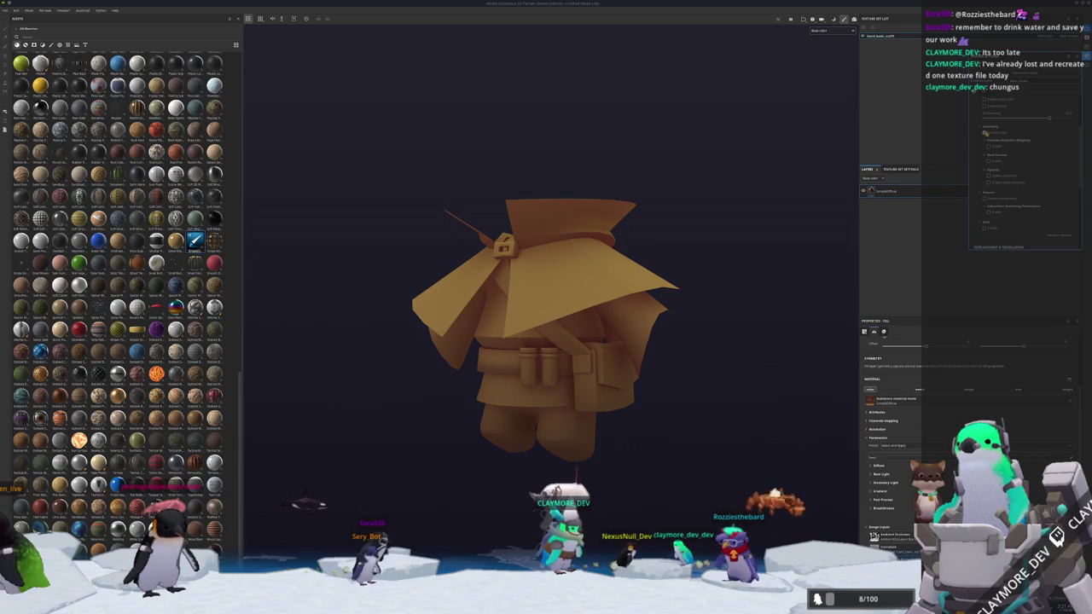
pyautogui.moveTo(748, 249)
pyautogui.keyDown('alt'); pyautogui.mouseDown()
pyautogui.moveTo(717, 255)
pyautogui.moveTo(797, 196)
pyautogui.mouseUp(); pyautogui.keyUp('alt')
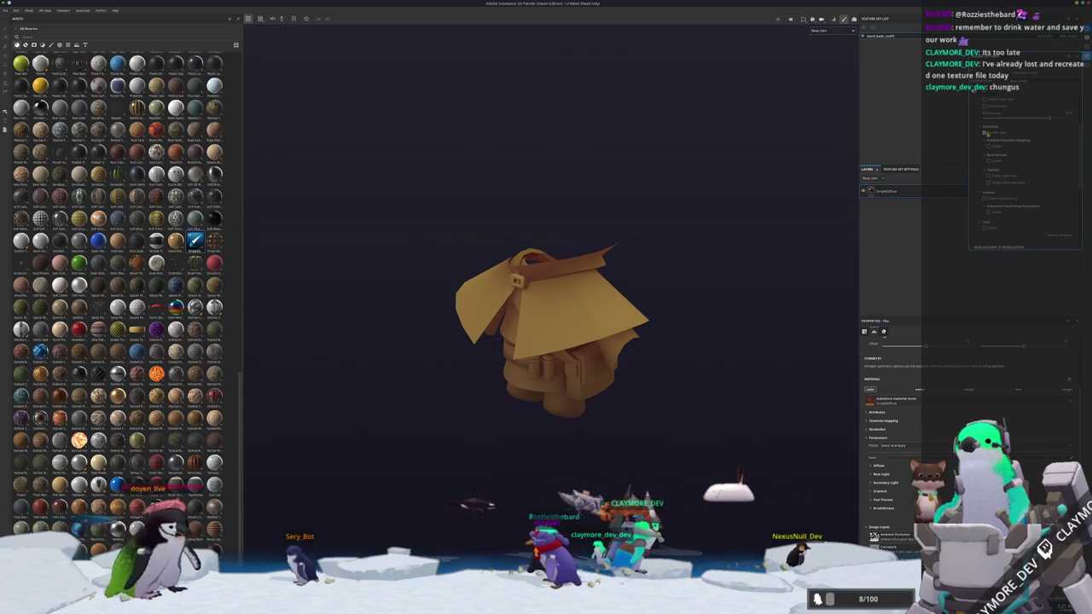
pyautogui.press('m')
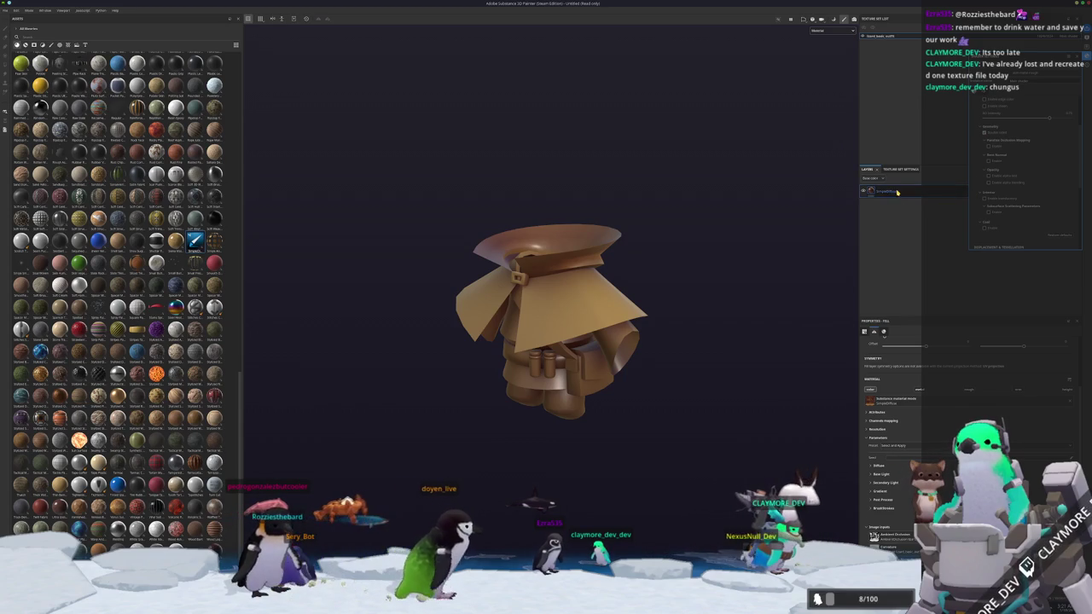
pyautogui.scroll(2, 910, 329)
pyautogui.scroll(1, 887, 506)
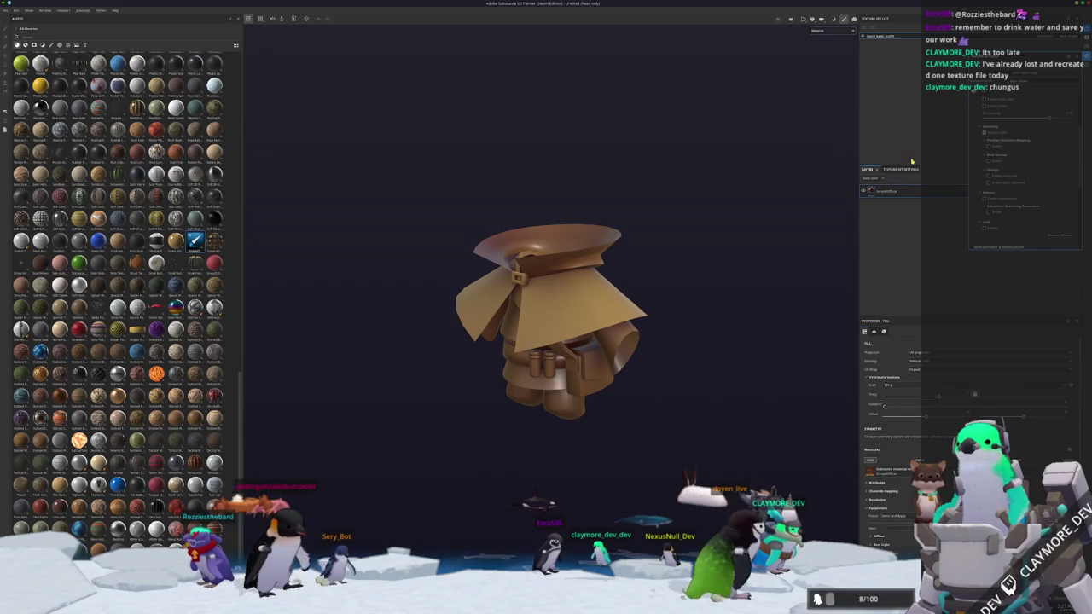
pyautogui.scroll(-3, 1009, 159)
pyautogui.scroll(-1, 998, 184)
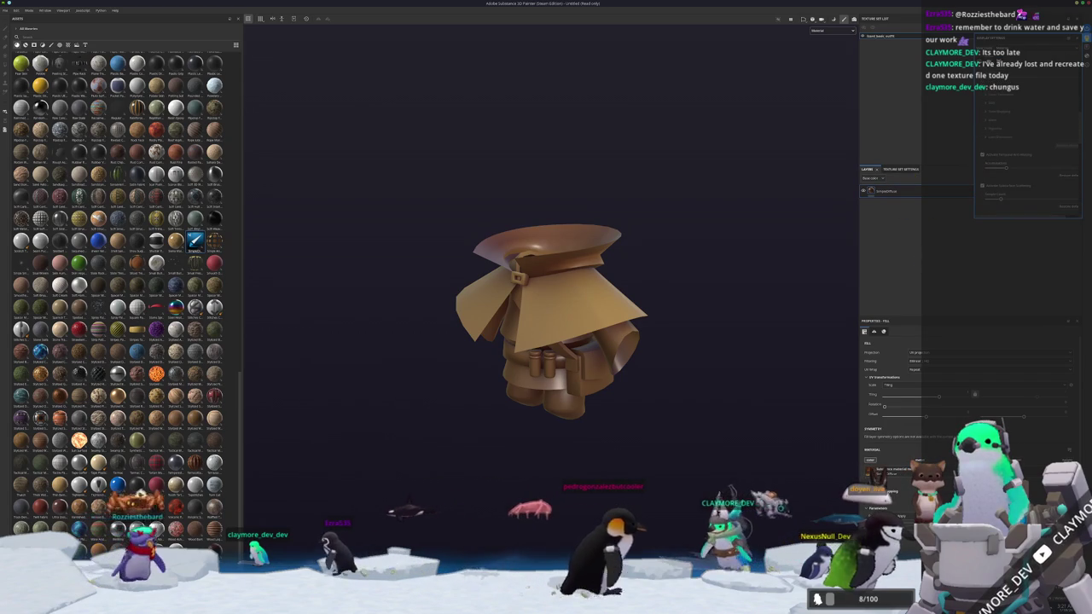
# - Add a new fill layer and a layer folder to the outfit's stack
pyautogui.click(1056, 185)
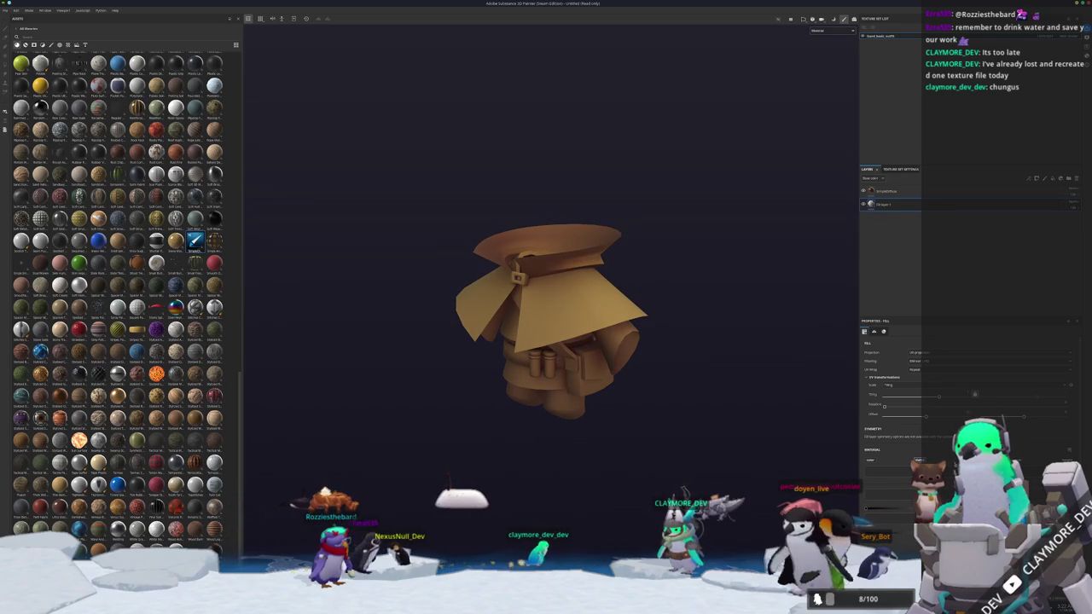
pyautogui.moveTo(687, 348)
pyautogui.keyDown('alt'); pyautogui.mouseDown()
pyautogui.moveTo(709, 466)
pyautogui.moveTo(728, 286)
pyautogui.mouseUp(); pyautogui.keyUp('alt')
pyautogui.moveTo(770, 239)
pyautogui.keyDown('alt'); pyautogui.mouseDown()
pyautogui.moveTo(717, 248)
pyautogui.moveTo(700, 159)
pyautogui.moveTo(602, 189)
pyautogui.moveTo(441, 214)
pyautogui.moveTo(707, 224)
pyautogui.moveTo(745, 255)
pyautogui.mouseUp(); pyautogui.keyUp('alt')
pyautogui.scroll(2, 712, 227)
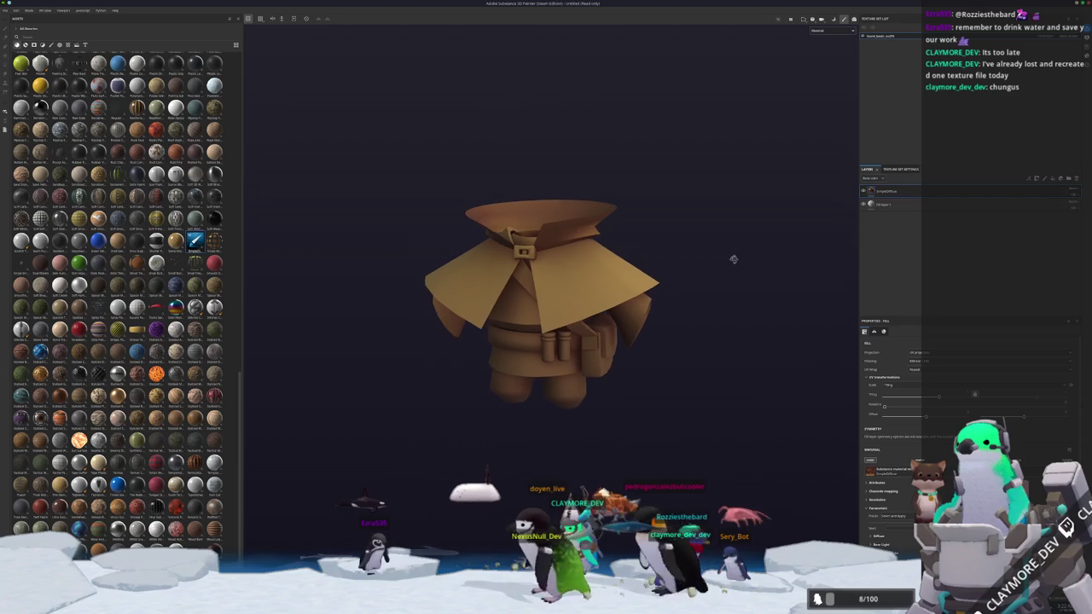
pyautogui.click(1052, 178)
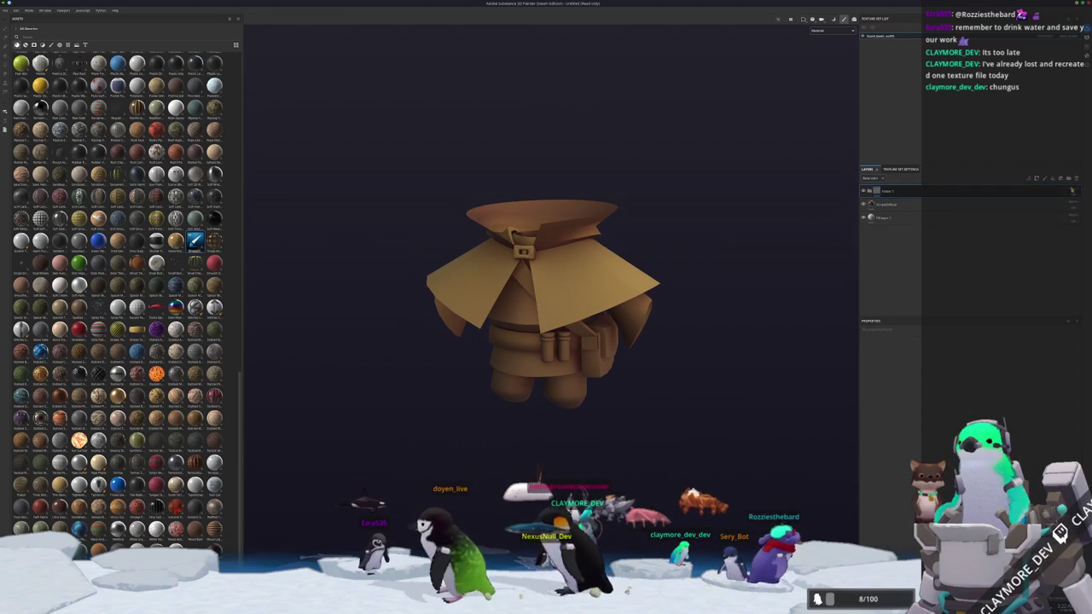
# - Add a filter inside the folder and pick a preset for it
pyautogui.rightClick(1023, 191)
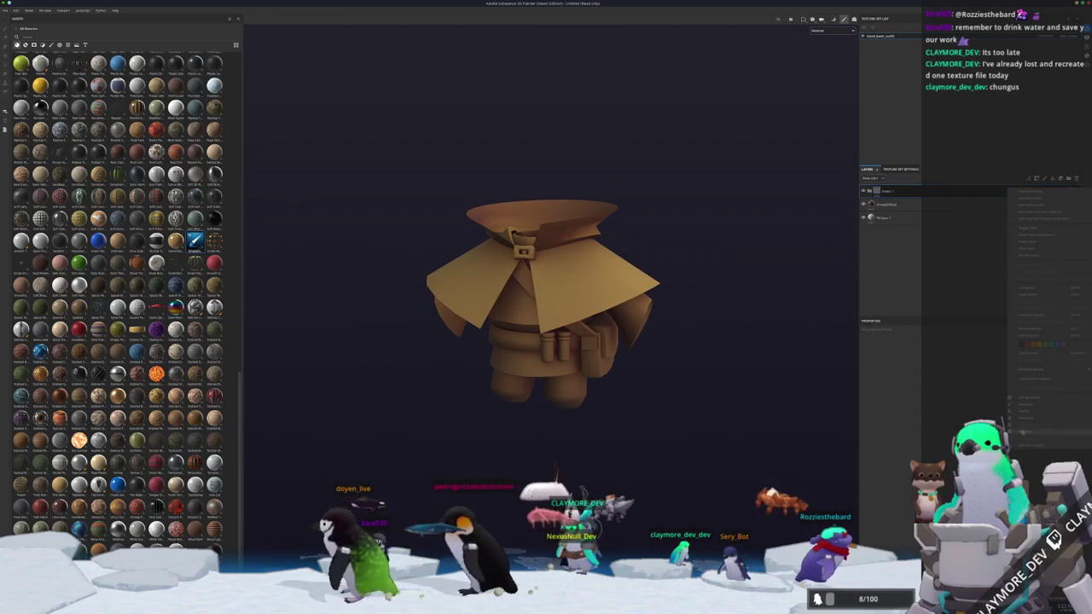
pyautogui.click(1019, 346)
pyautogui.click(996, 356)
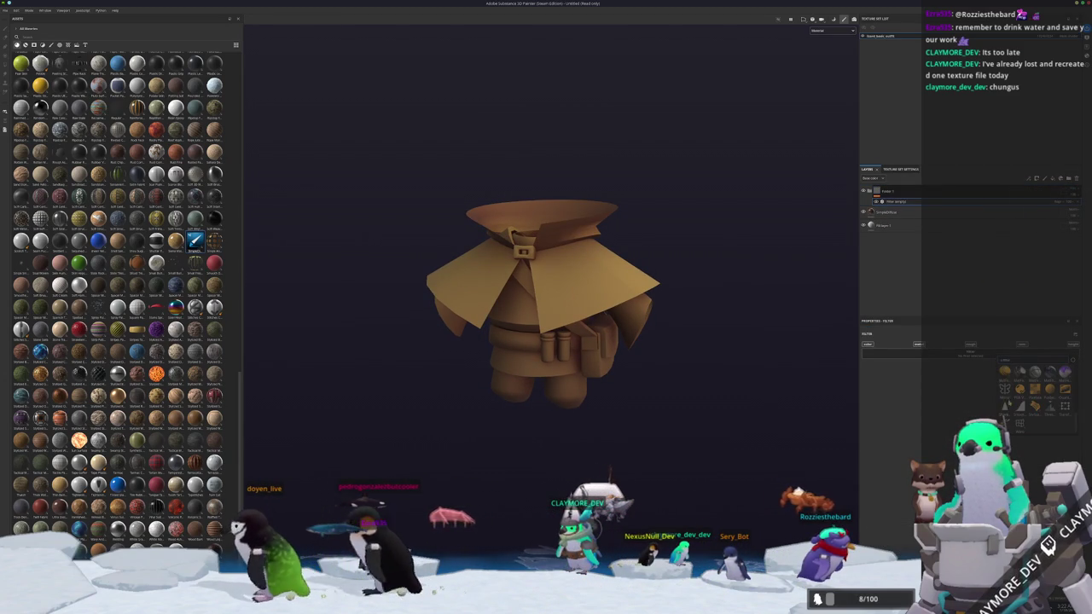
pyautogui.click(1005, 389)
pyautogui.click(967, 380)
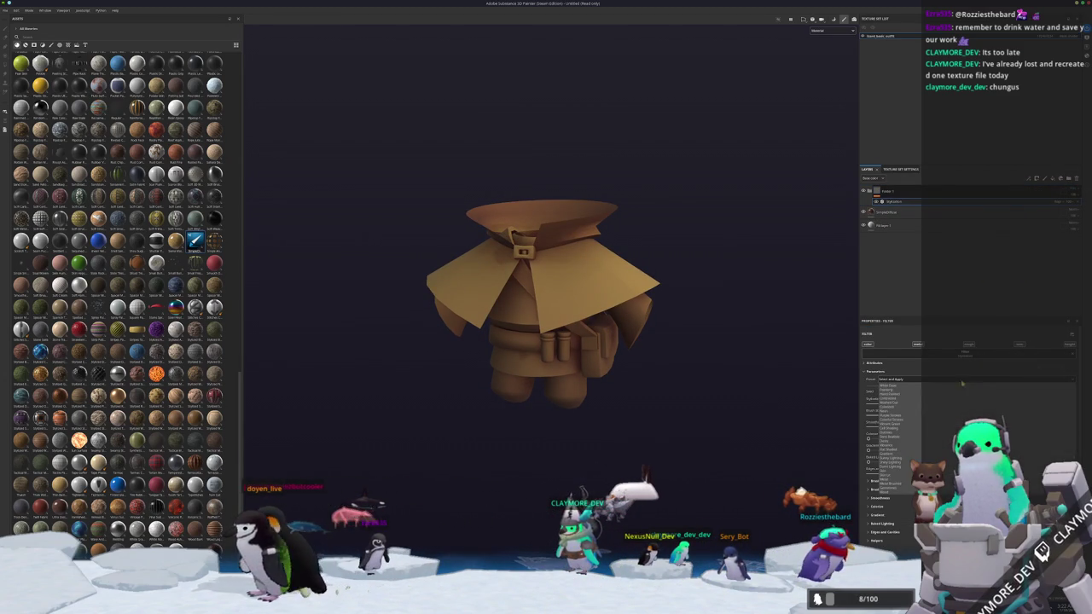
pyautogui.click(932, 393)
pyautogui.moveTo(770, 383)
pyautogui.keyDown('alt'); pyautogui.mouseDown()
pyautogui.moveTo(671, 452)
pyautogui.moveTo(666, 305)
pyautogui.mouseUp(); pyautogui.keyUp('alt')
pyautogui.keyDown('alt'); pyautogui.moveTo(666, 304); pyautogui.dragTo(615, 328, button='right'); pyautogui.keyUp('alt')
pyautogui.moveTo(615, 328)
pyautogui.keyDown('alt'); pyautogui.mouseDown()
pyautogui.moveTo(566, 341)
pyautogui.moveTo(649, 341)
pyautogui.mouseUp(); pyautogui.keyUp('alt')
# - Add another layer folder above the fill layer and rename it
pyautogui.click(902, 214)
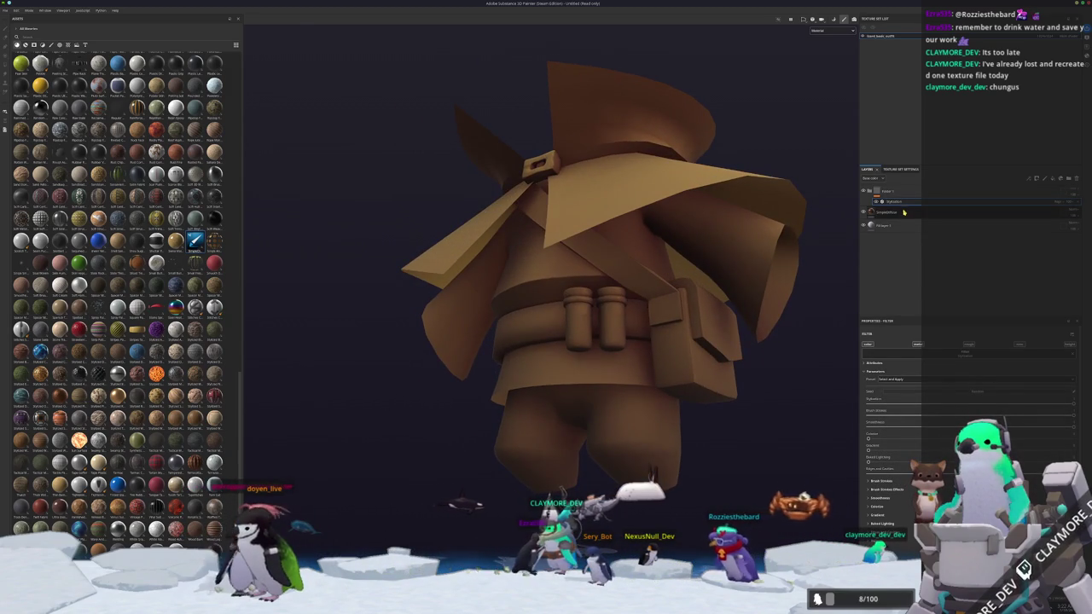
pyautogui.click(1060, 179)
pyautogui.doubleClick(906, 213)
pyautogui.press('Return')
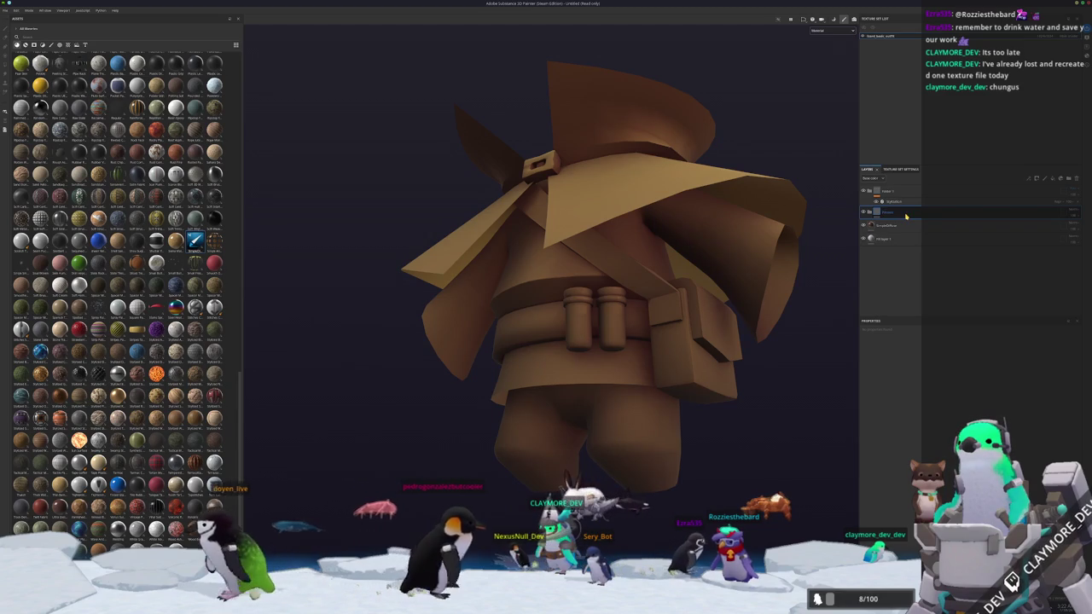
# - Give the new folder a mask containing a Fill effect
pyautogui.rightClick(907, 211)
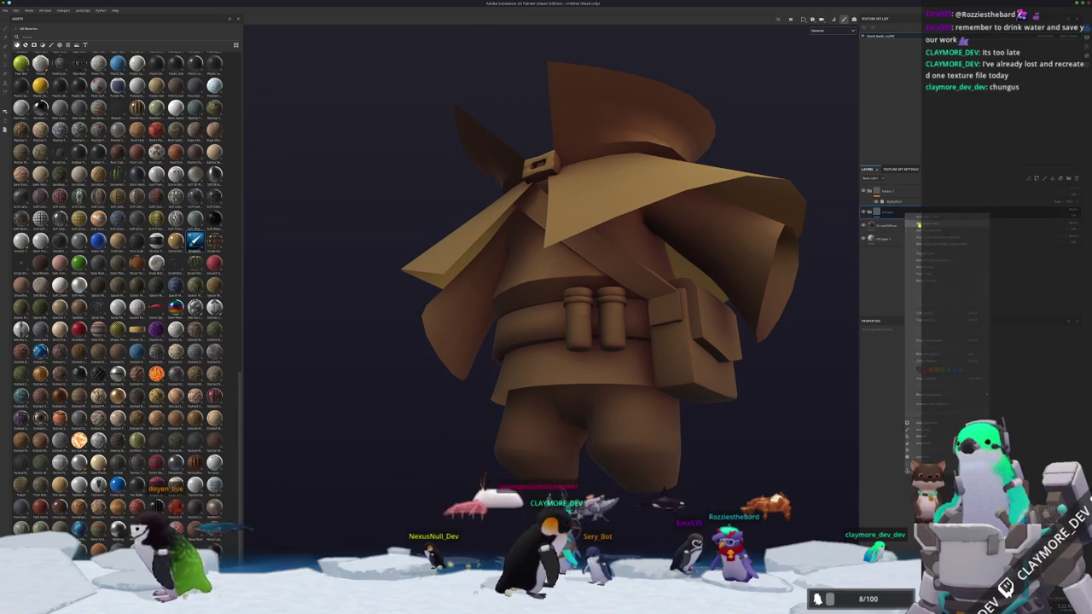
pyautogui.click(920, 224)
pyautogui.rightClick(887, 212)
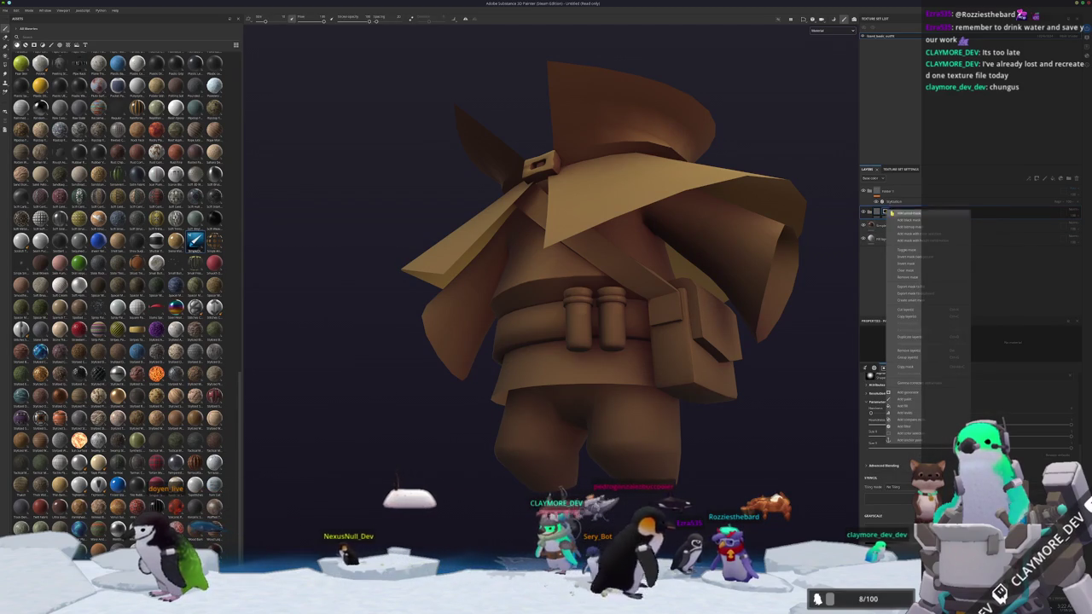
pyautogui.click(903, 405)
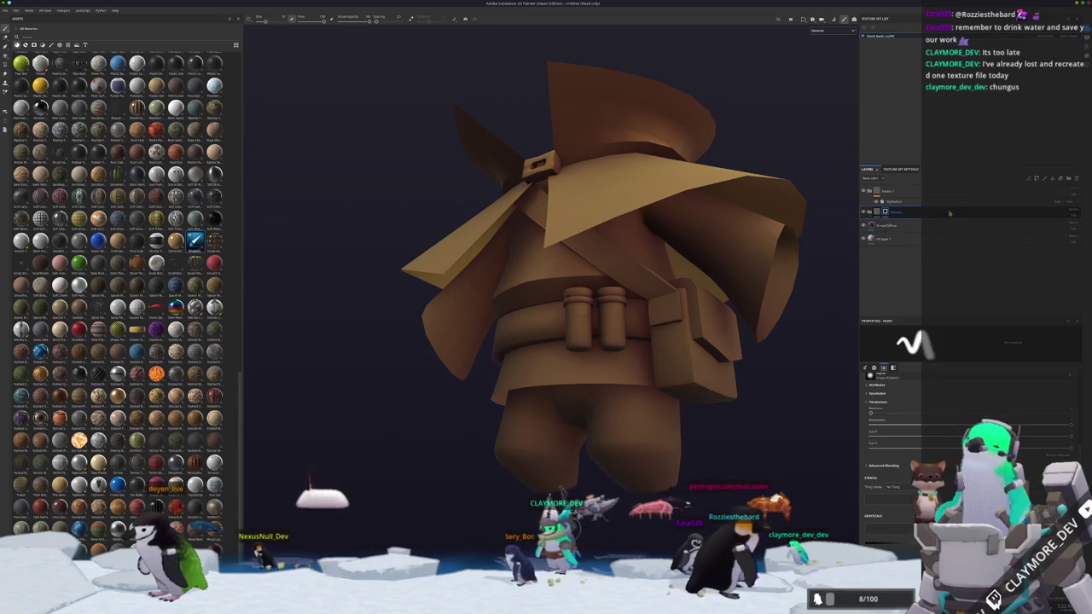
pyautogui.click(911, 224)
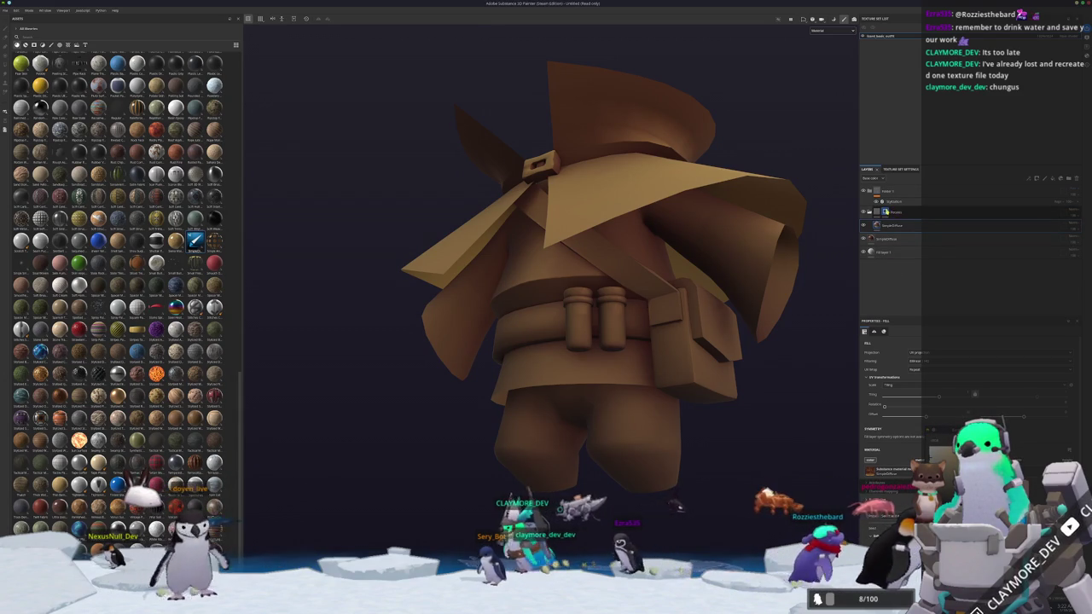
# - Polygon-fill the left and right belt vials into the folder's mask
pyautogui.click(885, 211)
pyautogui.press('4')
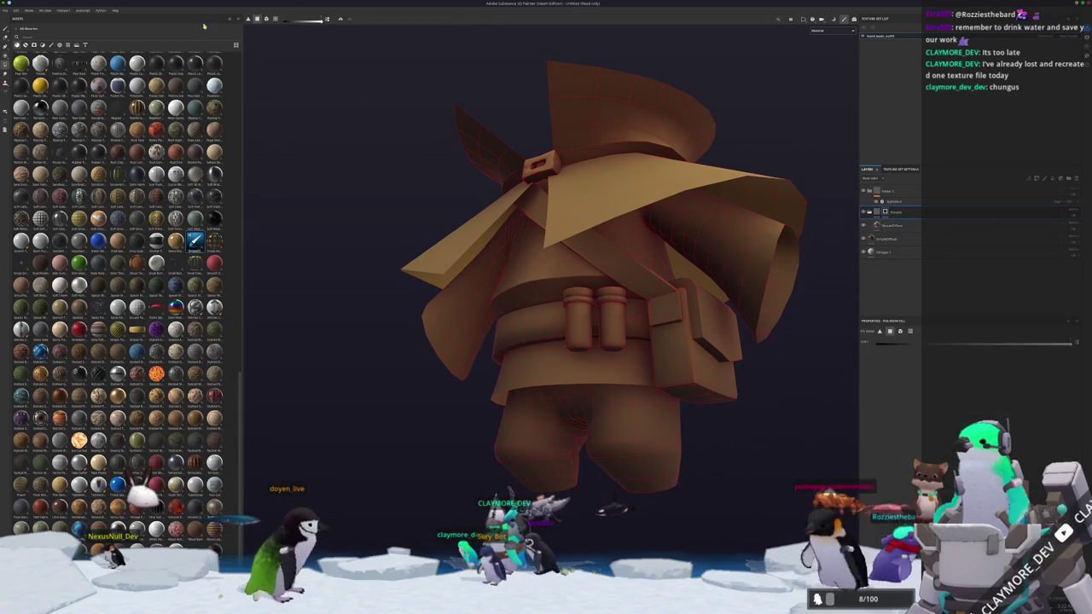
pyautogui.click(579, 320)
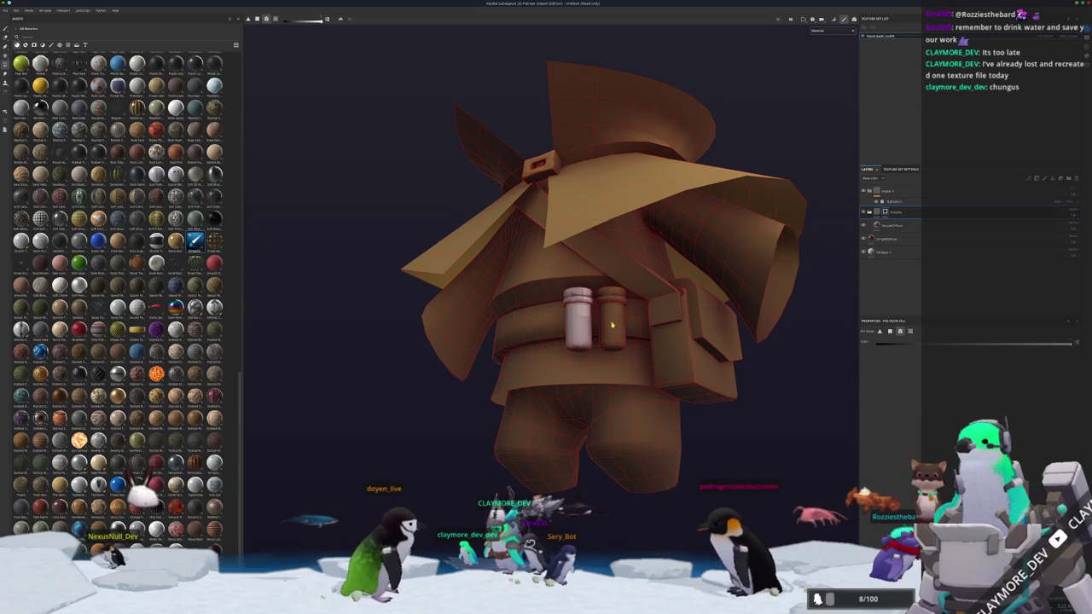
pyautogui.click(612, 320)
pyautogui.keyDown('alt'); pyautogui.moveTo(612, 320); pyautogui.dragTo(697, 360); pyautogui.keyUp('alt')
pyautogui.scroll(2, 697, 360)
pyautogui.click(892, 225)
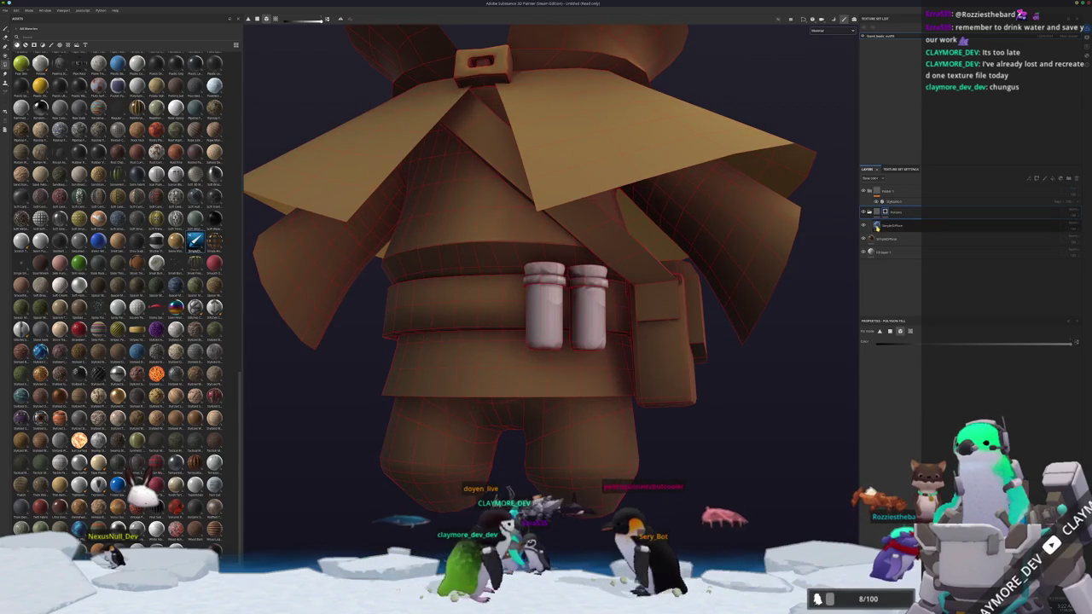
pyautogui.keyDown('alt'); pyautogui.moveTo(793, 307); pyautogui.dragTo(835, 291); pyautogui.keyUp('alt')
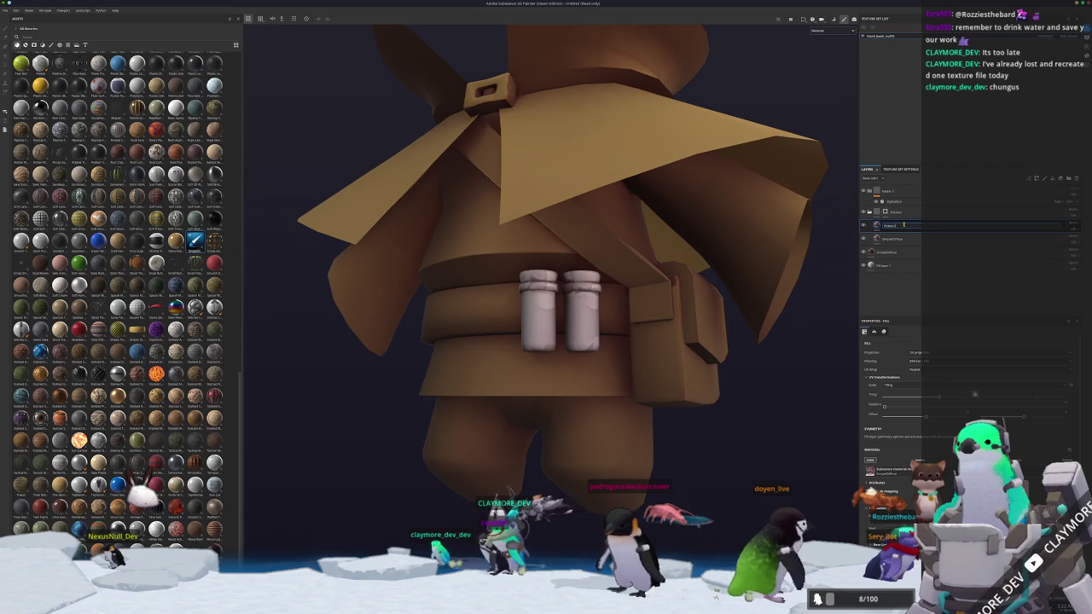
# - Rename the vials' fill layer and set its base colour to bright green
pyautogui.doubleClick(894, 239)
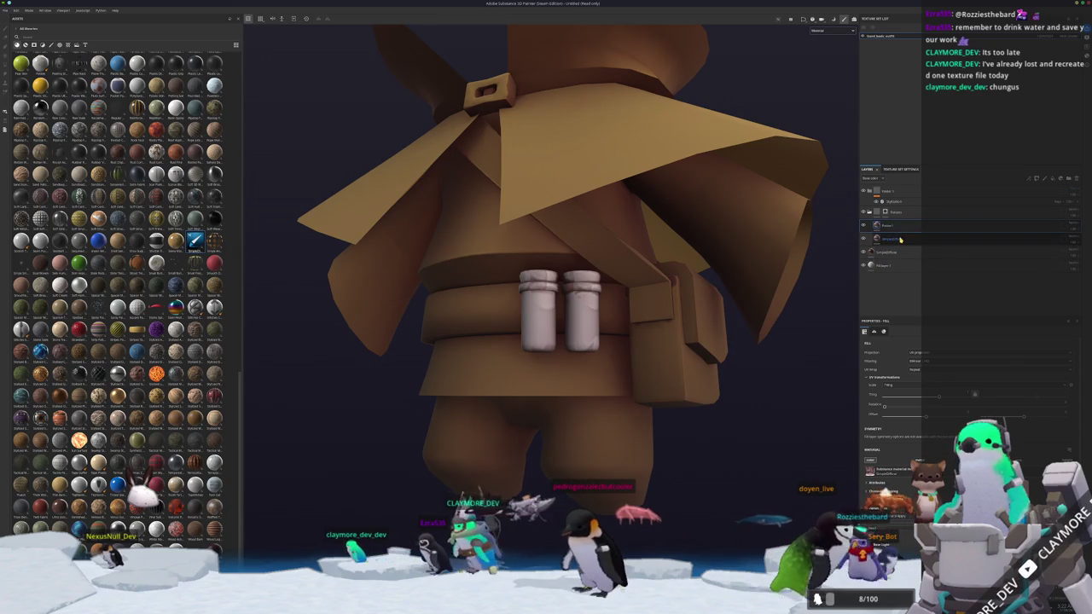
pyautogui.press('Return')
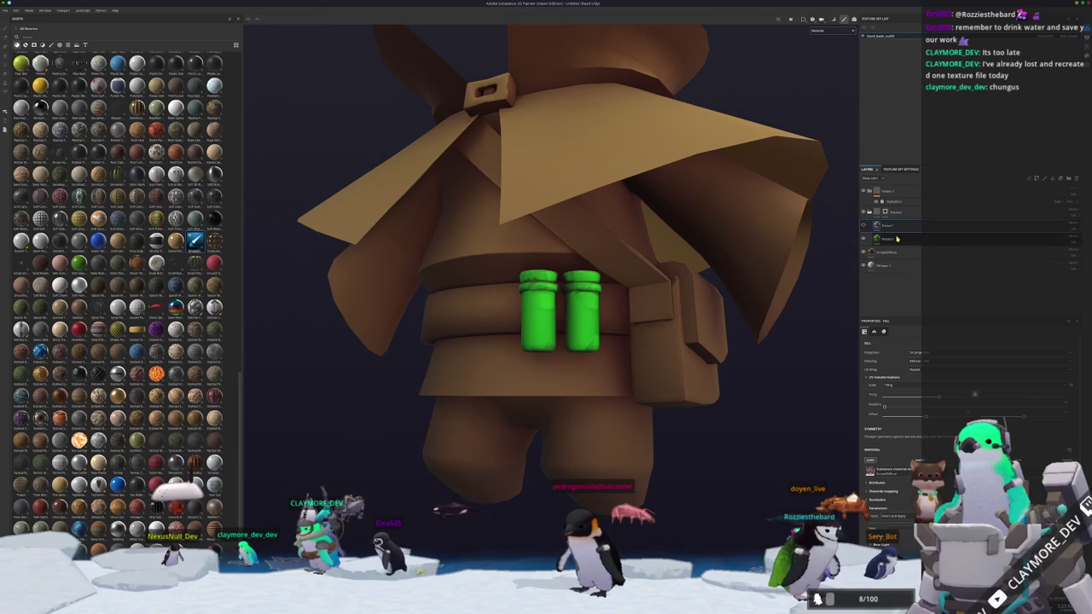
pyautogui.scroll(-2, 965, 401)
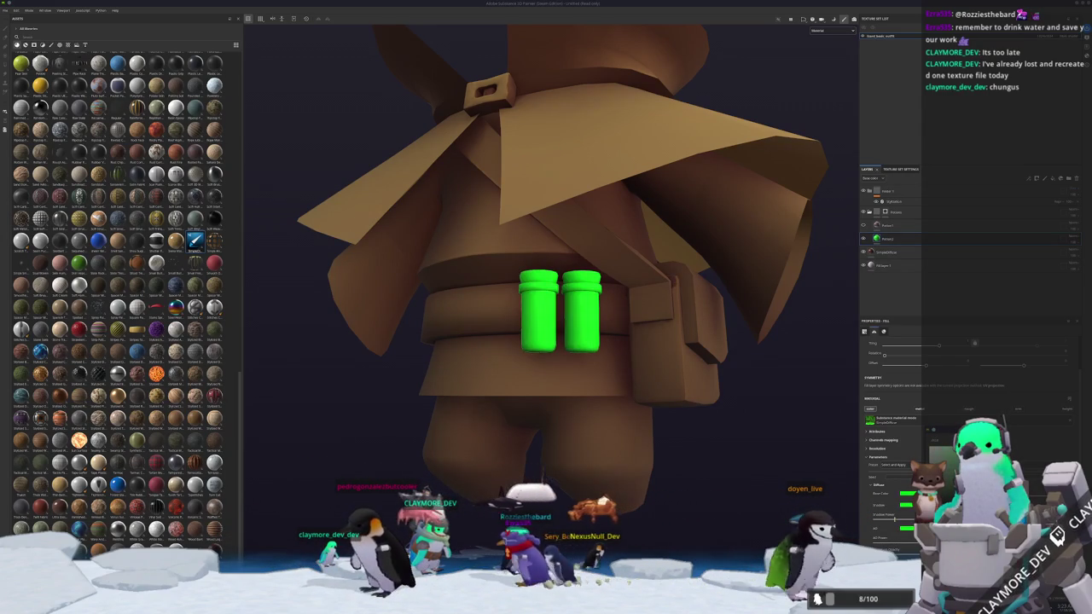
pyautogui.press('f')
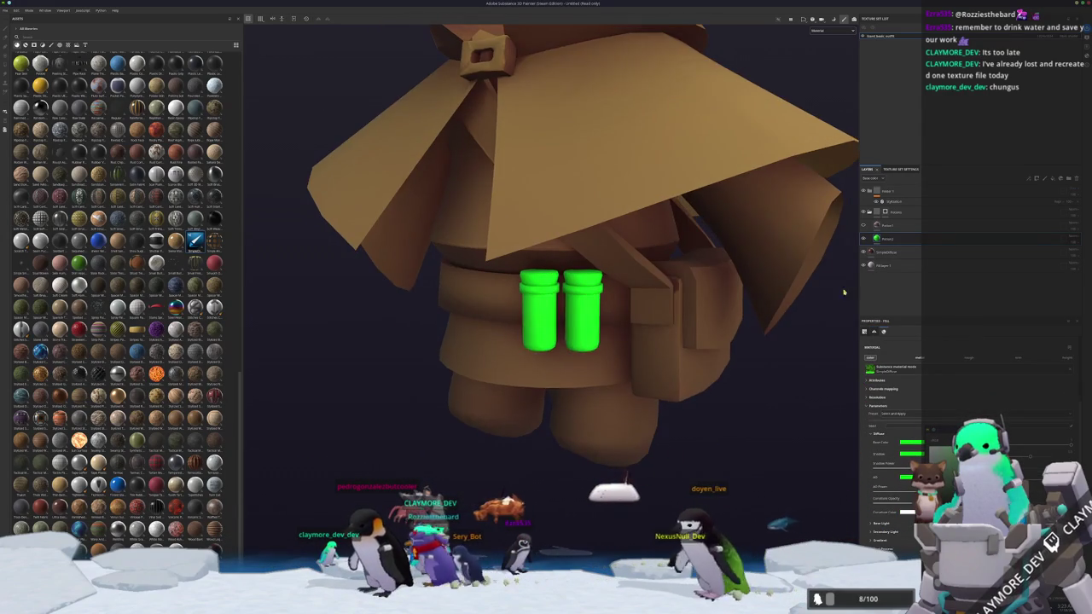
# - Put the green vial layer in the folder, mask only the right vial with polygon fill, and make it blue
pyautogui.moveTo(890, 242); pyautogui.dragTo(864, 226)
pyautogui.rightClick(894, 225)
pyautogui.click(906, 256)
pyautogui.rightClick(884, 224)
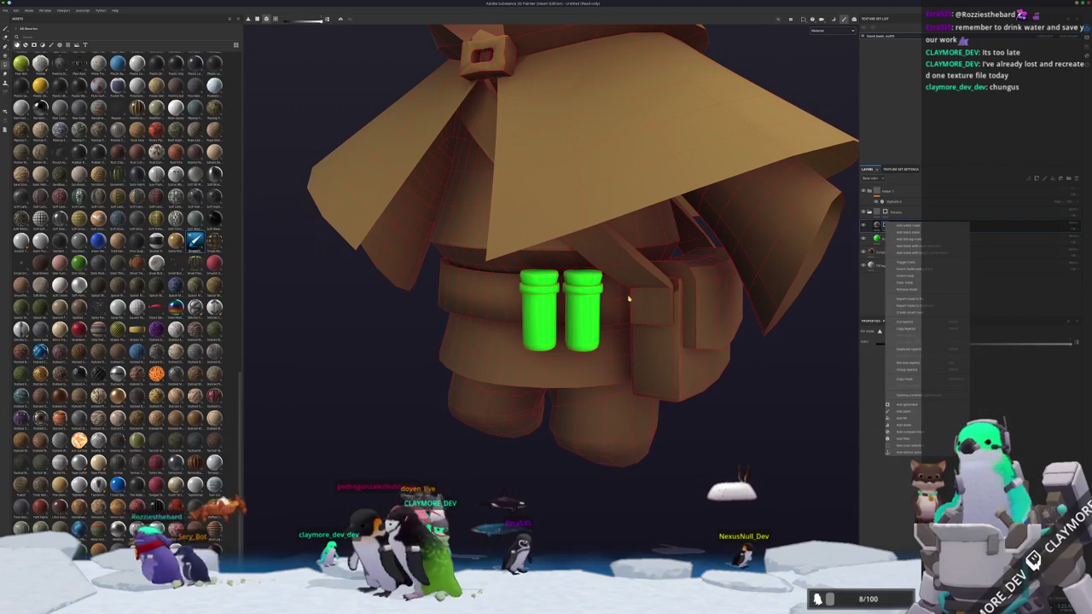
pyautogui.press('Escape')
pyautogui.click(586, 316)
pyautogui.click(884, 225)
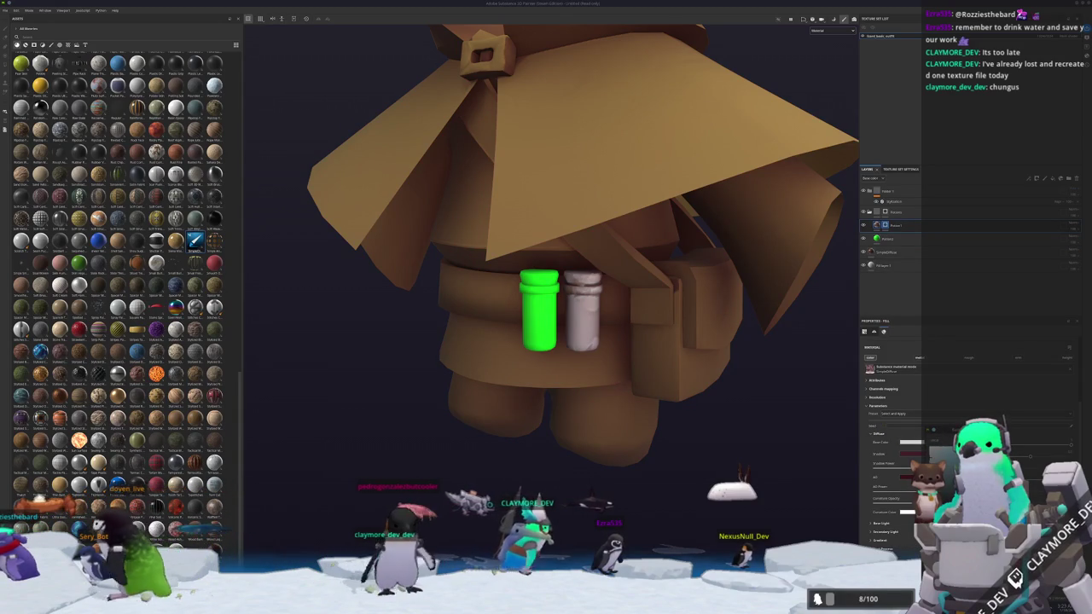
pyautogui.click(1025, 431)
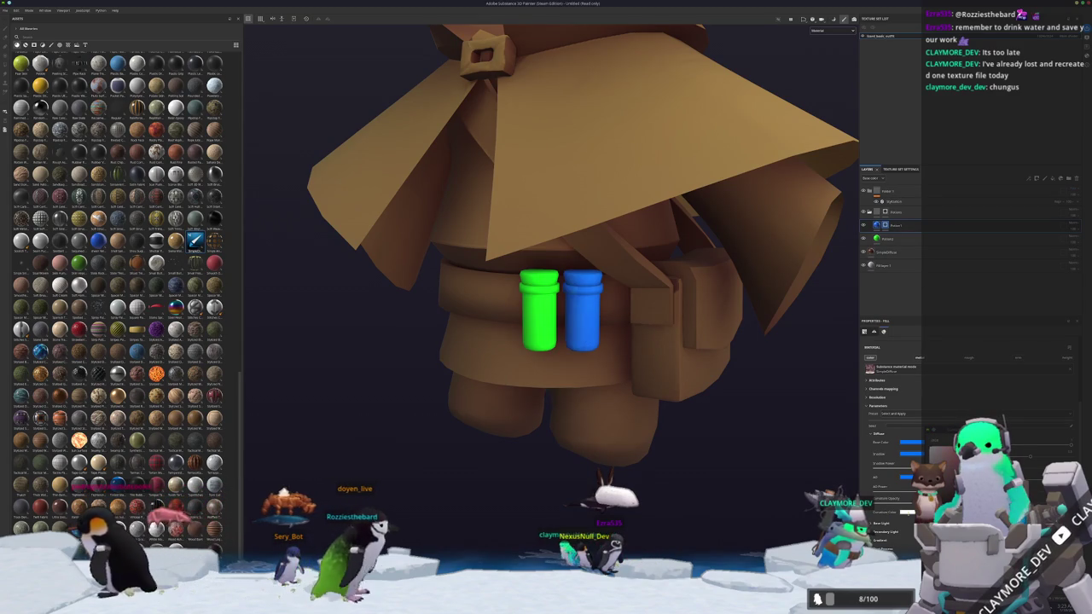
# - Add a new fill layer at the top and rename it 'Tubes'
pyautogui.keyDown('alt'); pyautogui.moveTo(648, 384); pyautogui.dragTo(667, 386); pyautogui.keyUp('alt')
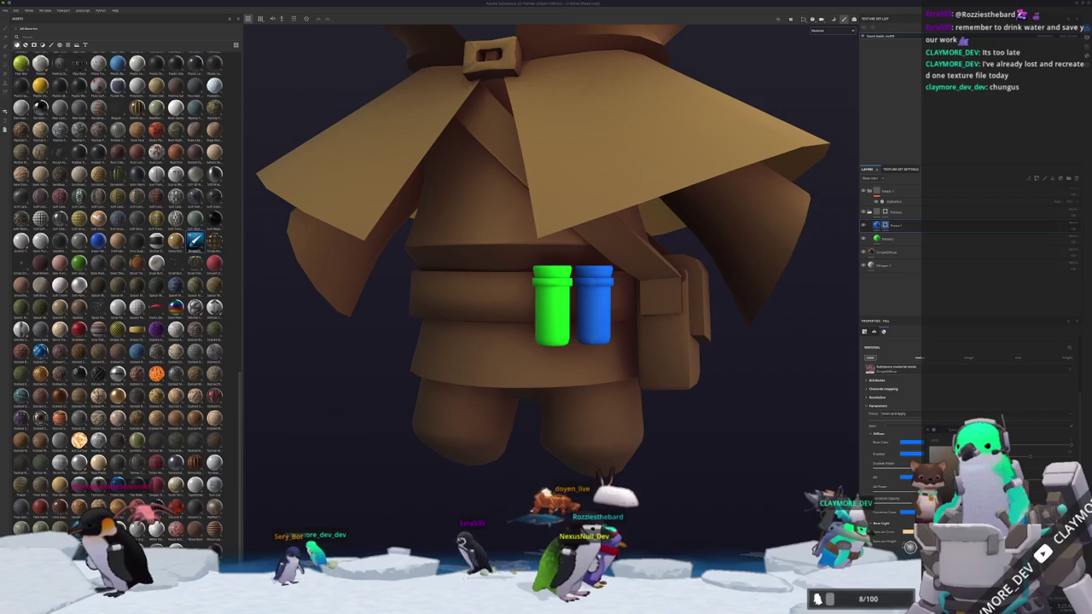
pyautogui.scroll(-2, 964, 426)
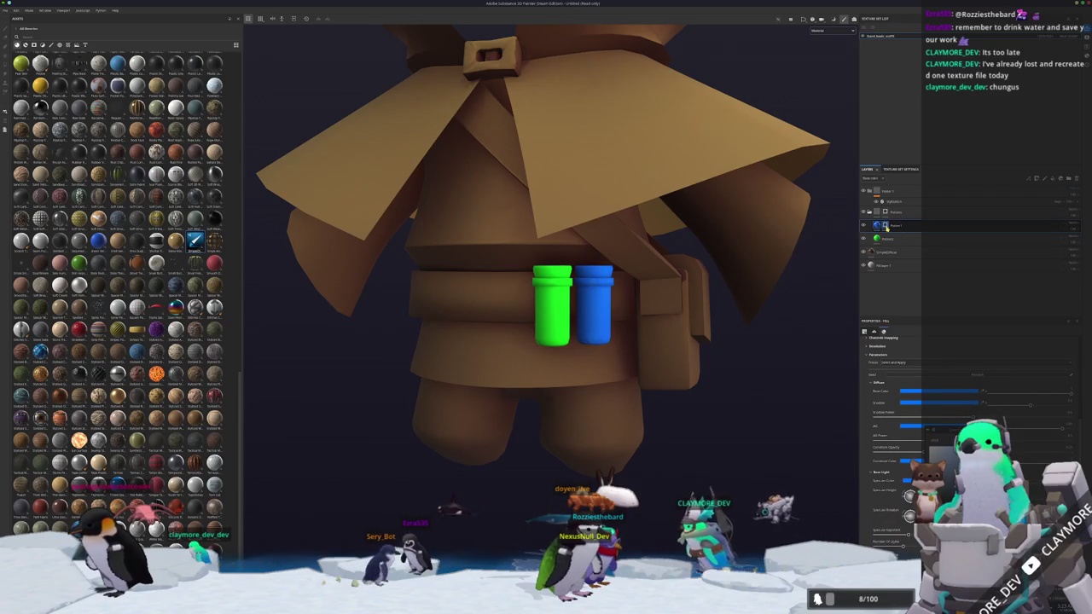
pyautogui.click(1052, 179)
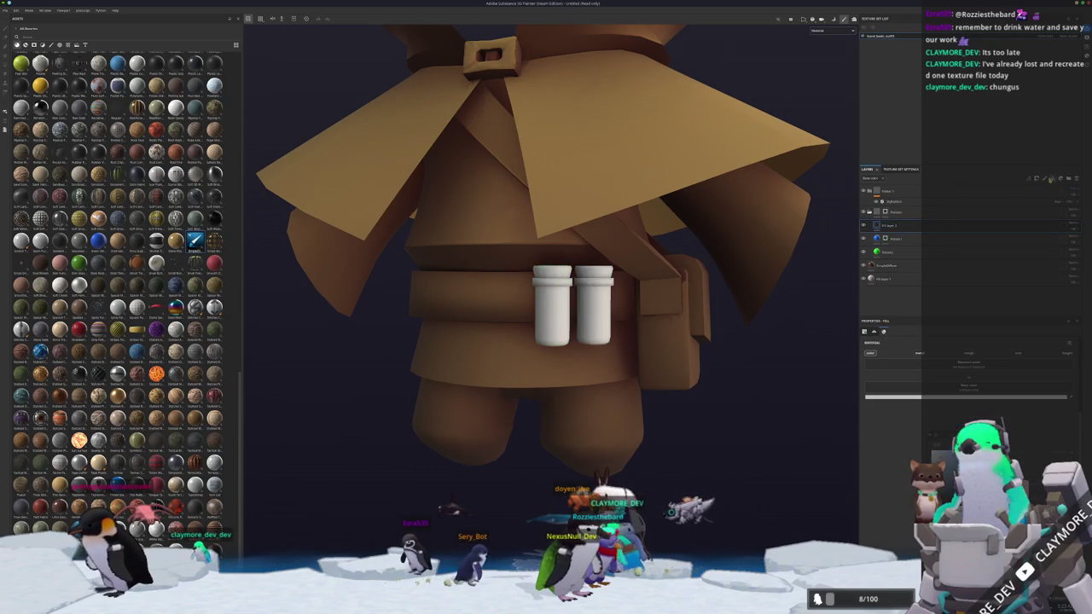
pyautogui.doubleClick(892, 226)
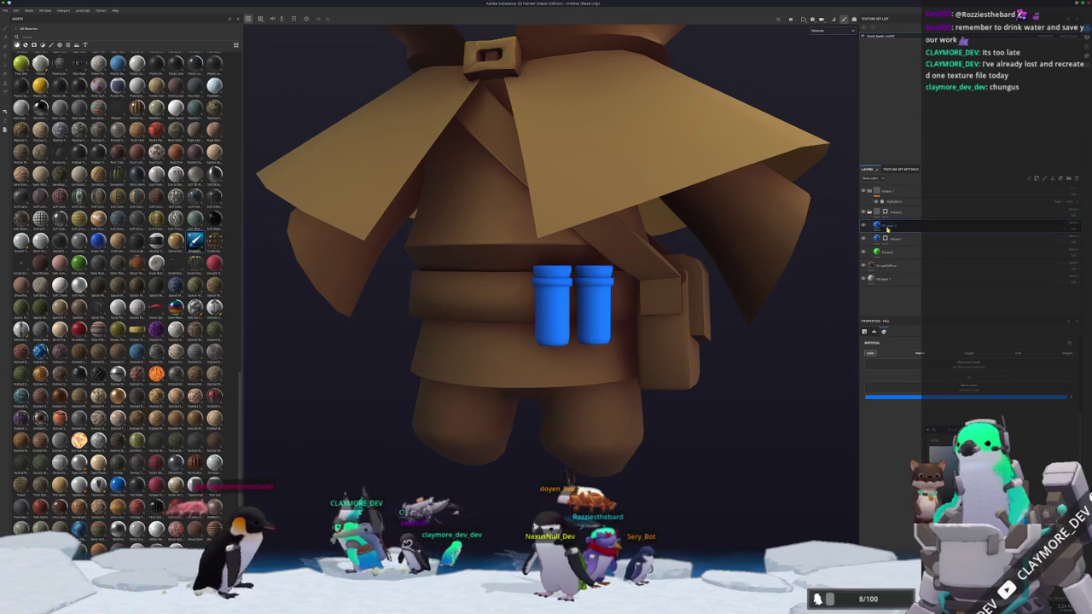
pyautogui.write('Tubes')
pyautogui.press('Return')
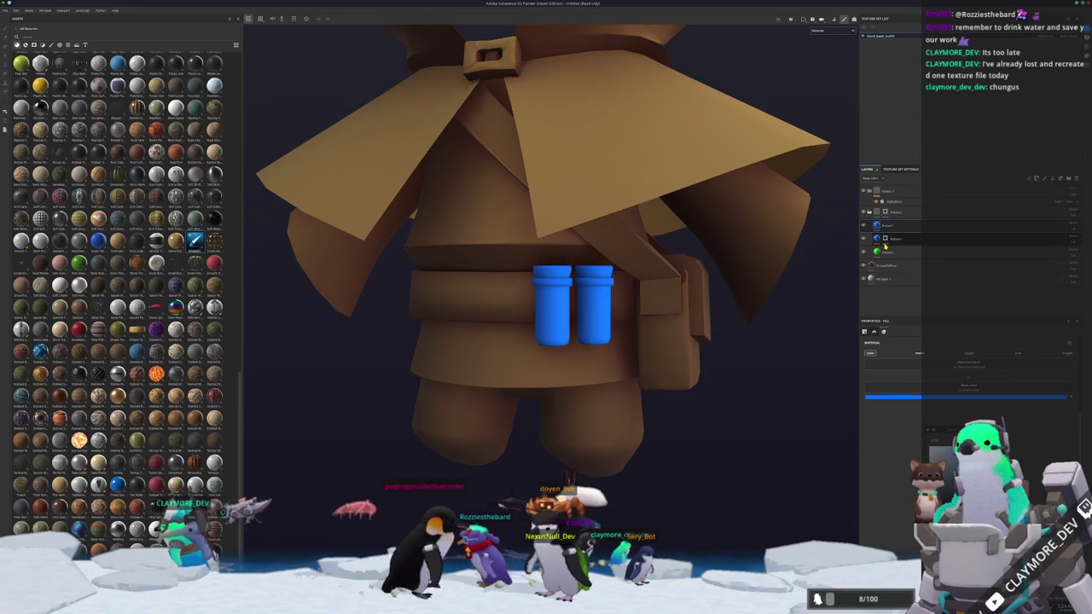
# - Give the Tubes layer a polygon-fill mask, delete the extra fill layer, and reorder the vial layers
pyautogui.rightClick(891, 227)
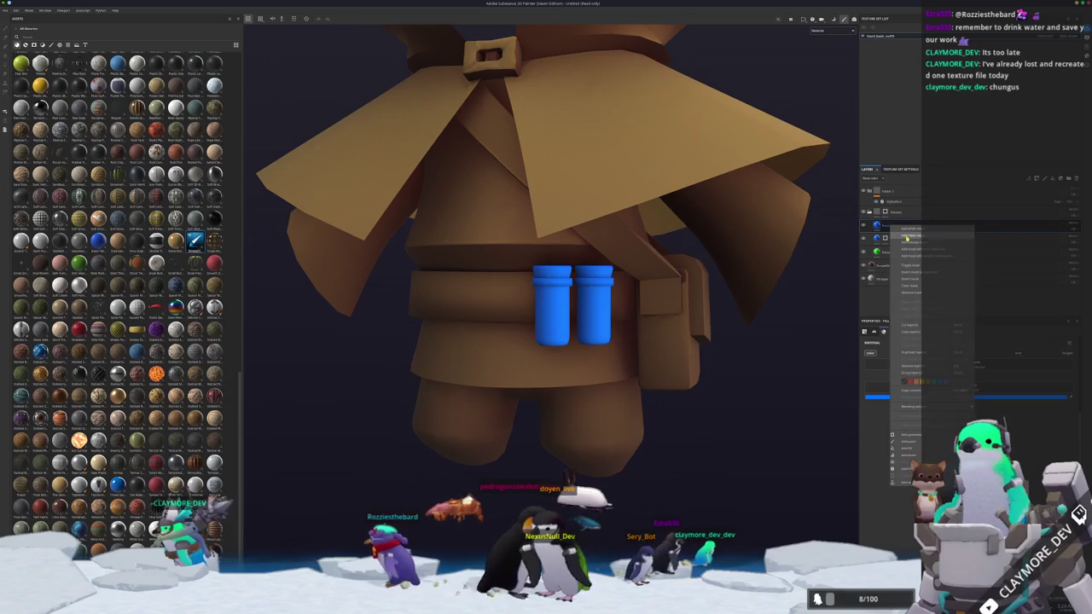
pyautogui.click(907, 237)
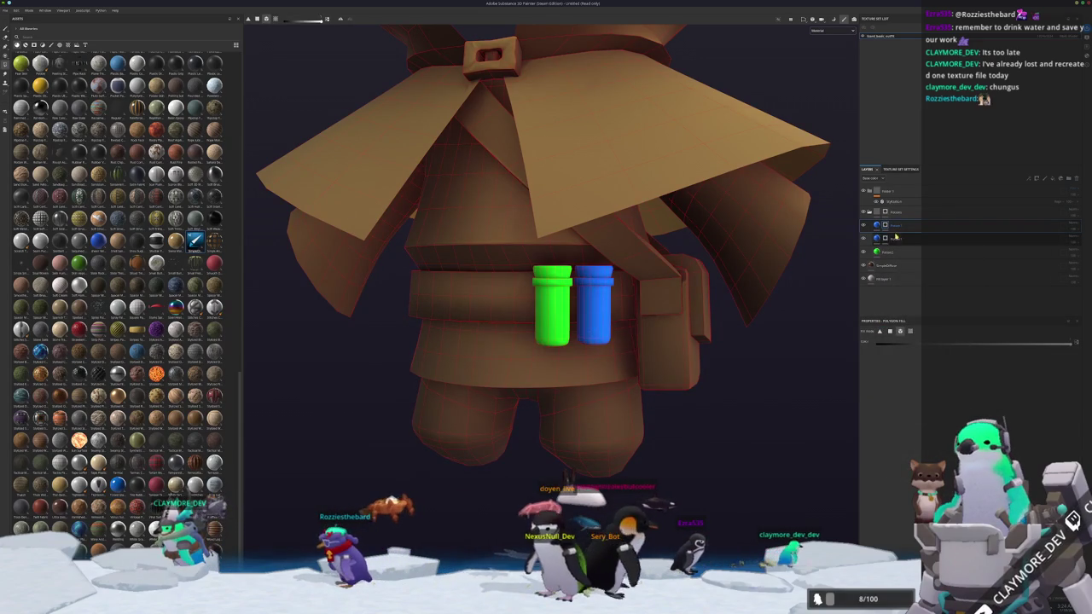
pyautogui.click(902, 241)
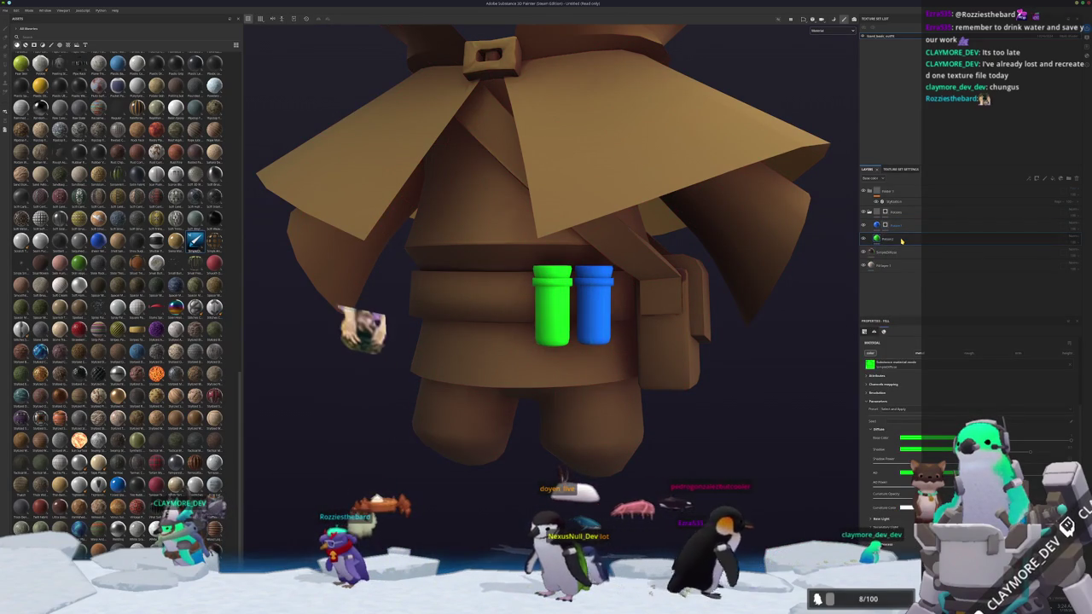
pyautogui.rightClick(901, 240)
pyautogui.click(894, 244)
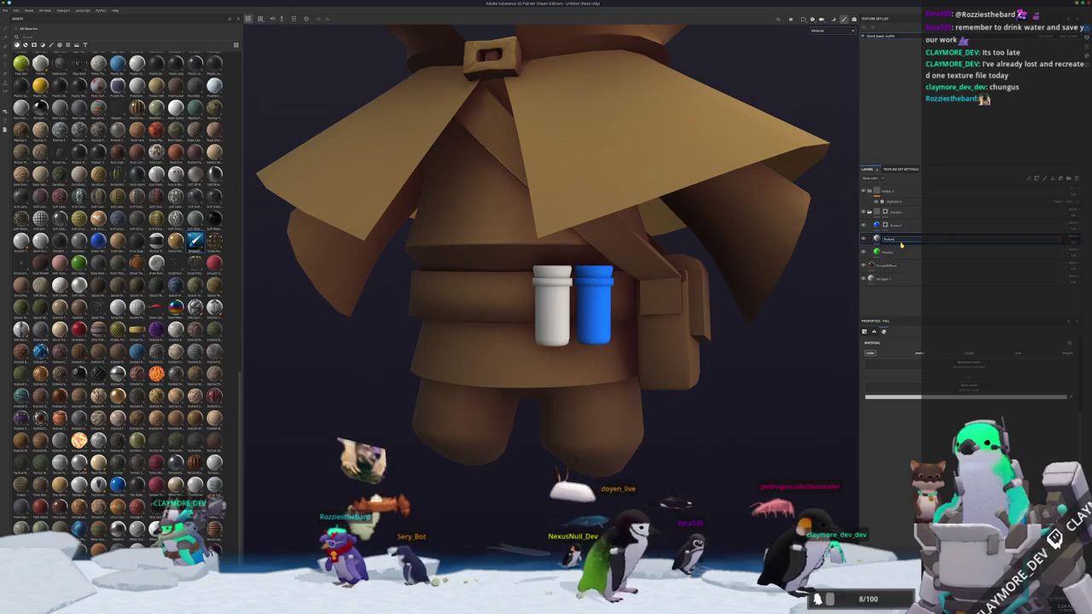
pyautogui.click(890, 265)
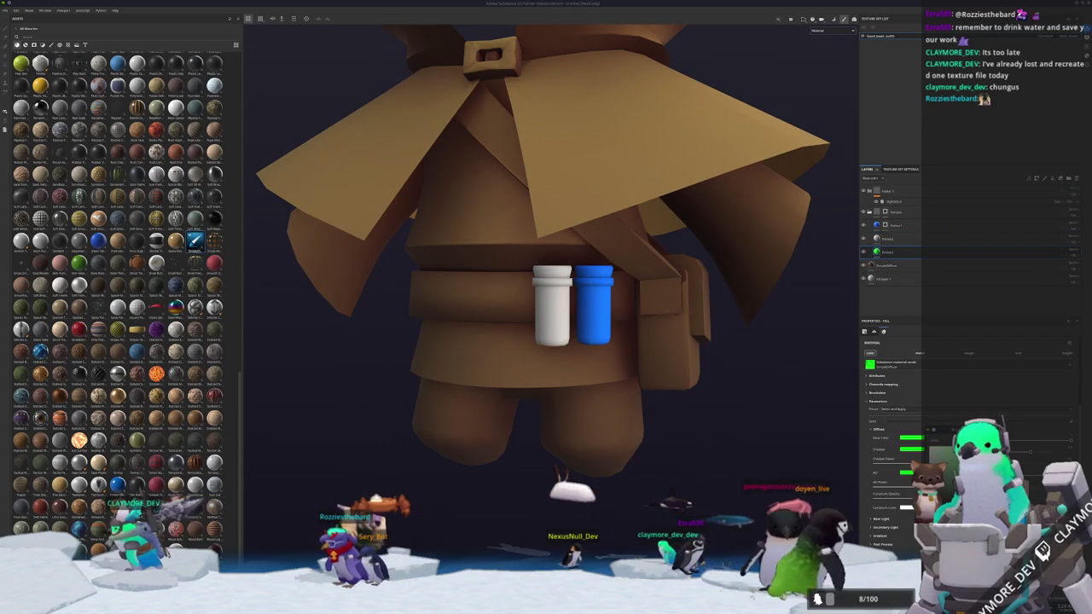
pyautogui.click(898, 239)
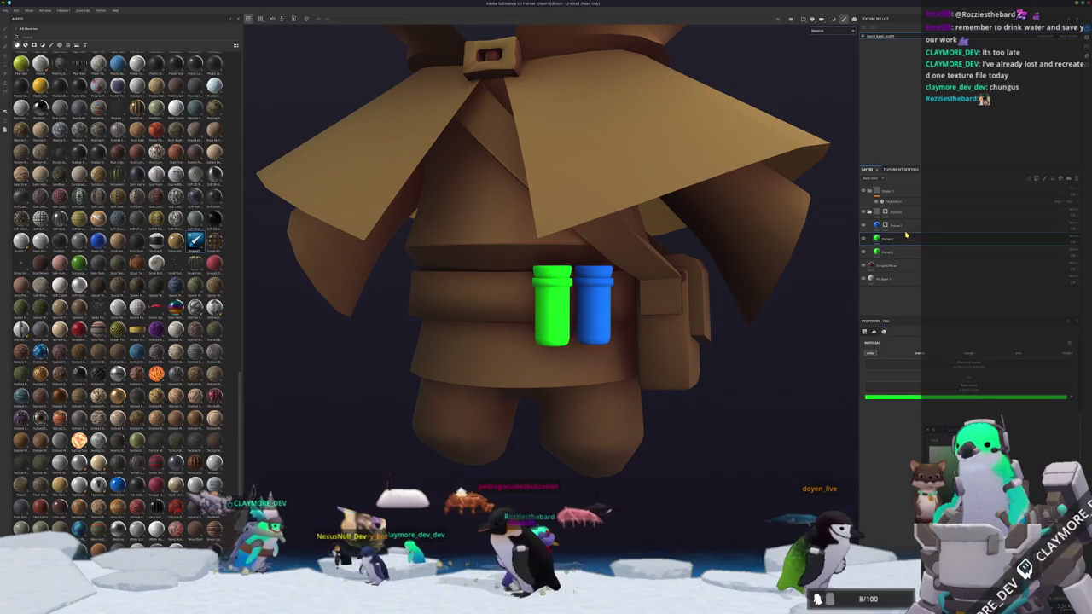
pyautogui.press('Delete')
pyautogui.moveTo(885, 253); pyautogui.dragTo(918, 237)
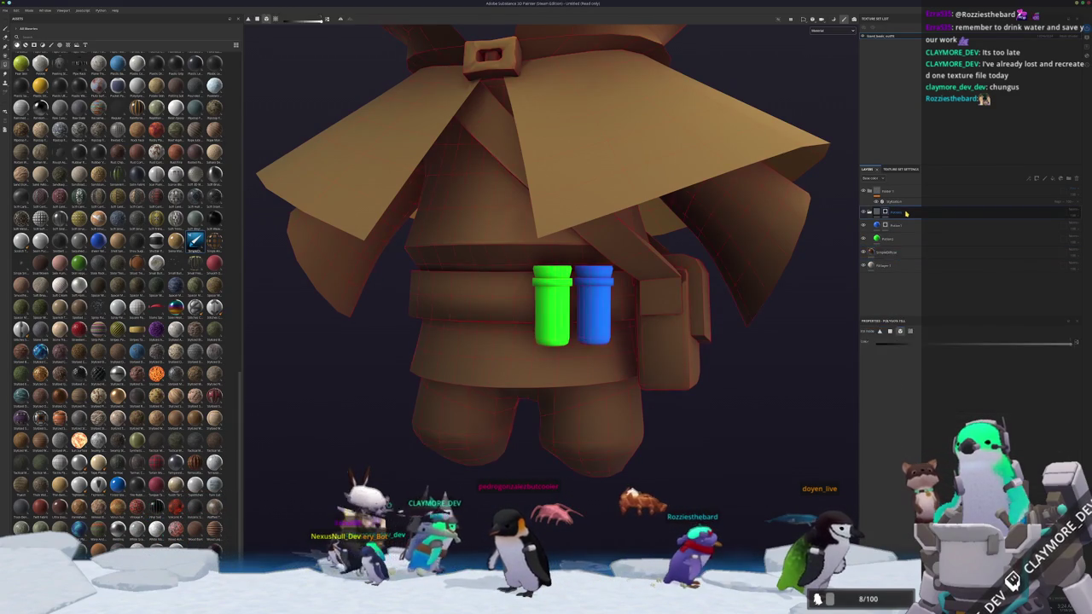
# - Add a black polygon-fill mask to the layer, then orbit and zoom to inspect the belt vials' caps
pyautogui.doubleClick(902, 226)
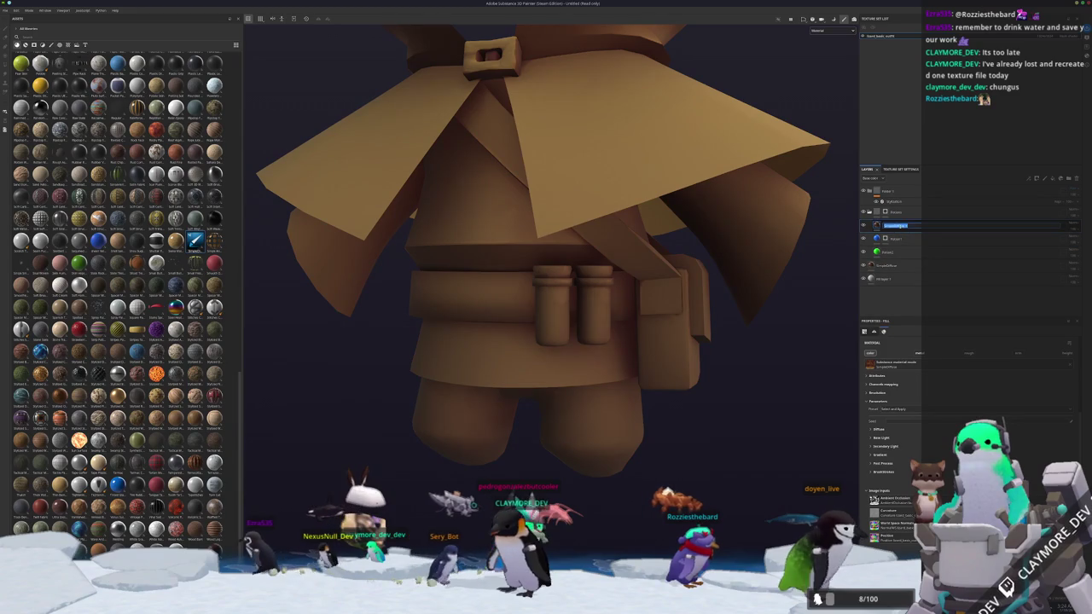
pyautogui.rightClick(901, 235)
pyautogui.click(901, 236)
pyautogui.scroll(3, 578, 274)
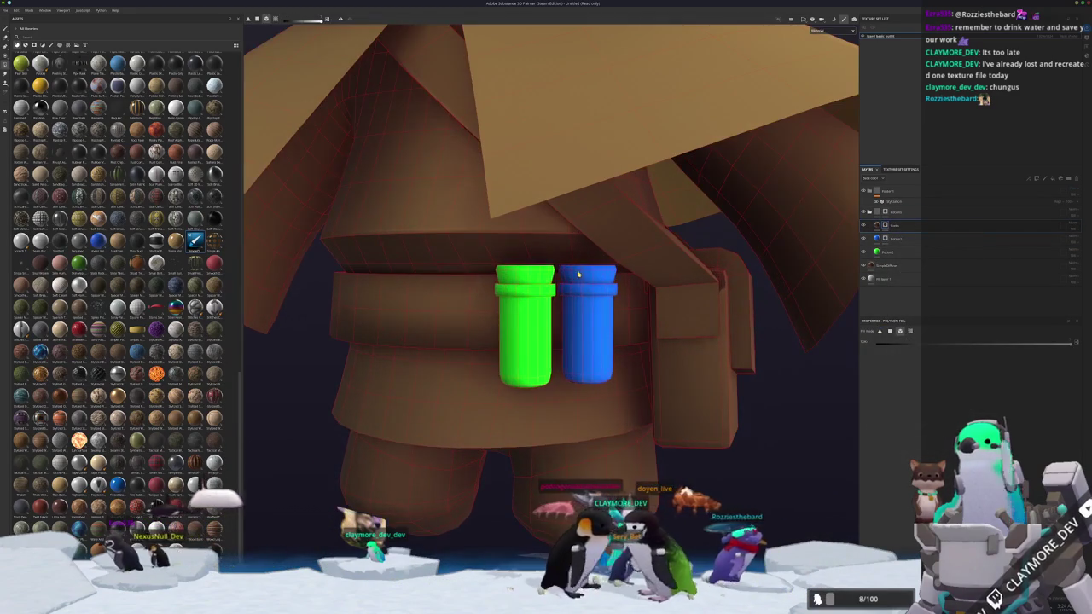
pyautogui.keyDown('alt'); pyautogui.moveTo(737, 309); pyautogui.dragTo(844, 338); pyautogui.keyUp('alt')
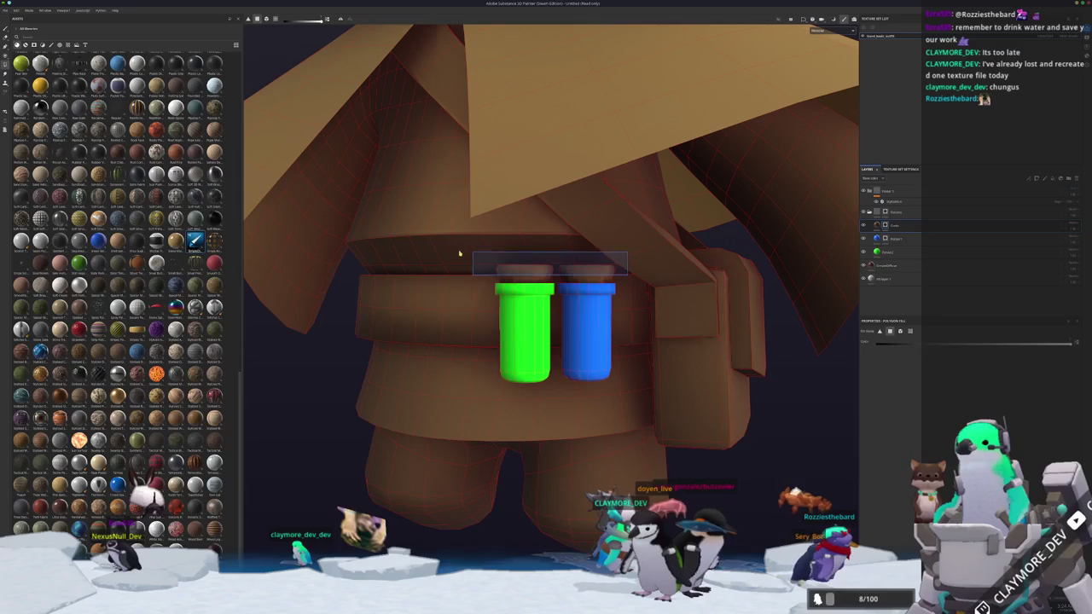
pyautogui.keyDown('alt'); pyautogui.moveTo(407, 252); pyautogui.dragTo(874, 227); pyautogui.keyUp('alt')
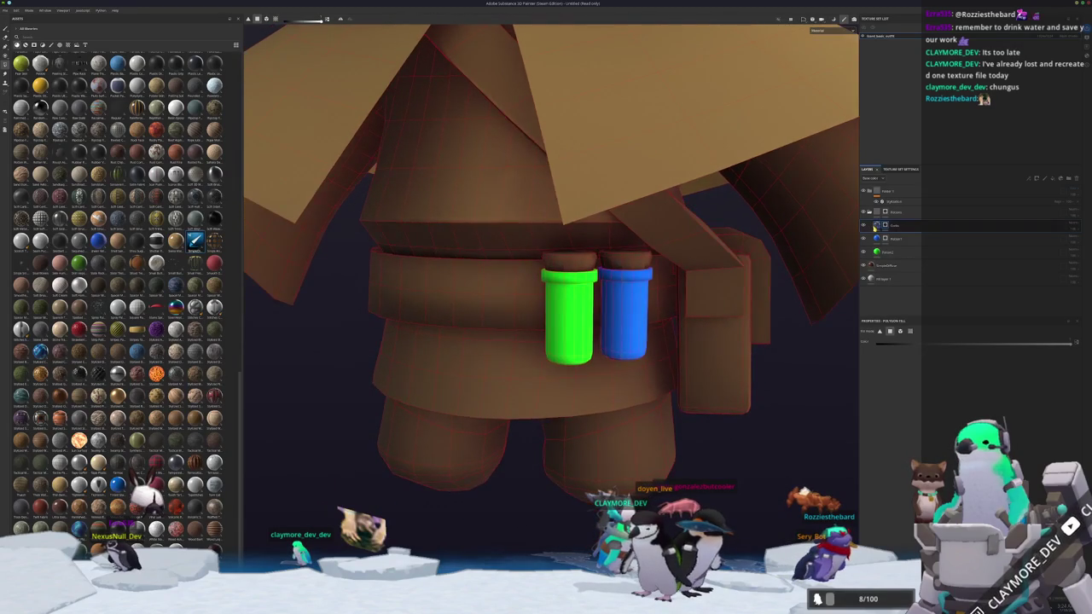
pyautogui.keyDown('alt'); pyautogui.moveTo(827, 273); pyautogui.dragTo(879, 429); pyautogui.keyUp('alt')
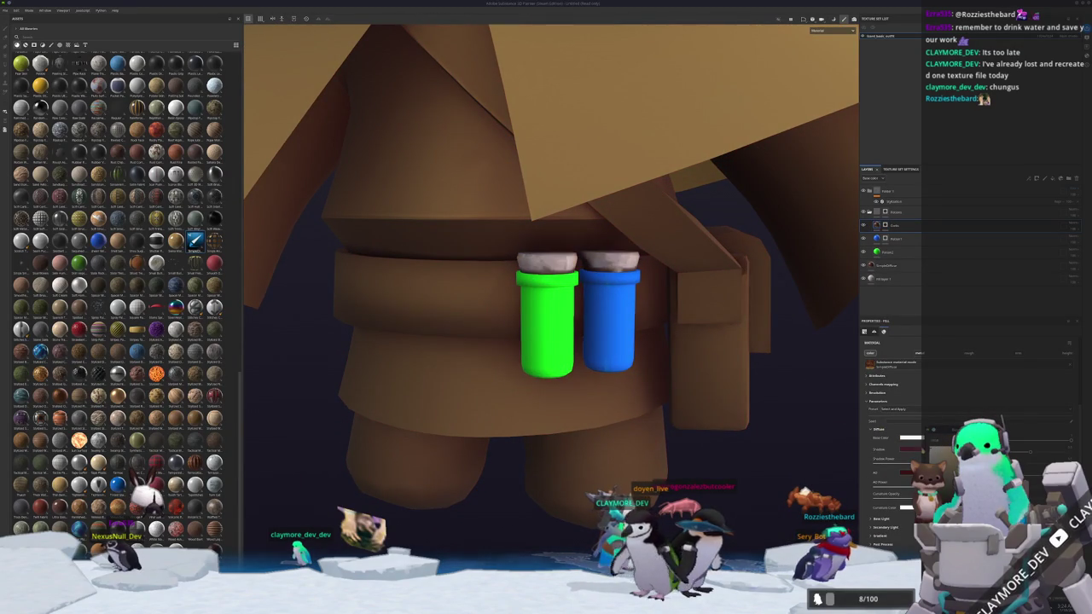
pyautogui.scroll(-2, 742, 393)
pyautogui.keyDown('alt'); pyautogui.moveTo(742, 398); pyautogui.dragTo(663, 361); pyautogui.keyUp('alt')
pyautogui.scroll(-1, 748, 391)
pyautogui.scroll(-1, 663, 361)
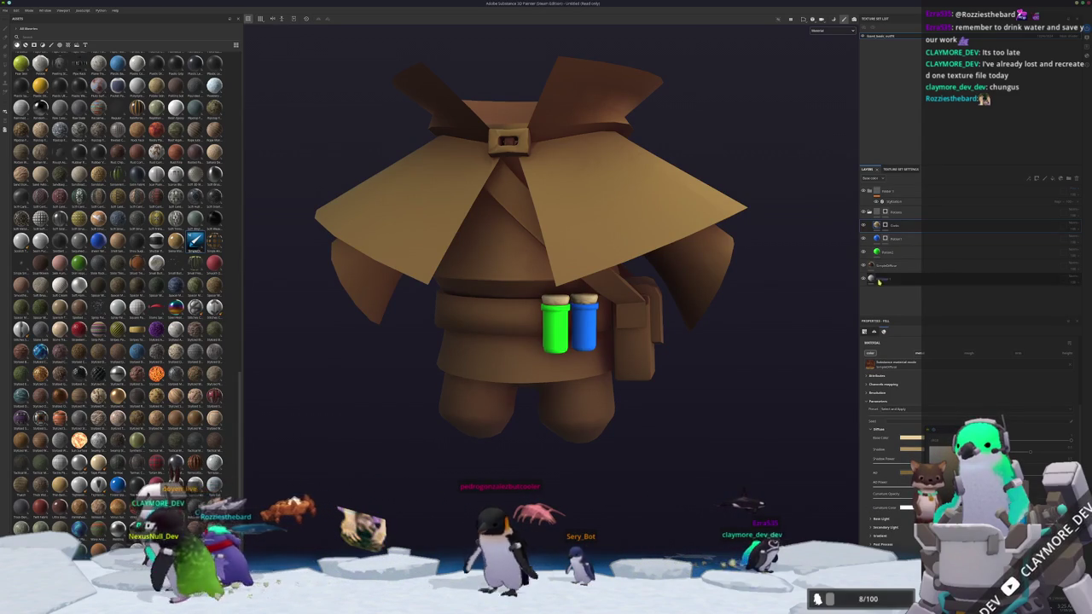
# - Add a polygon-fill mask to the layer, then try an anchor point on the Cotte layer and undo it
pyautogui.rightClick(930, 241)
pyautogui.click(964, 282)
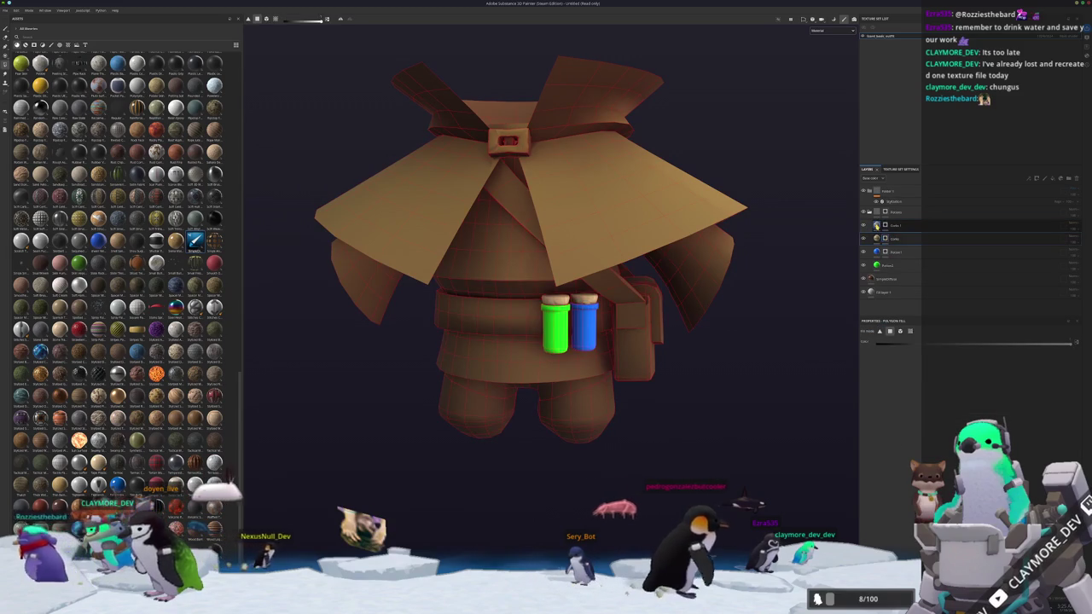
pyautogui.click(894, 238)
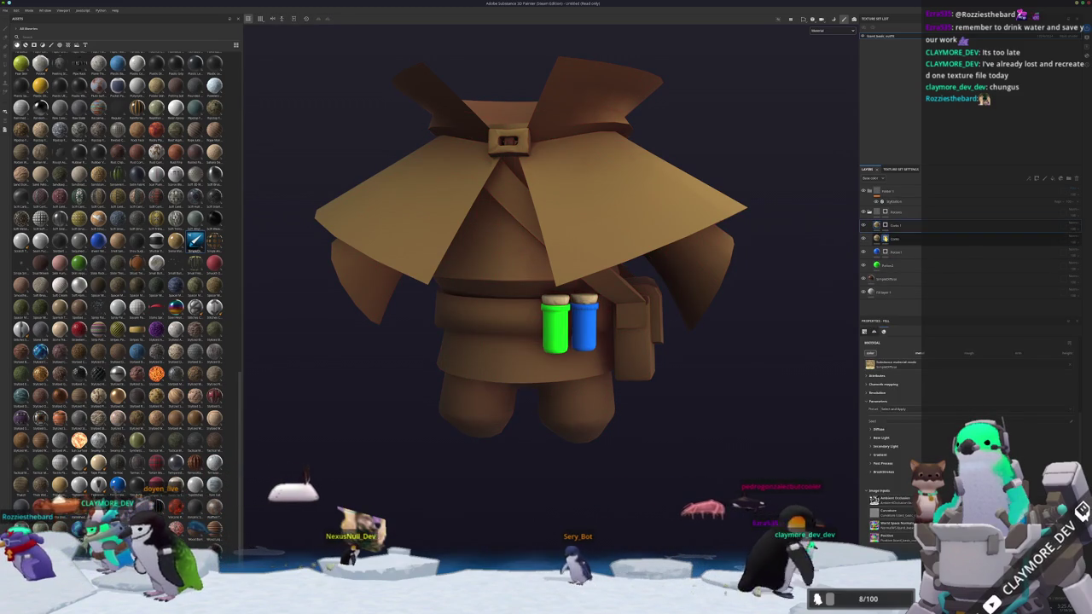
pyautogui.rightClick(887, 239)
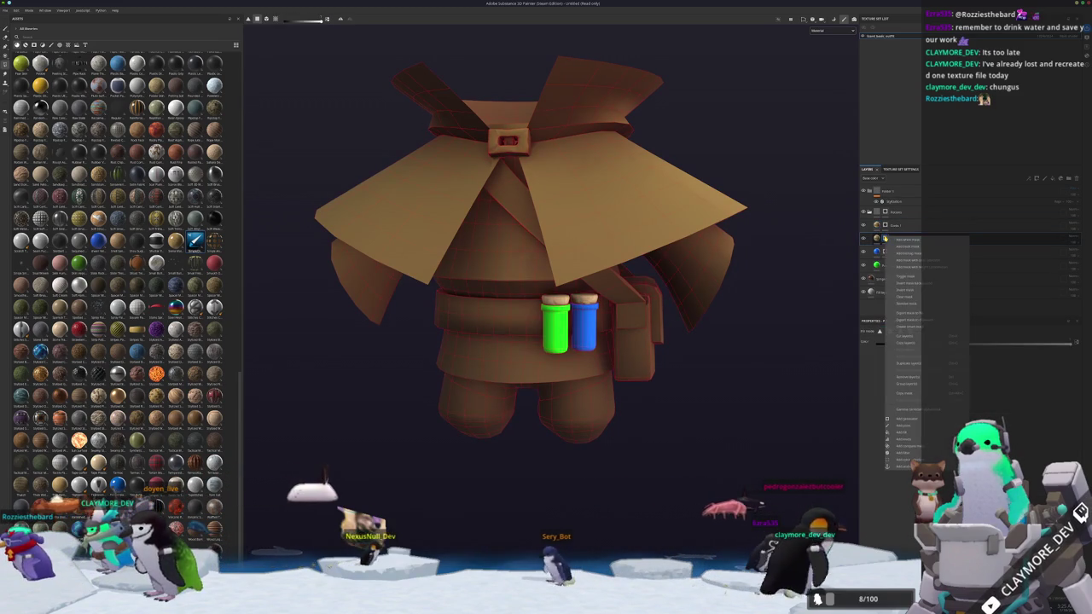
pyautogui.click(897, 462)
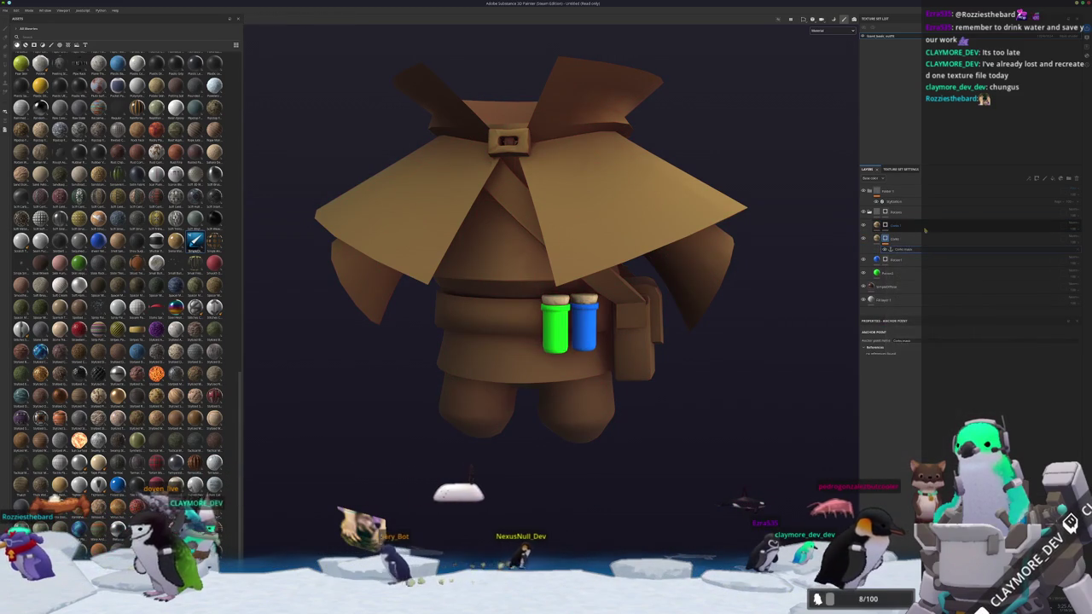
pyautogui.hotkey('ctrl', 'z')
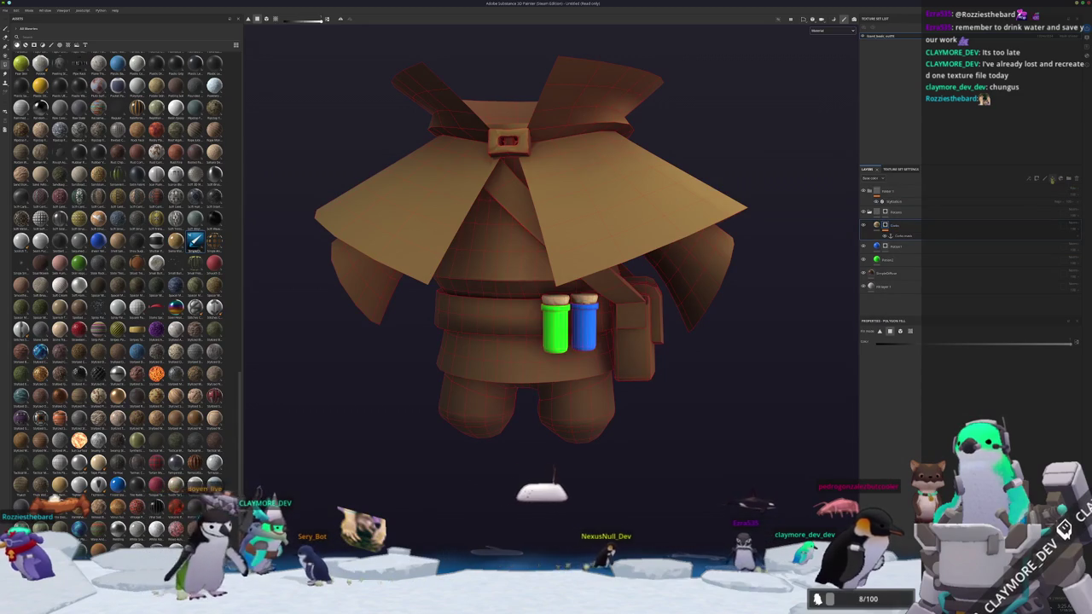
# - Add a new fill layer on top with a blend mode restoring the vial colours, and give its mask a fill effect
pyautogui.click(1052, 179)
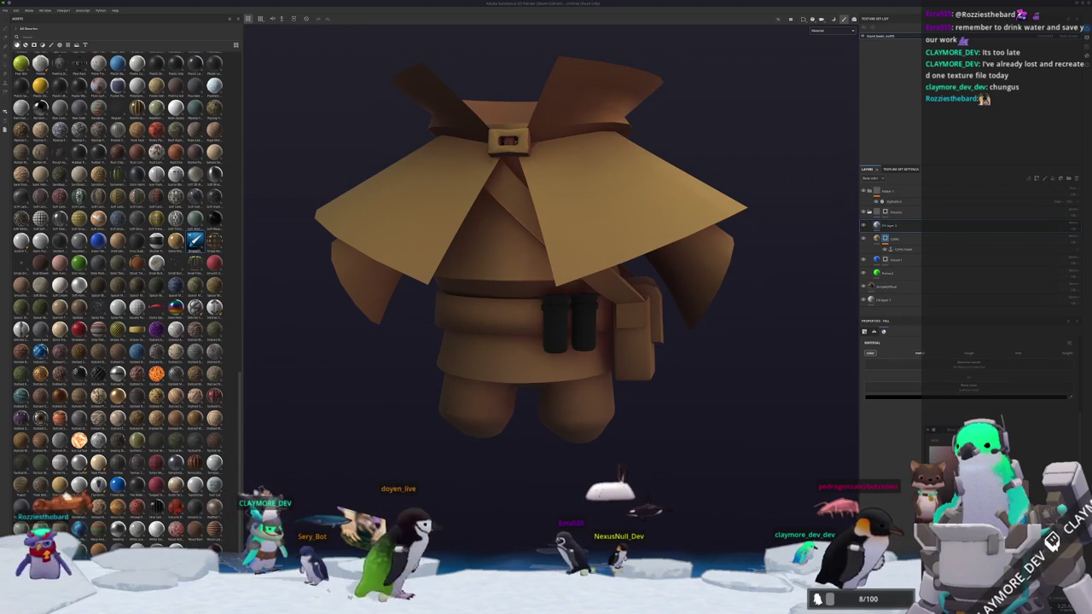
pyautogui.click(1058, 258)
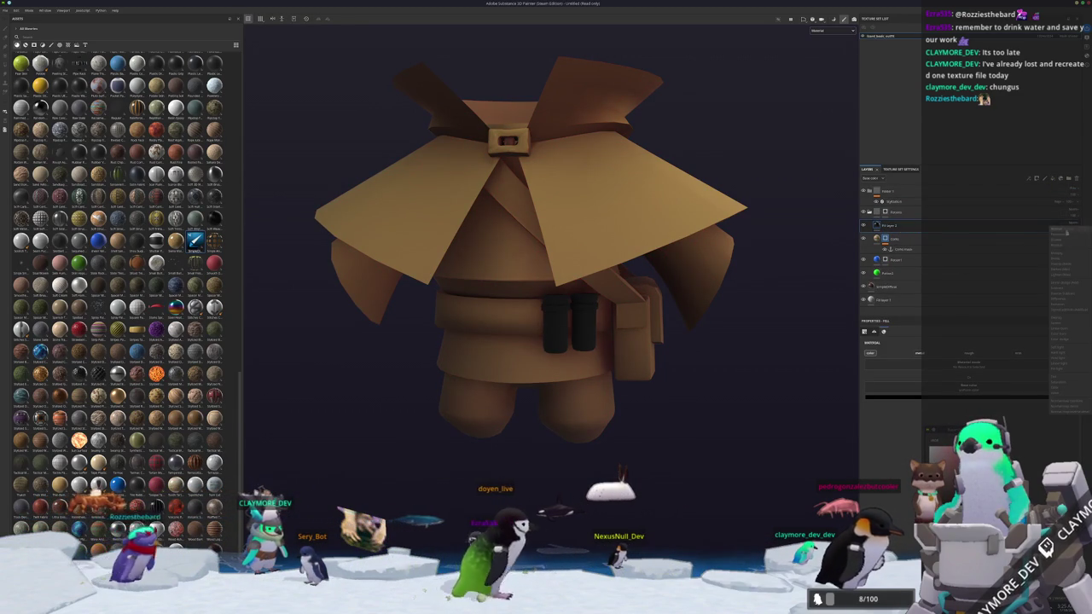
pyautogui.click(1058, 254)
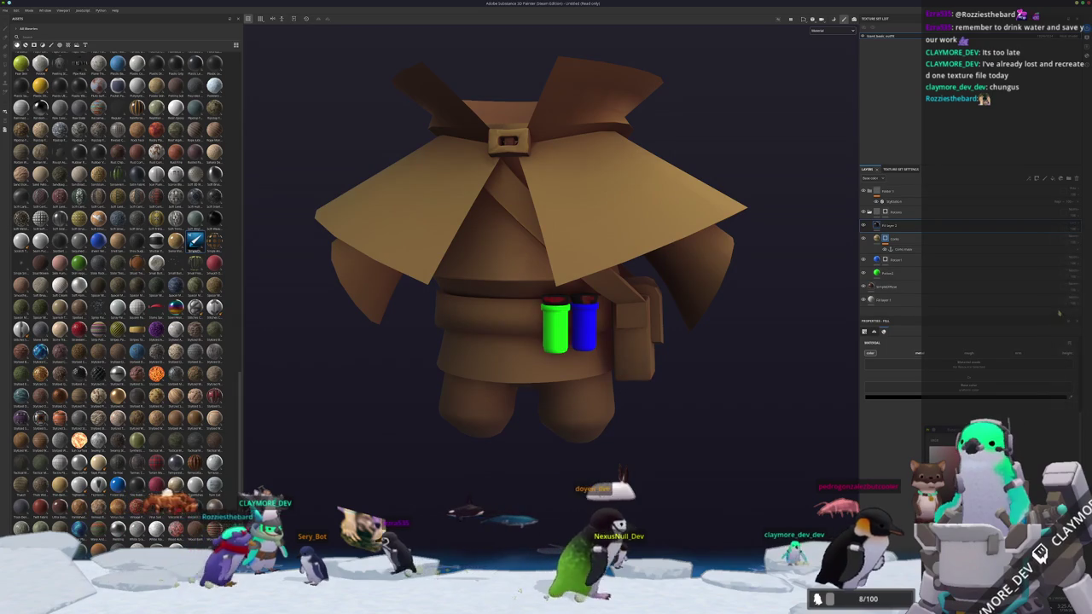
pyautogui.click(887, 227)
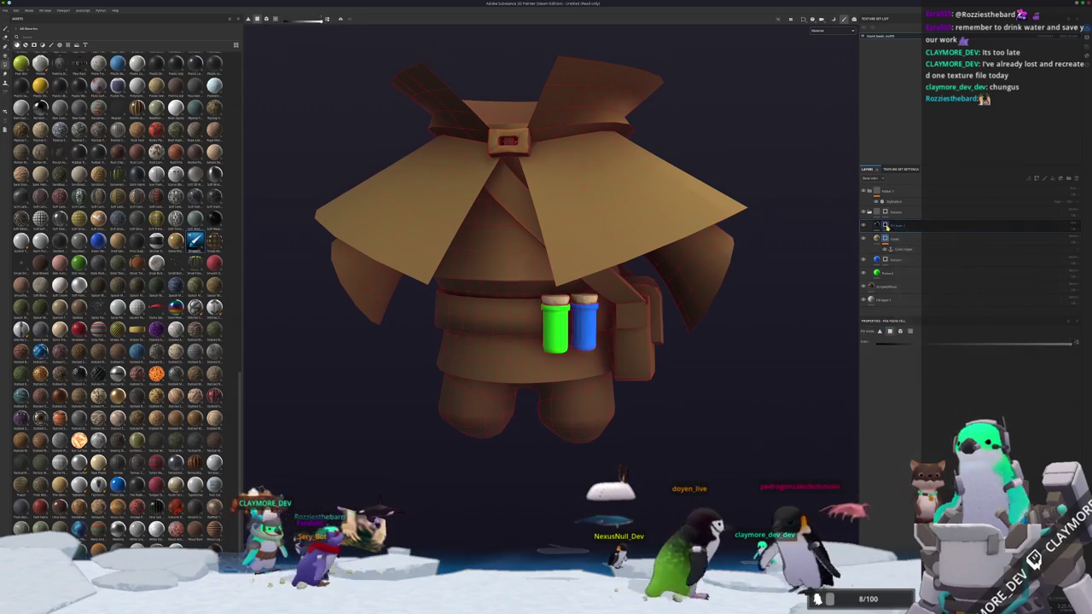
pyautogui.rightClick(887, 226)
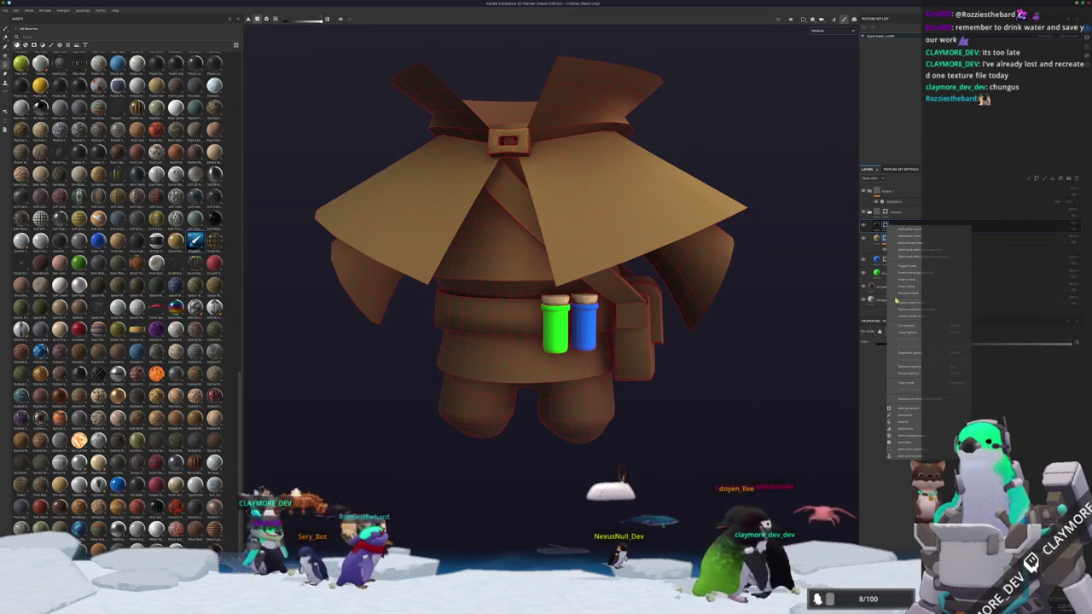
pyautogui.click(909, 424)
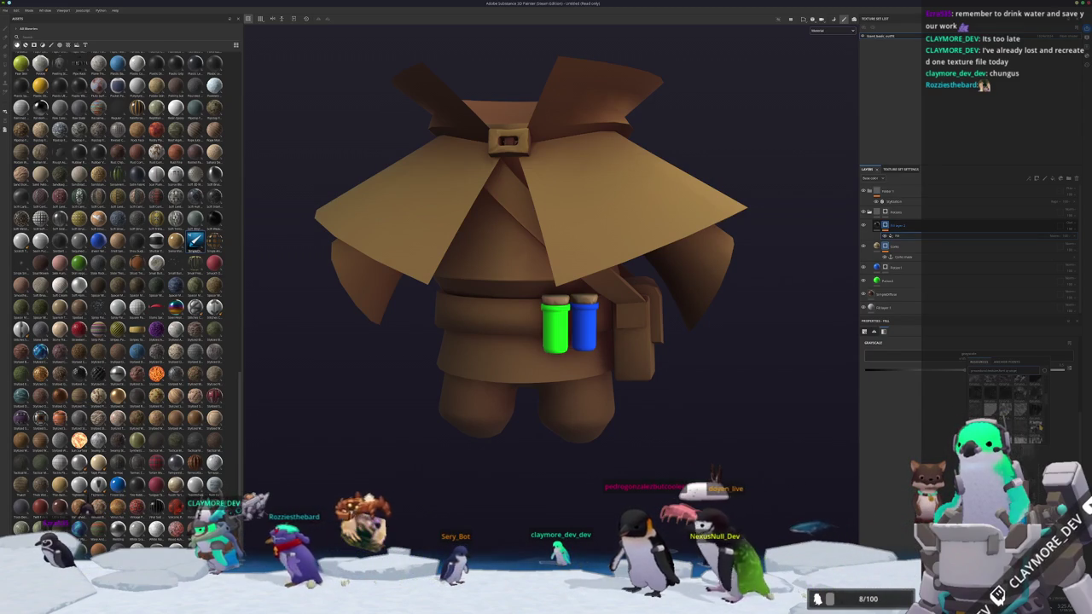
pyautogui.scroll(3, 736, 304)
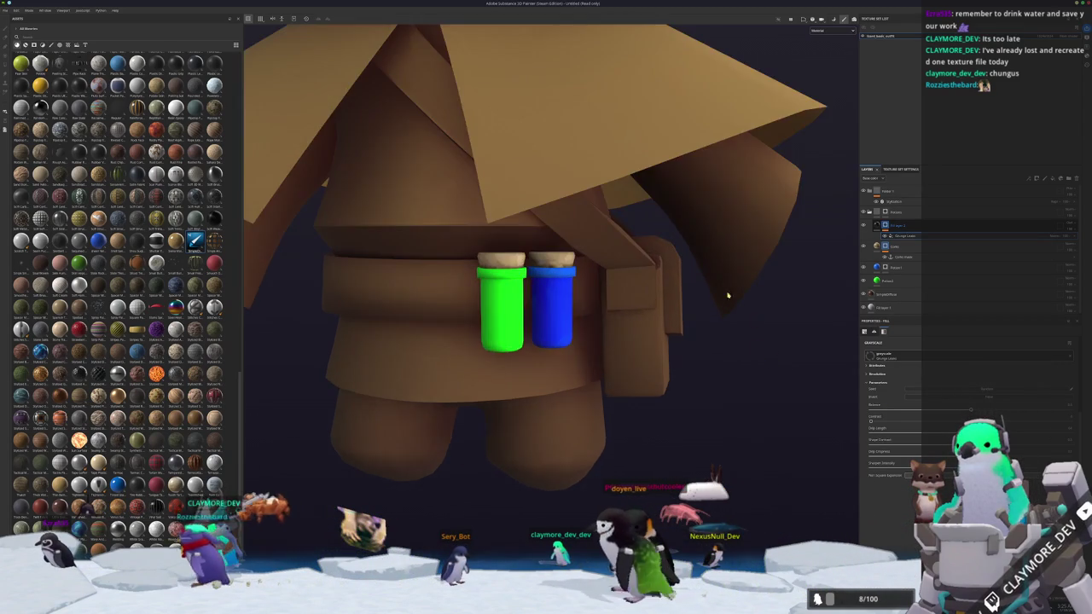
# - Add another fill effect to the stopper mask with a blend mode that turns the corks tan
pyautogui.scroll(3, 793, 317)
pyautogui.scroll(2, 793, 316)
pyautogui.rightClick(891, 225)
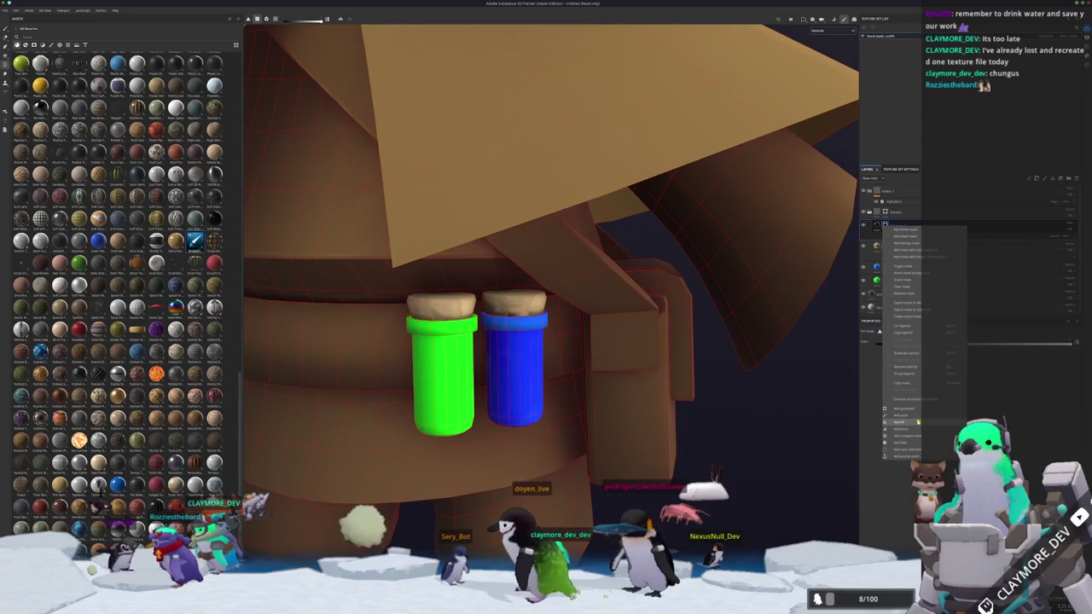
pyautogui.click(906, 246)
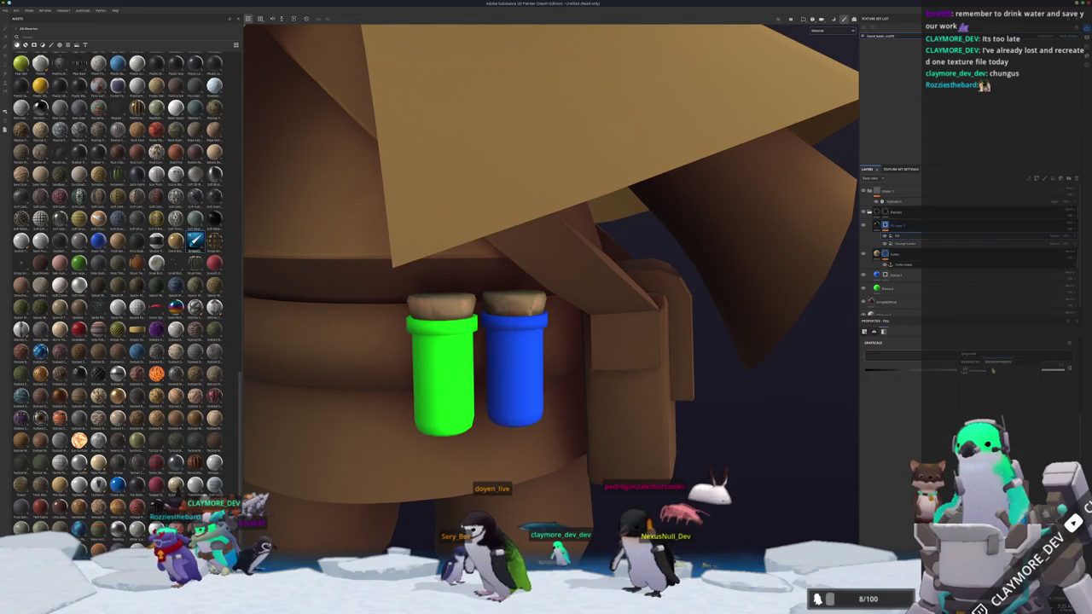
pyautogui.click(1053, 238)
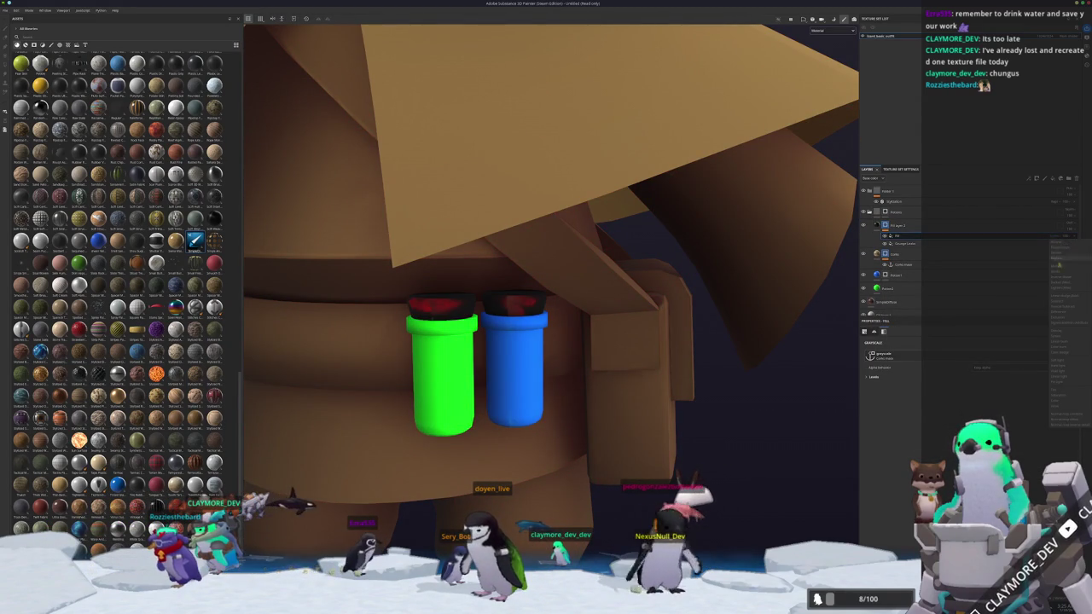
pyautogui.click(1056, 273)
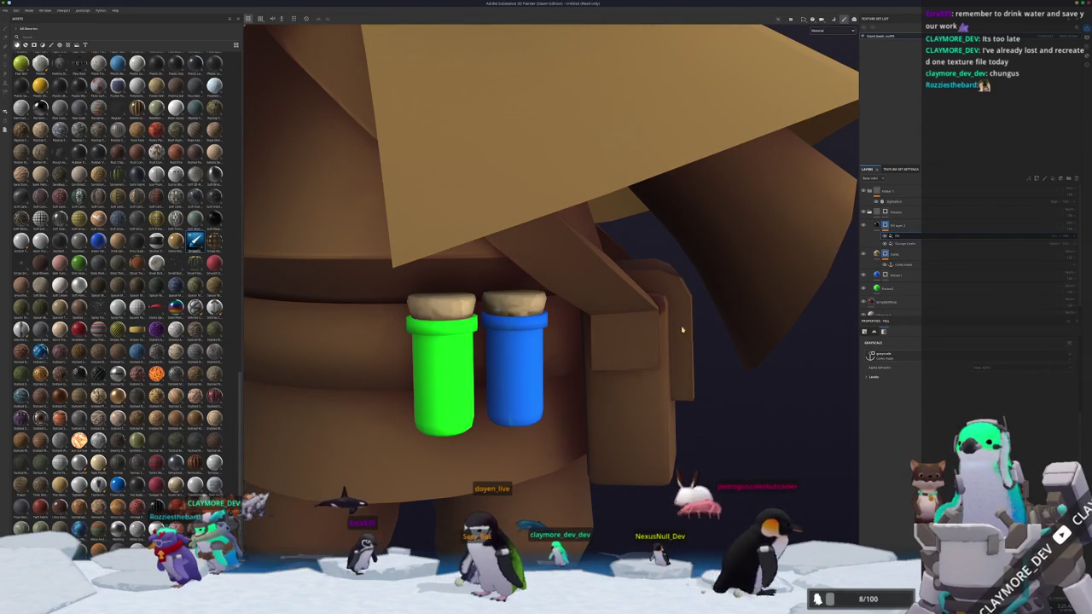
pyautogui.keyDown('alt'); pyautogui.moveTo(675, 327); pyautogui.dragTo(838, 376); pyautogui.keyUp('alt')
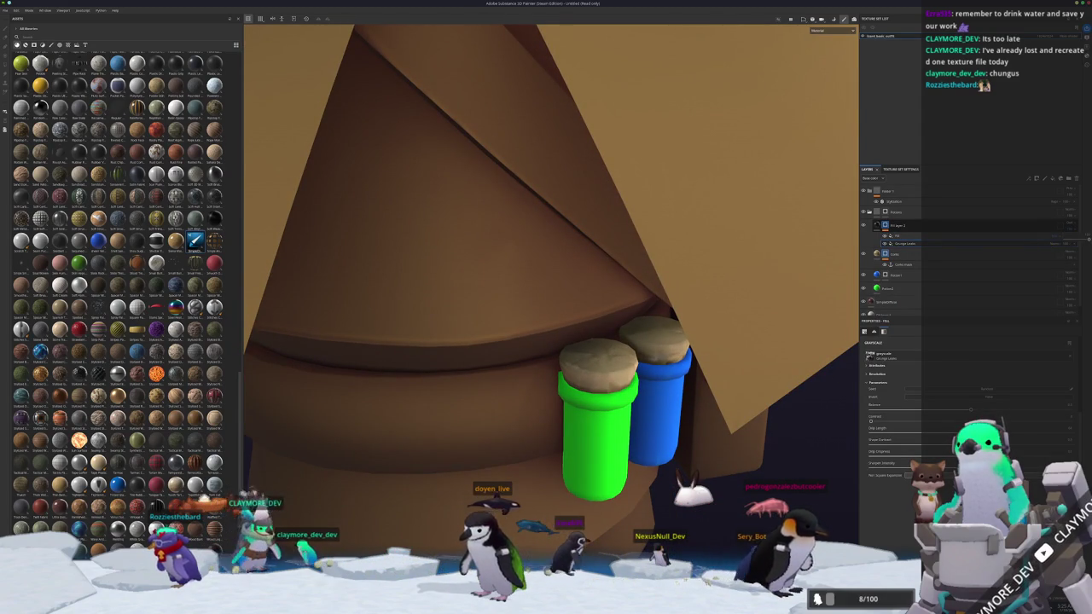
# - Change the mask fill's projection from UV to Tri-planar
pyautogui.click(904, 235)
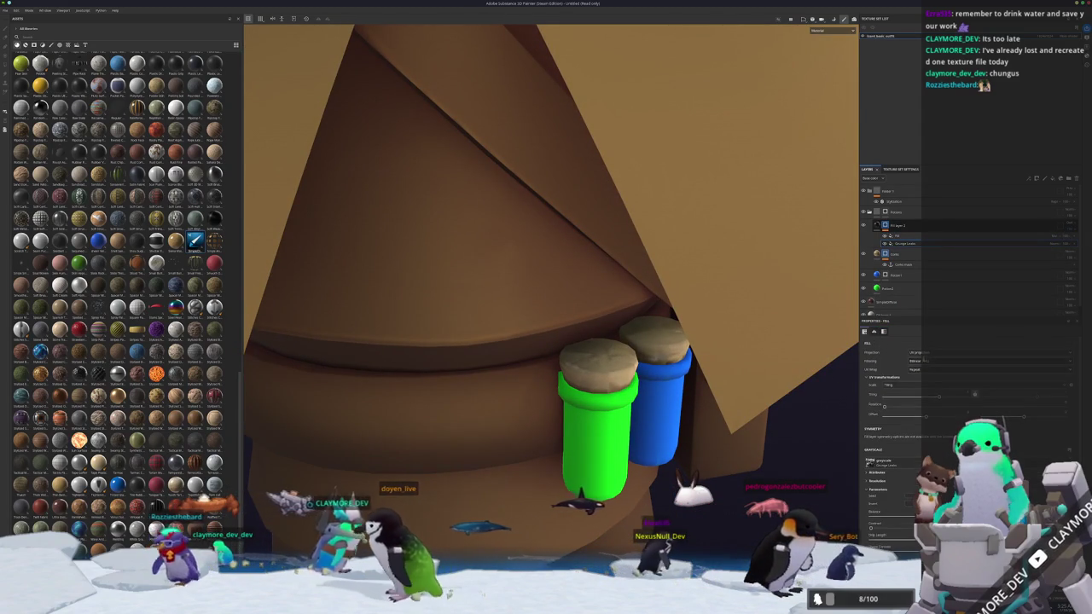
pyautogui.click(989, 352)
pyautogui.click(990, 372)
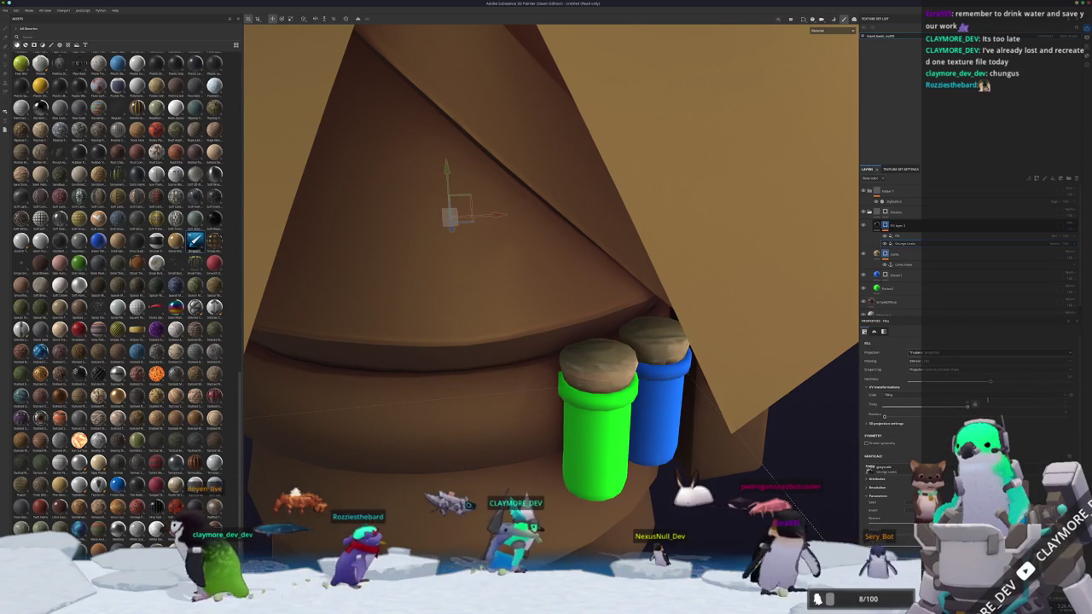
pyautogui.scroll(-2, 964, 409)
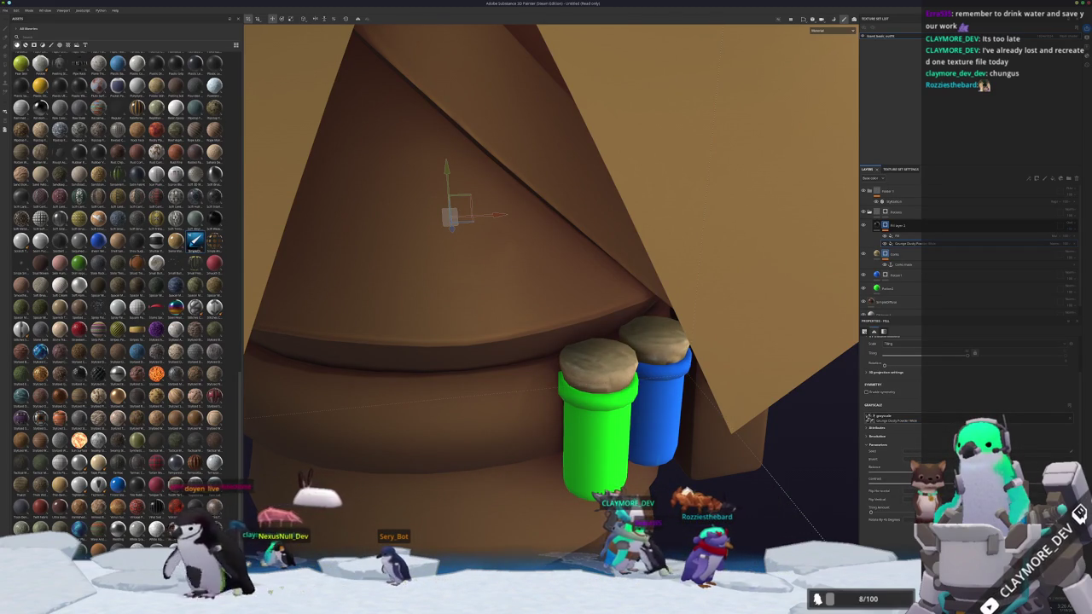
pyautogui.scroll(-2, 555, 423)
pyautogui.scroll(-4, 555, 422)
pyautogui.scroll(-3, 556, 422)
pyautogui.scroll(-2, 555, 422)
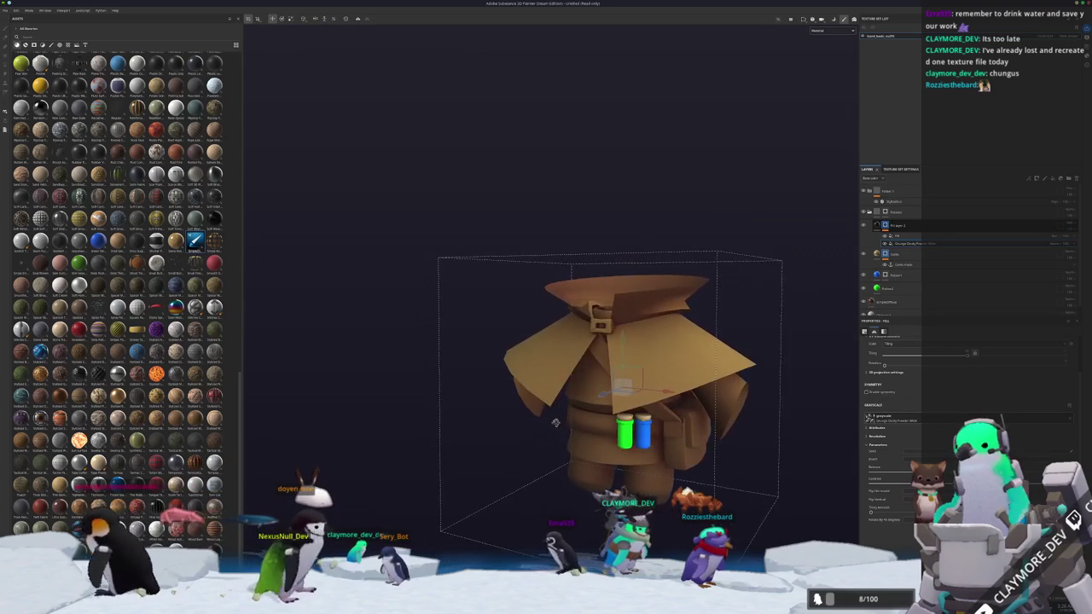
# - Export the outfit texture set's maps to the chosen project folder
pyautogui.keyDown('alt'); pyautogui.moveTo(556, 423); pyautogui.dragTo(831, 253); pyautogui.keyUp('alt')
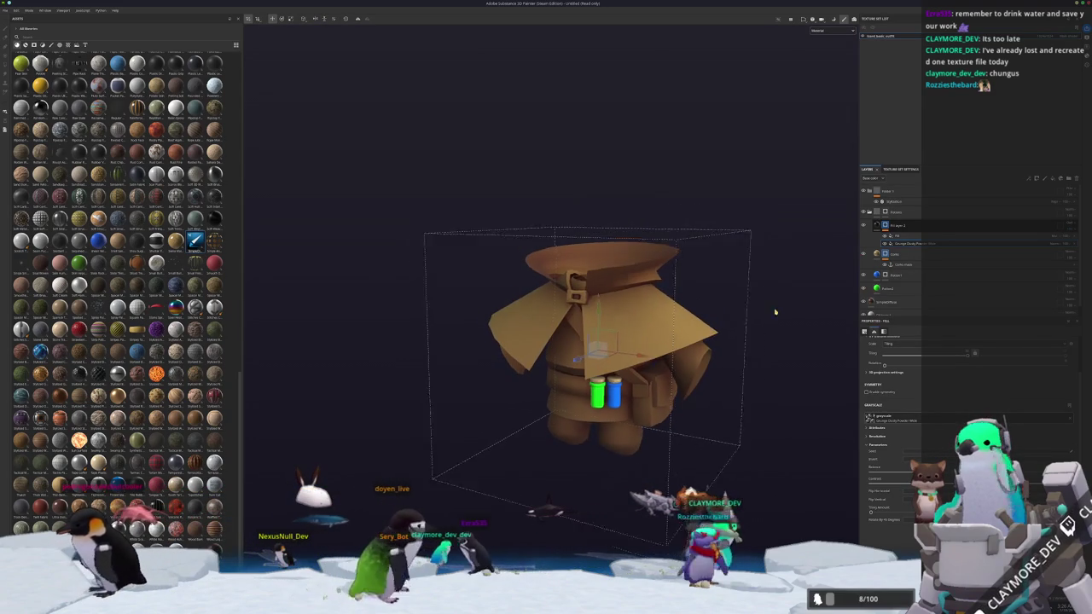
pyautogui.hotkey('ctrl', 'shift', 'e')
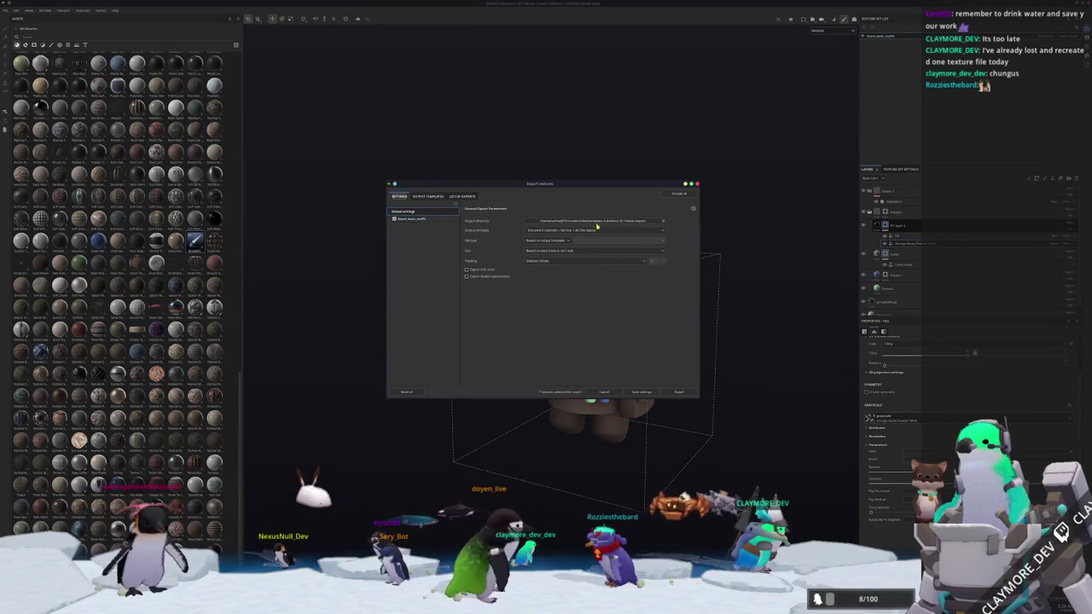
pyautogui.click(601, 223)
pyautogui.click(546, 243)
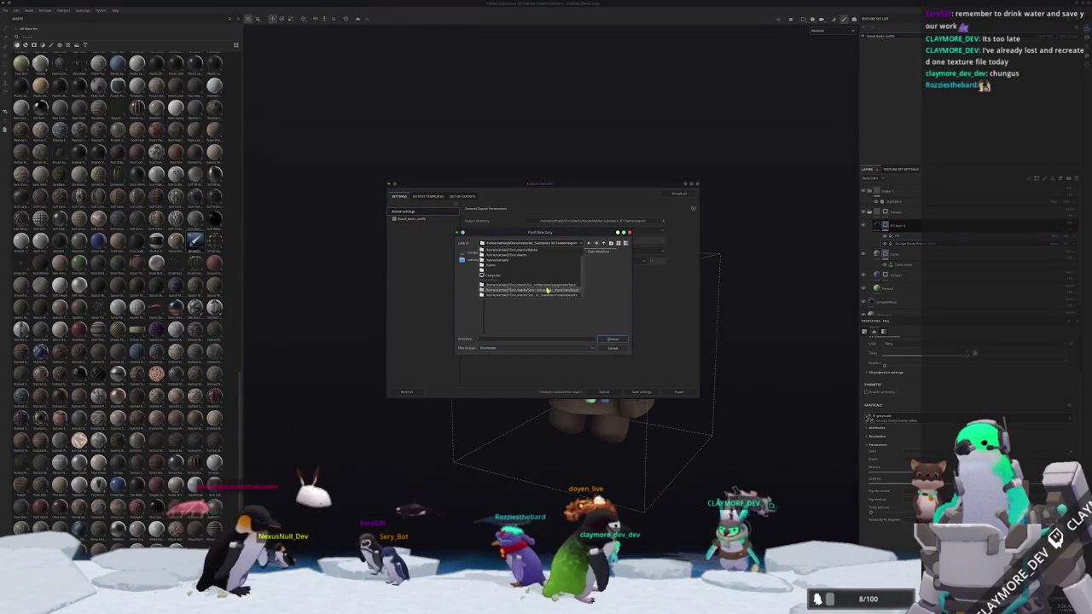
pyautogui.click(553, 287)
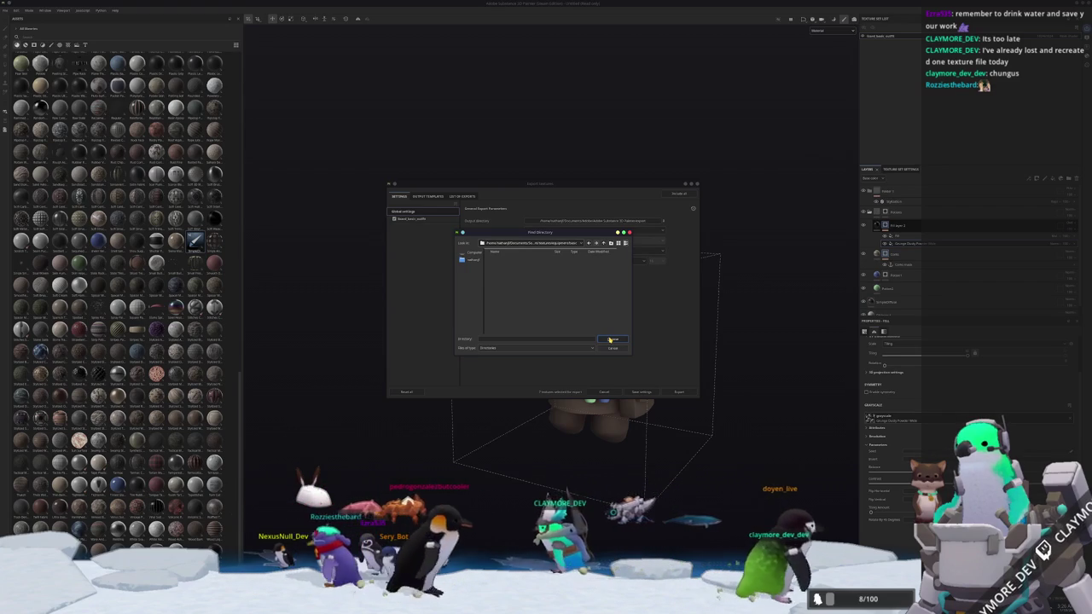
pyautogui.click(611, 339)
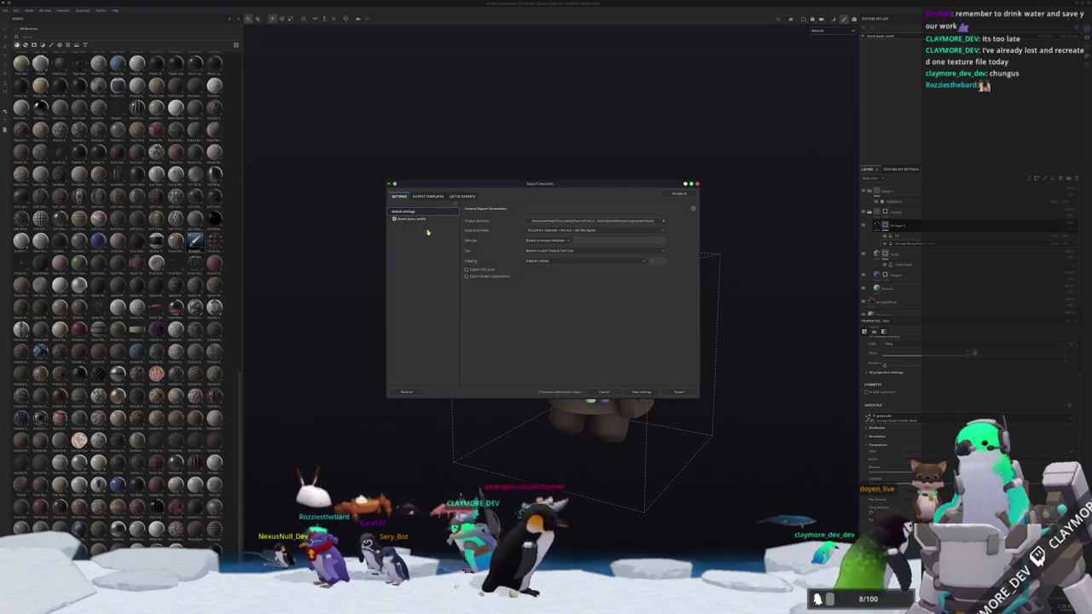
pyautogui.click(411, 218)
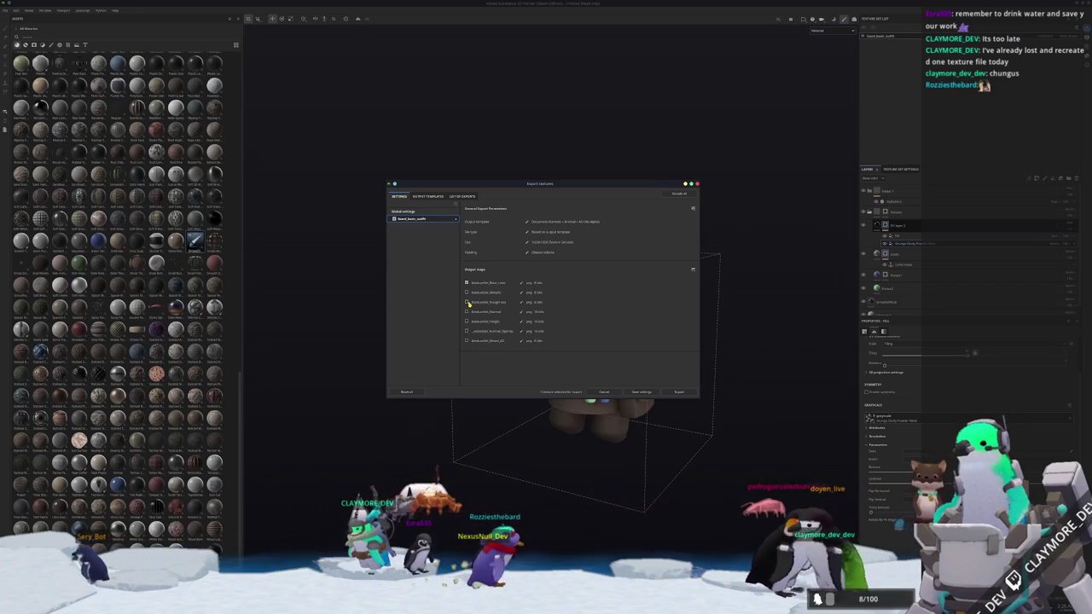
pyautogui.click(676, 392)
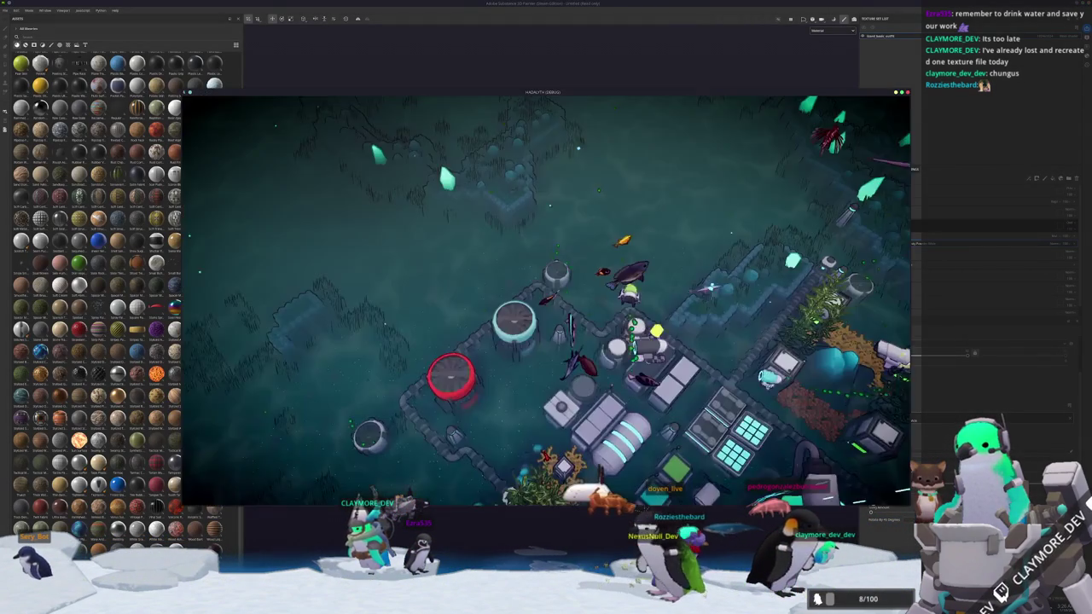
# - Load lizard_basic_outfit_Base_color.png into the outfit's Image Texture node
pyautogui.click(682, 184)
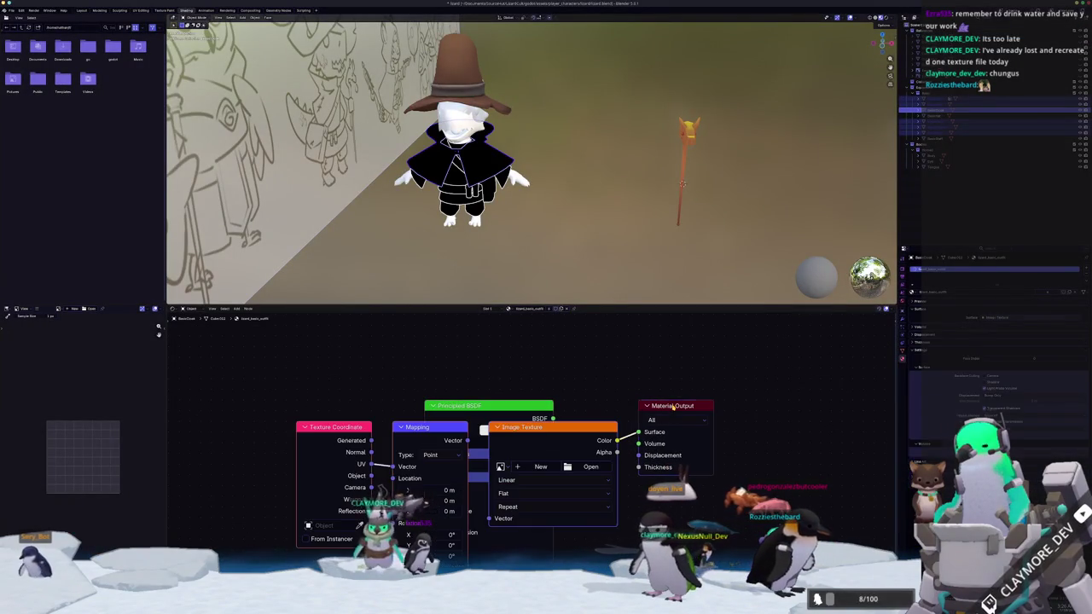
pyautogui.click(598, 466)
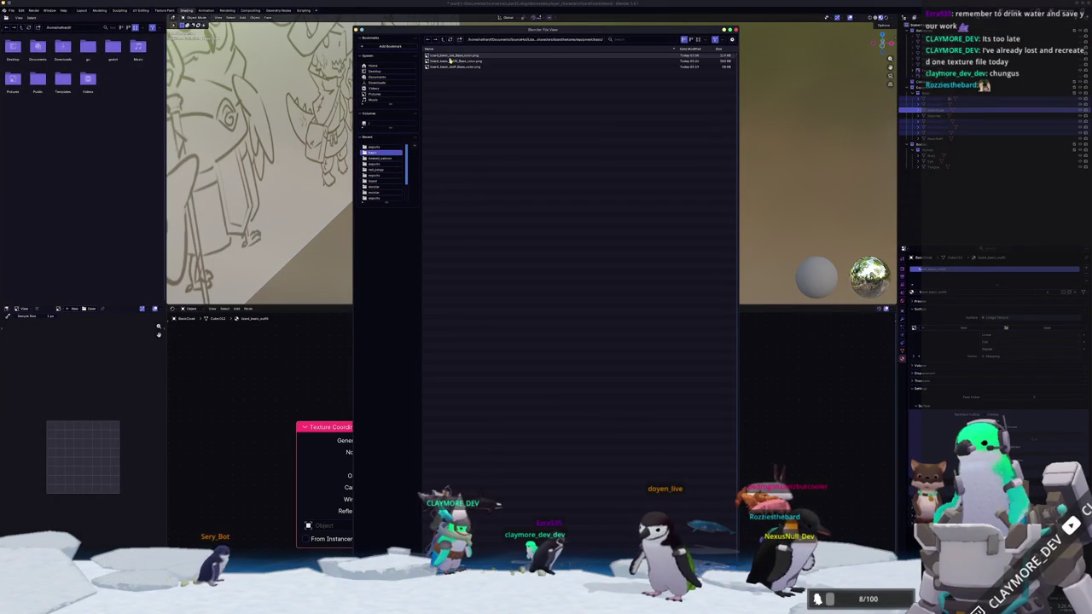
pyautogui.doubleClick(451, 66)
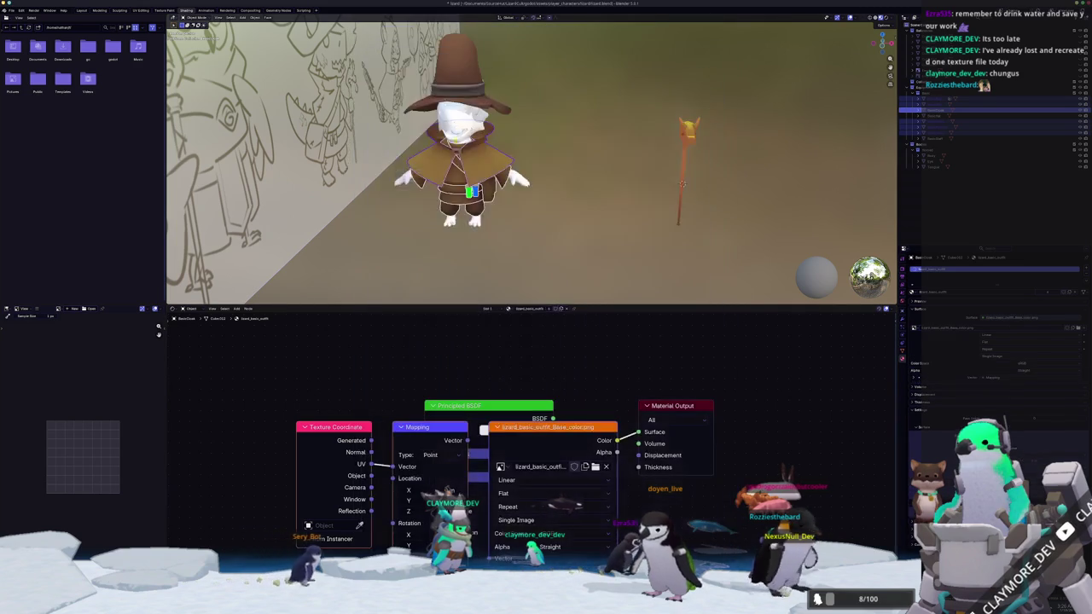
# - In Edit Mode, select only the two belt vials and switch to the Texture Paint workspace
pyautogui.scroll(3, 512, 171)
pyautogui.scroll(3, 574, 135)
pyautogui.press('Tab')
pyautogui.scroll(1, 574, 135)
pyautogui.scroll(2, 574, 134)
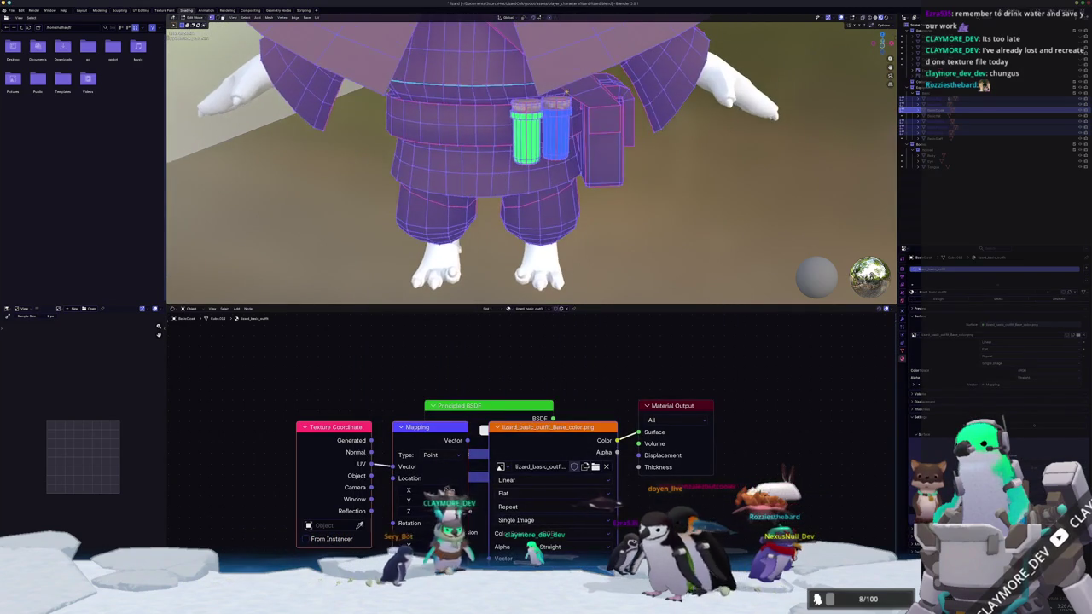
pyautogui.hotkey('alt', 'a')
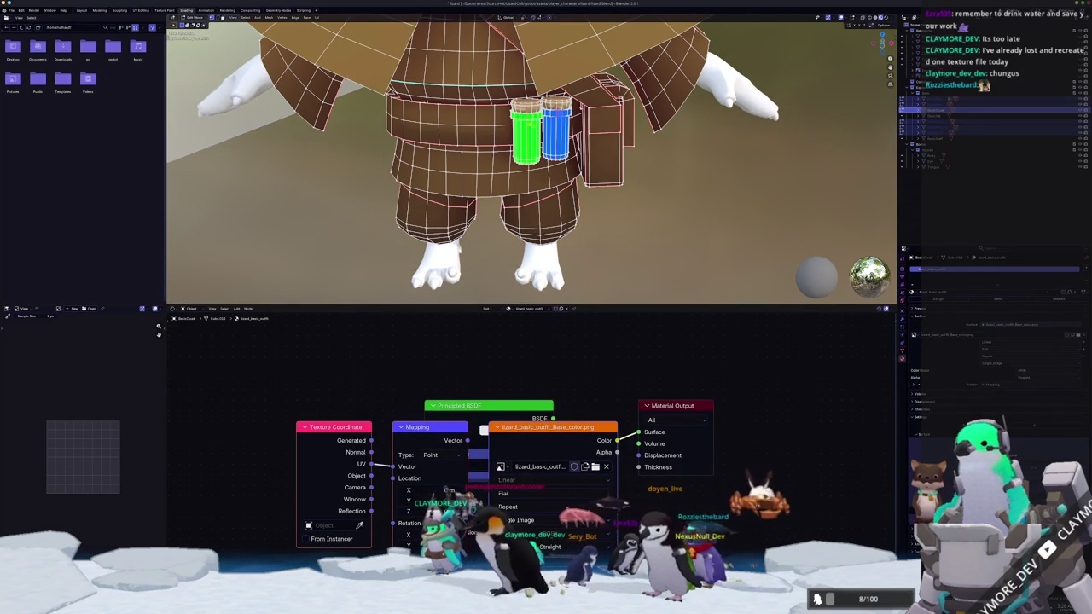
pyautogui.hotkey('ctrl', 'l')
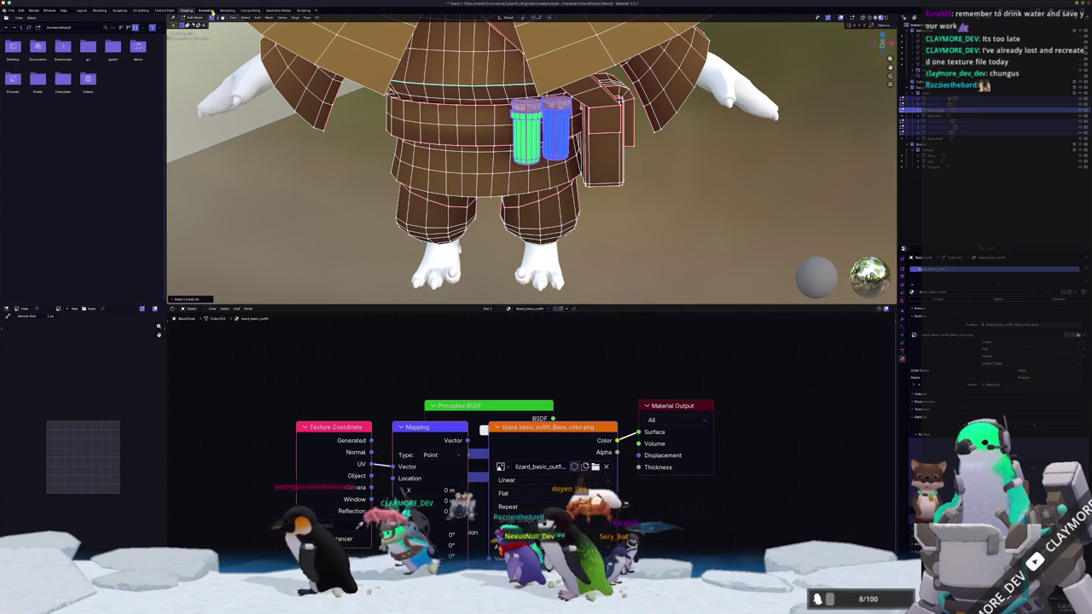
pyautogui.click(164, 10)
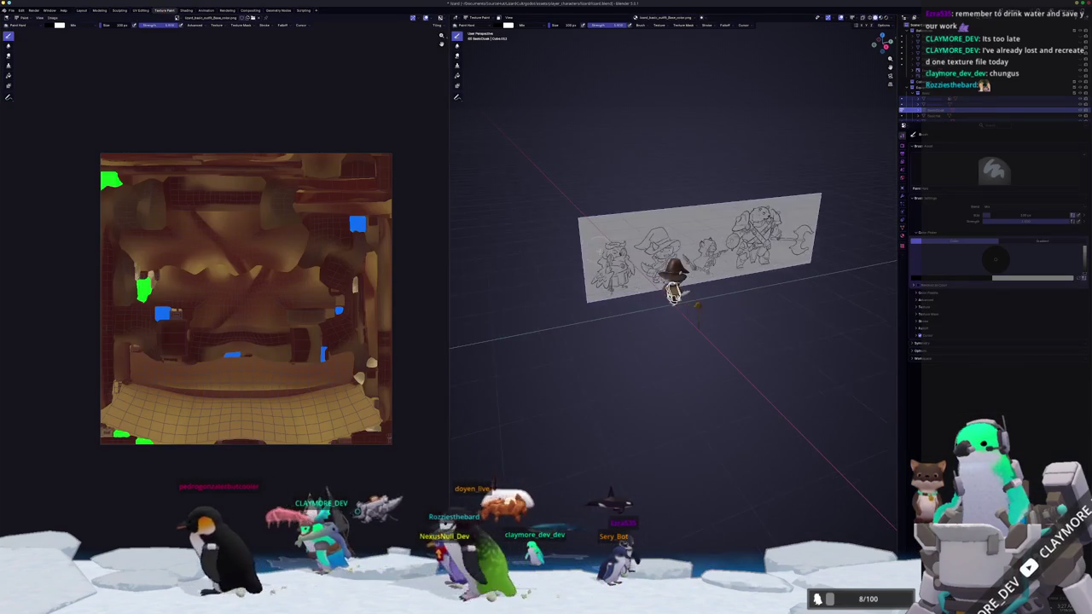
# - Frame the selected vials and toggle between Edit Mode and Texture Paint
pyautogui.press('KP_Decimal')
pyautogui.hotkey('ctrl', 'Tab')
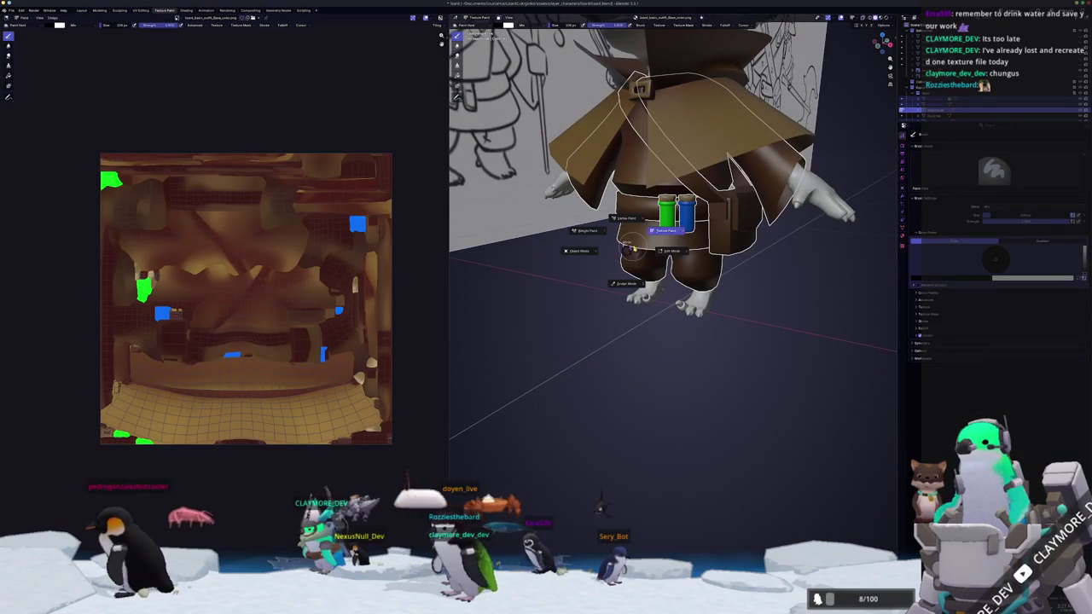
pyautogui.click(672, 251)
pyautogui.moveTo(672, 250); pyautogui.dragTo(668, 350, button='middle')
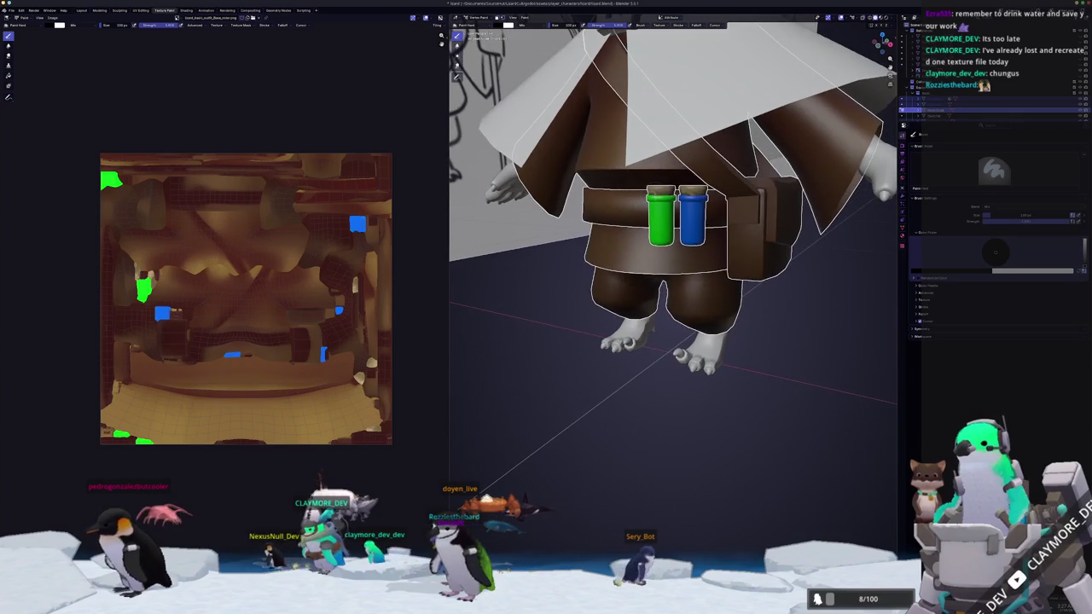
pyautogui.press('Tab')
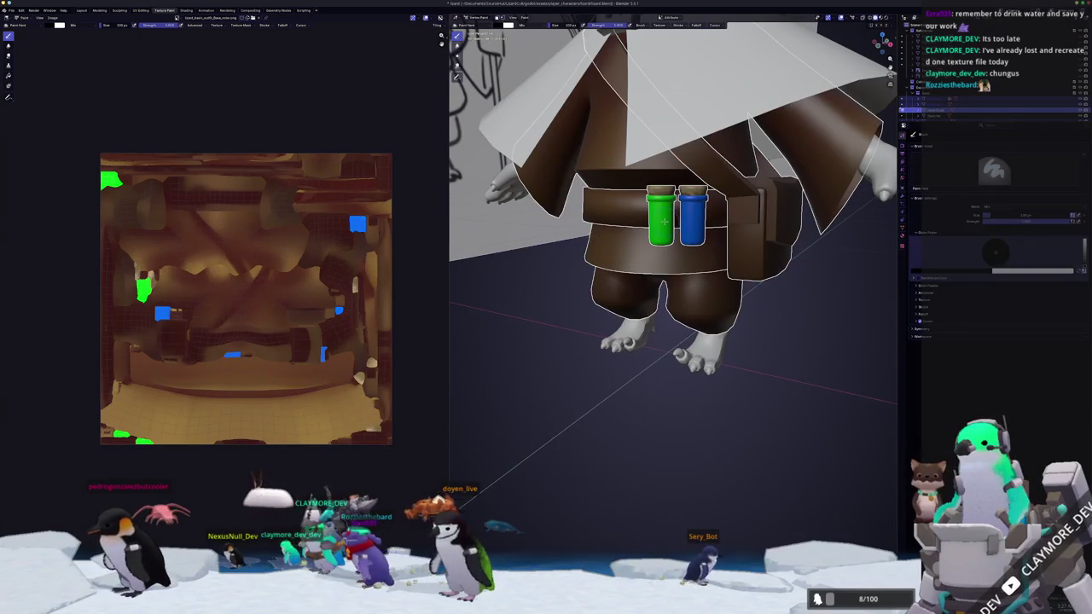
pyautogui.moveTo(665, 222); pyautogui.dragTo(662, 213, button='middle')
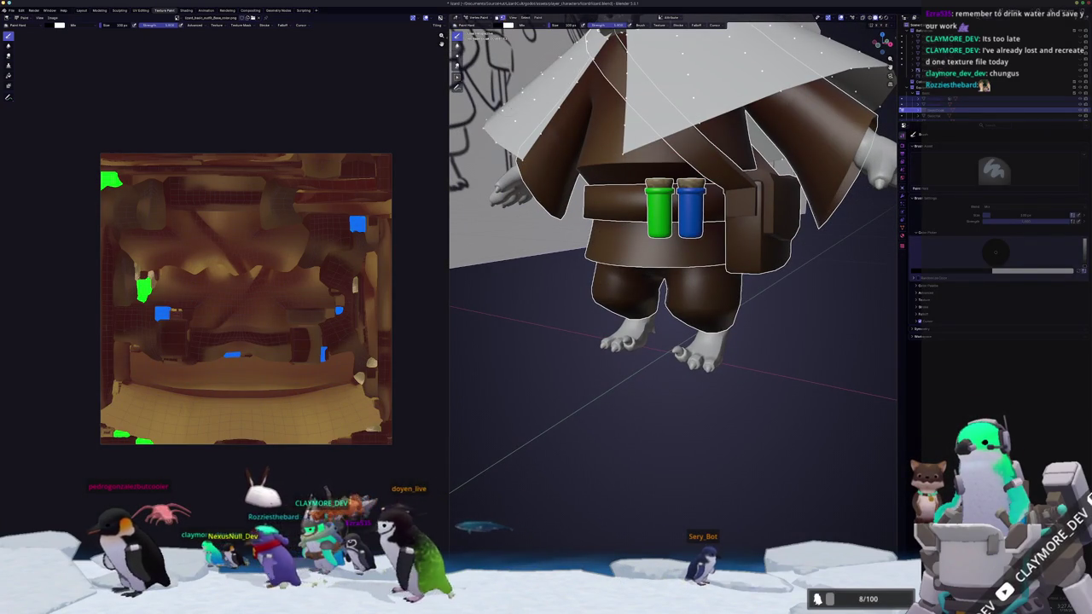
# - Turn on the face selection mask so painting affects only the selected faces
pyautogui.hotkey('ctrl', 'Tab')
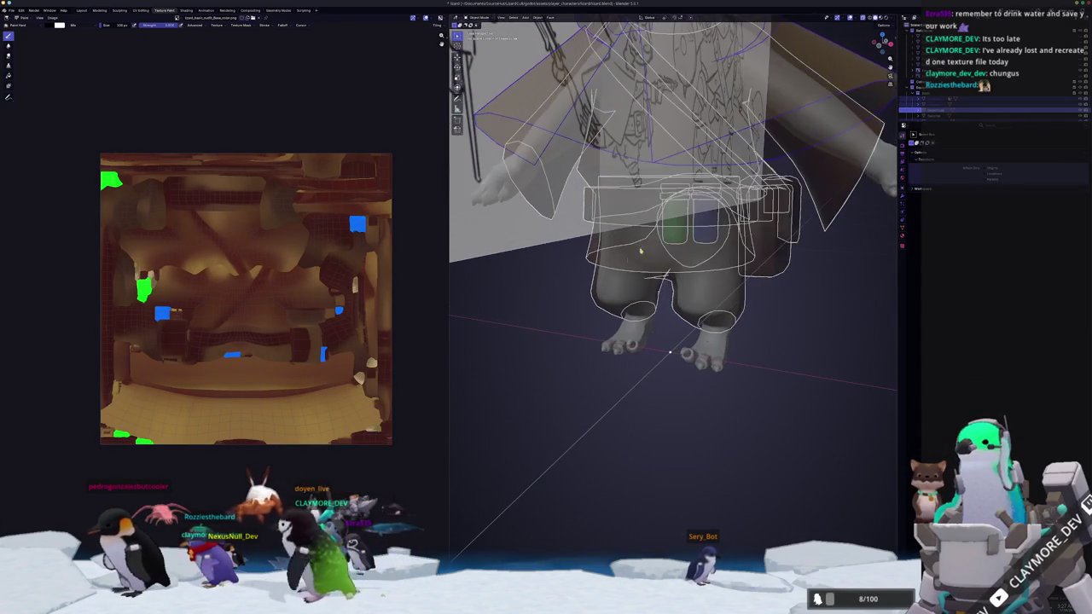
pyautogui.click(683, 236)
pyautogui.press('Tab')
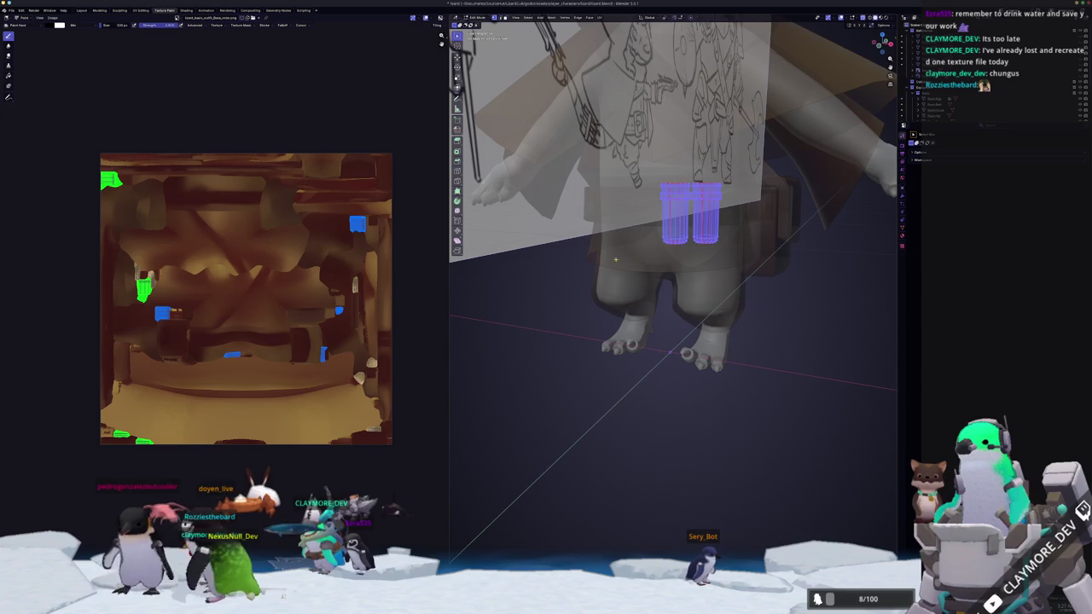
pyautogui.hotkey('alt', 'z')
pyautogui.click(585, 256)
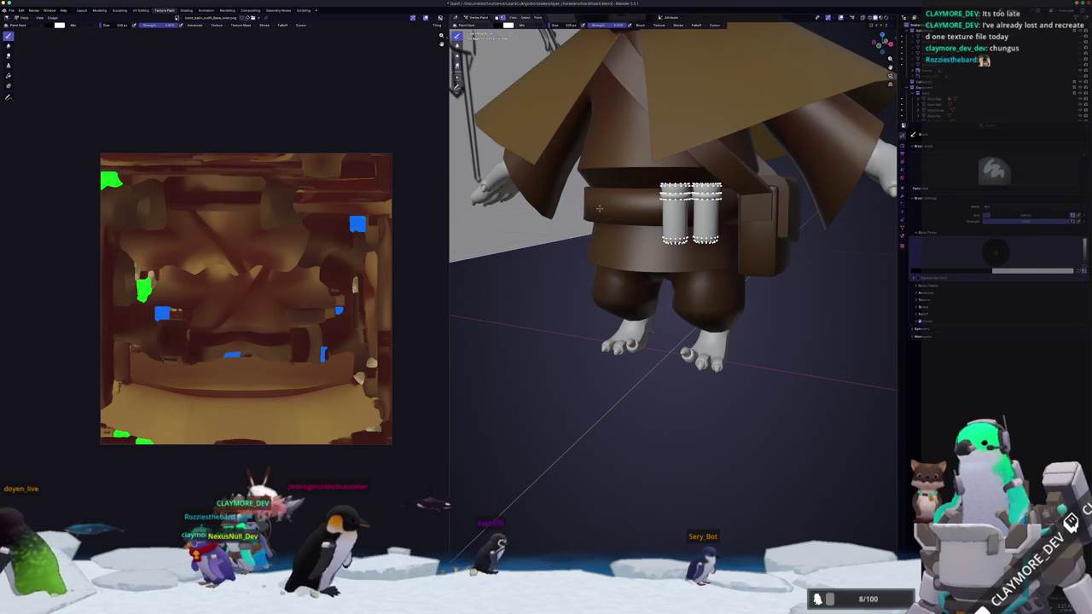
pyautogui.press('m')
pyautogui.scroll(2, 785, 298)
pyautogui.moveTo(786, 297); pyautogui.dragTo(774, 351, button='middle')
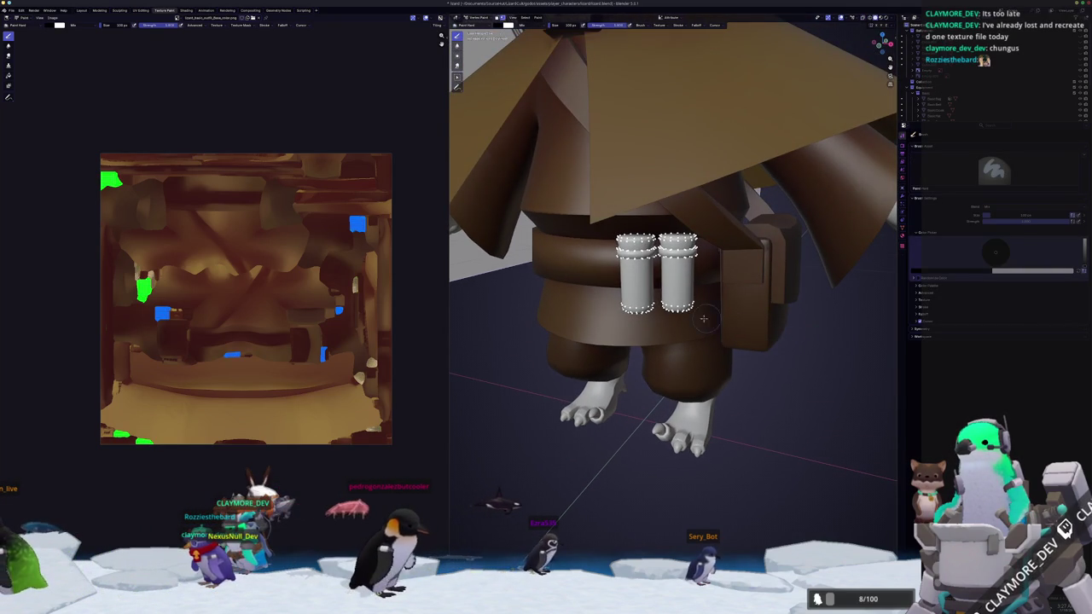
pyautogui.press('KP_1')
# - In Edit Mode, box-select the two vials from the front view and frame them
pyautogui.press('Tab')
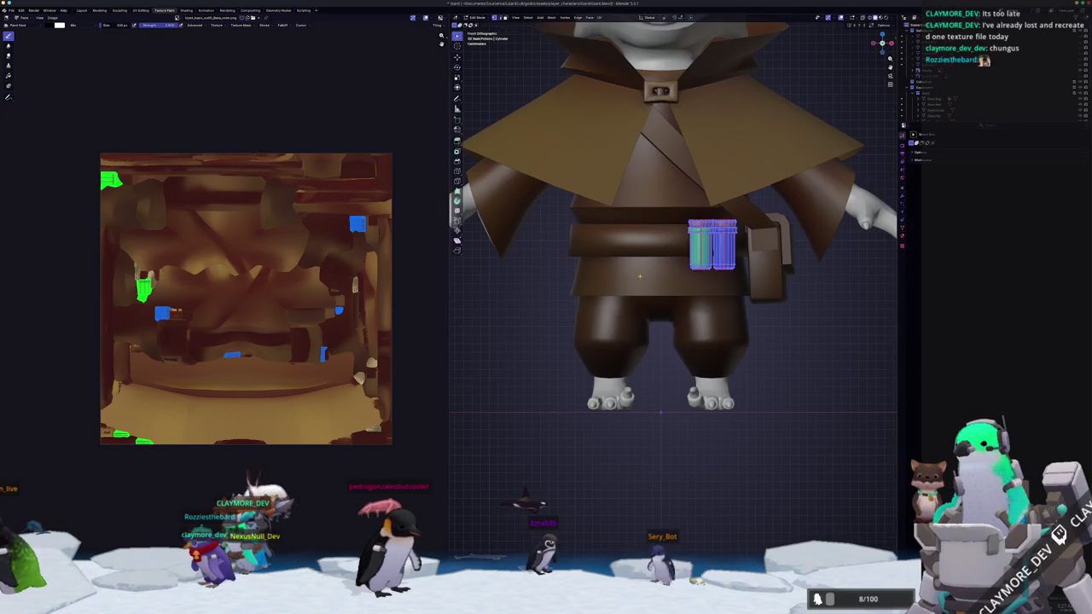
pyautogui.scroll(3, 712, 262)
pyautogui.moveTo(794, 259); pyautogui.dragTo(672, 185)
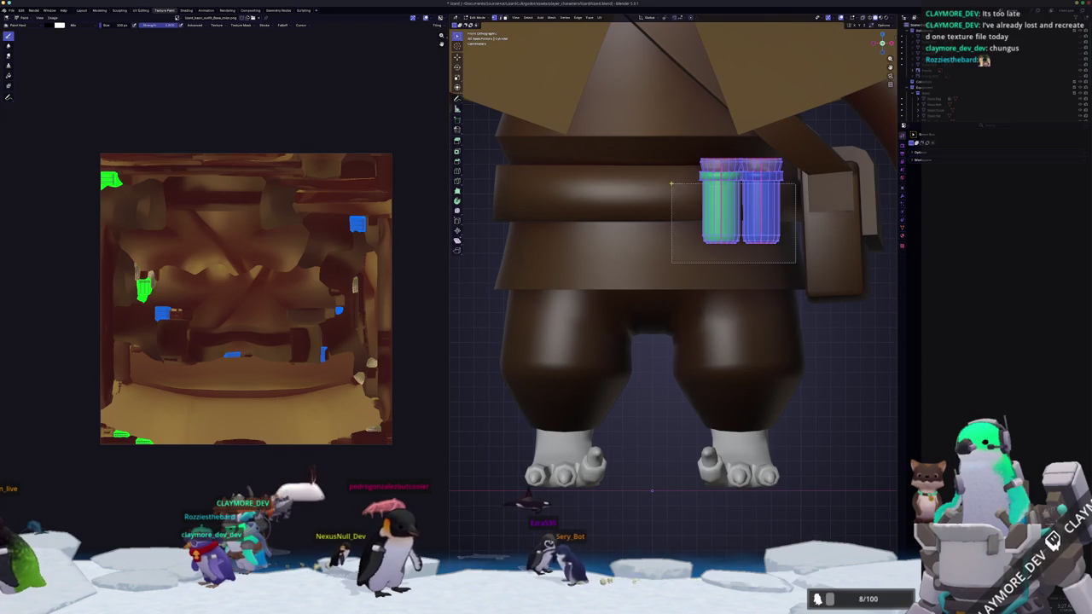
pyautogui.press('KP_Decimal')
pyautogui.moveTo(669, 173); pyautogui.dragTo(666, 241, button='middle')
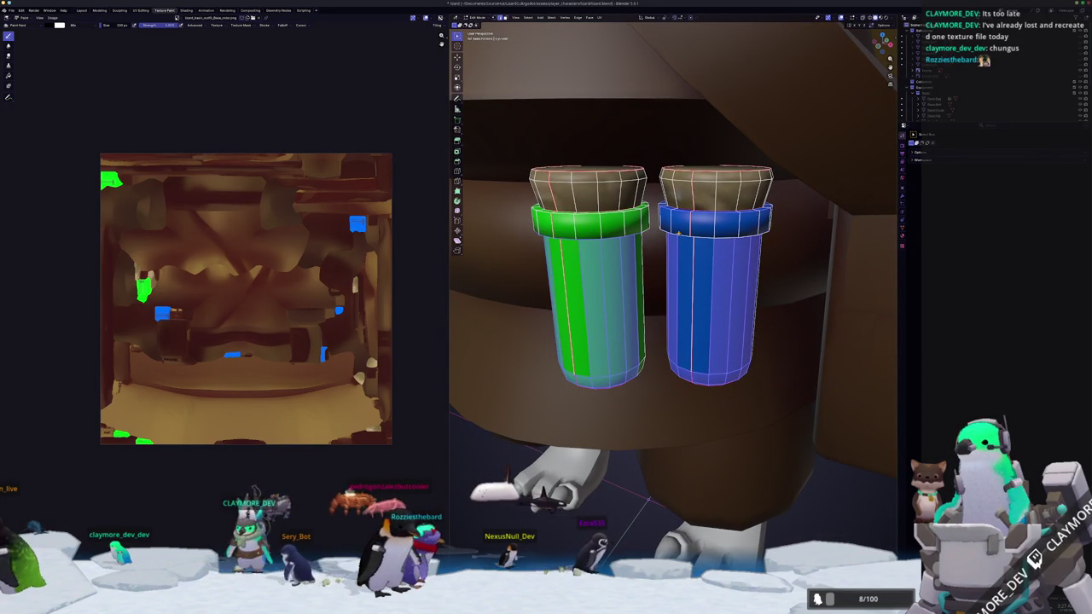
pyautogui.moveTo(679, 233); pyautogui.dragTo(678, 248, button='middle')
pyautogui.hotkey('alt', 'z')
pyautogui.scroll(-3, 678, 233)
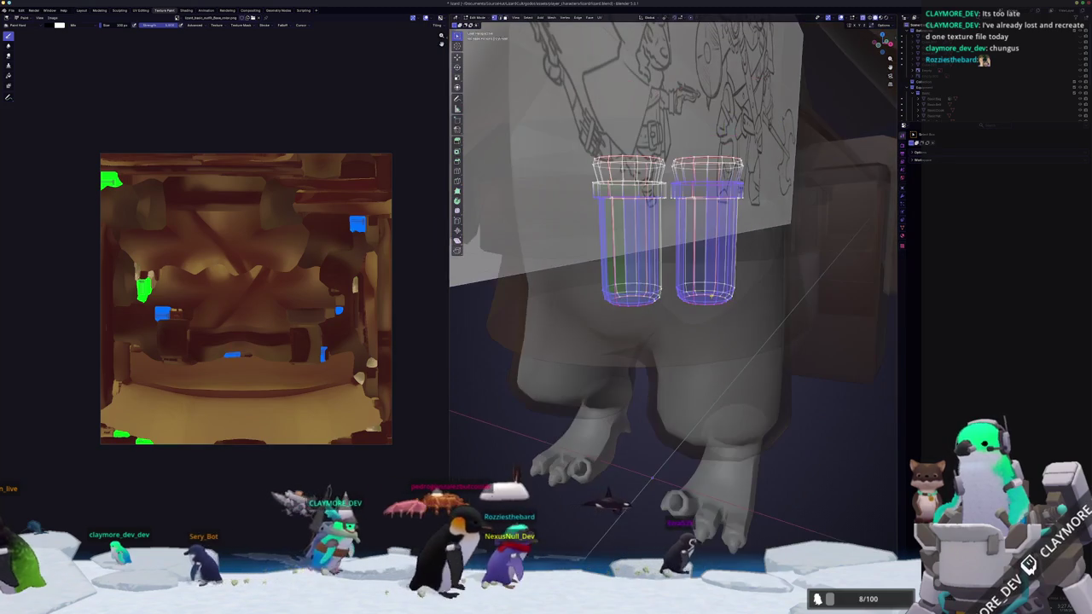
pyautogui.press('KP_1')
# - Re-select the vials through the body with X-ray on, then return to Texture Paint mode
pyautogui.moveTo(821, 302); pyautogui.dragTo(684, 202)
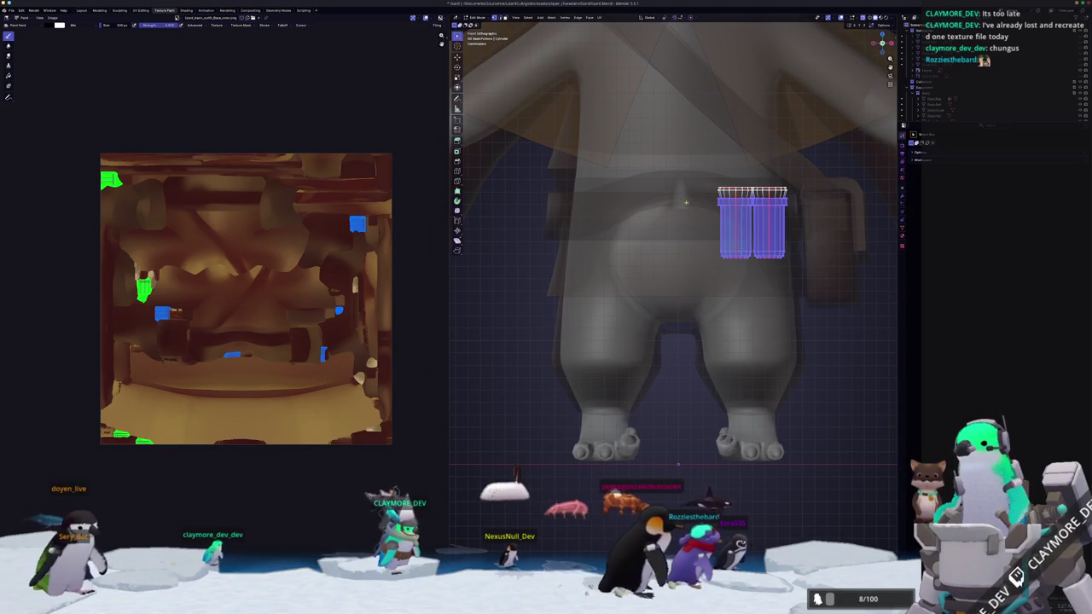
pyautogui.hotkey('alt', 'z')
pyautogui.scroll(5, 684, 201)
pyautogui.moveTo(684, 201)
pyautogui.mouseDown(button='middle')
pyautogui.moveTo(677, 257)
pyautogui.moveTo(651, 248)
pyautogui.mouseUp(button='middle')
pyautogui.scroll(-2, 677, 257)
pyautogui.scroll(2, 651, 256)
pyautogui.scroll(1, 651, 246)
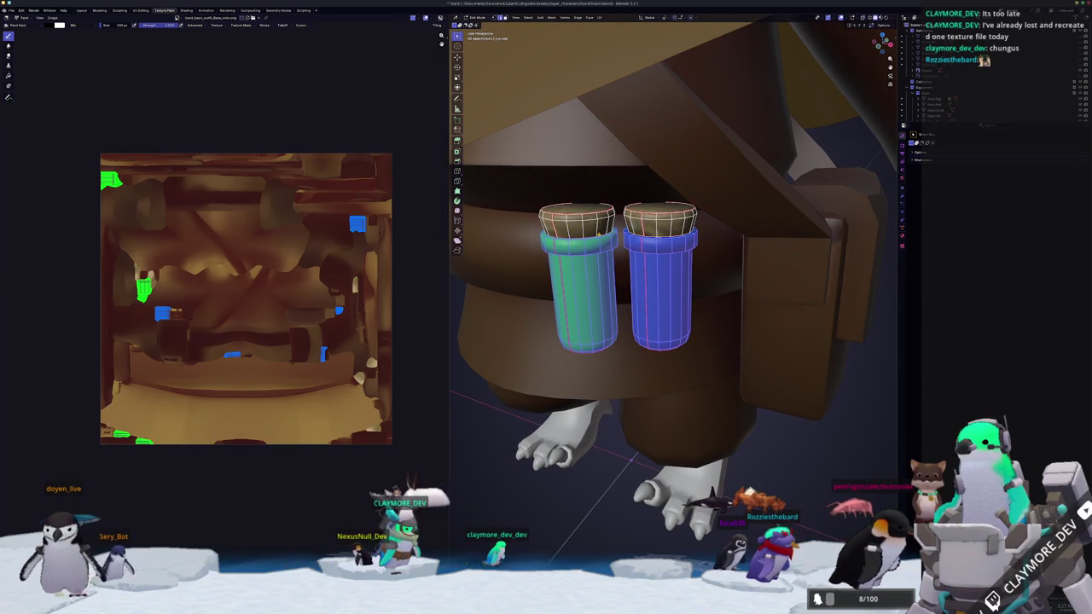
pyautogui.scroll(-3, 651, 245)
pyautogui.hotkey('ctrl', 'Tab')
pyautogui.moveTo(651, 245)
pyautogui.mouseDown(button='middle')
pyautogui.moveTo(627, 264)
pyautogui.moveTo(714, 248)
pyautogui.mouseUp(button='middle')
pyautogui.click(629, 231)
pyautogui.scroll(2, 714, 248)
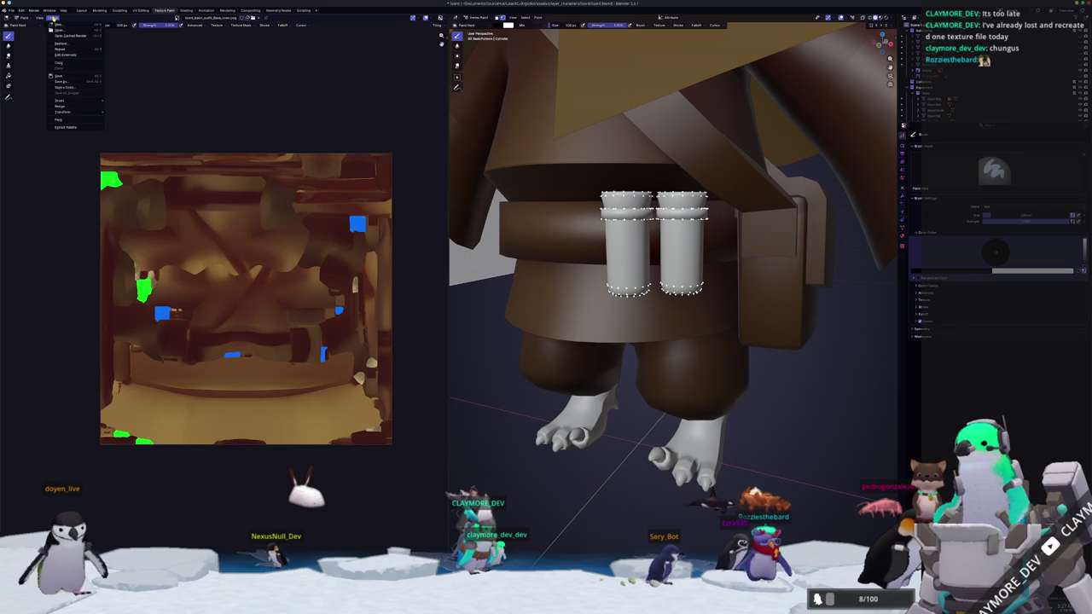
# - Create a new image named 'Lizard_basic_outfit_emission'
pyautogui.hotkey('alt', 'n')
pyautogui.write('Lizard')
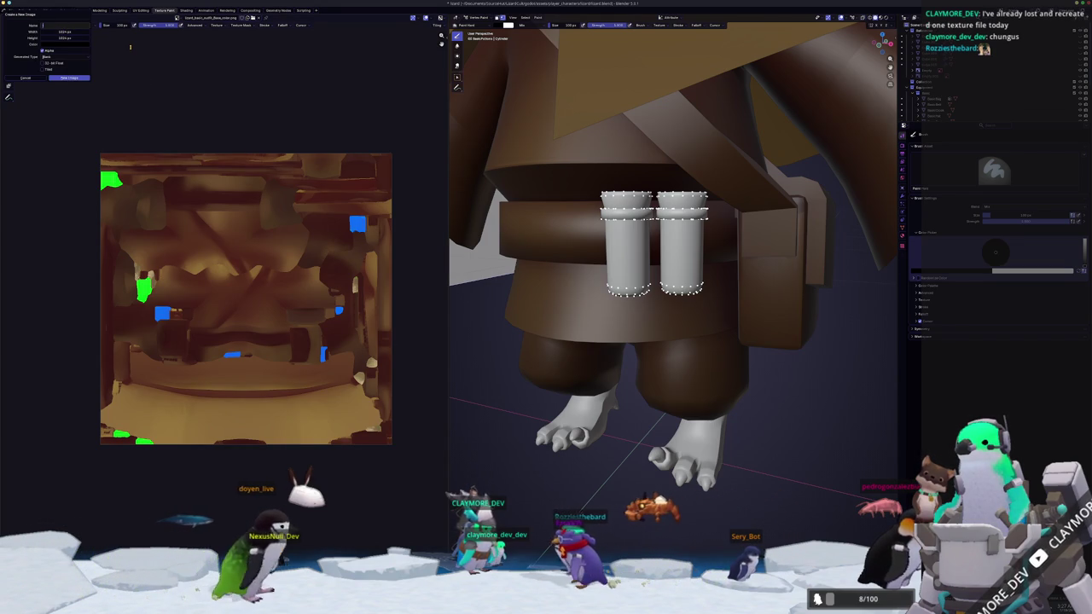
pyautogui.write('_basic_')
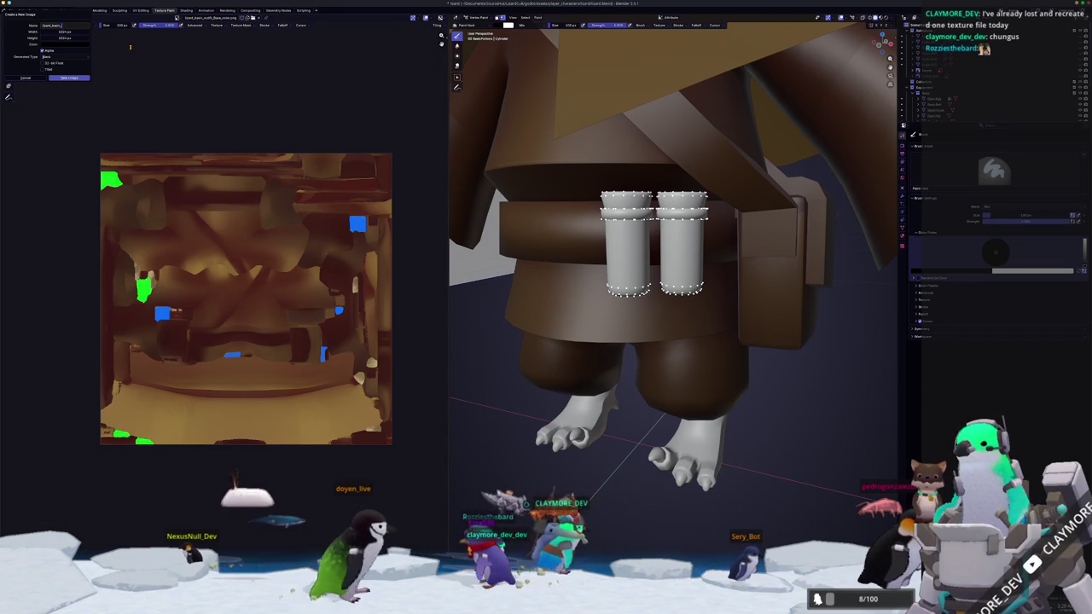
pyautogui.write('outfit_emission')
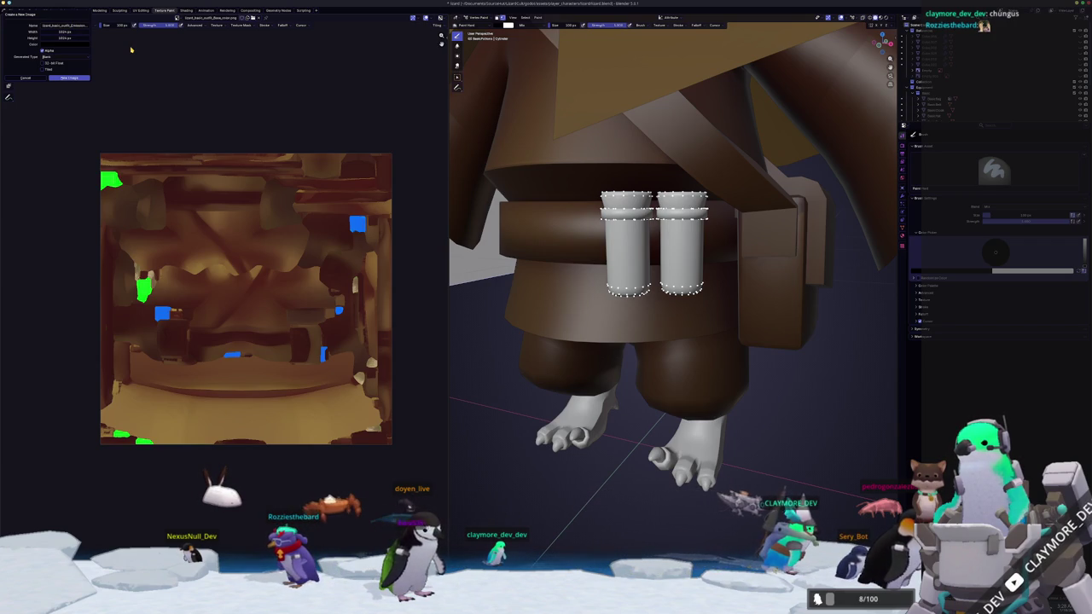
pyautogui.click(74, 78)
pyautogui.scroll(1, 252, 220)
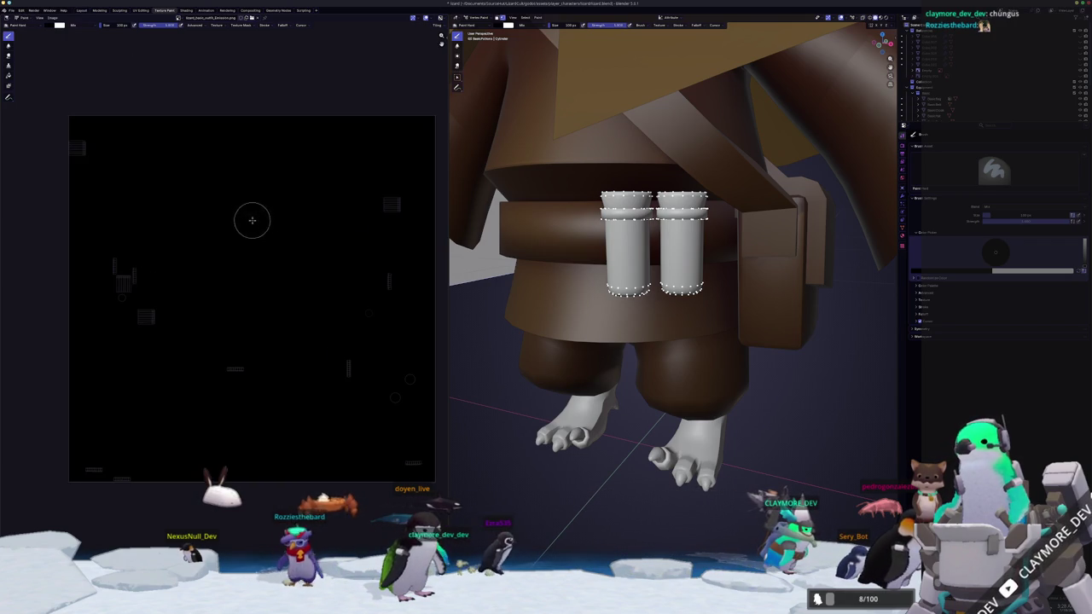
# - Enter Texture Paint mode and check the brush colour
pyautogui.moveTo(512, 222); pyautogui.dragTo(547, 228, button='middle')
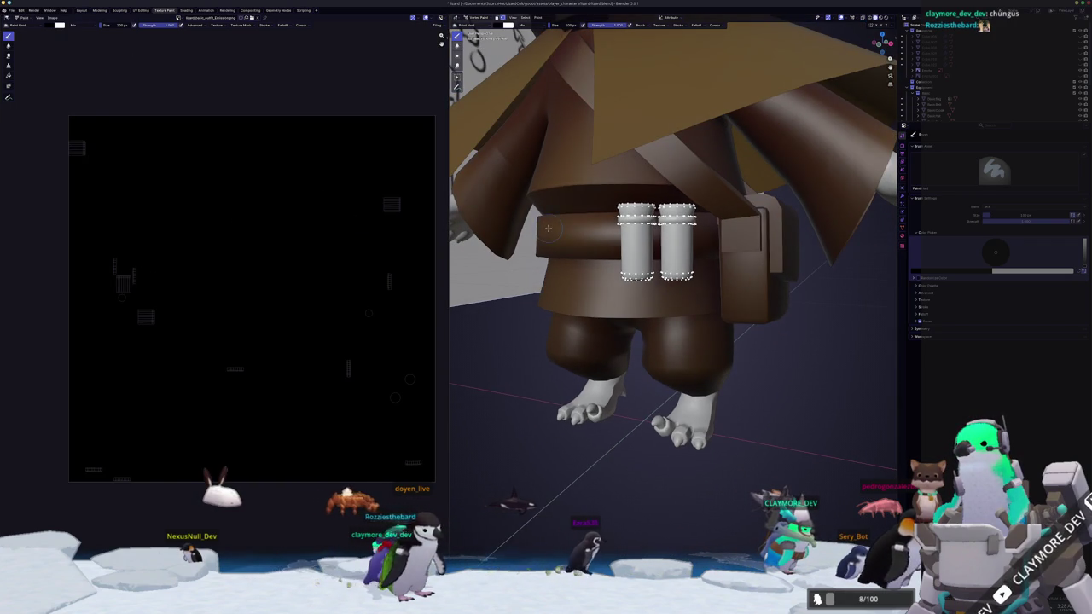
pyautogui.hotkey('ctrl', 'Tab')
pyautogui.click(546, 65)
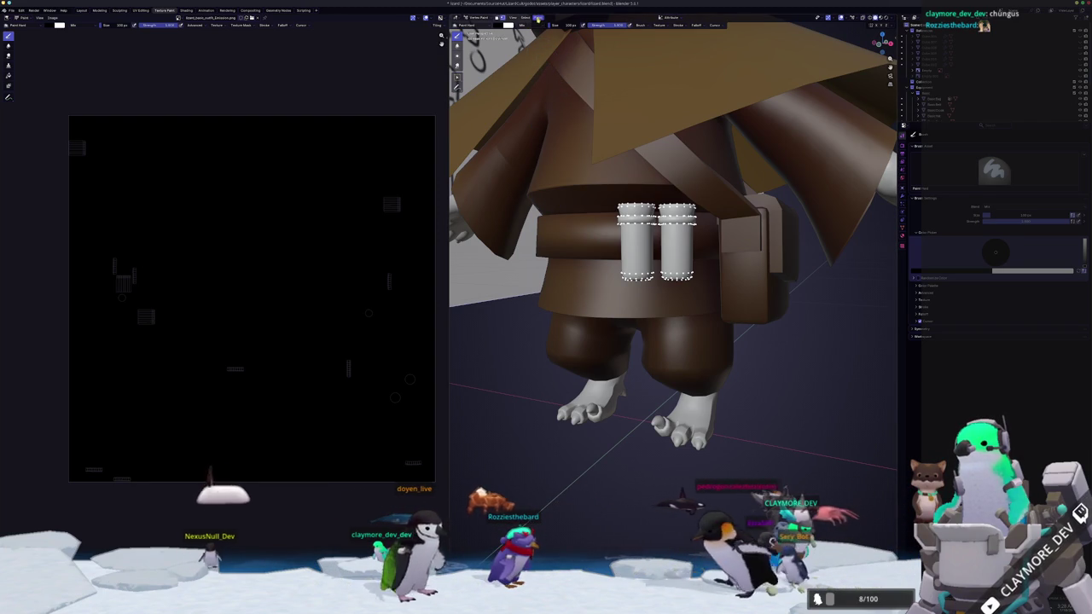
pyautogui.click(507, 24)
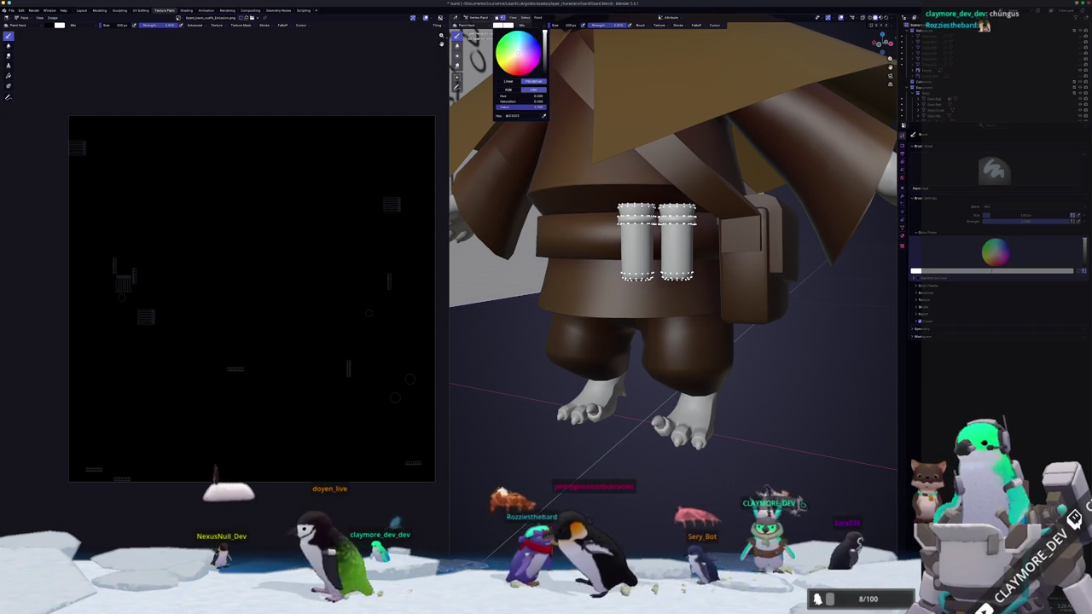
pyautogui.click(538, 17)
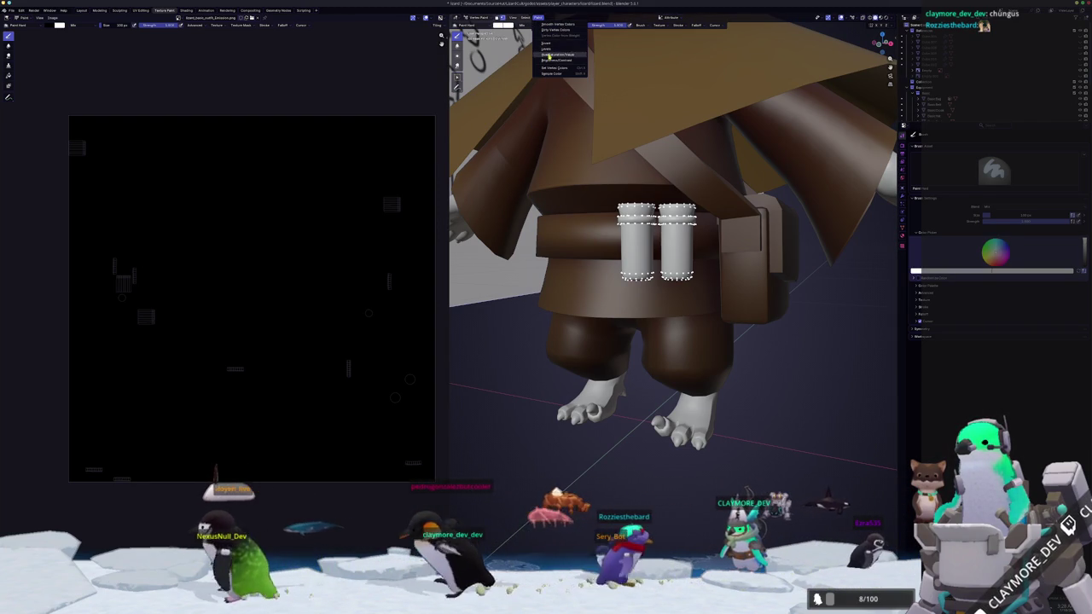
# - Return to Object Mode, check the mesh's color attributes, and open the Shading workspace
pyautogui.moveTo(666, 256); pyautogui.dragTo(665, 222, button='middle')
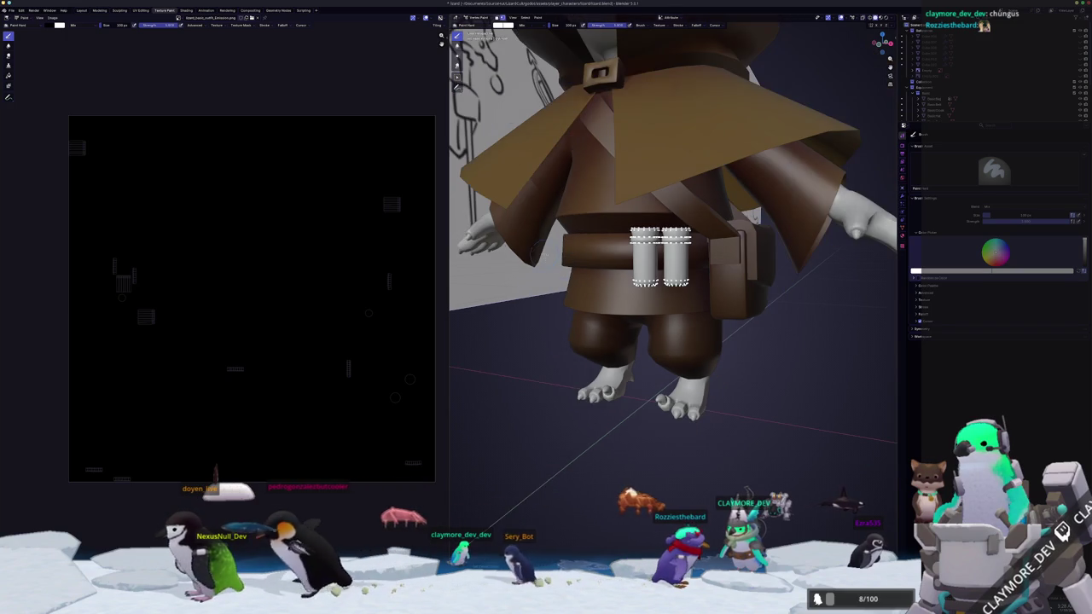
pyautogui.scroll(1, 546, 263)
pyautogui.hotkey('ctrl', 'Tab')
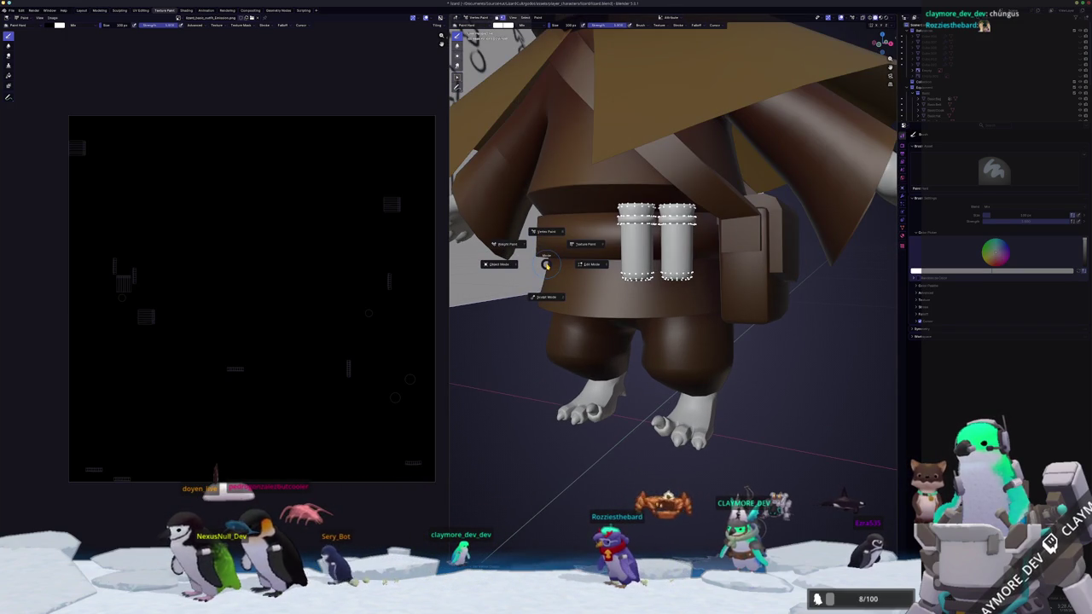
pyautogui.scroll(-2, 547, 265)
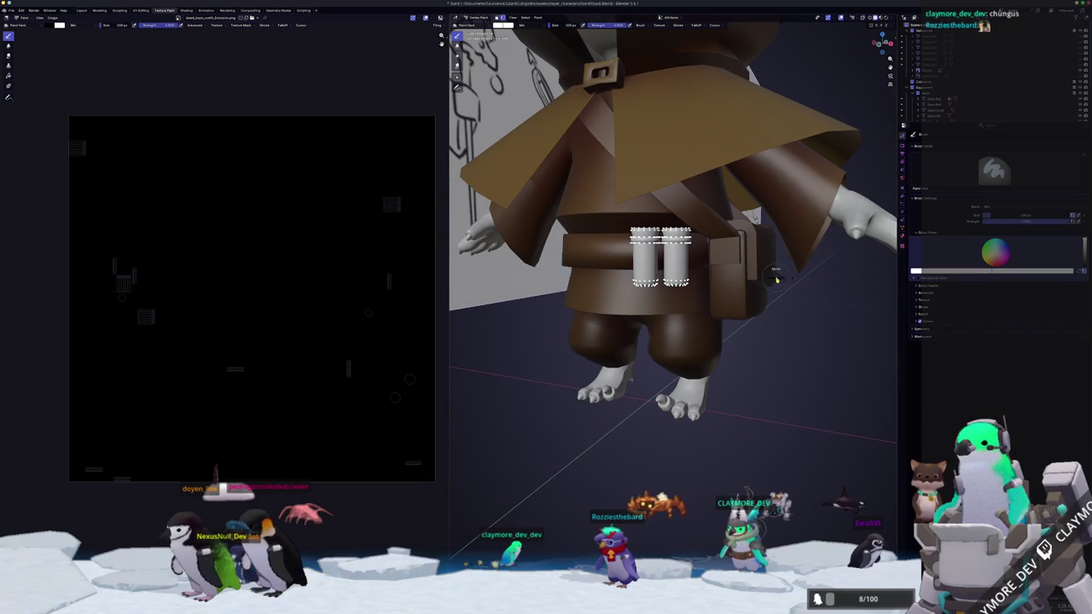
pyautogui.hotkey('ctrl', 'Tab')
pyautogui.click(713, 267)
pyautogui.click(902, 236)
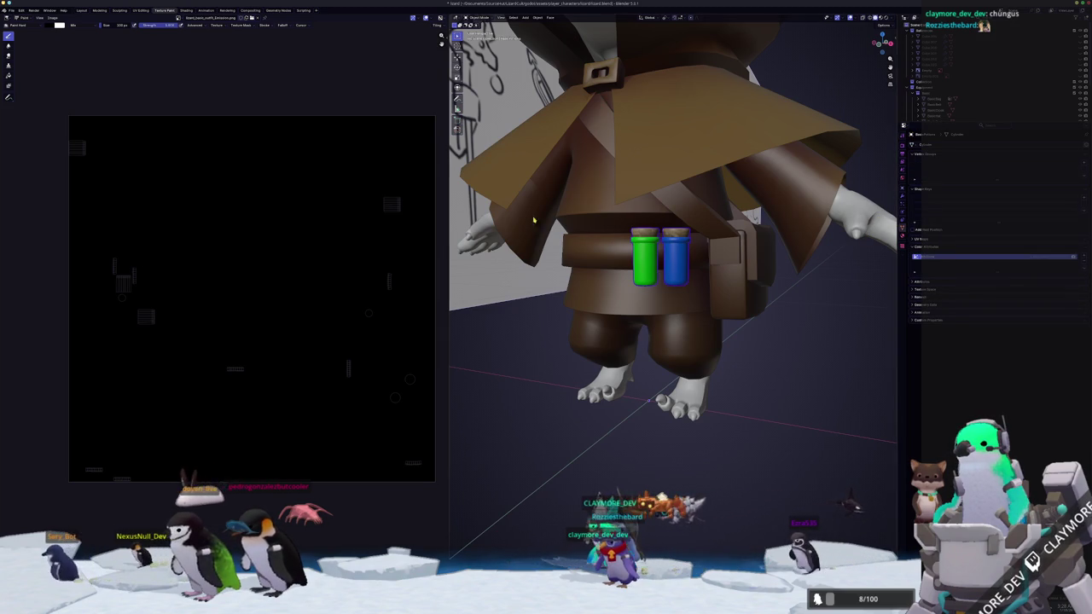
pyautogui.hotkey('ctrl', 'pagedown')
pyautogui.moveTo(597, 314); pyautogui.dragTo(574, 305, button='middle')
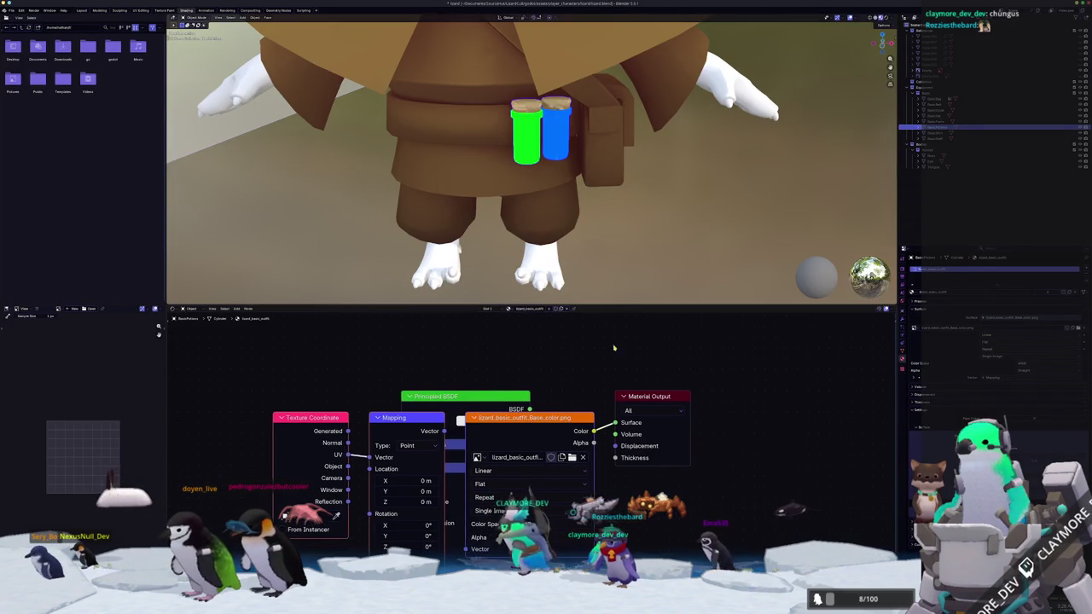
# - Replace the Principled BSDF with a Color Attribute node wired to the material output Surface
pyautogui.click(481, 398)
pyautogui.press('x')
pyautogui.moveTo(482, 397); pyautogui.dragTo(374, 366, button='middle')
pyautogui.hotkey('shift', 'a')
pyautogui.write('tex')
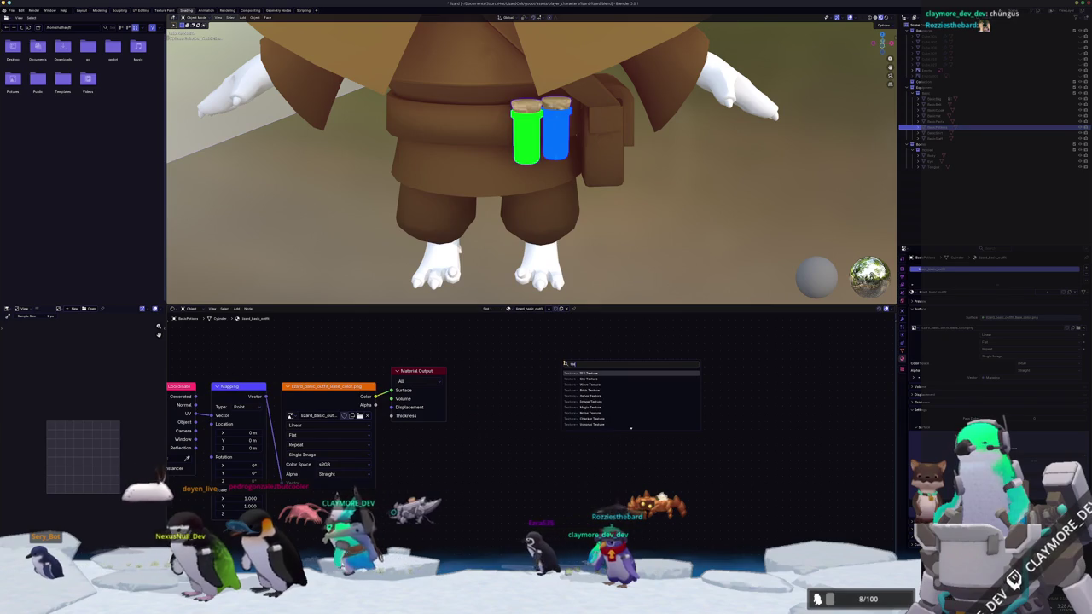
pyautogui.write('lor')
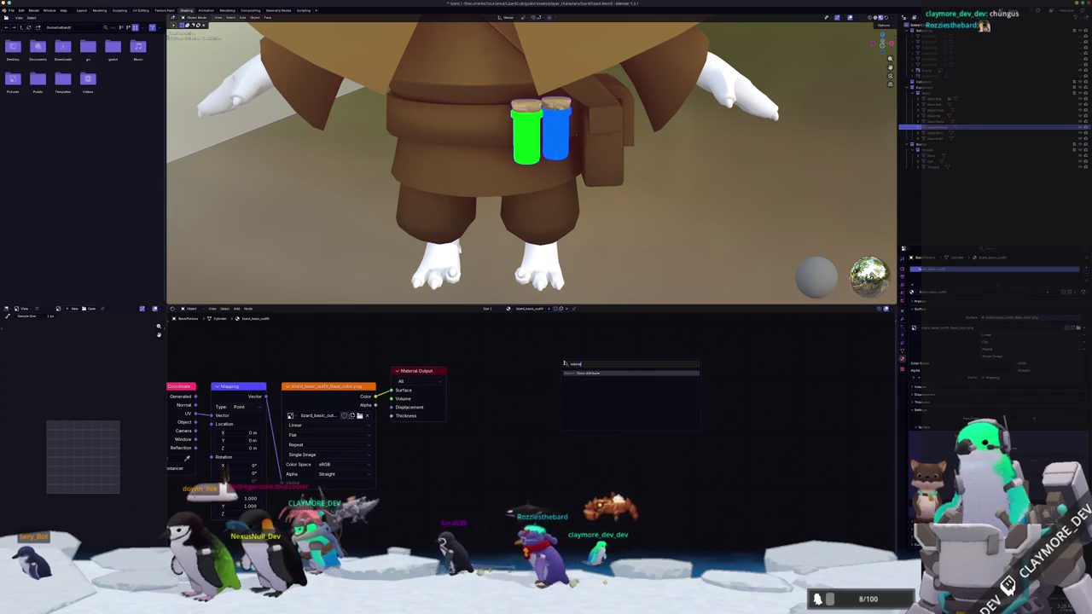
pyautogui.press('Return')
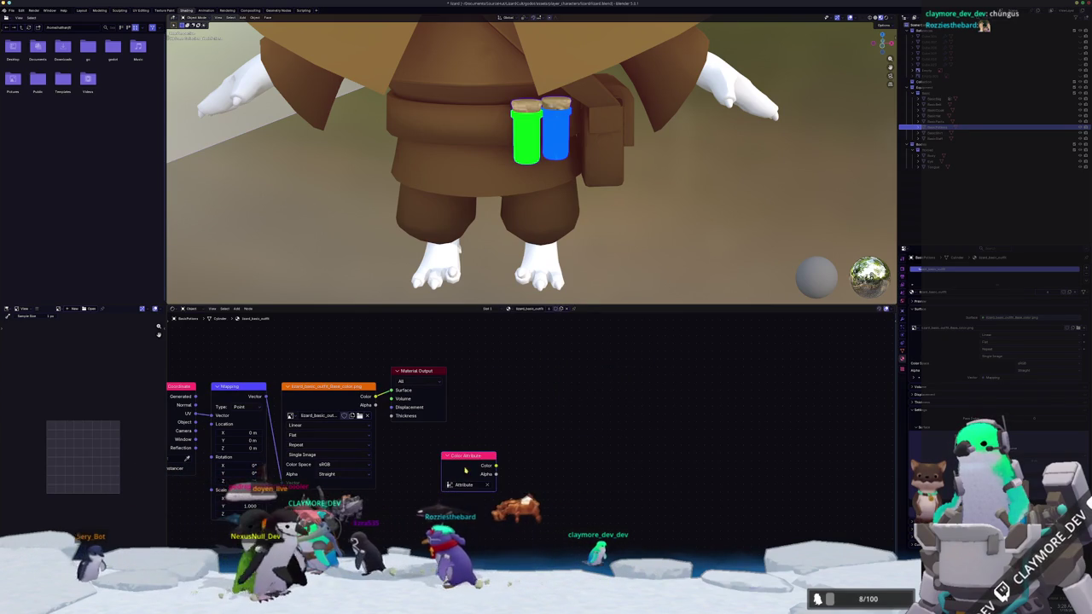
pyautogui.keyDown('ctrl'); pyautogui.keyDown('shift'); pyautogui.click(467, 457); pyautogui.keyUp('shift'); pyautogui.keyUp('ctrl')
# - Add an Image Texture node loading lizard_basic_outfit_Emission.png and place it lower in the graph
pyautogui.click(586, 399)
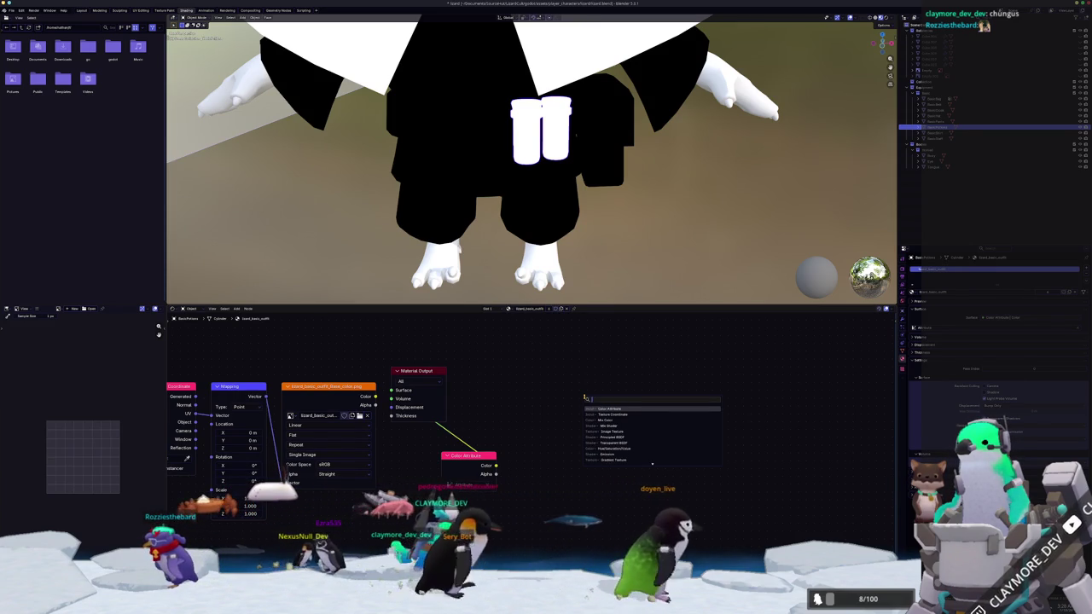
pyautogui.write('image')
pyautogui.press('Return')
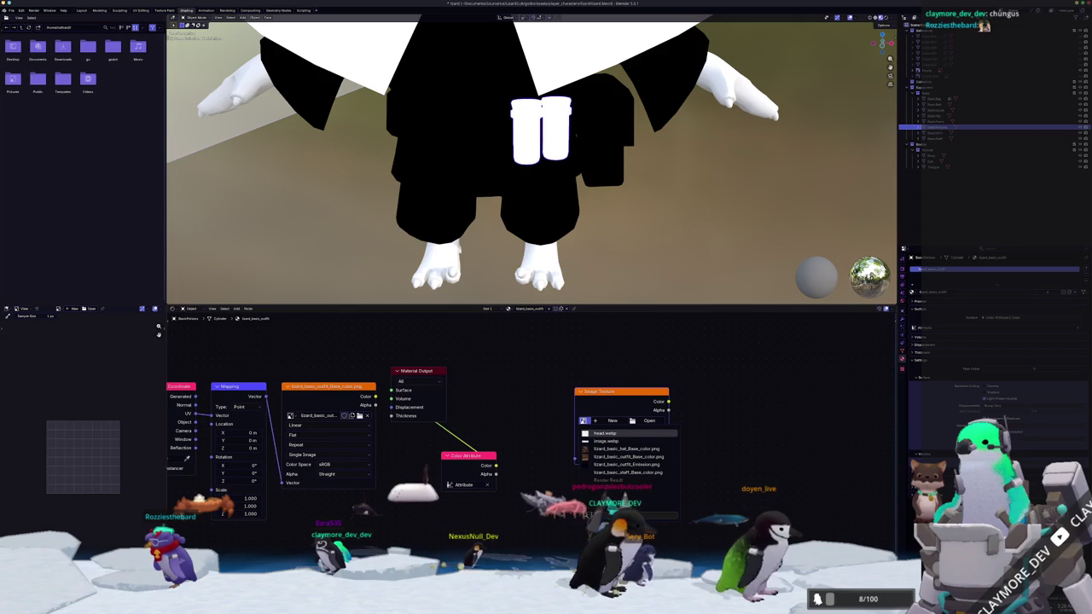
pyautogui.click(613, 464)
pyautogui.moveTo(606, 433); pyautogui.dragTo(590, 443)
pyautogui.moveTo(563, 187); pyautogui.dragTo(517, 126, button='middle')
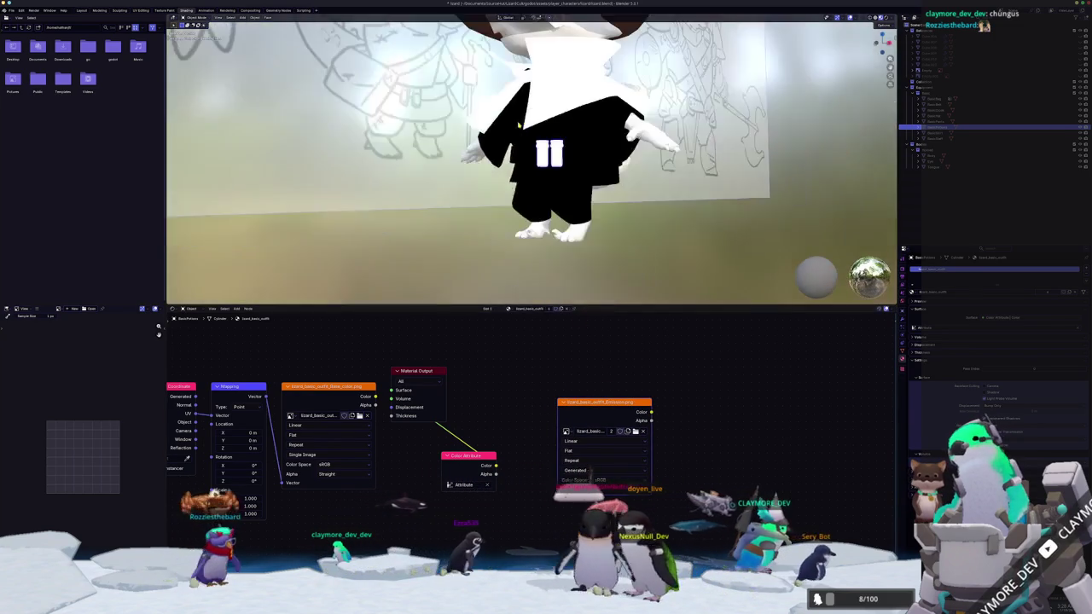
pyautogui.press('Tab')
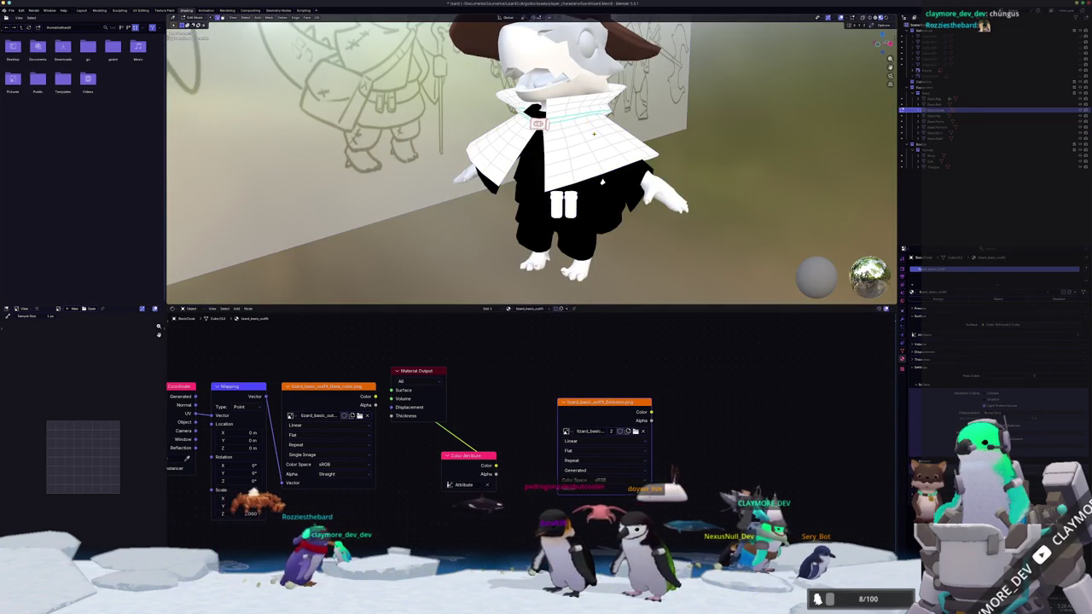
# - Select the whole cape and fill its vertex colours with black in Vertex Paint
pyautogui.press('a')
pyautogui.hotkey('ctrl', 'Tab')
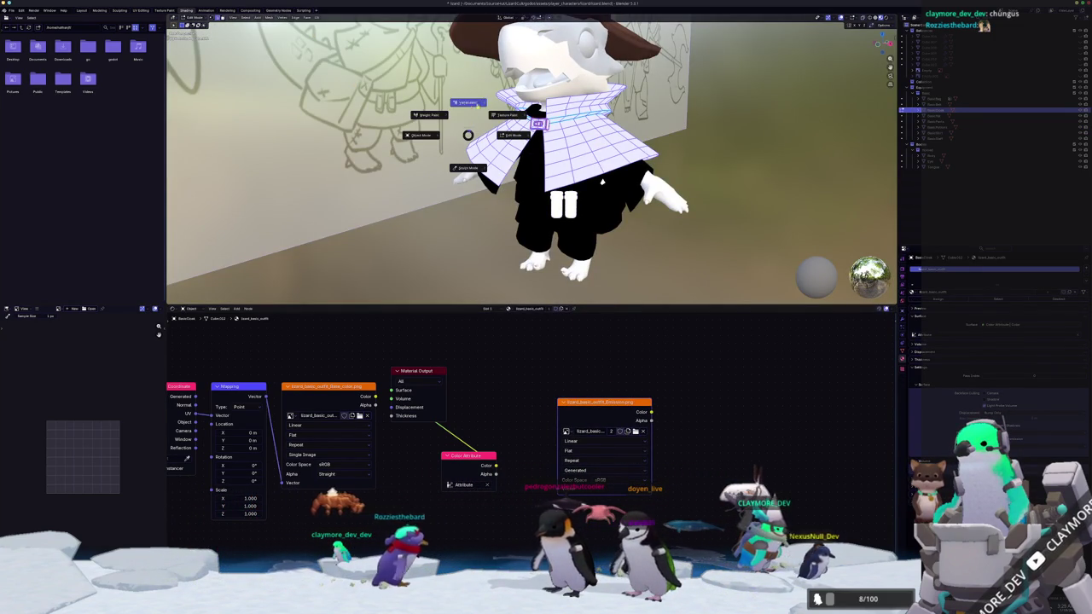
pyautogui.click(471, 103)
pyautogui.click(230, 26)
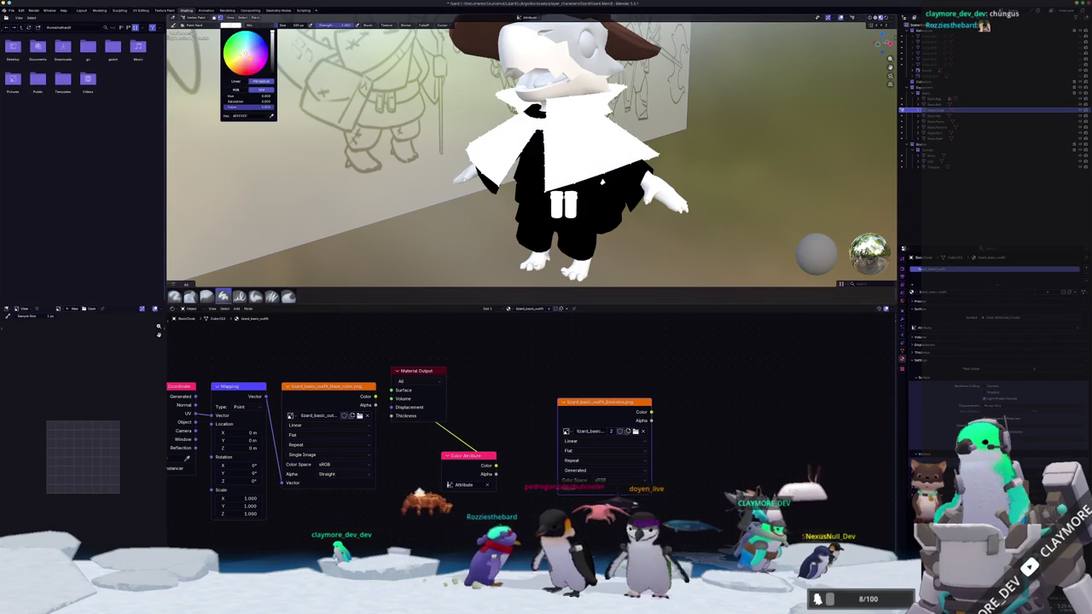
pyautogui.click(255, 18)
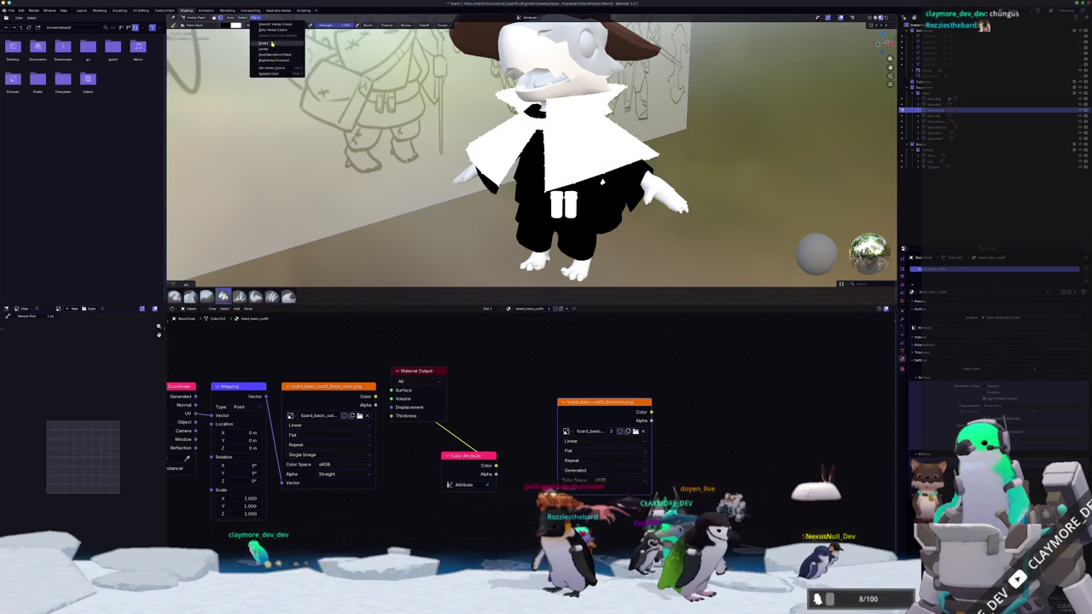
pyautogui.click(271, 68)
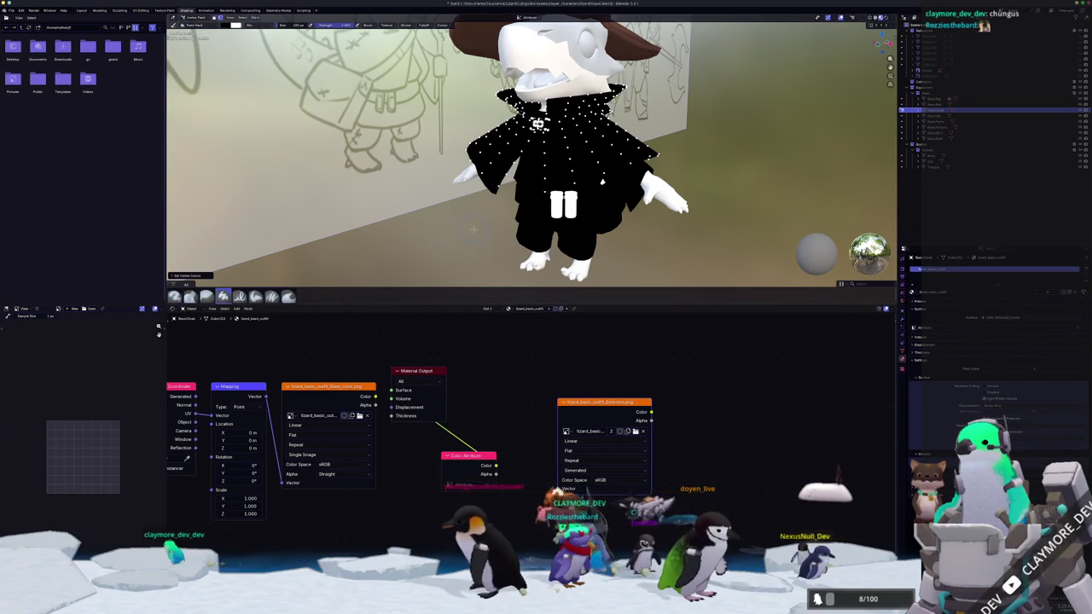
# - Check the black cape from the front and return to Object Mode
pyautogui.press('Tab')
pyautogui.moveTo(471, 228)
pyautogui.mouseDown(button='middle')
pyautogui.moveTo(552, 208)
pyautogui.moveTo(585, 186)
pyautogui.moveTo(577, 173)
pyautogui.mouseUp(button='middle')
pyautogui.press('Tab')
pyautogui.press('Tab')
pyautogui.press('Tab')
pyautogui.scroll(2, 548, 192)
pyautogui.scroll(2, 548, 192)
pyautogui.scroll(2, 549, 192)
pyautogui.press('Tab')
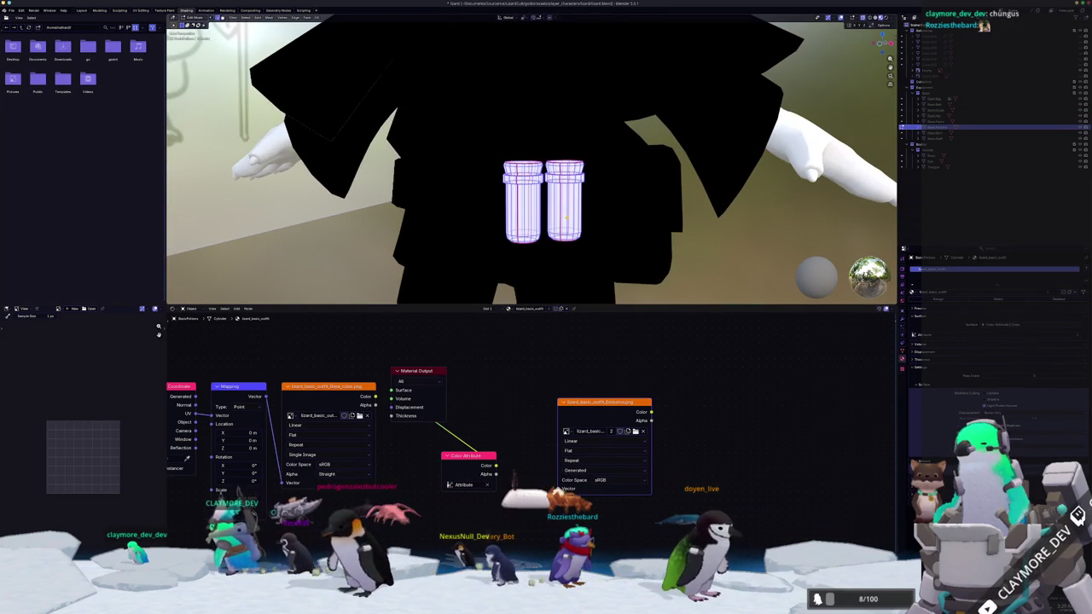
# - From the front view, fill the vials' vertex colours with white in Vertex Paint
pyautogui.press('KP_1')
pyautogui.moveTo(566, 217)
pyautogui.mouseDown(button='middle')
pyautogui.moveTo(515, 162)
pyautogui.moveTo(366, 151)
pyautogui.moveTo(410, 154)
pyautogui.mouseUp(button='middle')
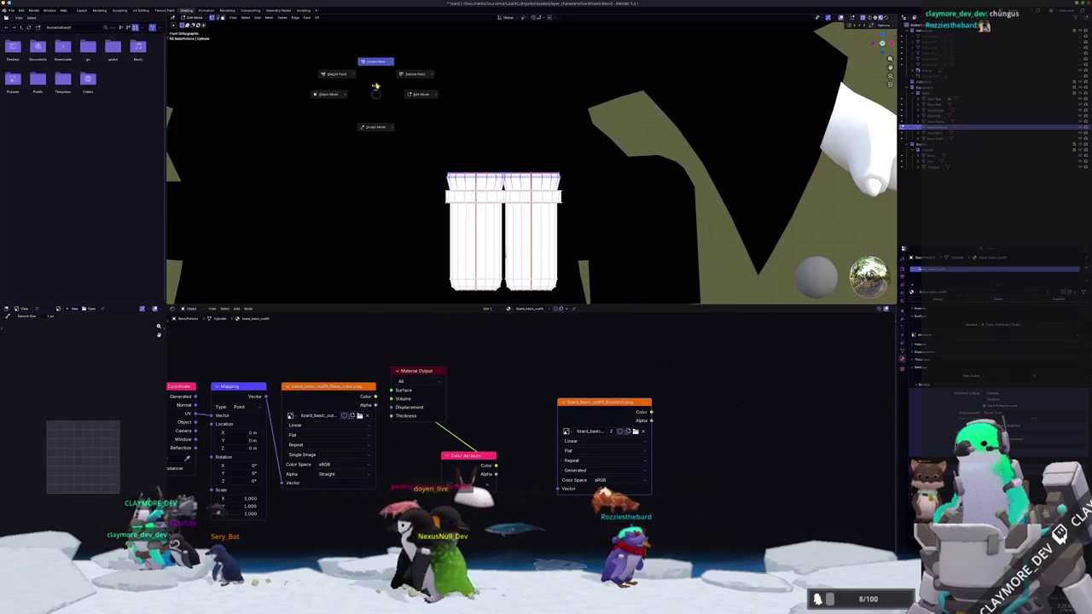
pyautogui.click(374, 61)
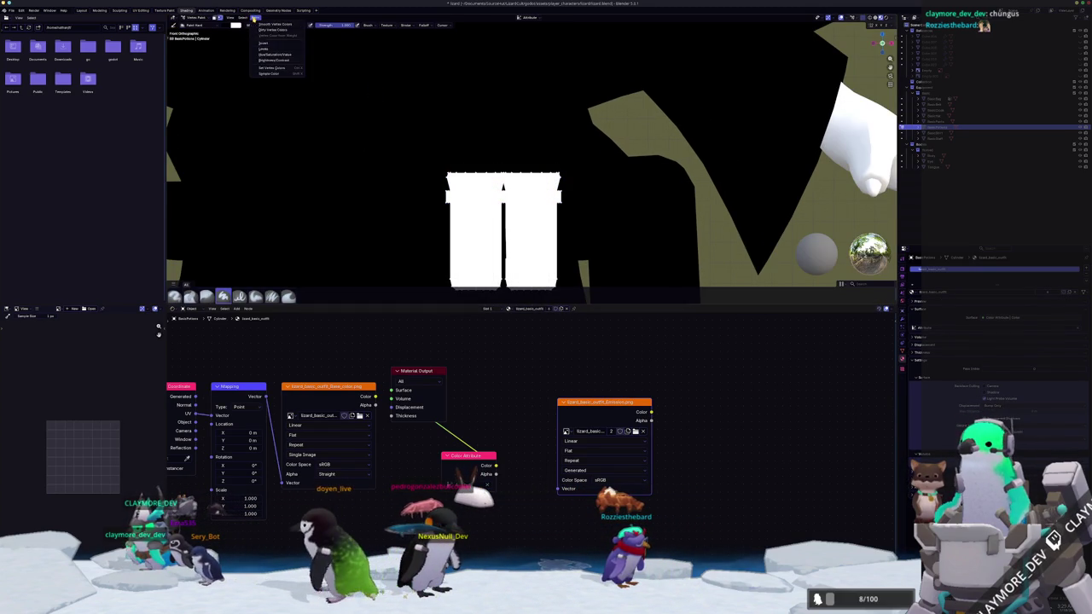
pyautogui.click(270, 70)
pyautogui.moveTo(265, 68)
pyautogui.mouseDown(button='middle')
pyautogui.moveTo(407, 180)
pyautogui.moveTo(421, 173)
pyautogui.mouseUp(button='middle')
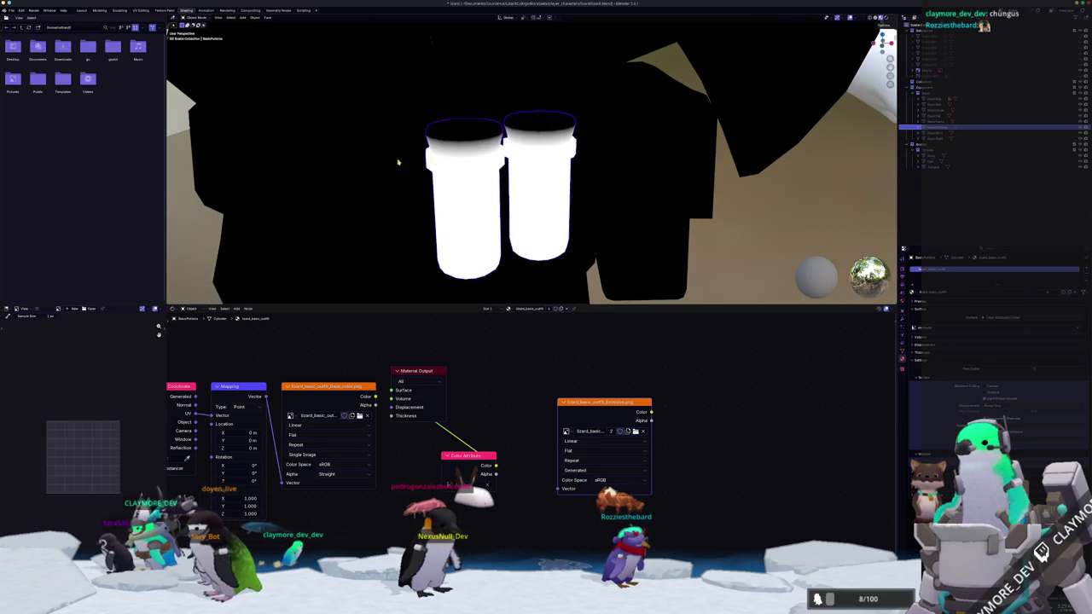
# - Select the vial tops and fill their vertex colours with a darker cap colour
pyautogui.press('Tab')
pyautogui.hotkey('alt', 'a')
pyautogui.moveTo(421, 173); pyautogui.dragTo(376, 51, button='middle')
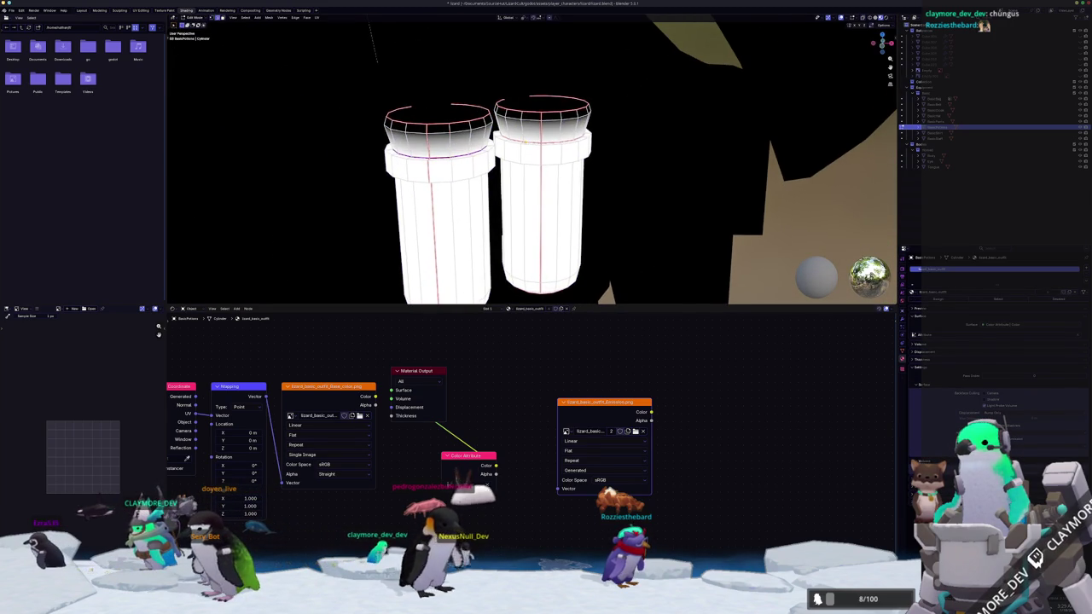
pyautogui.scroll(-2, 531, 162)
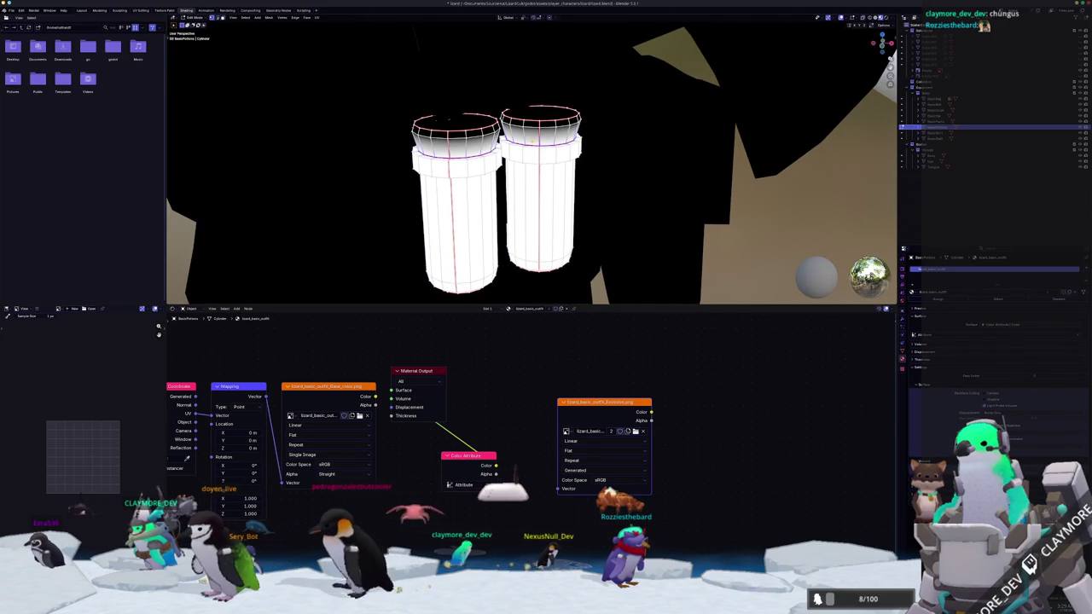
pyautogui.press('Tab')
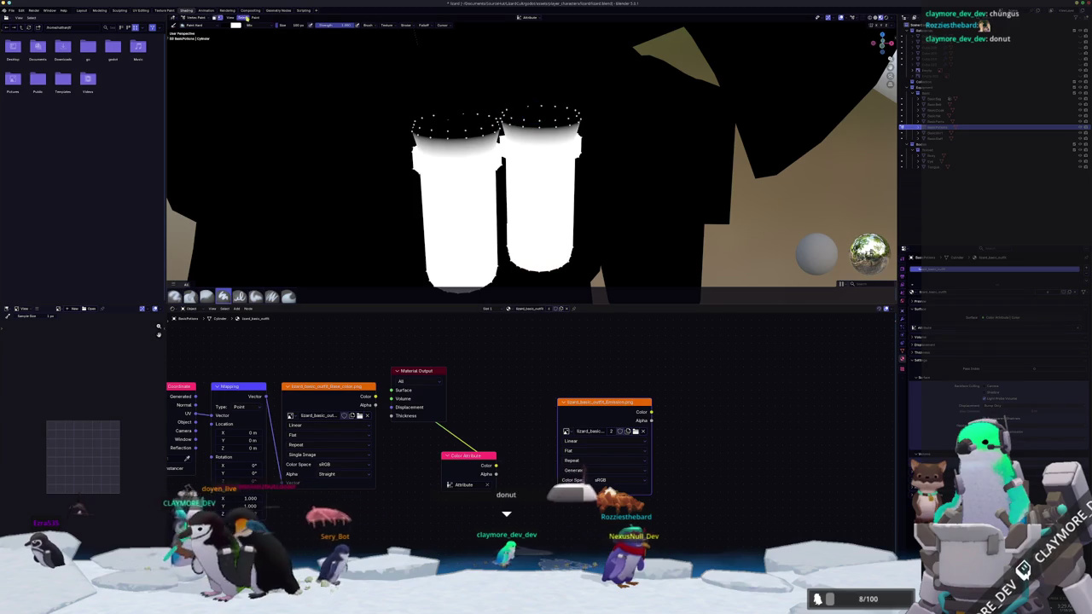
pyautogui.click(244, 18)
pyautogui.click(277, 76)
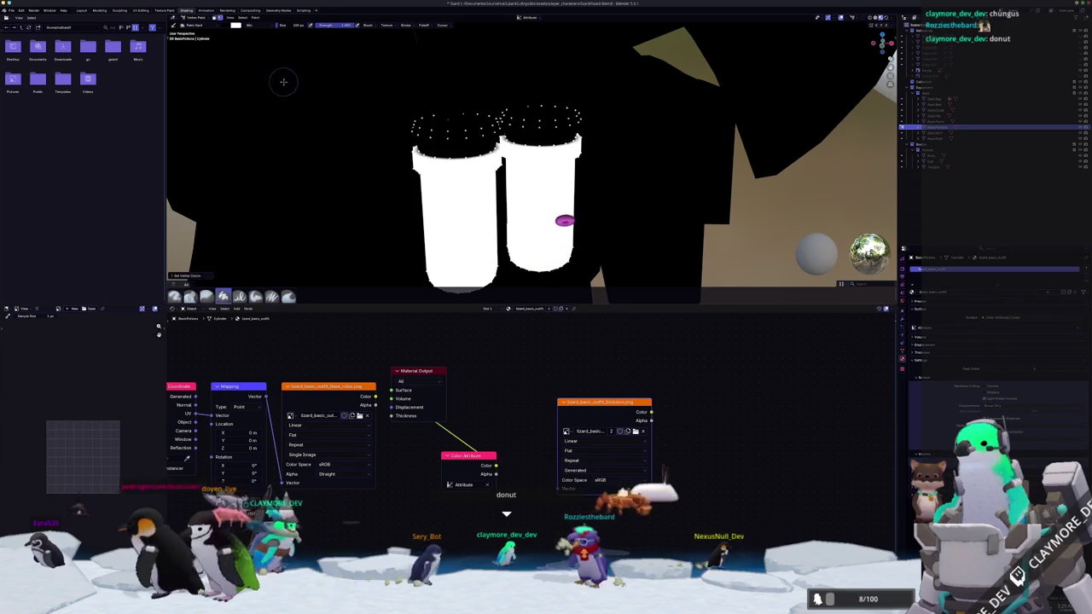
# - Leave mesh editing to view the fully shaded character with its painted vials
pyautogui.press('Tab')
pyautogui.scroll(-2, 402, 187)
pyautogui.scroll(1, 428, 221)
pyautogui.scroll(-2, 427, 221)
pyautogui.press('Tab')
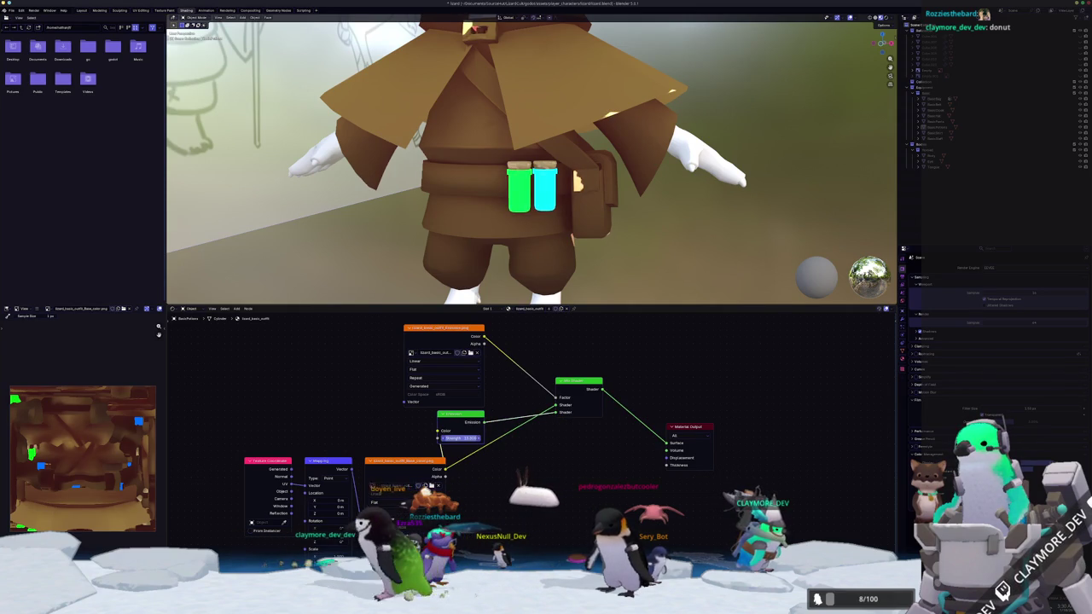
# - Disconnect the Emission link and delete the emission image, Emission and Mix Shader nodes
pyautogui.scroll(-3, 477, 171)
pyautogui.moveTo(478, 170)
pyautogui.mouseDown(button='middle')
pyautogui.moveTo(490, 163)
pyautogui.moveTo(555, 197)
pyautogui.mouseUp(button='middle')
pyautogui.scroll(3, 491, 162)
pyautogui.scroll(2, 560, 202)
pyautogui.scroll(1, 560, 201)
pyautogui.scroll(1, 550, 208)
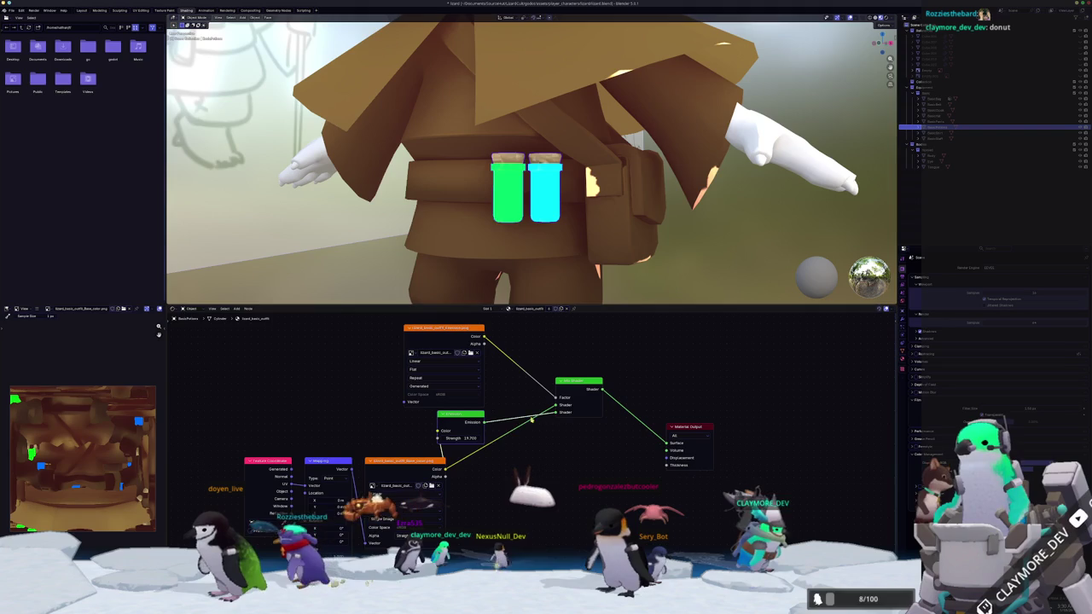
pyautogui.moveTo(516, 419); pyautogui.dragTo(515, 419)
pyautogui.moveTo(512, 475); pyautogui.dragTo(475, 411)
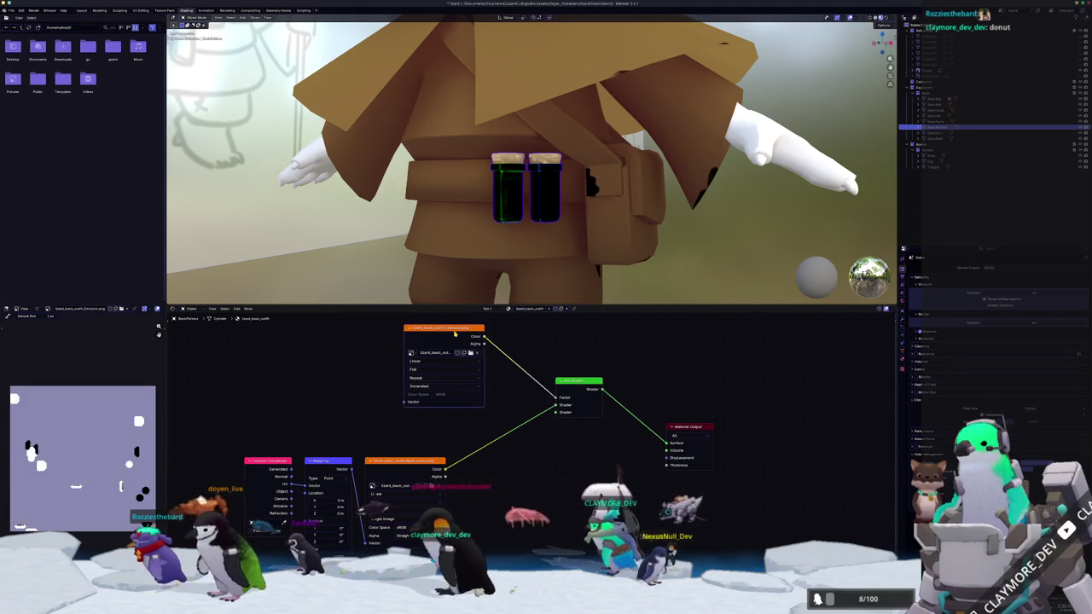
pyautogui.press('Delete')
pyautogui.press('Delete')
pyautogui.hotkey('alt', 'Tab')
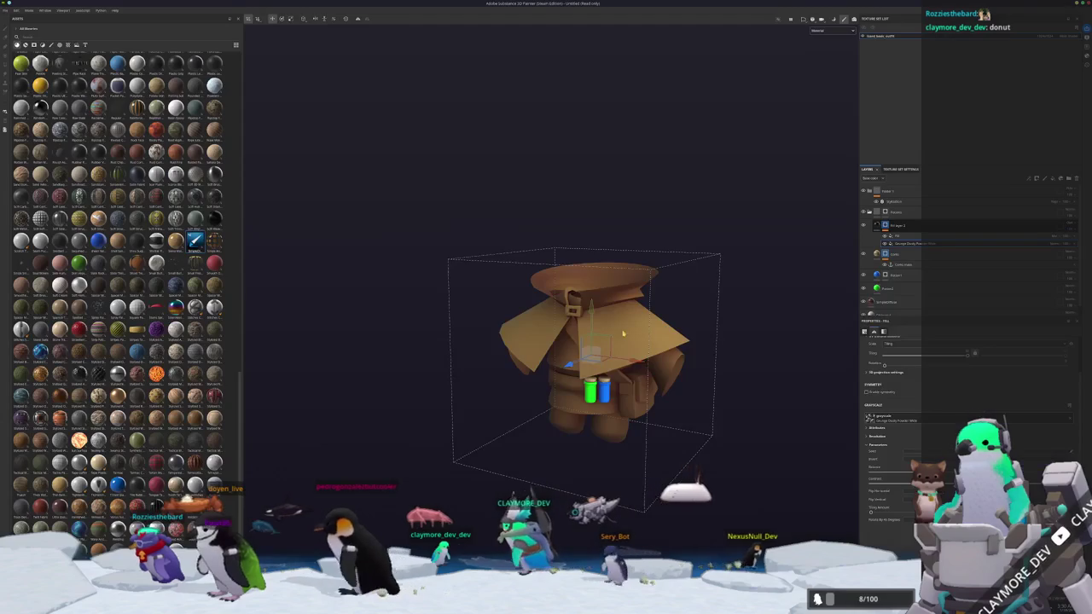
# - Show the roughness channel in the viewport and select the bottom fill layer of the stack
pyautogui.scroll(1, 598, 344)
pyautogui.scroll(3, 598, 345)
pyautogui.scroll(2, 598, 345)
pyautogui.moveTo(598, 345)
pyautogui.keyDown('alt'); pyautogui.mouseDown()
pyautogui.moveTo(563, 338)
pyautogui.moveTo(597, 324)
pyautogui.mouseUp(); pyautogui.keyUp('alt')
pyautogui.scroll(3, 532, 331)
pyautogui.scroll(2, 531, 331)
pyautogui.scroll(-3, 531, 331)
pyautogui.scroll(2, 597, 324)
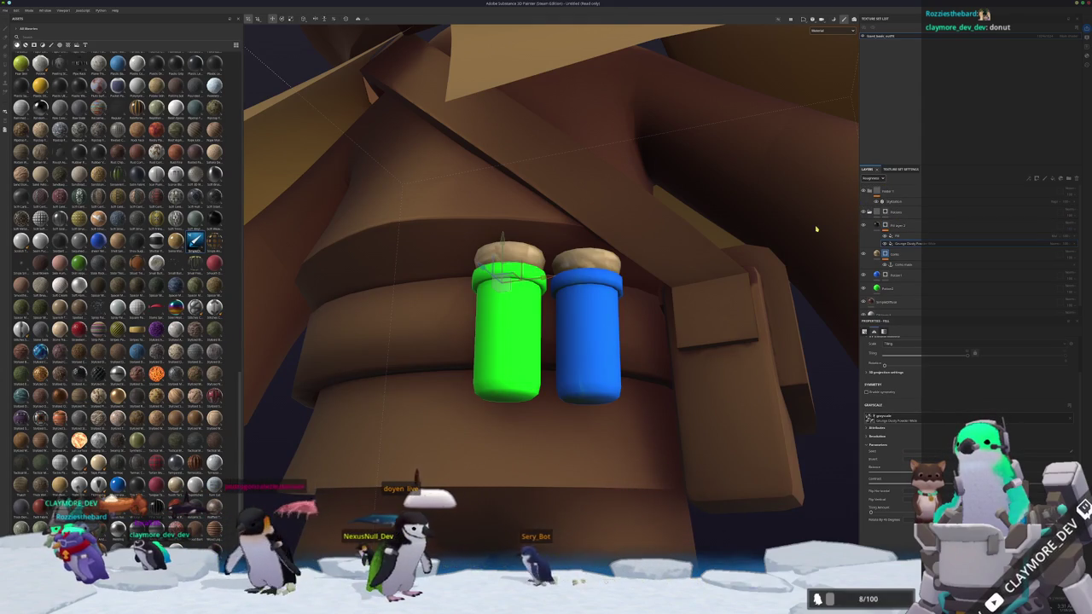
pyautogui.scroll(-3, 818, 228)
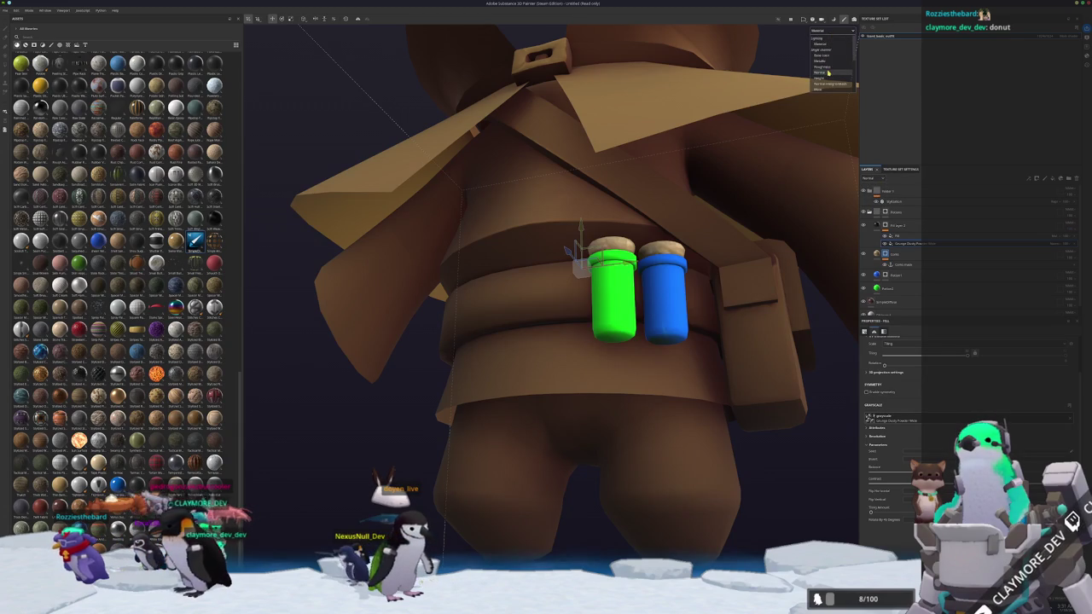
pyautogui.click(826, 68)
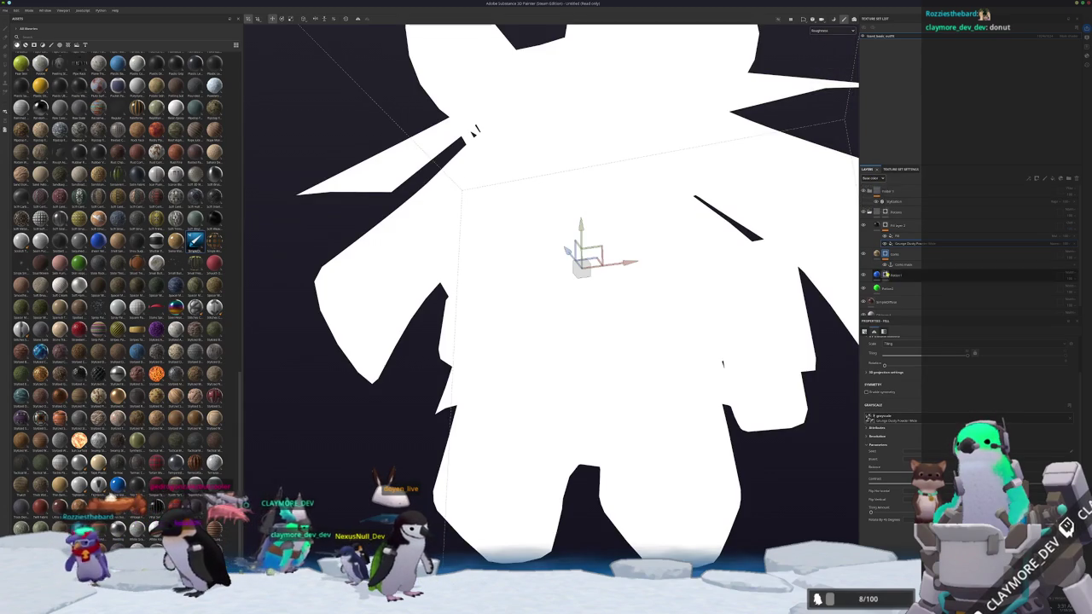
pyautogui.scroll(-1, 892, 281)
pyautogui.click(889, 294)
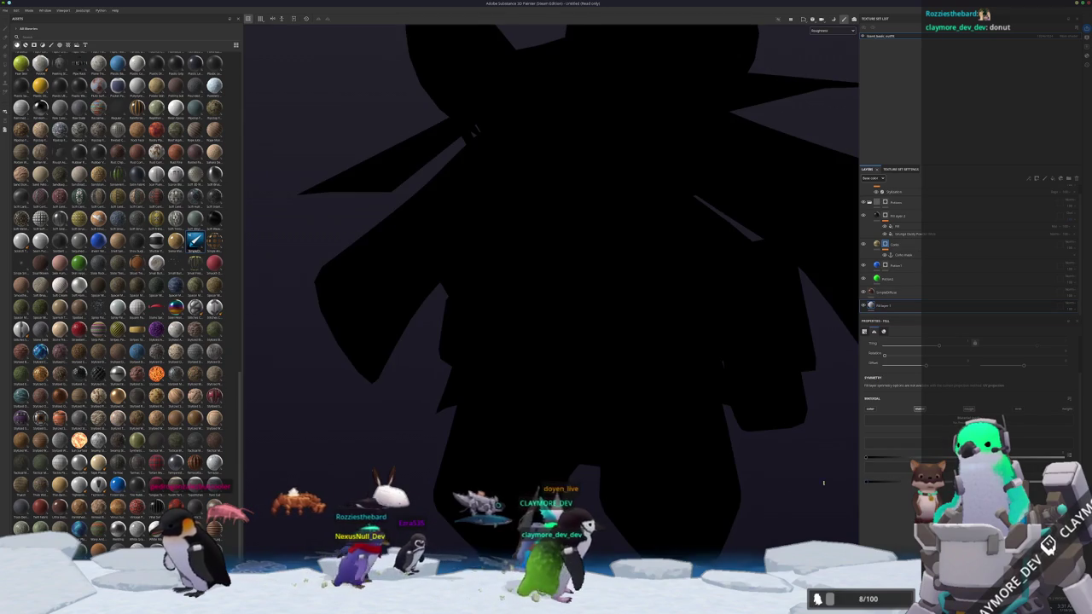
# - Set the fill dark and polygon-fill the right and left belt vials black
pyautogui.click(876, 410)
pyautogui.keyDown('alt'); pyautogui.moveTo(759, 480); pyautogui.dragTo(699, 500); pyautogui.keyUp('alt')
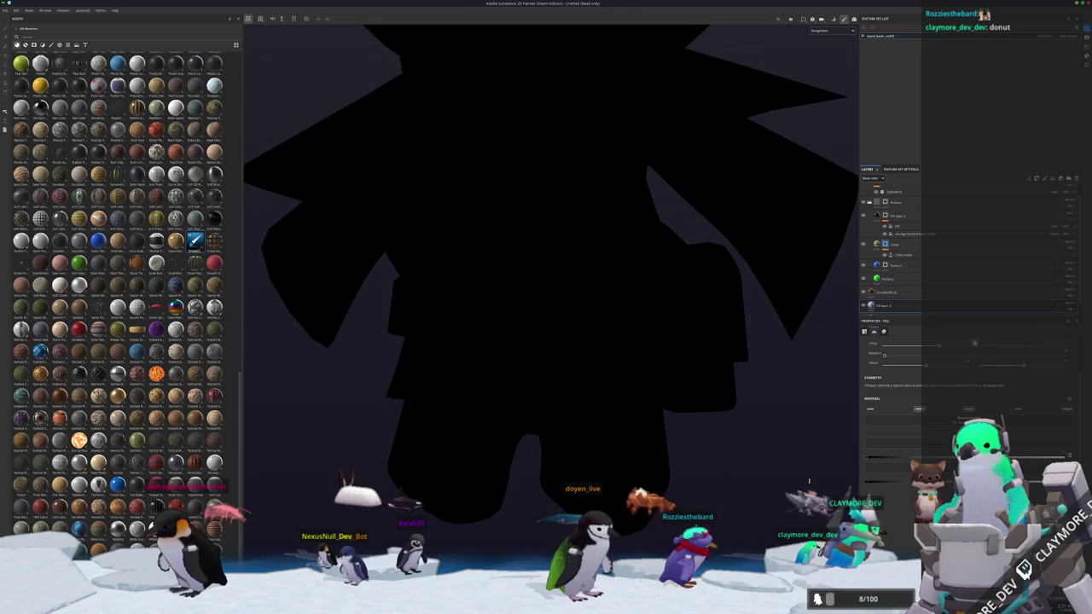
pyautogui.press('4')
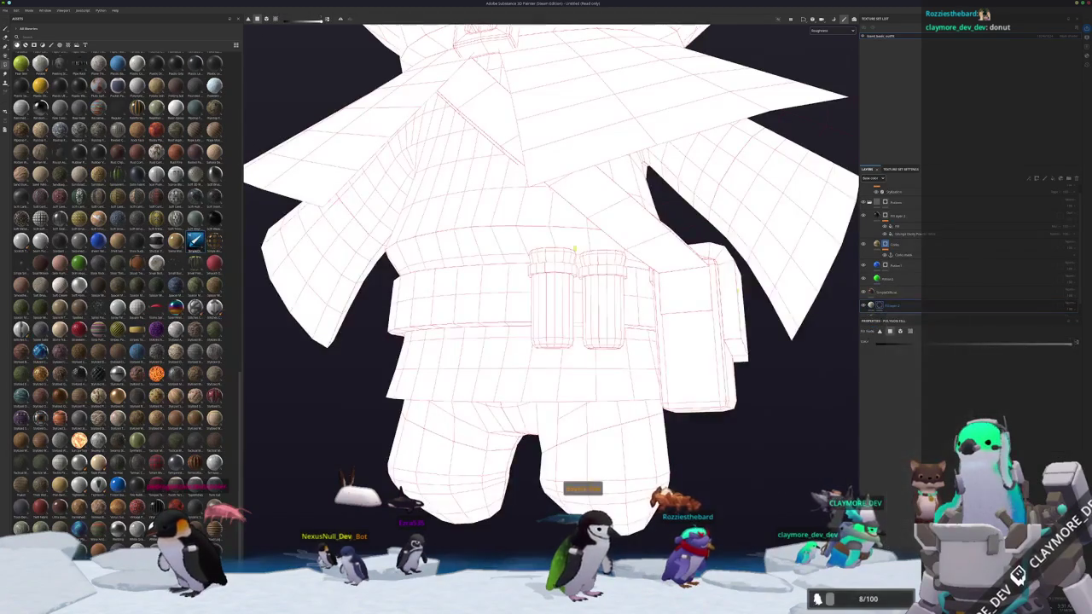
pyautogui.scroll(5, 593, 314)
pyautogui.keyDown('alt'); pyautogui.moveTo(593, 314); pyautogui.dragTo(626, 380); pyautogui.keyUp('alt')
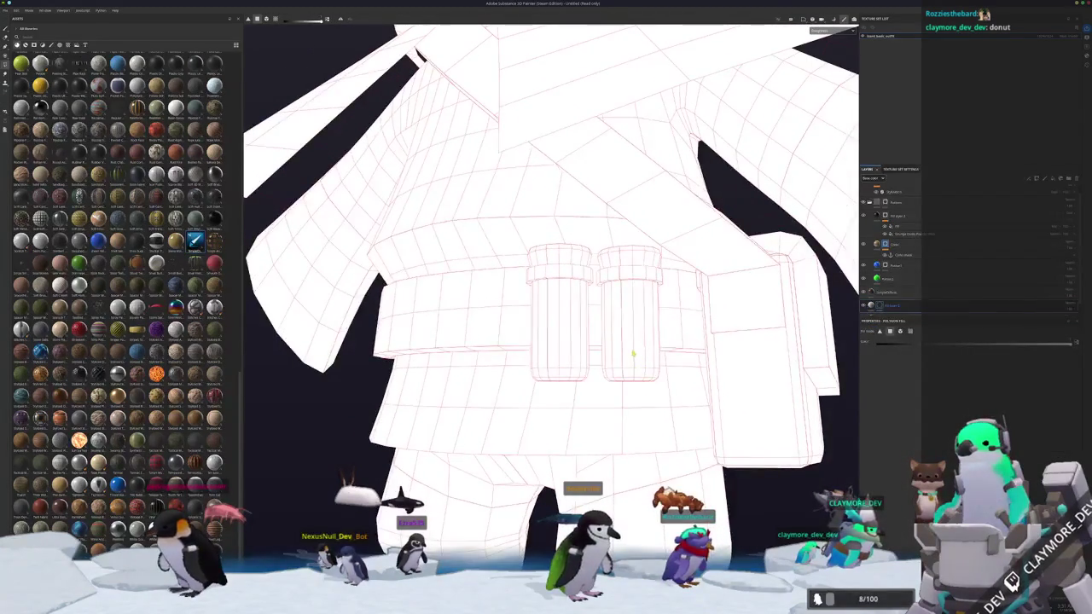
pyautogui.click(625, 348)
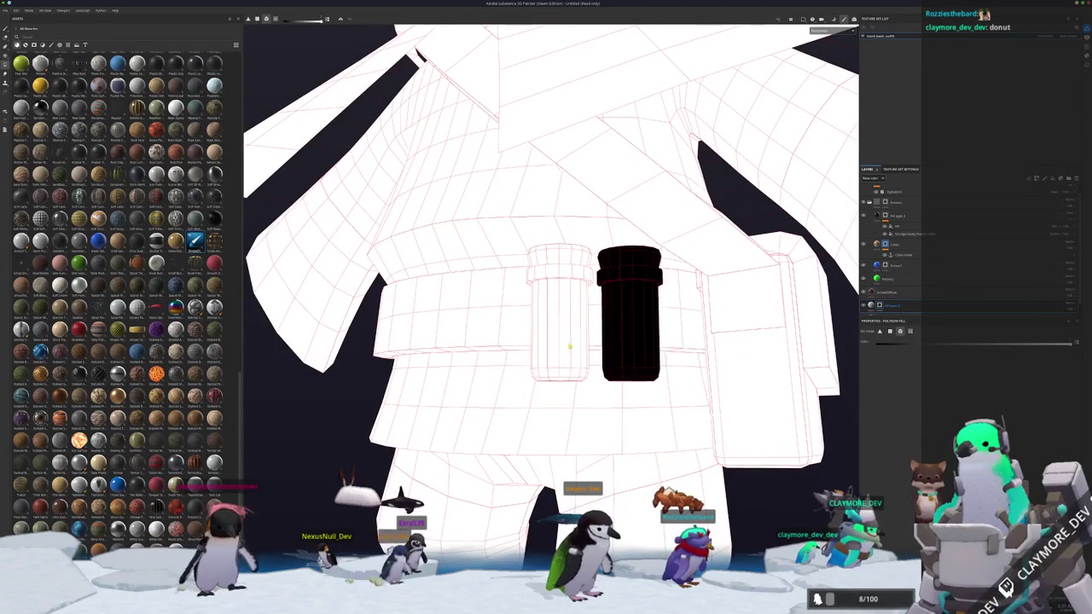
pyautogui.click(560, 316)
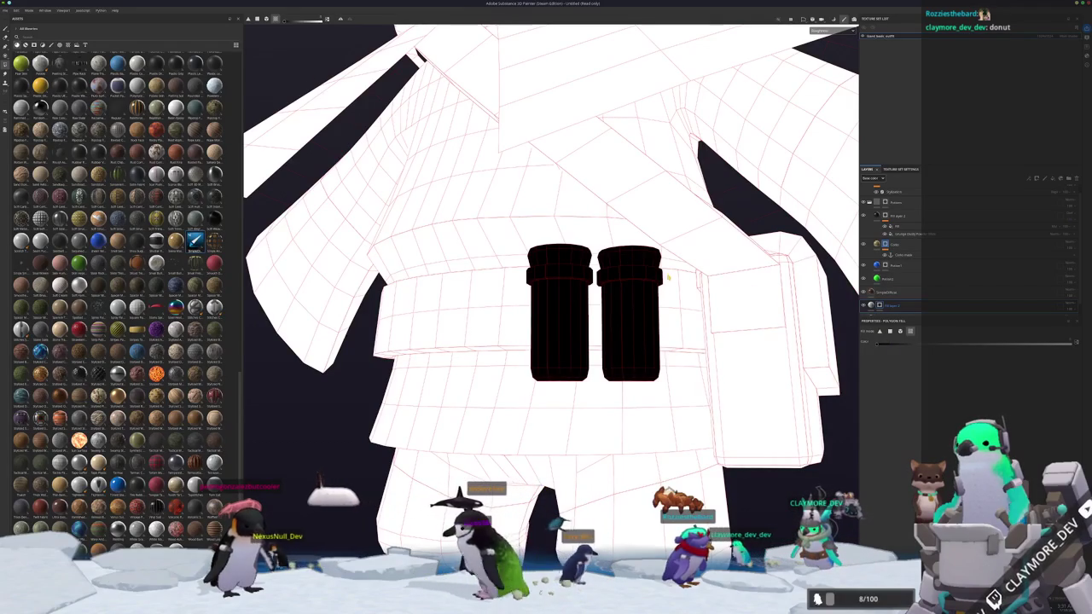
# - Orbit around the model to check both black vials, then bring up Save project
pyautogui.keyDown('alt'); pyautogui.moveTo(633, 265); pyautogui.dragTo(602, 260); pyautogui.keyUp('alt')
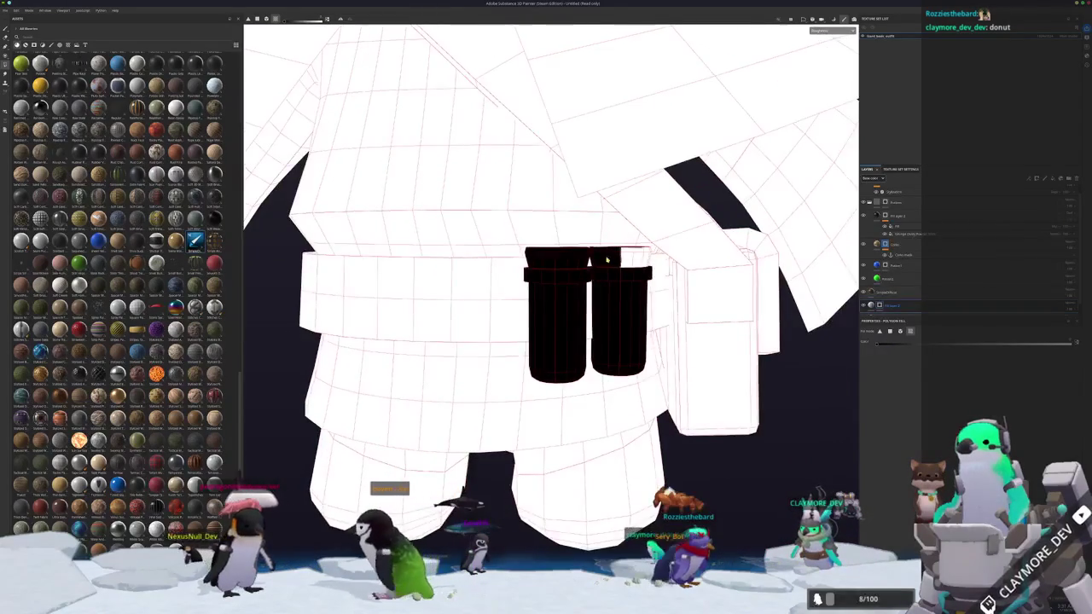
pyautogui.scroll(1, 556, 258)
pyautogui.scroll(2, 568, 254)
pyautogui.scroll(2, 568, 254)
pyautogui.scroll(3, 558, 281)
pyautogui.scroll(-3, 627, 302)
pyautogui.scroll(-2, 575, 298)
pyautogui.moveTo(470, 347)
pyautogui.keyDown('alt'); pyautogui.mouseDown()
pyautogui.moveTo(449, 361)
pyautogui.moveTo(487, 356)
pyautogui.moveTo(599, 299)
pyautogui.mouseUp(); pyautogui.keyUp('alt')
pyautogui.scroll(-1, 599, 299)
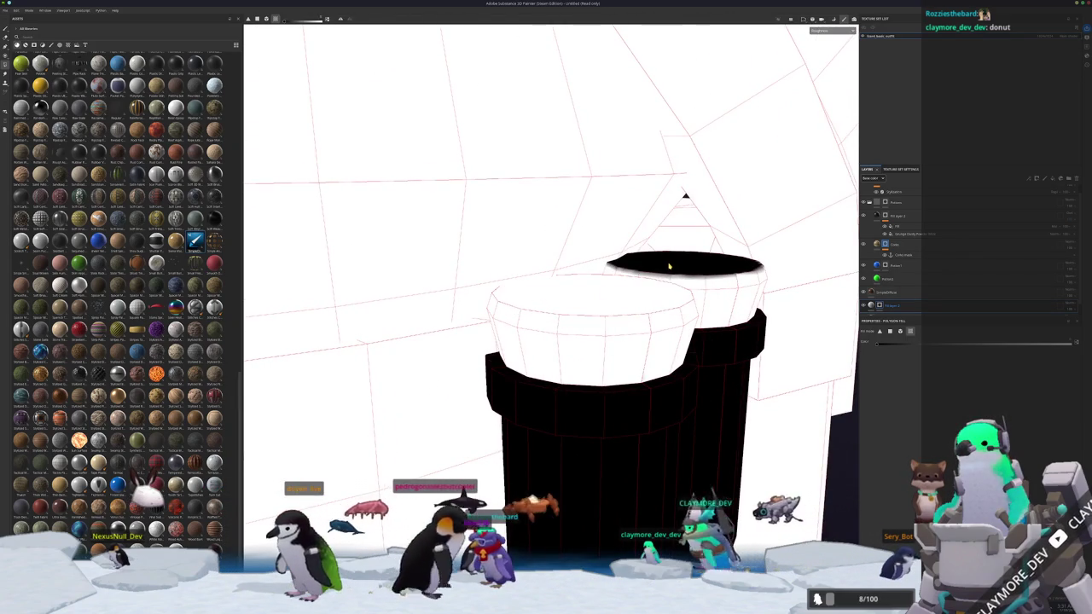
pyautogui.scroll(-2, 597, 315)
pyautogui.scroll(-2, 593, 341)
pyautogui.scroll(-2, 587, 373)
pyautogui.moveTo(587, 373)
pyautogui.keyDown('alt'); pyautogui.mouseDown()
pyautogui.moveTo(401, 308)
pyautogui.moveTo(563, 290)
pyautogui.mouseUp(); pyautogui.keyUp('alt')
pyautogui.scroll(-2, 563, 290)
pyautogui.keyDown('alt'); pyautogui.moveTo(561, 297); pyautogui.dragTo(576, 283, button='middle'); pyautogui.keyUp('alt')
pyautogui.keyDown('alt'); pyautogui.moveTo(576, 283); pyautogui.dragTo(533, 301); pyautogui.keyUp('alt')
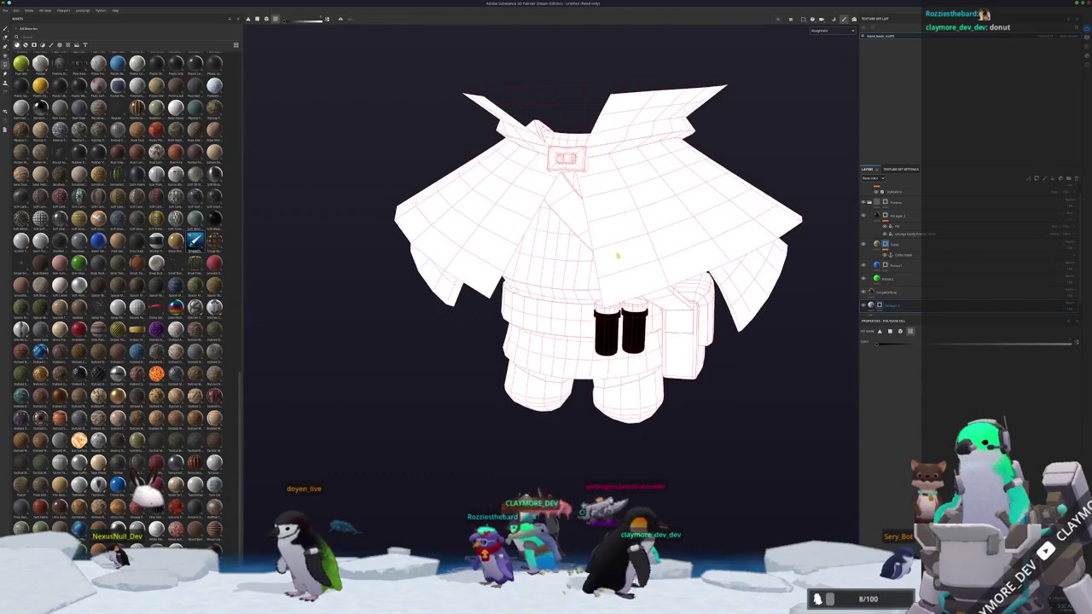
pyautogui.hotkey('ctrl', 's')
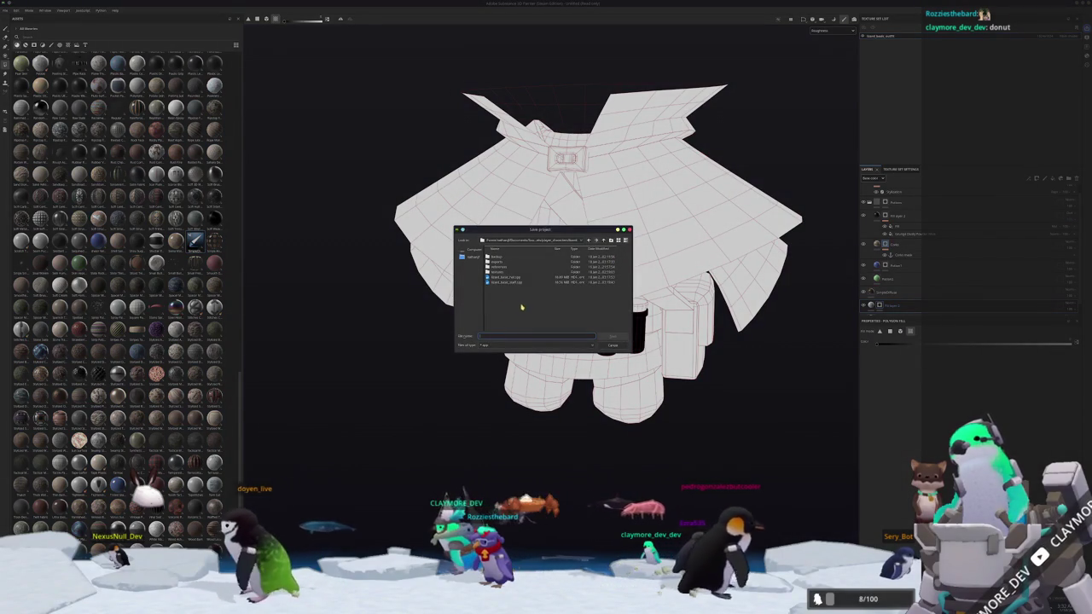
# - Save the project as lizard_base_outfit and export its textures
pyautogui.write('lizard_base_outfit')
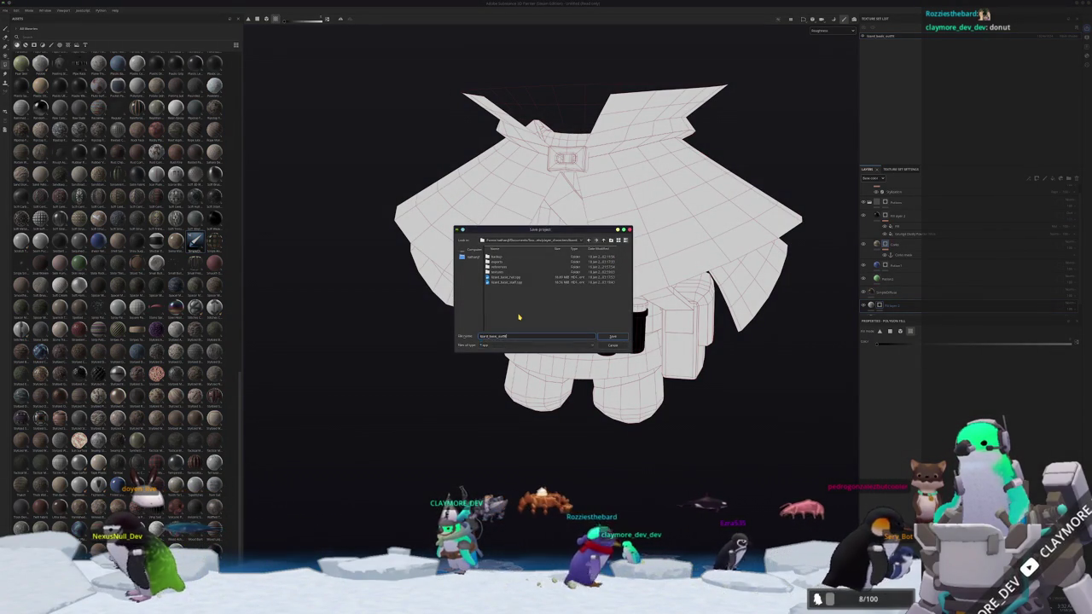
pyautogui.press('Return')
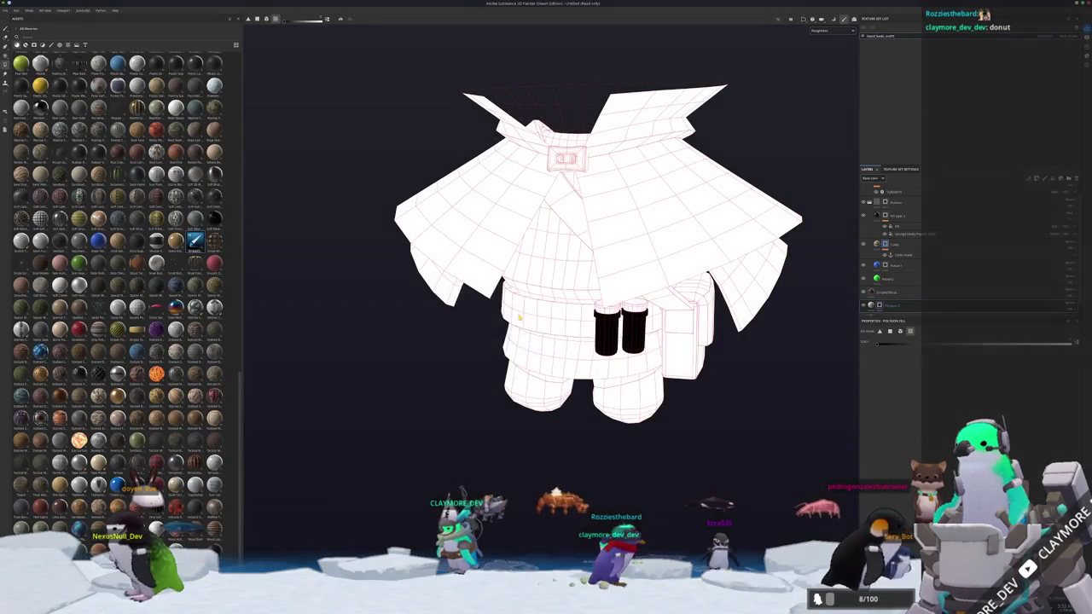
pyautogui.hotkey('ctrl', 'shift', 'e')
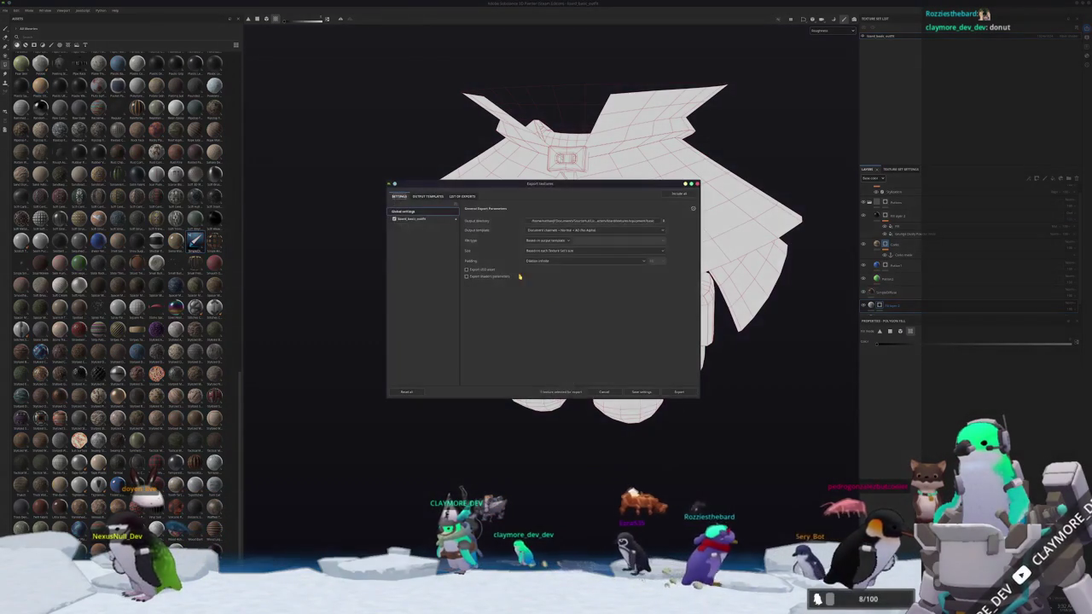
pyautogui.press('Escape')
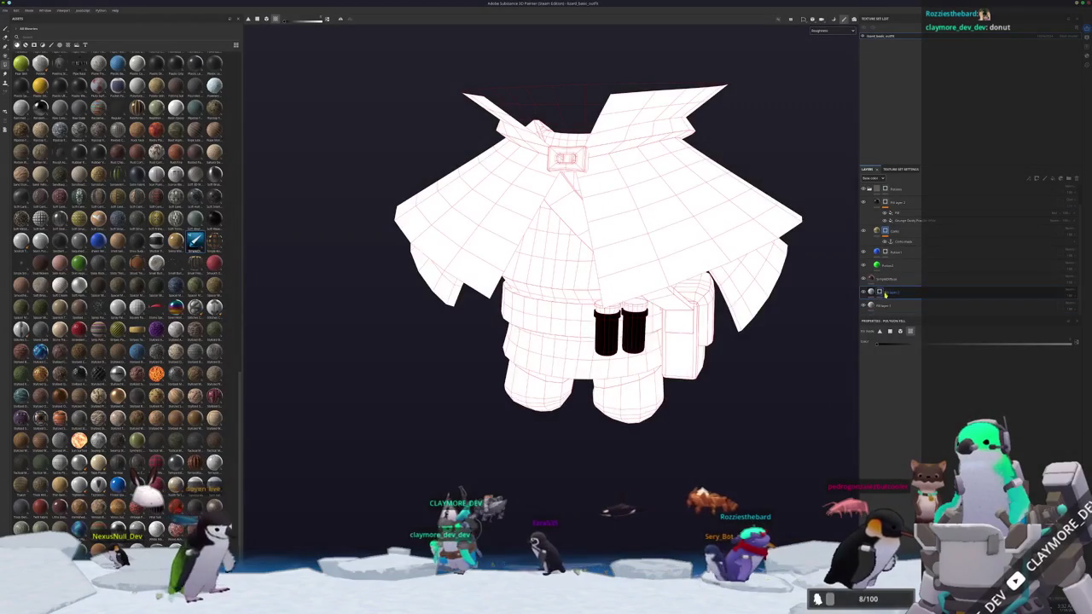
pyautogui.hotkey('ctrl', 'shift', 'e')
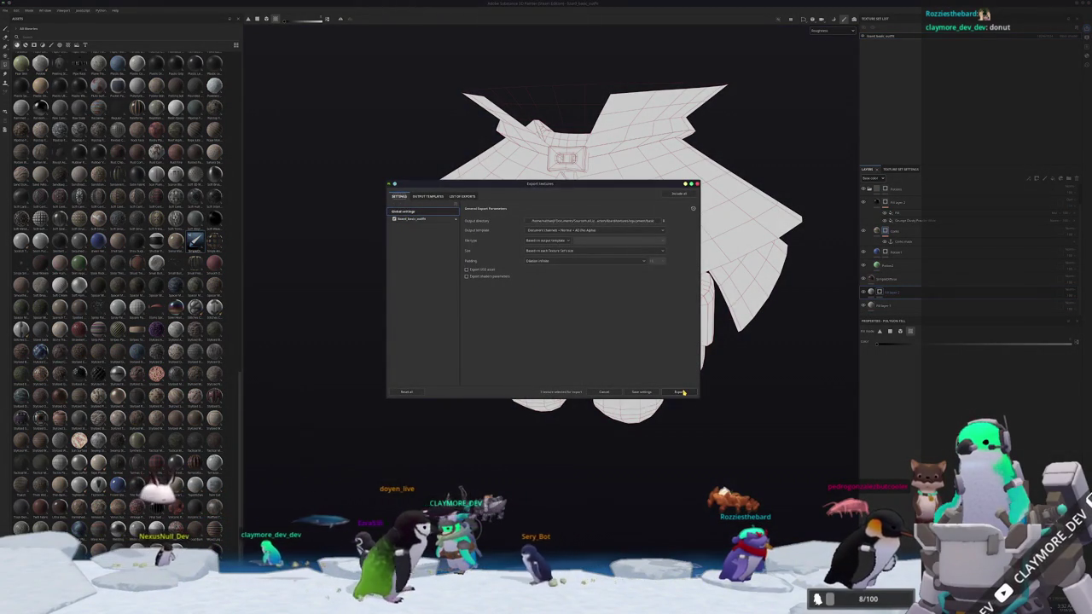
pyautogui.click(677, 392)
pyautogui.click(400, 196)
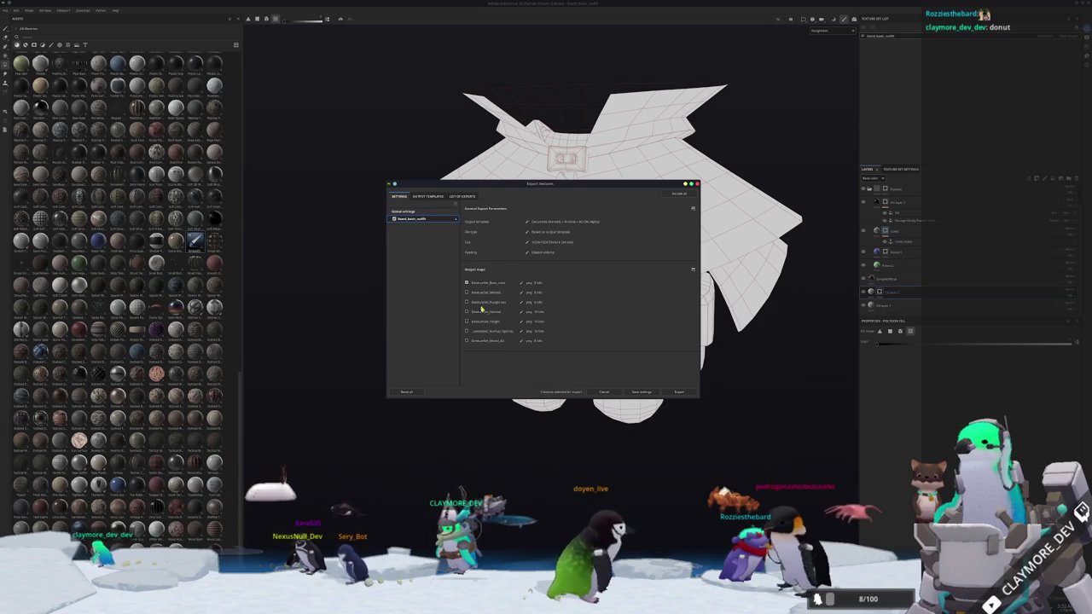
pyautogui.click(673, 388)
pyautogui.press('Escape')
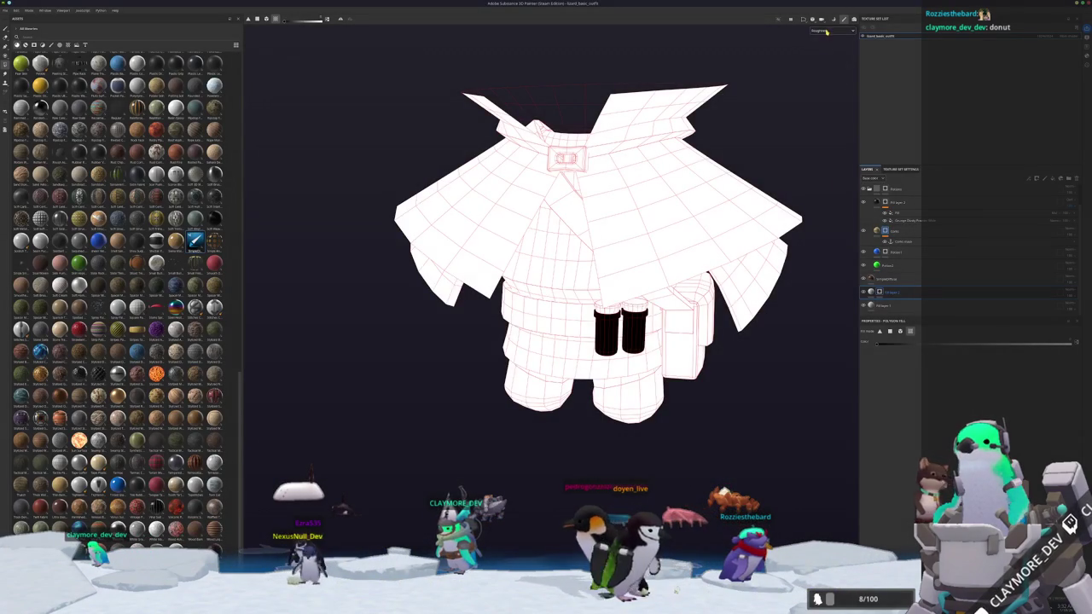
# - Preview the Base color channel and then the full brown material before returning to Blender
pyautogui.click(822, 55)
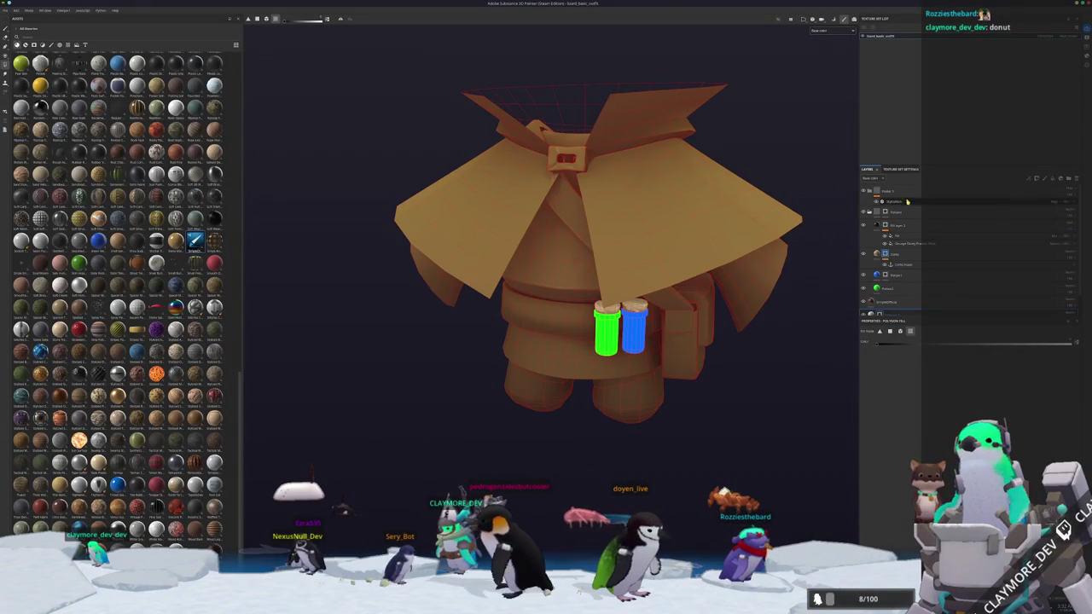
pyautogui.scroll(-3, 615, 256)
pyautogui.keyDown('alt'); pyautogui.moveTo(649, 256); pyautogui.dragTo(700, 171); pyautogui.keyUp('alt')
pyautogui.press('m')
pyautogui.keyDown('alt'); pyautogui.moveTo(793, 102); pyautogui.dragTo(658, 488); pyautogui.keyUp('alt')
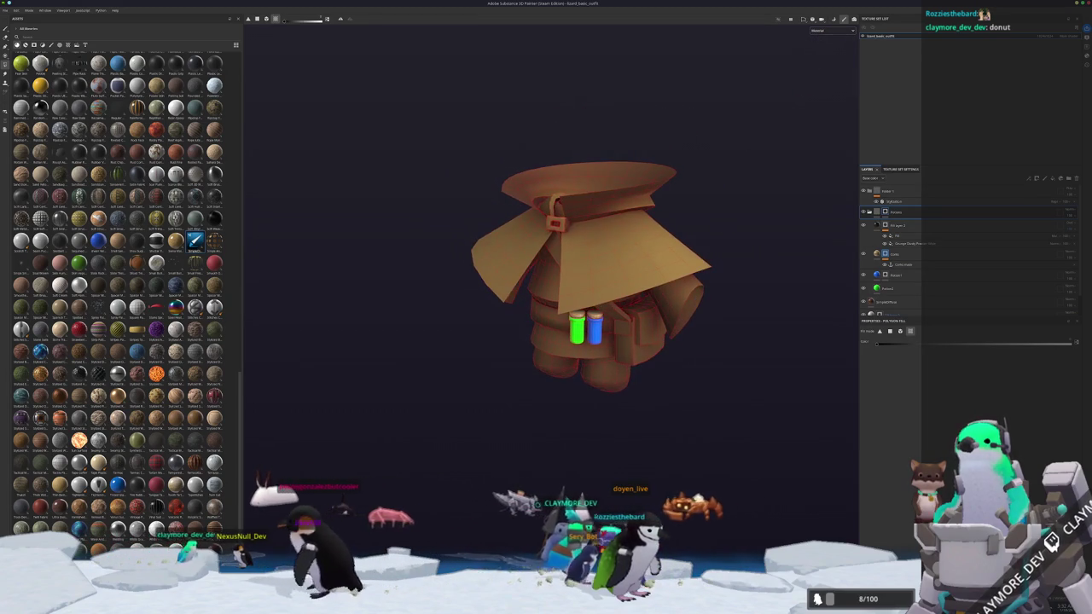
pyautogui.hotkey('alt', 'Tab')
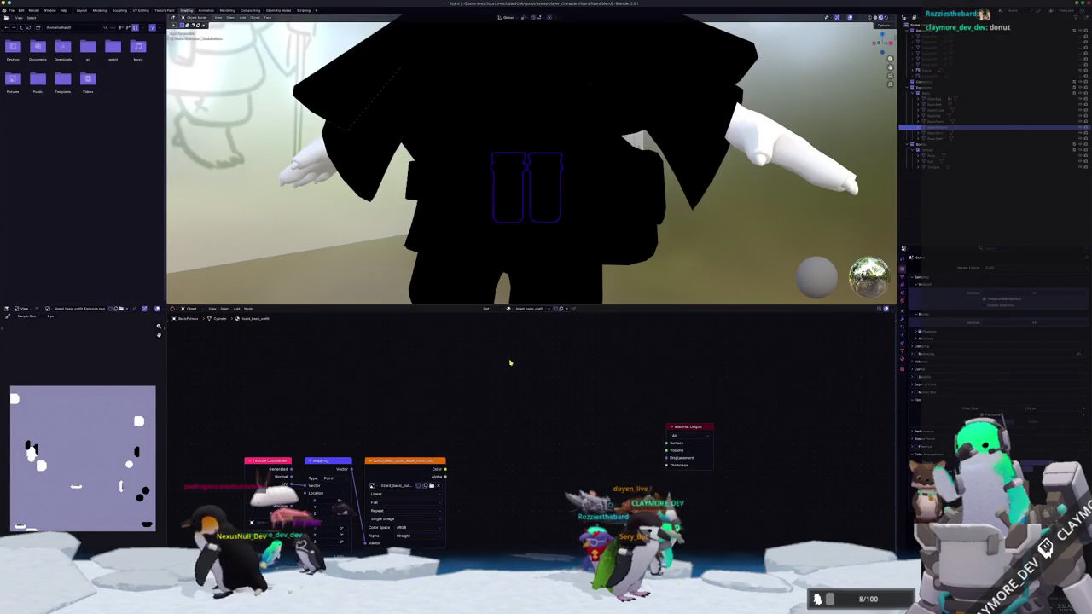
pyautogui.moveTo(667, 443); pyautogui.dragTo(479, 410)
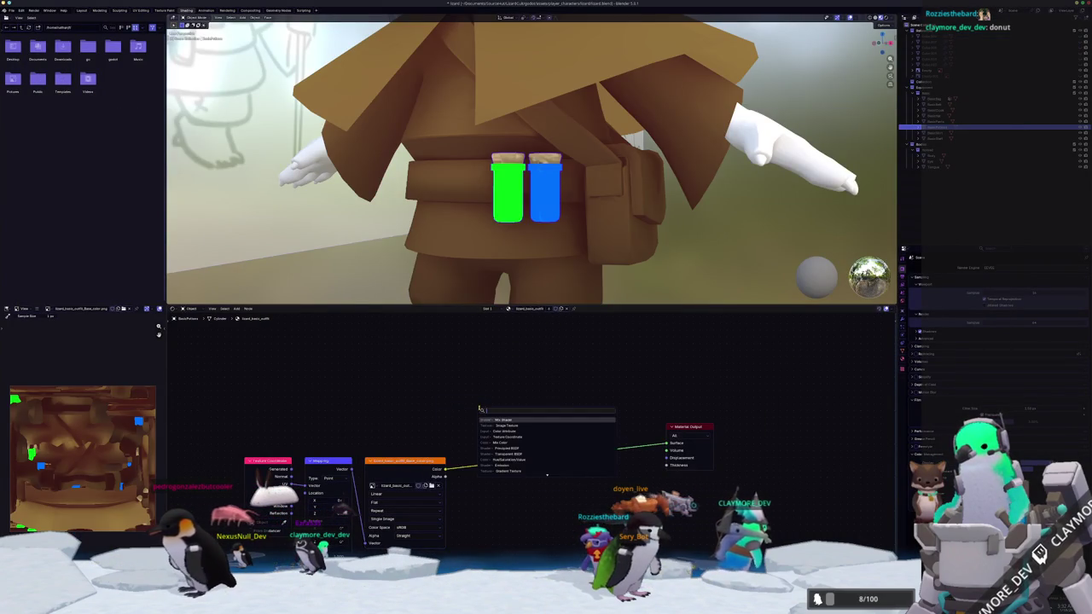
pyautogui.click(512, 425)
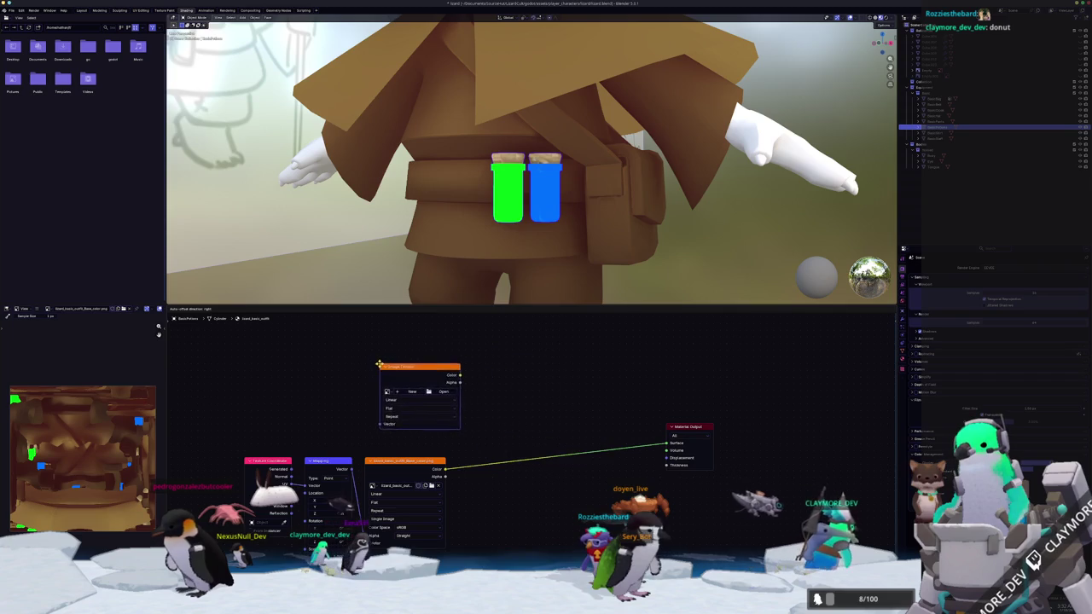
pyautogui.click(368, 373)
pyautogui.hotkey('ctrl', 't')
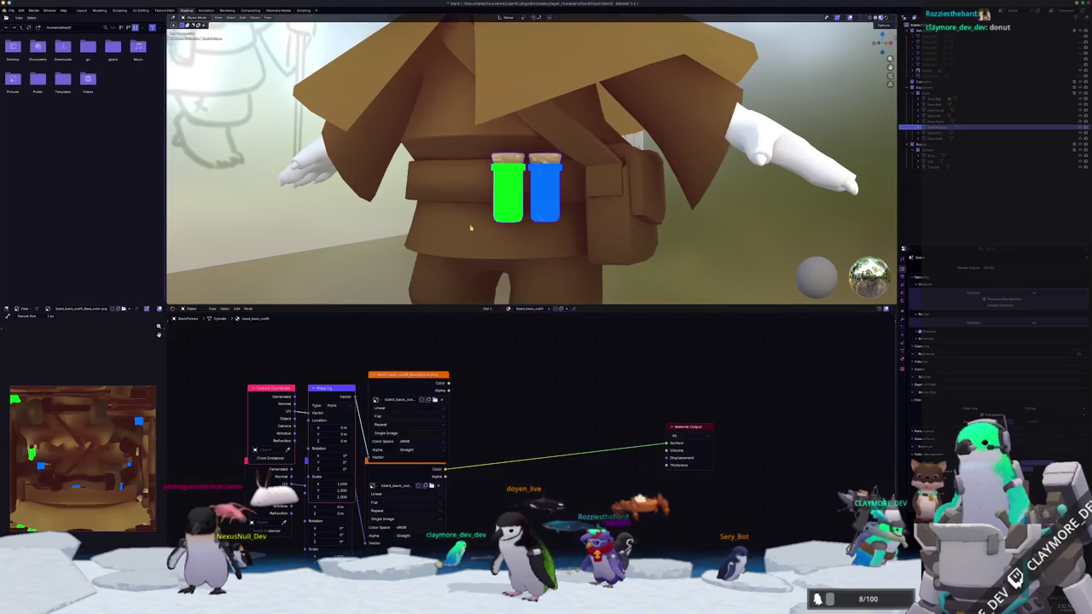
pyautogui.keyDown('ctrl'); pyautogui.keyDown('shift'); pyautogui.click(433, 381); pyautogui.keyUp('shift'); pyautogui.keyUp('ctrl')
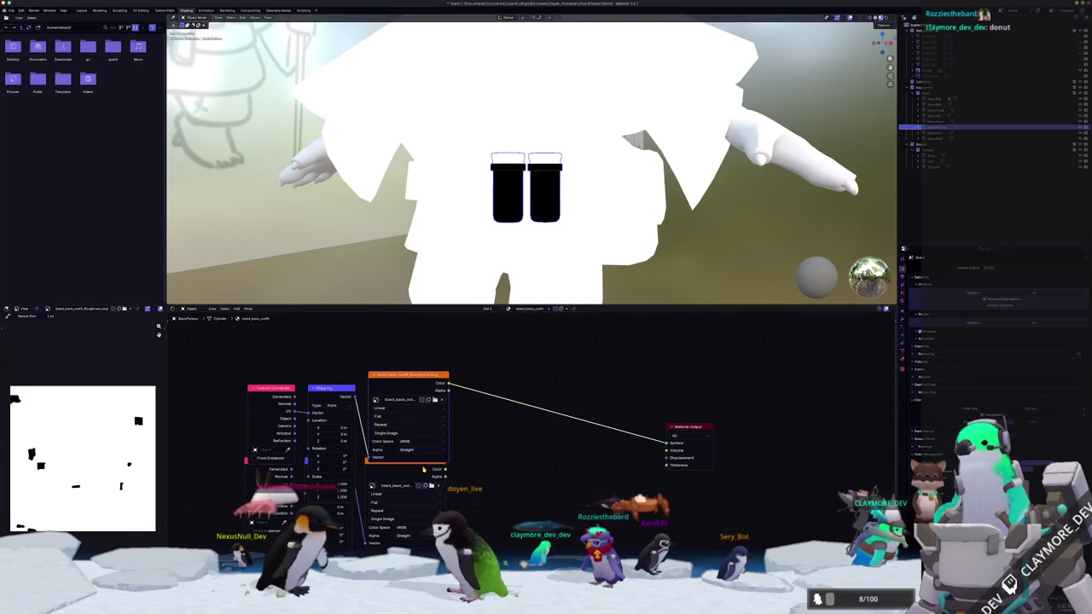
pyautogui.scroll(-3, 529, 171)
pyautogui.moveTo(529, 171); pyautogui.dragTo(566, 207, button='middle')
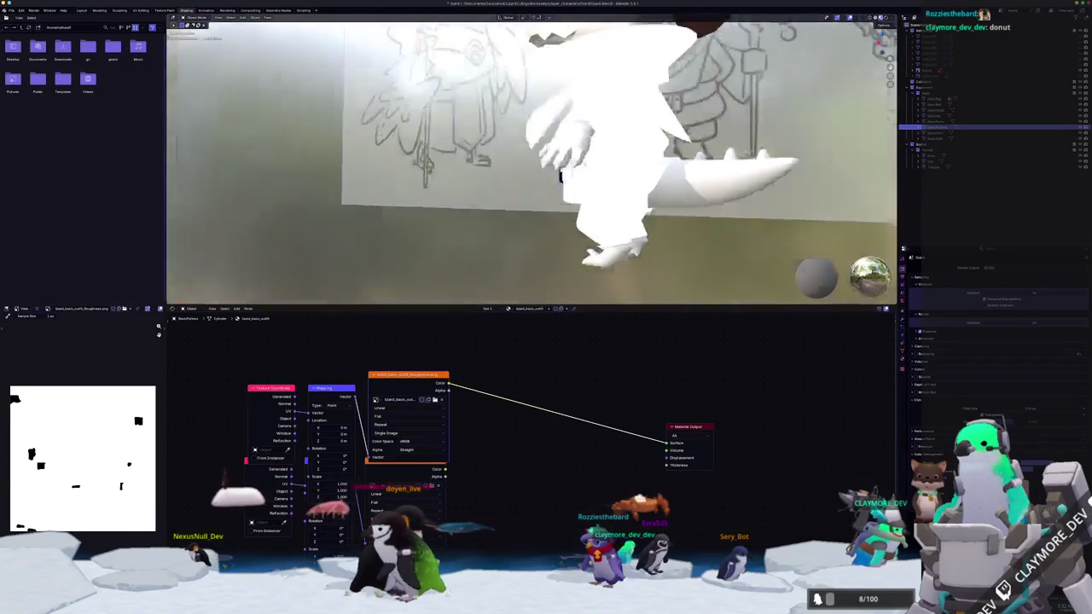
pyautogui.scroll(3, 566, 207)
pyautogui.moveTo(409, 465); pyautogui.dragTo(409, 479)
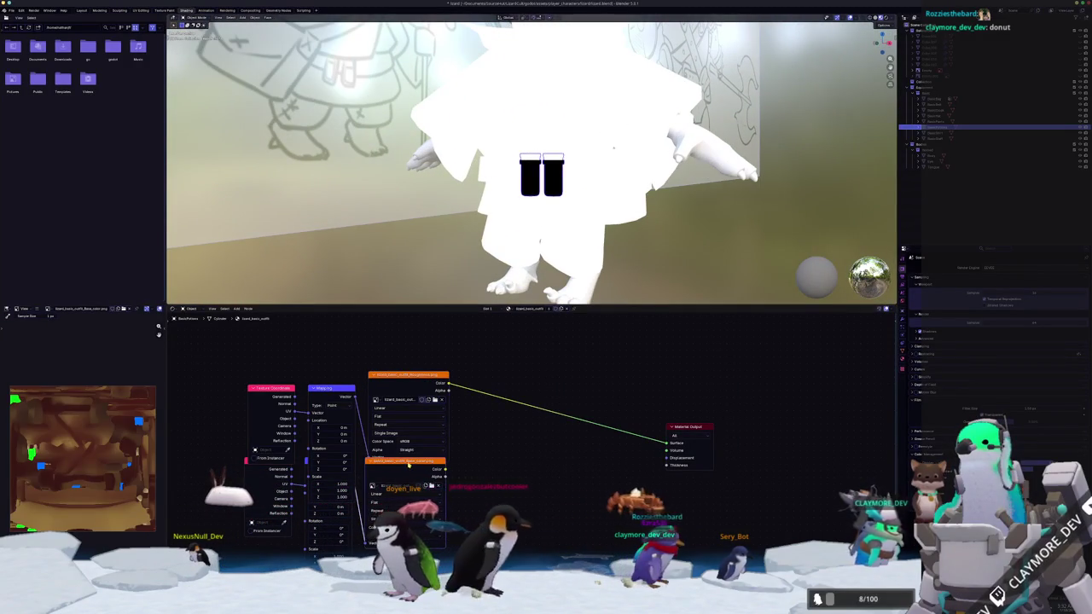
pyautogui.click(428, 446)
pyautogui.moveTo(447, 383); pyautogui.dragTo(512, 368)
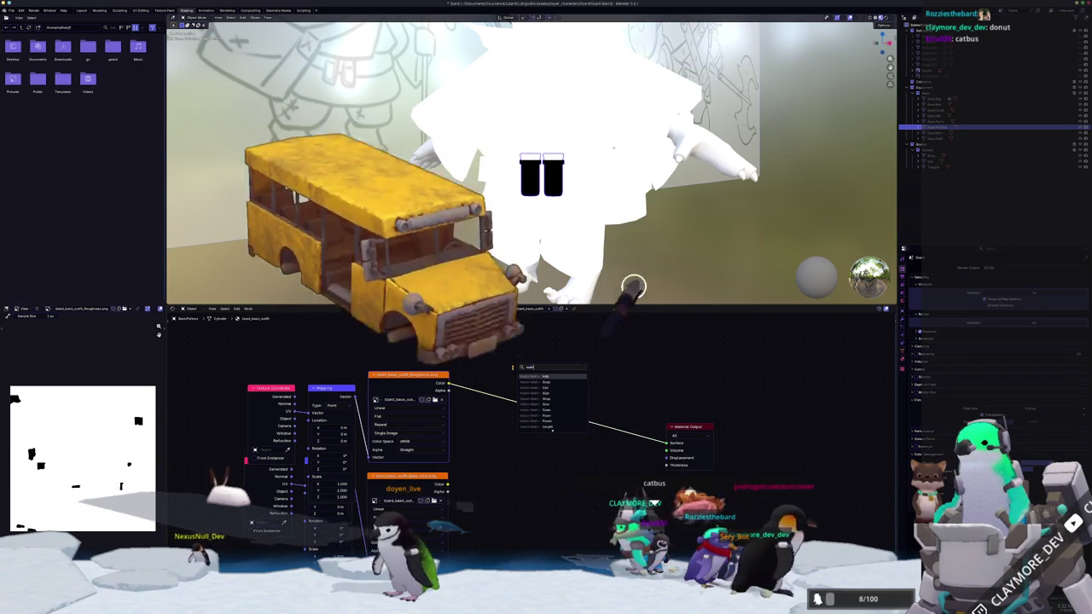
pyautogui.write('math')
pyautogui.press('Return')
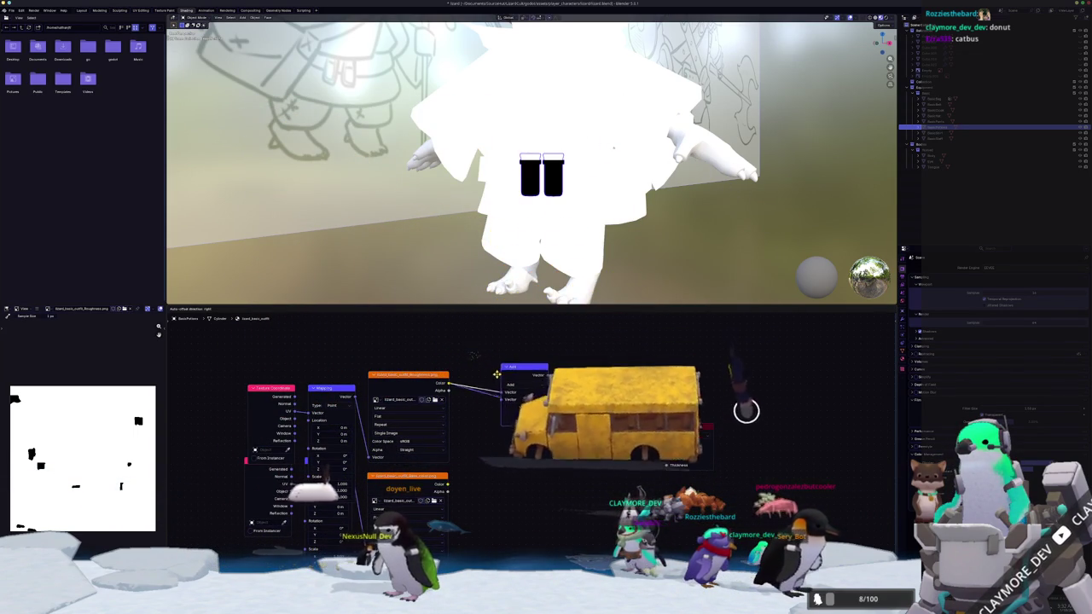
pyautogui.click(526, 376)
pyautogui.click(526, 384)
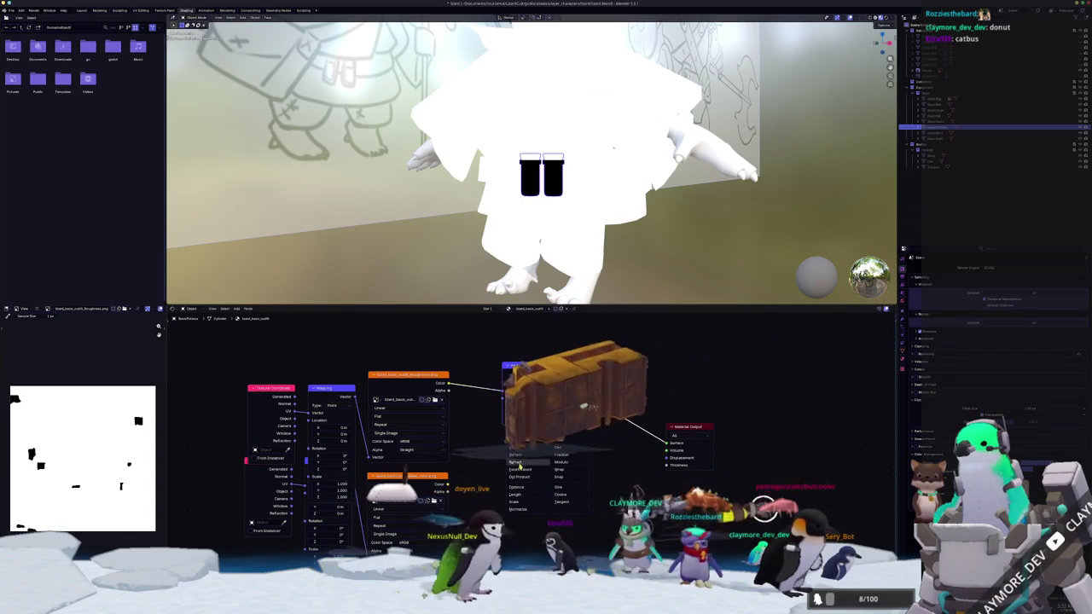
pyautogui.click(520, 391)
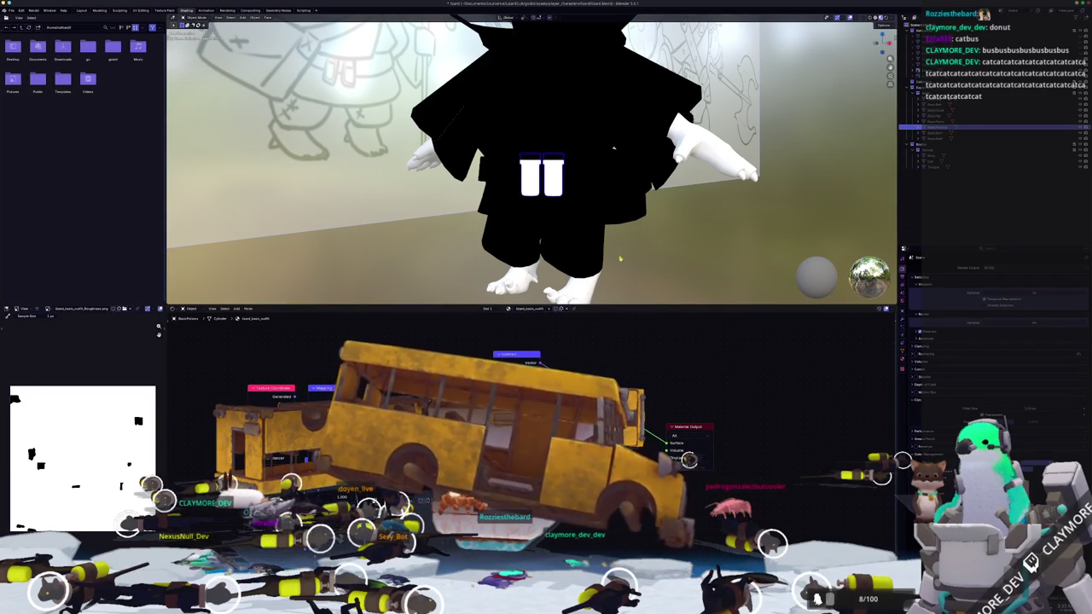
pyautogui.moveTo(654, 281); pyautogui.dragTo(638, 264, button='middle')
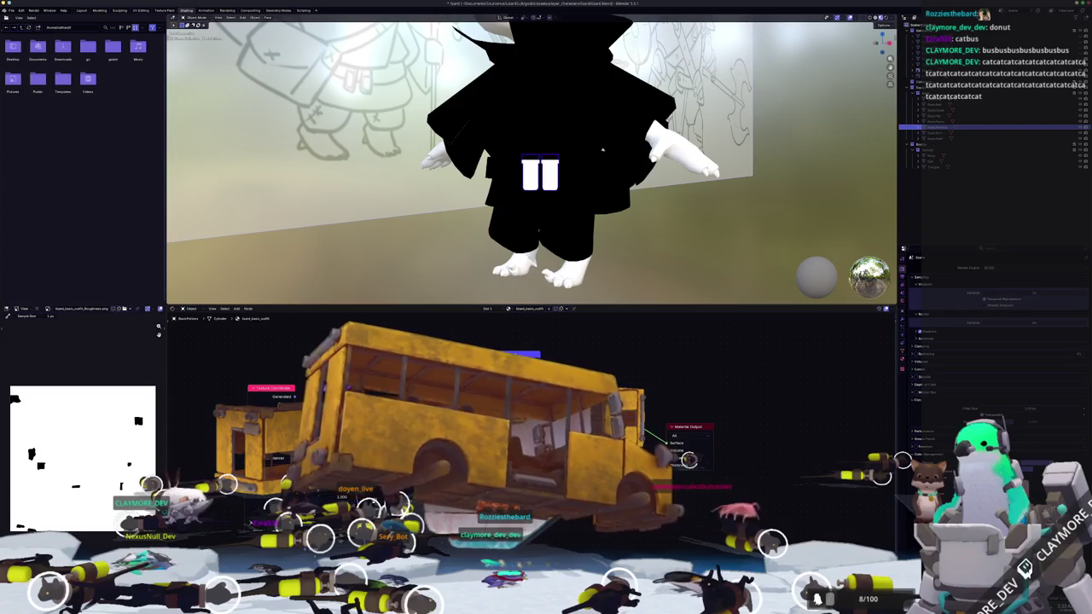
pyautogui.hotkey('alt', 'Tab')
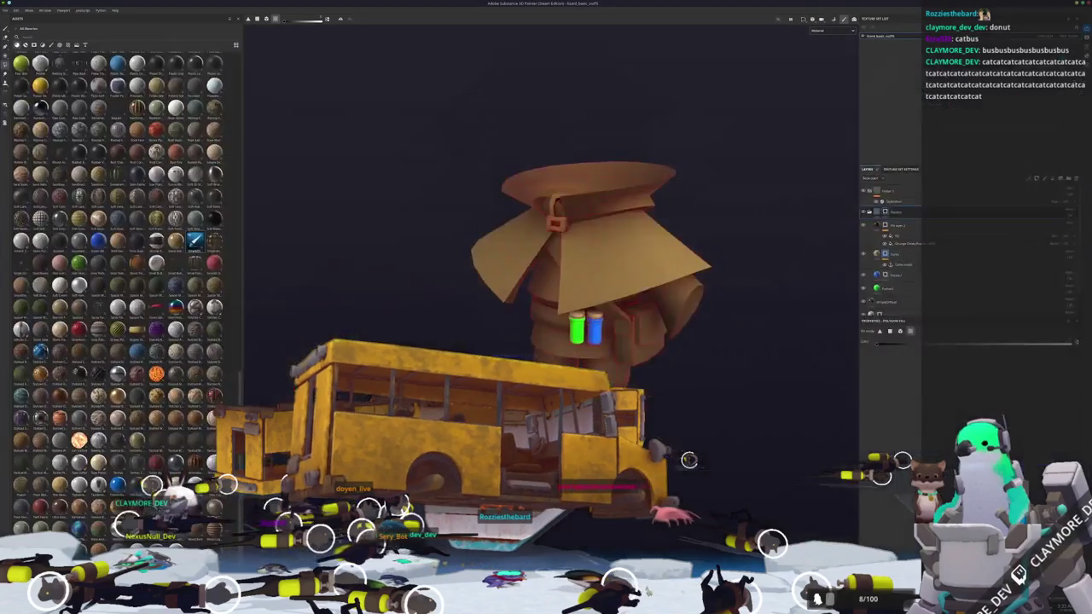
# - Switch back to Blender, where the outfit now shows brown with green and cyan vials
pyautogui.hotkey('alt', 'Tab')
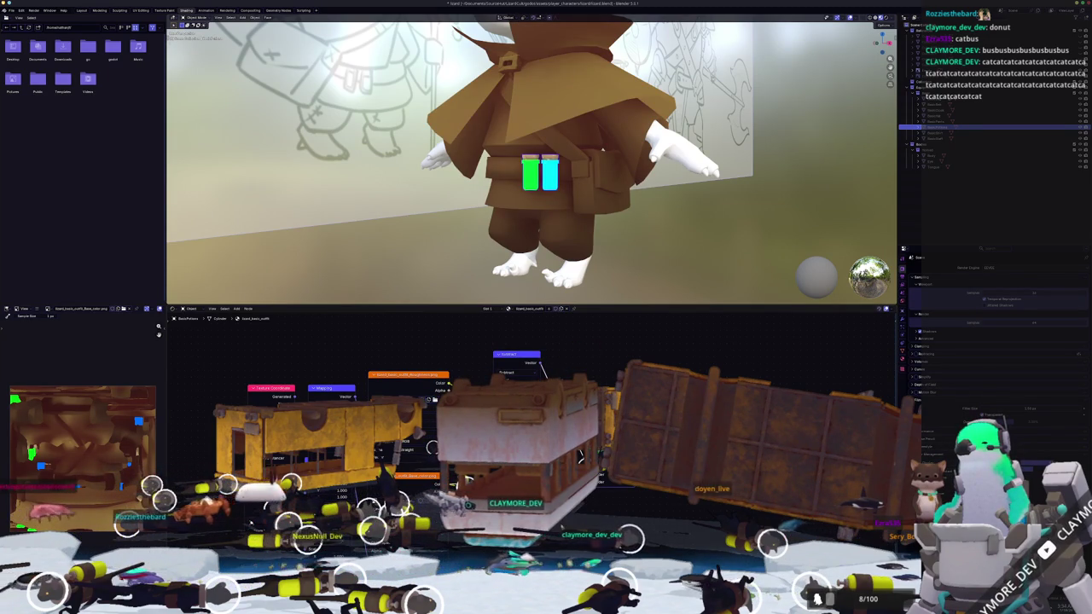
# - In the Compositing workspace, create a new node tree and add a Glare node
pyautogui.scroll(-4, 529, 170)
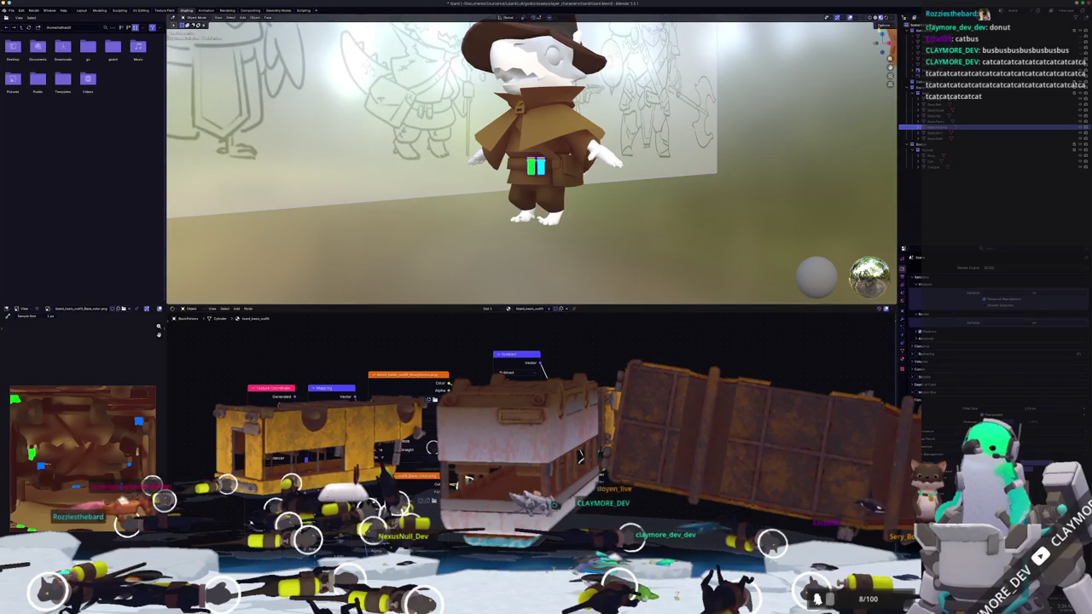
pyautogui.click(884, 17)
pyautogui.click(250, 9)
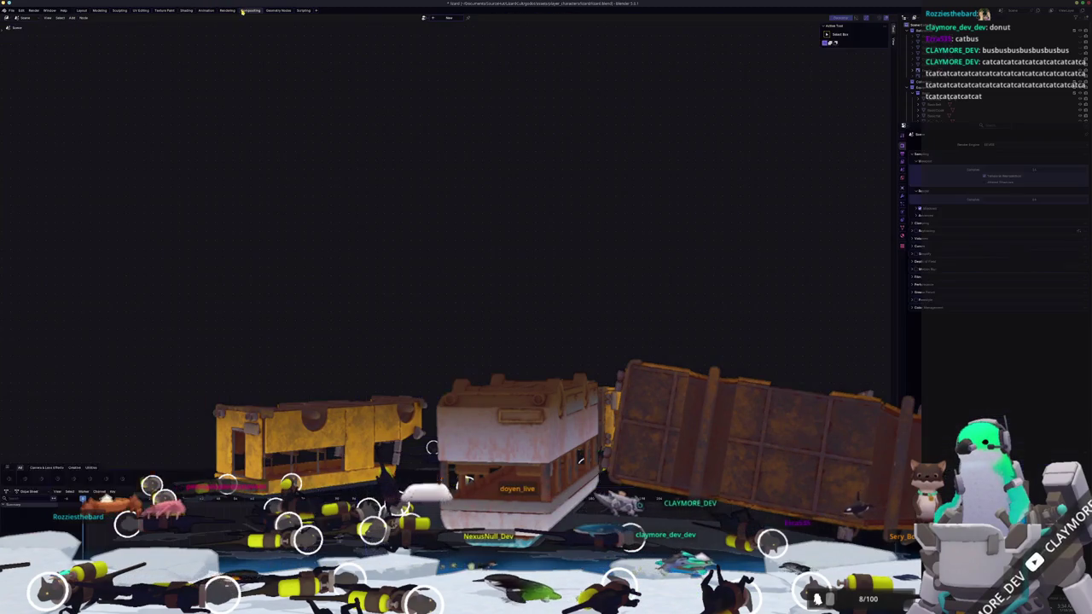
pyautogui.click(454, 19)
pyautogui.hotkey('shift', 'a')
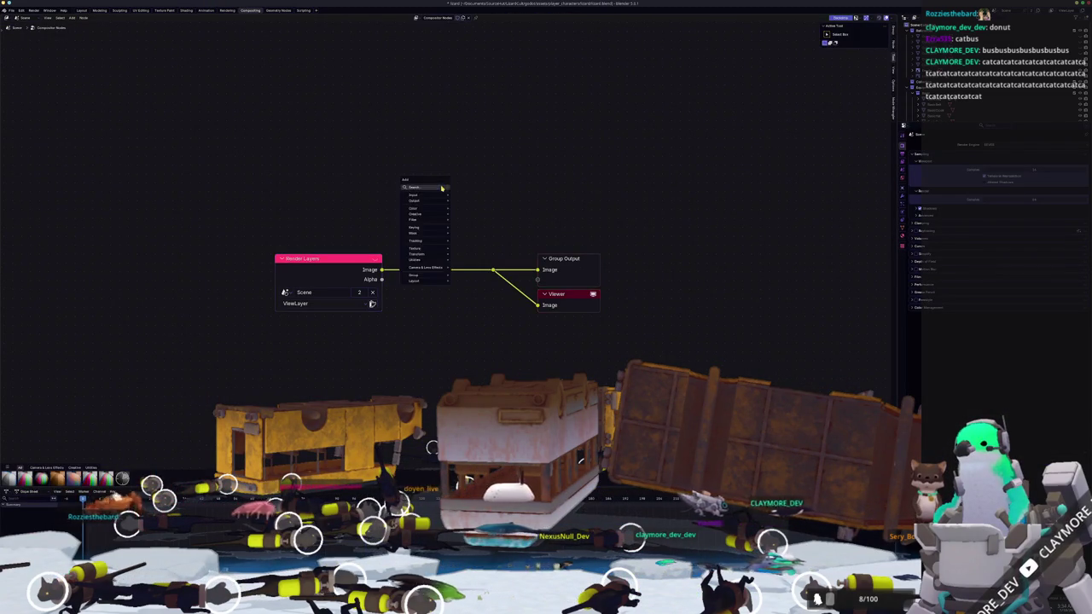
pyautogui.click(442, 186)
pyautogui.write('glare')
pyautogui.press('Return')
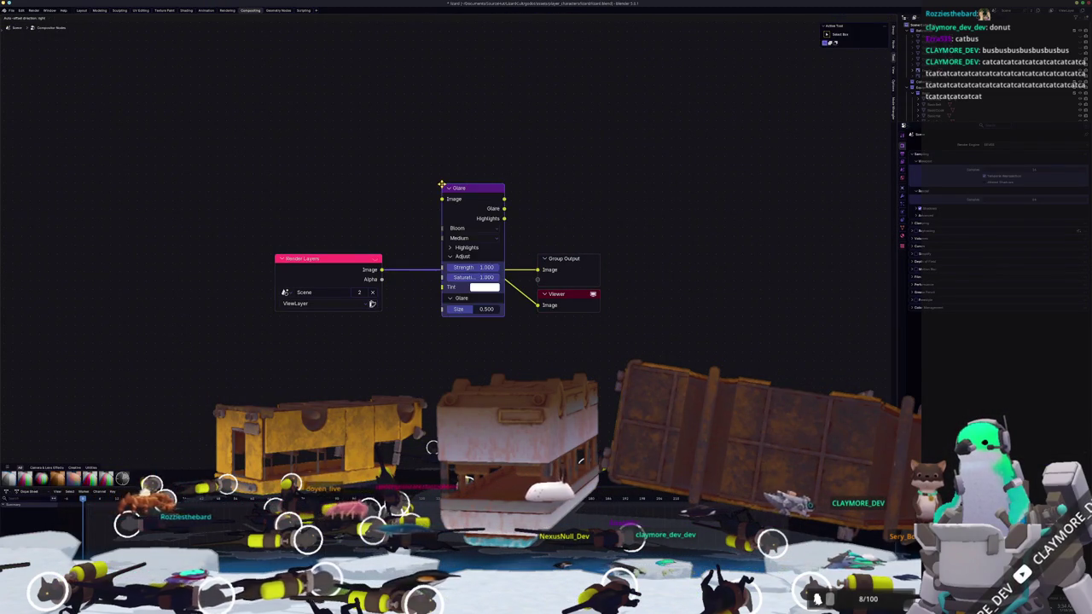
# - Drop the Glare node onto the render link, shift the output nodes right, and return to Layout
pyautogui.click(407, 253)
pyautogui.moveTo(640, 373); pyautogui.dragTo(485, 210)
pyautogui.press('g')
pyautogui.click(761, 238)
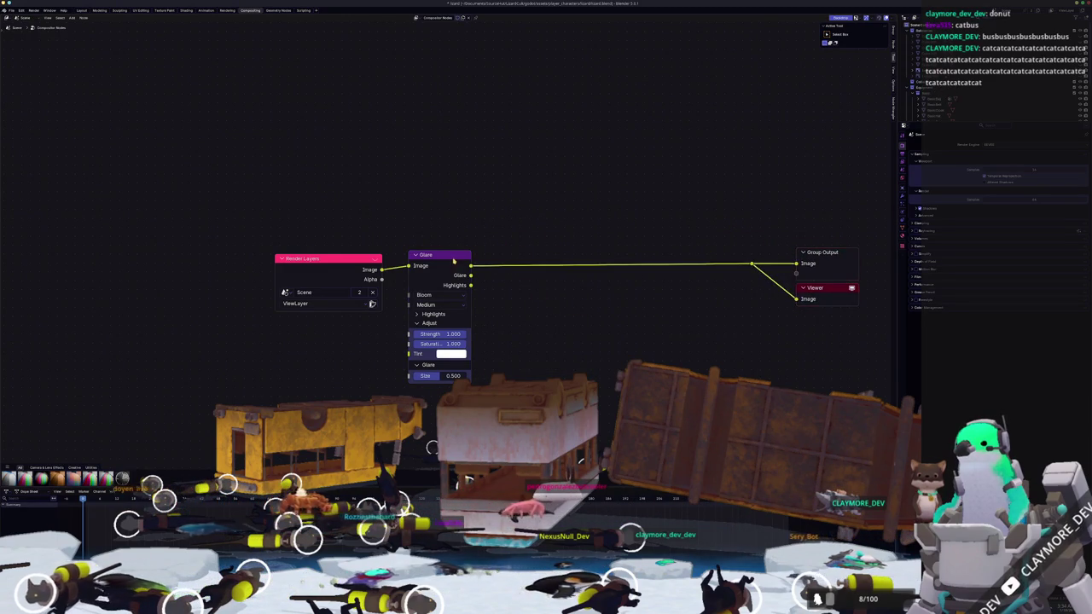
pyautogui.moveTo(440, 255); pyautogui.dragTo(569, 264)
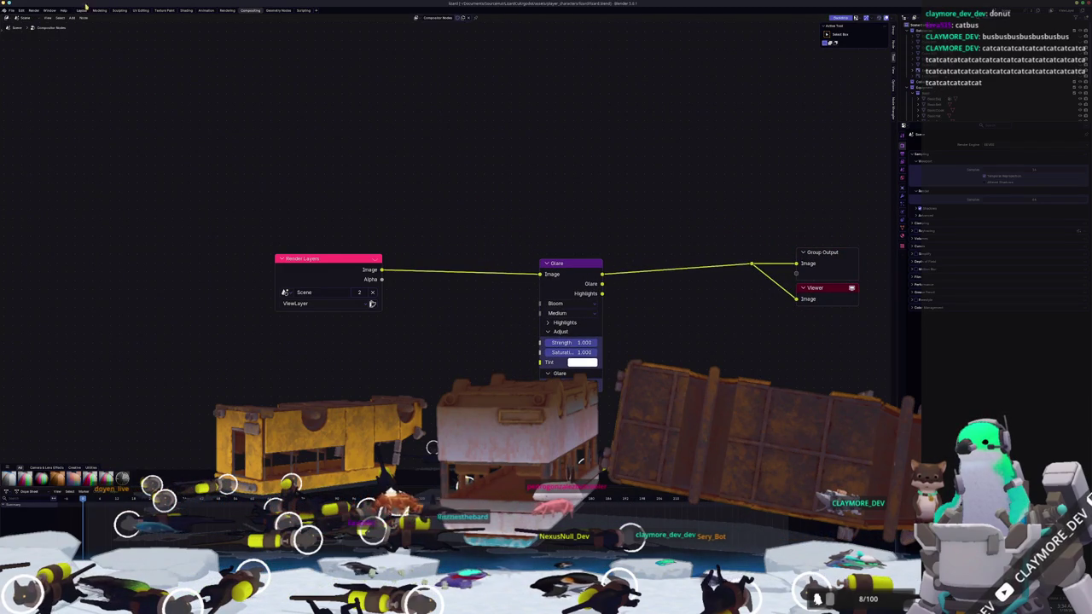
pyautogui.click(82, 10)
pyautogui.moveTo(379, 221); pyautogui.dragTo(401, 205, button='middle')
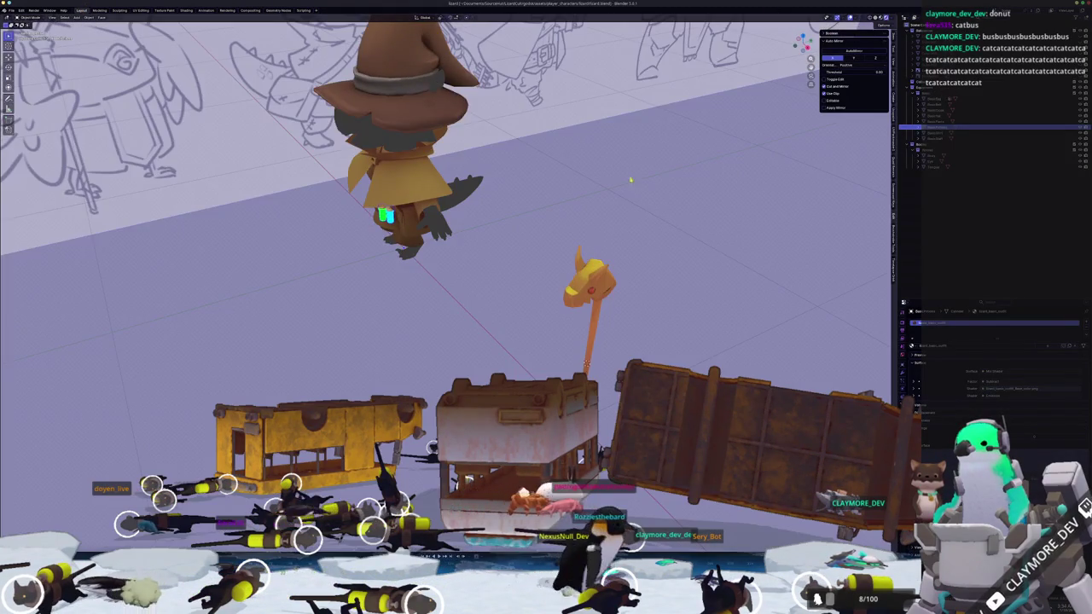
# - Orbit around the glowing green and blue vials in the Shading workspace, then switch to Substance Painter
pyautogui.moveTo(401, 247); pyautogui.dragTo(401, 290, button='middle')
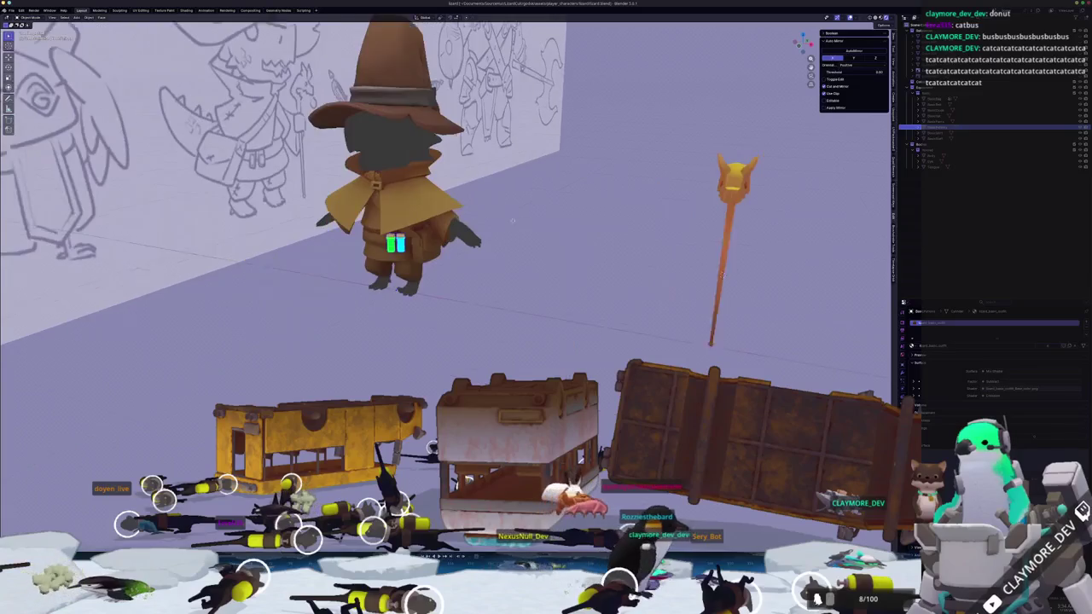
pyautogui.scroll(3, 401, 290)
pyautogui.click(893, 17)
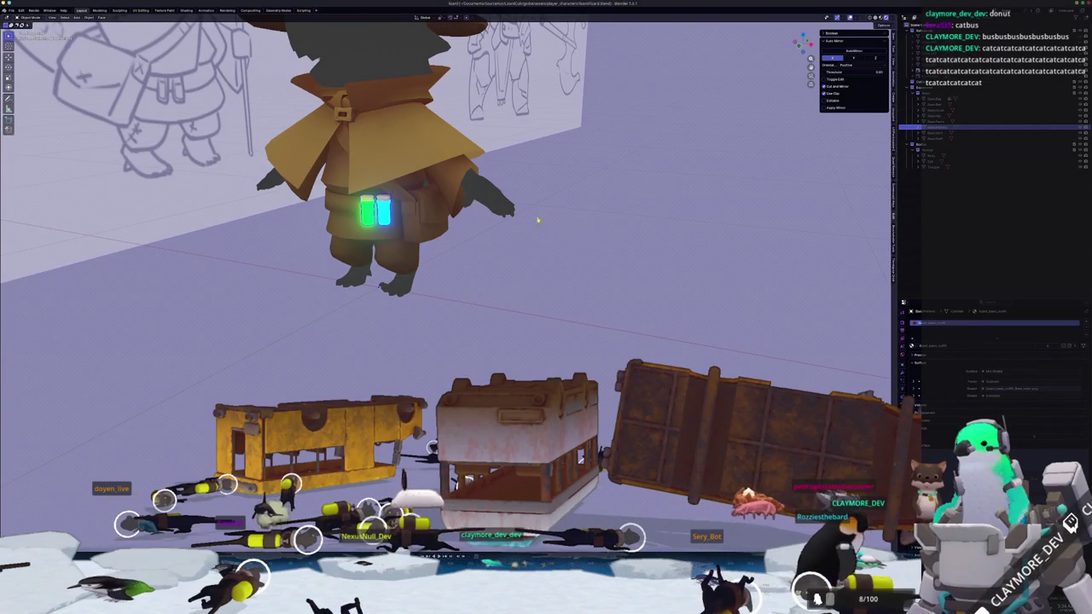
pyautogui.moveTo(542, 220); pyautogui.dragTo(497, 257, button='middle')
pyautogui.scroll(-2, 484, 269)
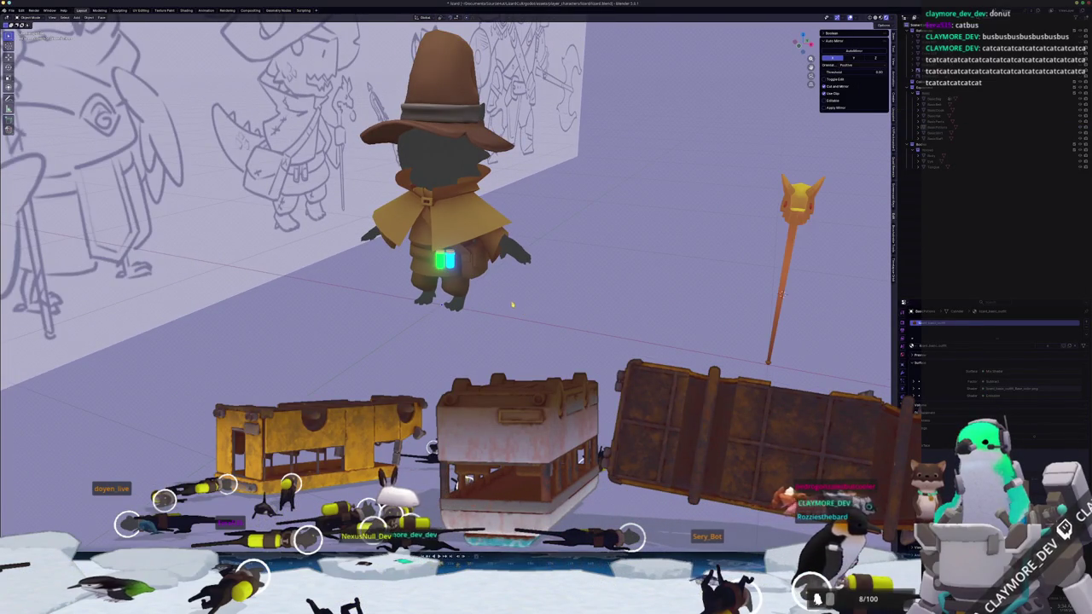
pyautogui.click(185, 12)
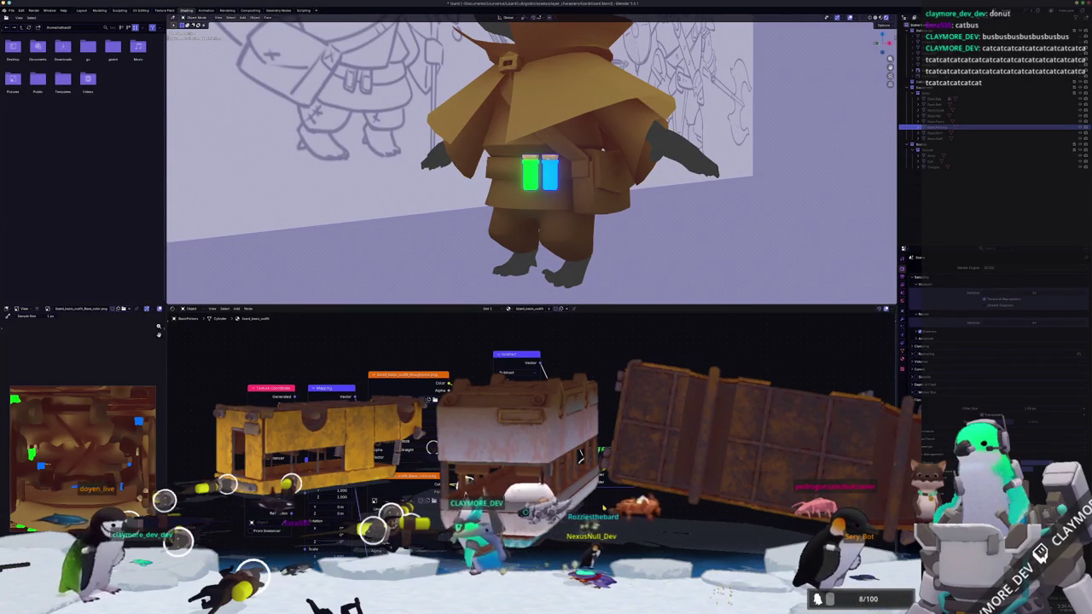
pyautogui.moveTo(603, 151); pyautogui.dragTo(597, 213, button='middle')
pyautogui.hotkey('alt', 'Tab')
pyautogui.hotkey('alt', 'Tab')
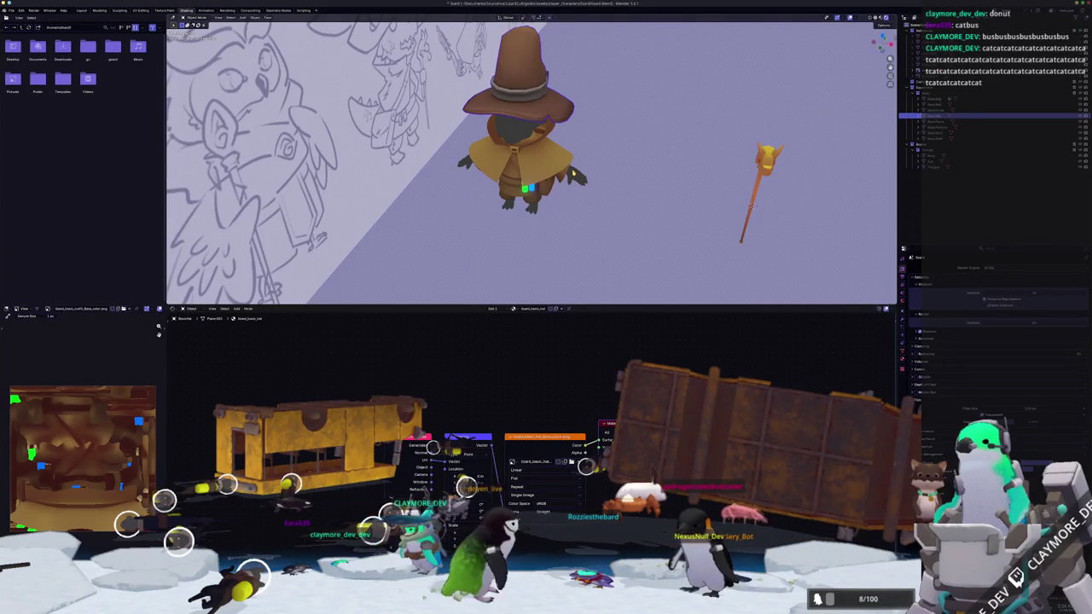
pyautogui.hotkey('alt', 'Tab')
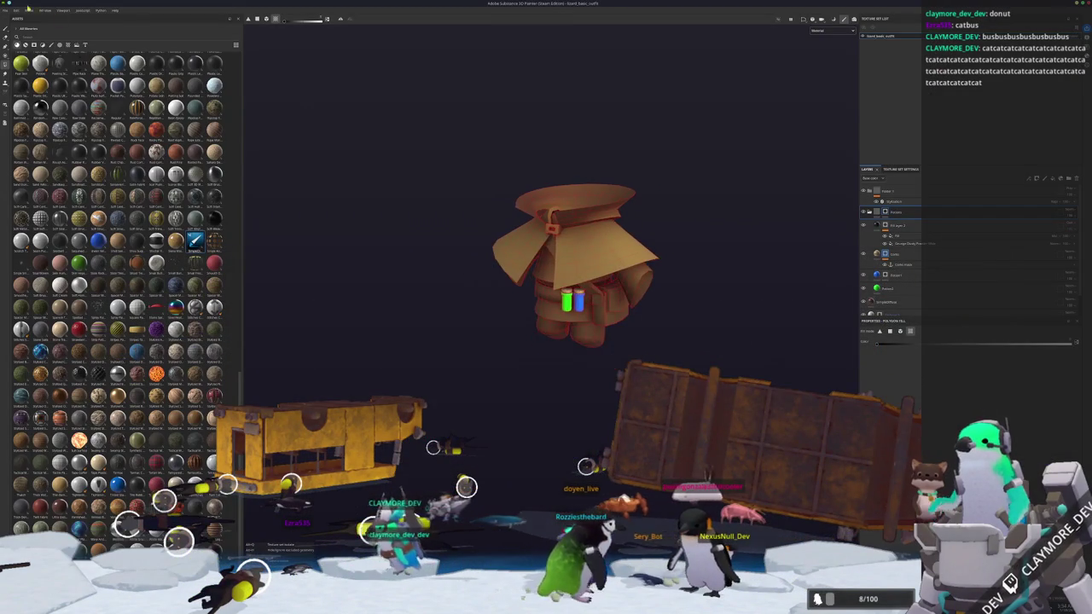
# - Open the wizard hat project from the recent files list in Substance Painter
pyautogui.click(5, 10)
pyautogui.moveTo(17, 29)
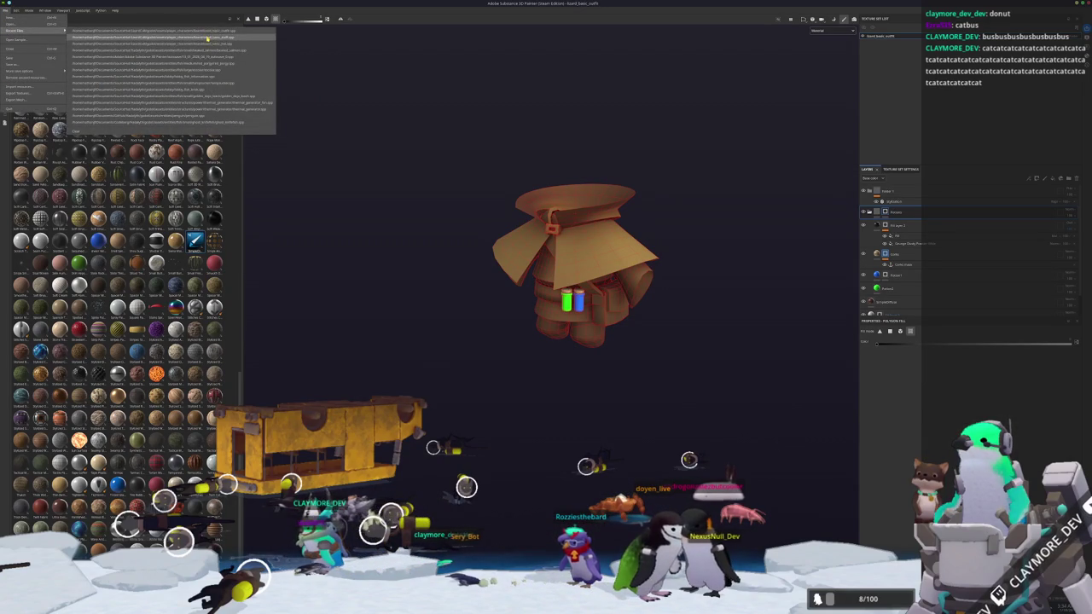
pyautogui.click(207, 39)
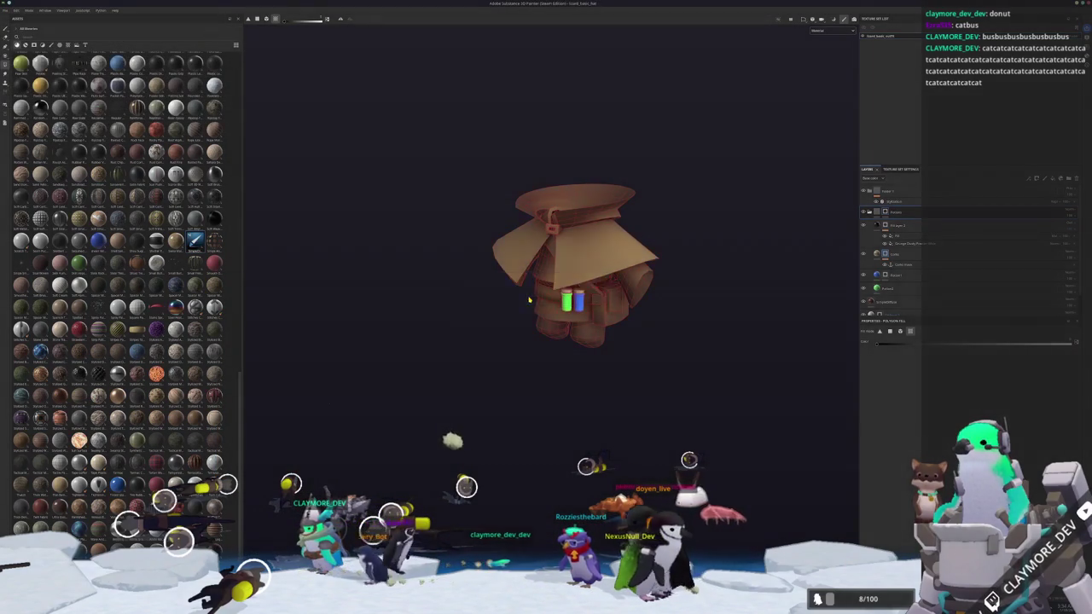
pyautogui.keyDown('alt'); pyautogui.moveTo(556, 287); pyautogui.dragTo(765, 222); pyautogui.keyUp('alt')
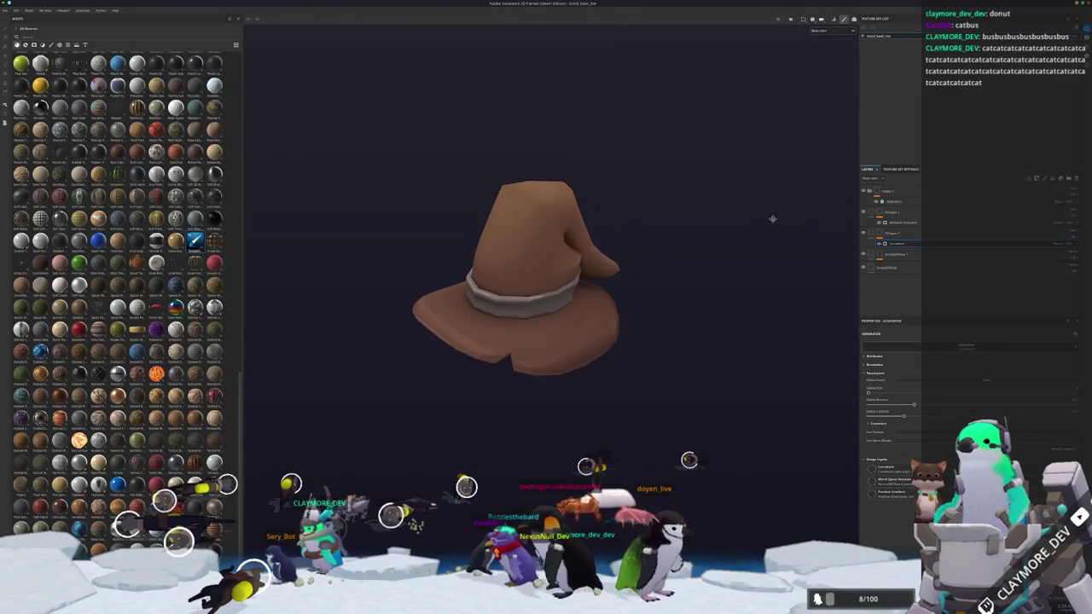
# - Add a fill layer to the hat and add a fill to its Mask layer
pyautogui.click(1029, 180)
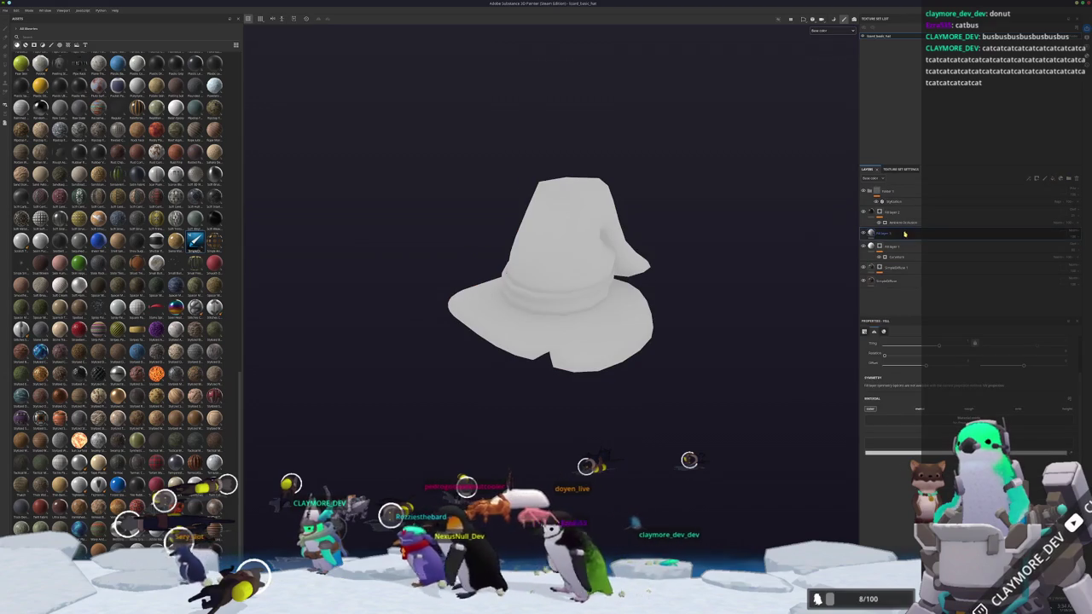
pyautogui.moveTo(923, 270); pyautogui.dragTo(887, 267)
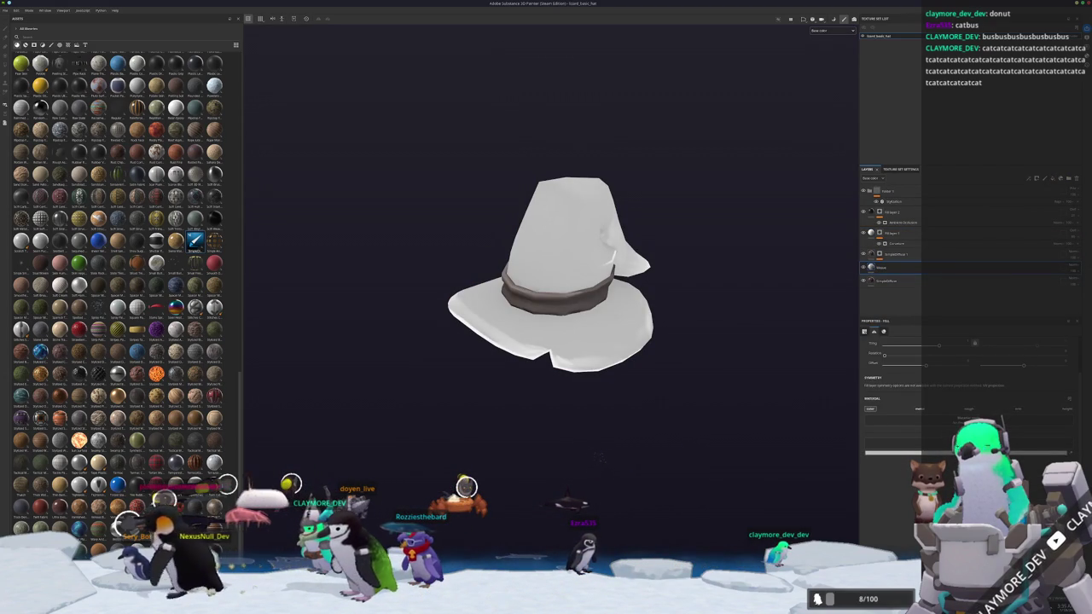
pyautogui.rightClick(881, 267)
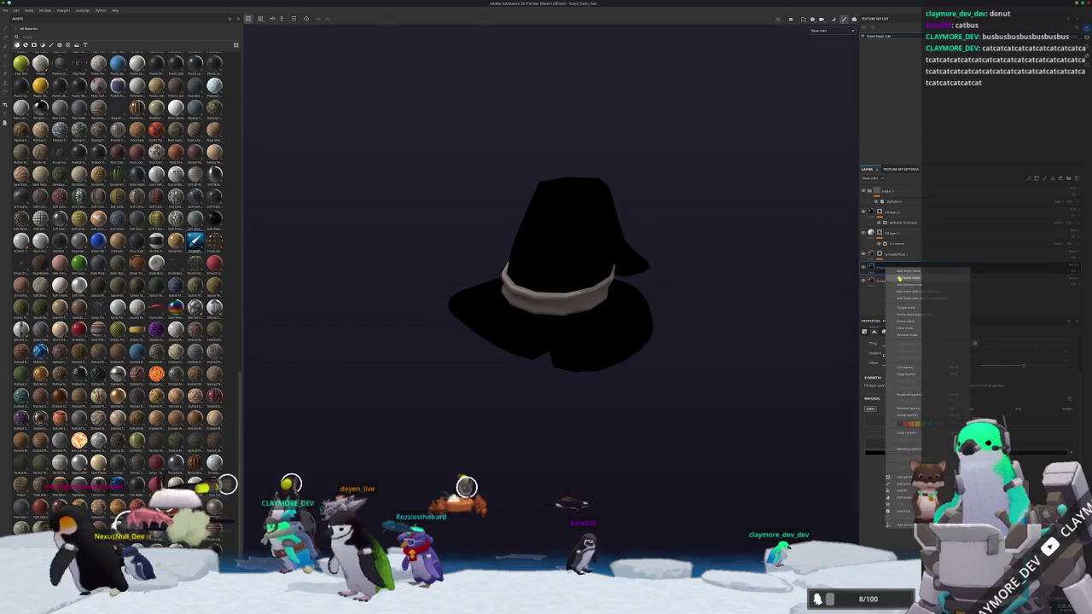
pyautogui.rightClick(882, 267)
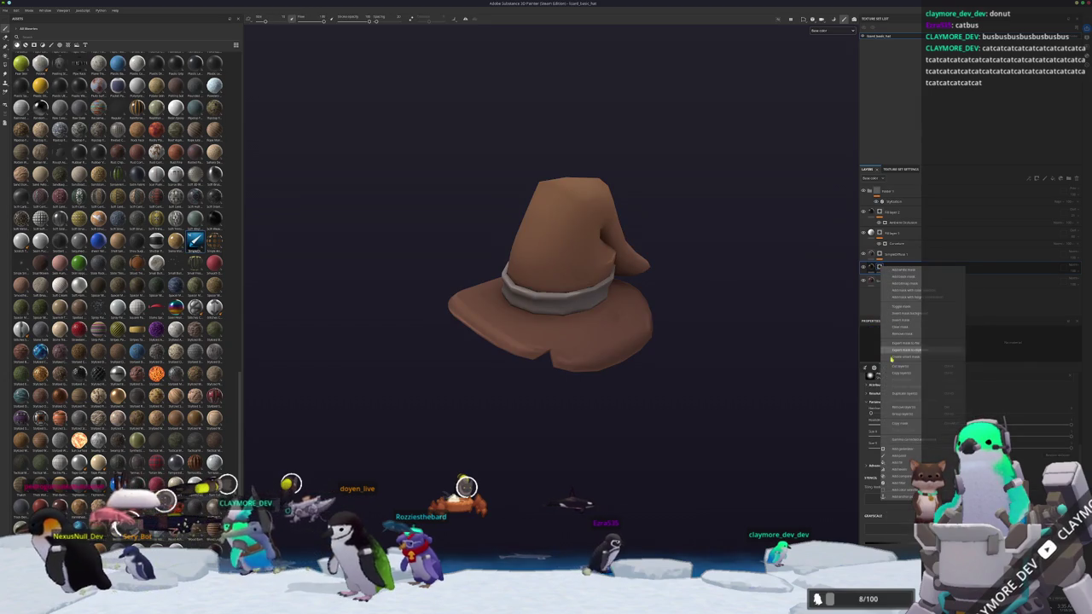
pyautogui.click(900, 458)
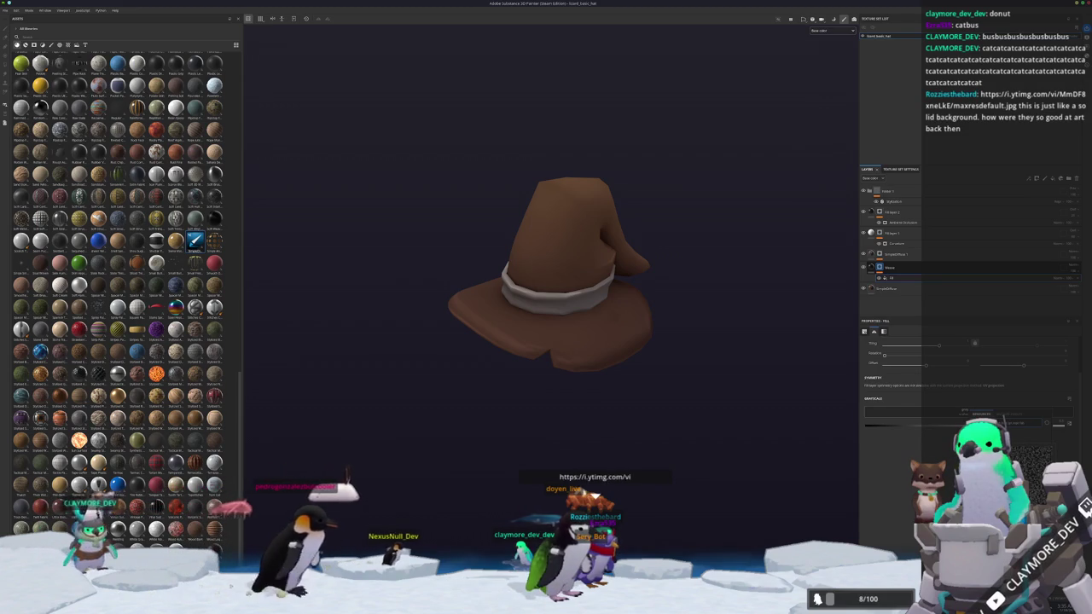
pyautogui.keyDown('alt'); pyautogui.moveTo(760, 385); pyautogui.dragTo(691, 404, button='right'); pyautogui.keyUp('alt')
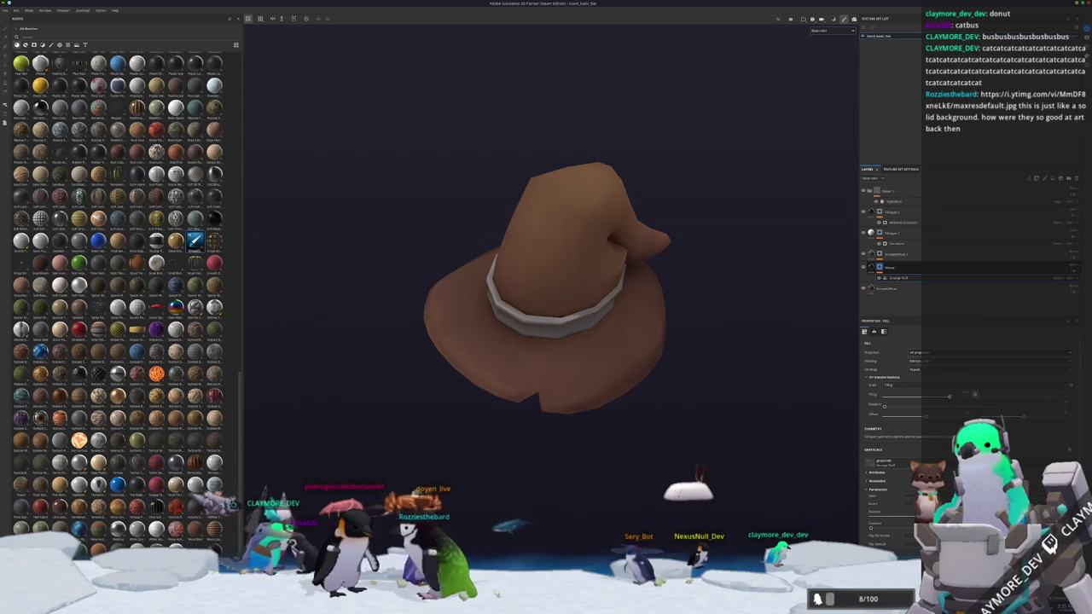
pyautogui.scroll(-3, 547, 288)
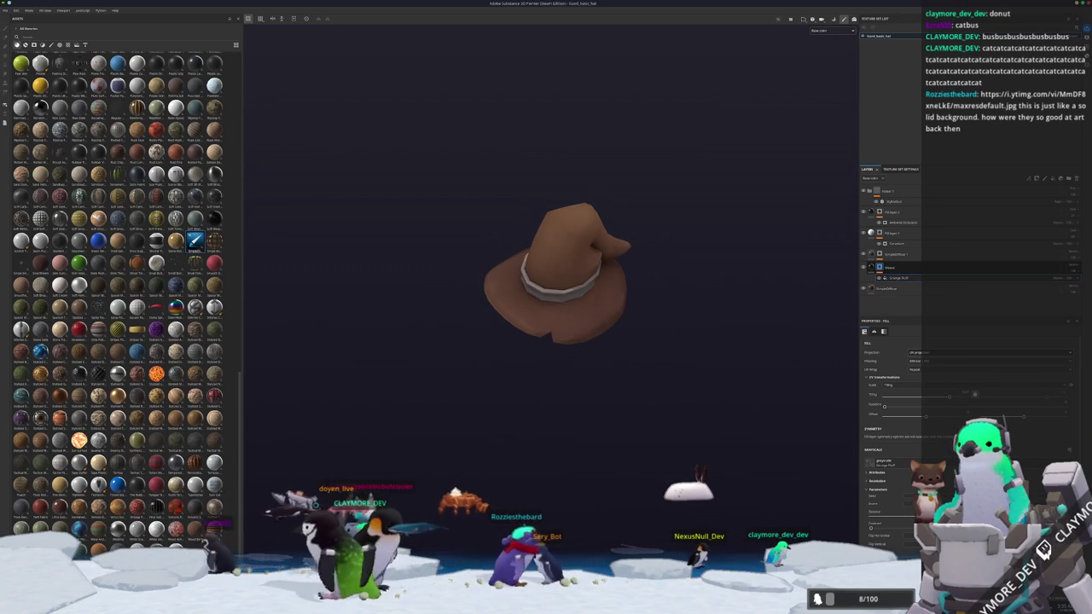
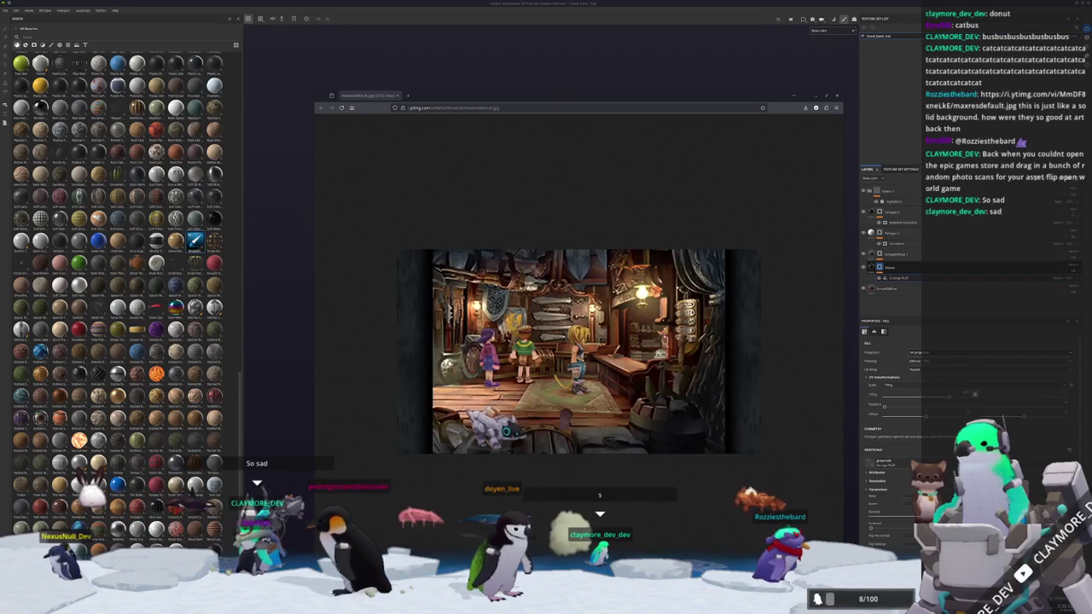
# - Close the Chrome reference image with Ctrl+W to bring back the brown witch hat
pyautogui.hotkey('ctrl', 'w')
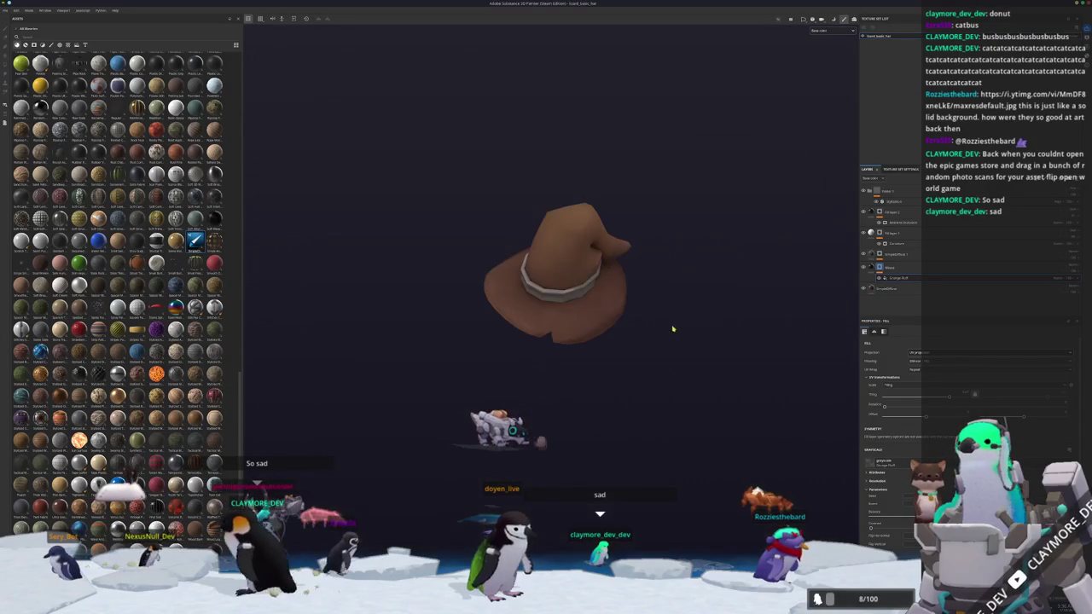
# - Add a square tile pattern fill to the hat's Mask and raise its Tiling for a finer pattern
pyautogui.scroll(1, 670, 320)
pyautogui.scroll(1, 663, 342)
pyautogui.scroll(2, 725, 332)
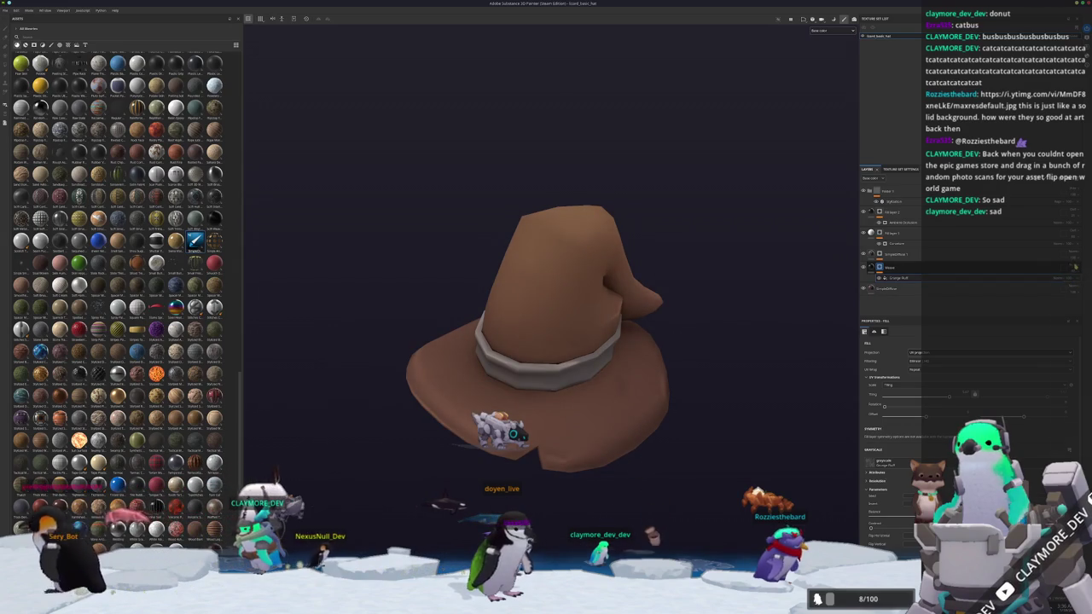
pyautogui.rightClick(1074, 267)
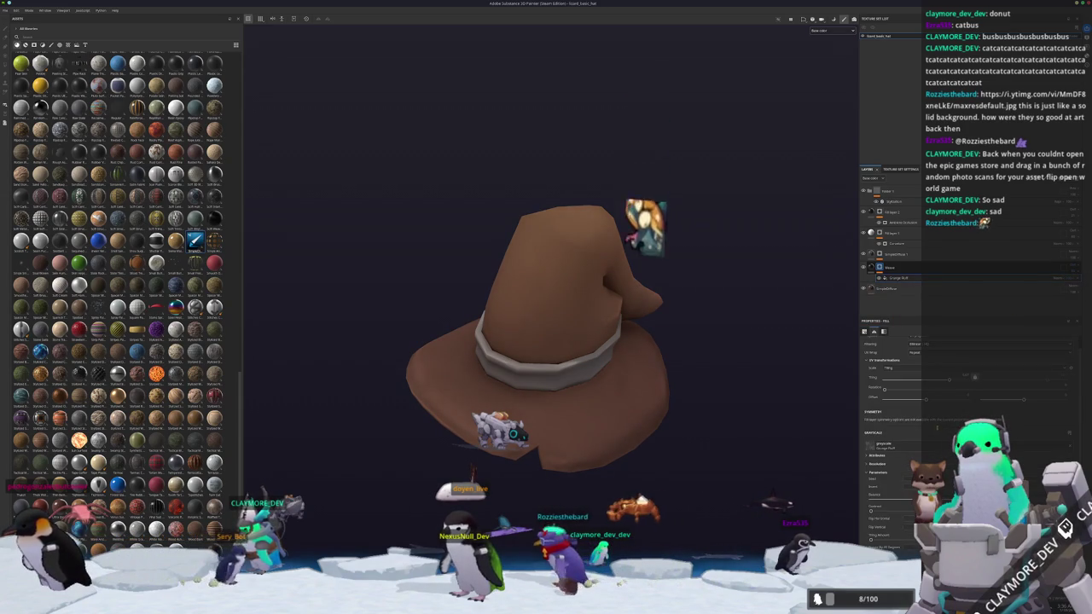
pyautogui.click(899, 279)
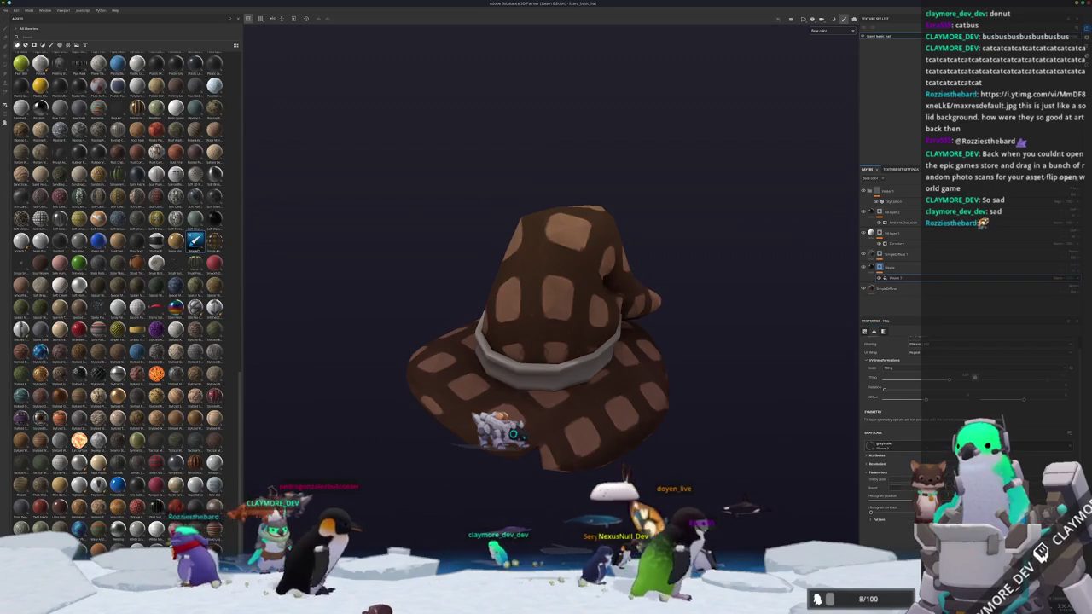
pyautogui.moveTo(947, 395); pyautogui.dragTo(964, 395)
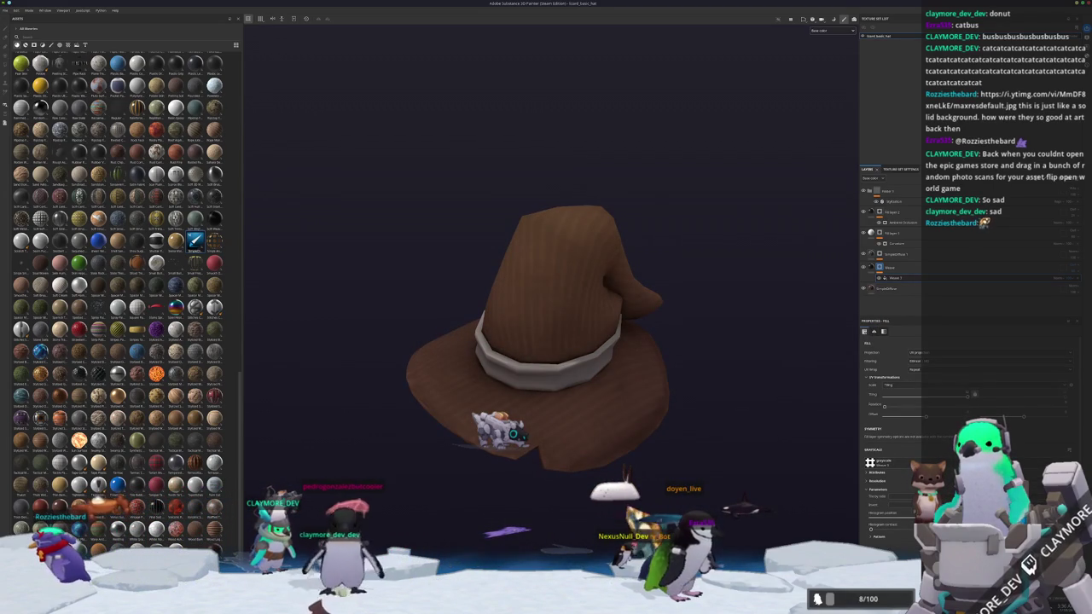
# - Select the fill layer above the mask and zoom in on the hat
pyautogui.scroll(-2, 785, 499)
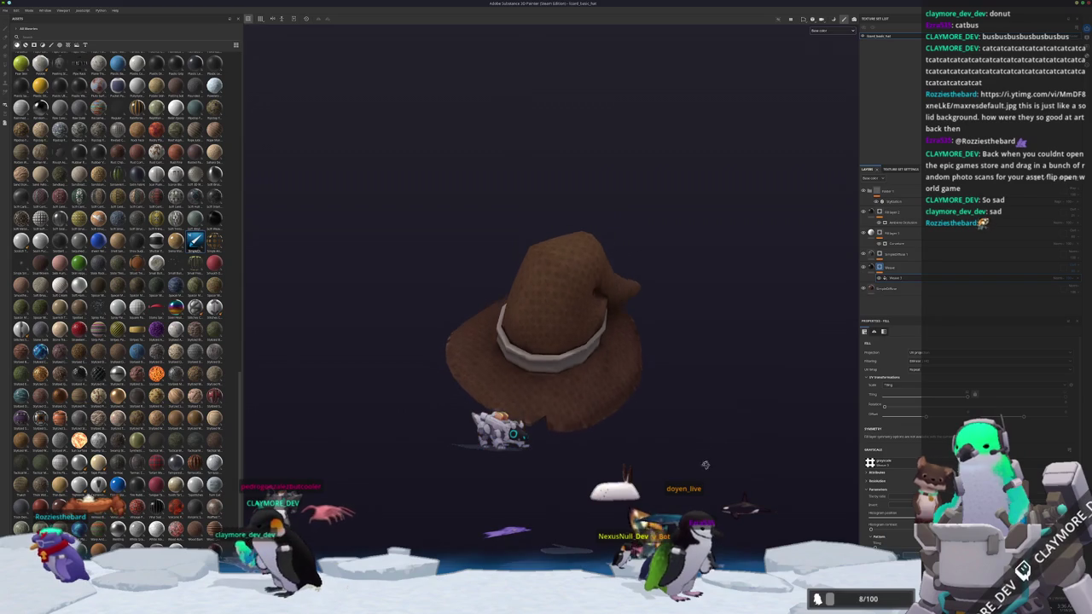
pyautogui.click(1073, 270)
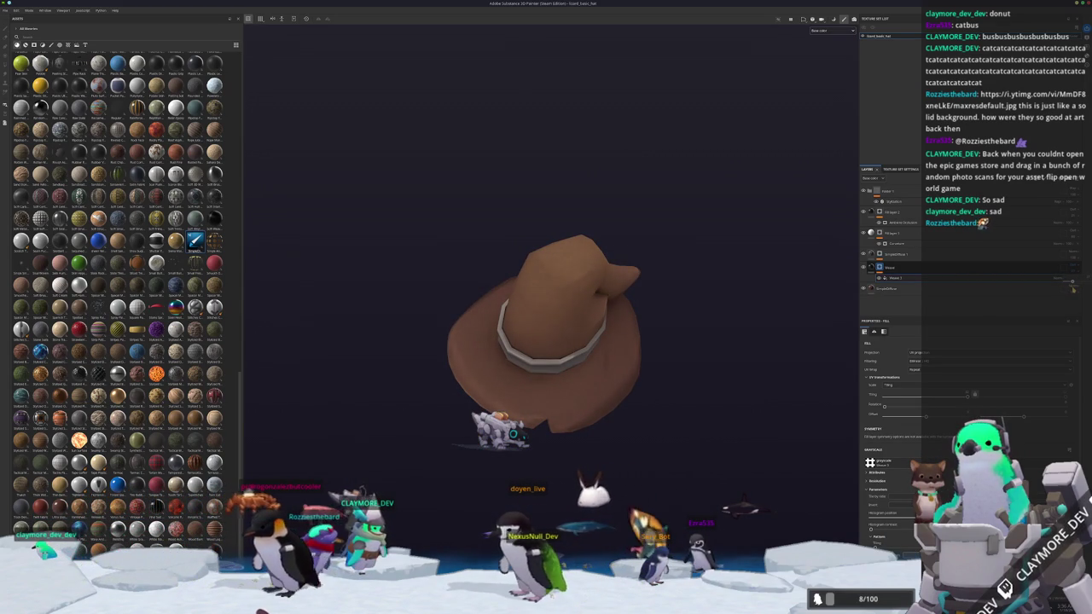
pyautogui.moveTo(546, 333)
pyautogui.keyDown('alt'); pyautogui.mouseDown()
pyautogui.moveTo(511, 317)
pyautogui.moveTo(720, 373)
pyautogui.moveTo(719, 358)
pyautogui.moveTo(726, 378)
pyautogui.moveTo(685, 316)
pyautogui.moveTo(709, 300)
pyautogui.moveTo(722, 355)
pyautogui.mouseUp(); pyautogui.keyUp('alt')
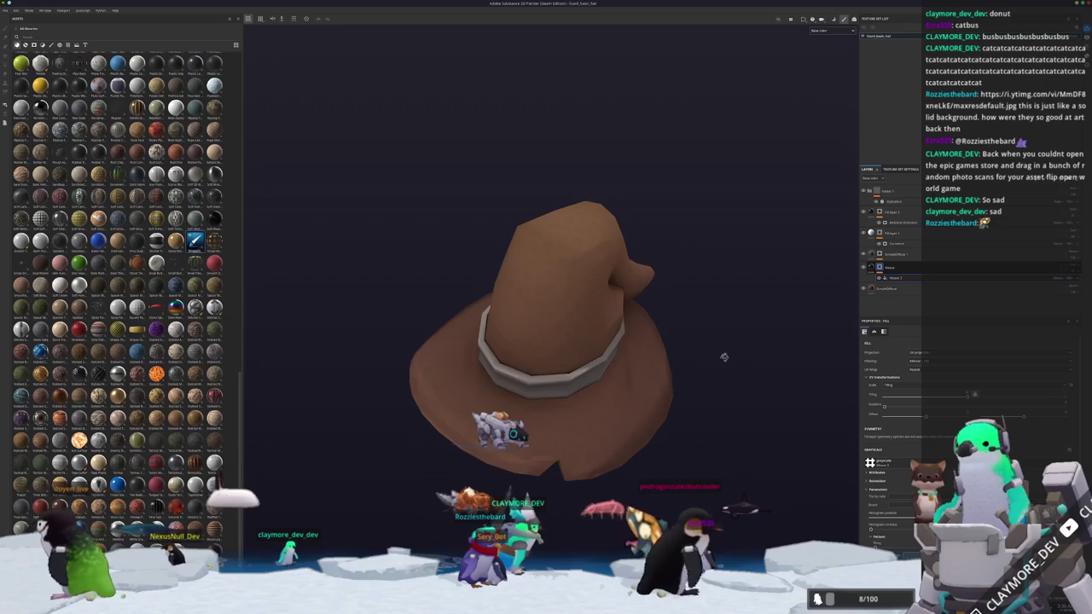
pyautogui.scroll(2, 752, 325)
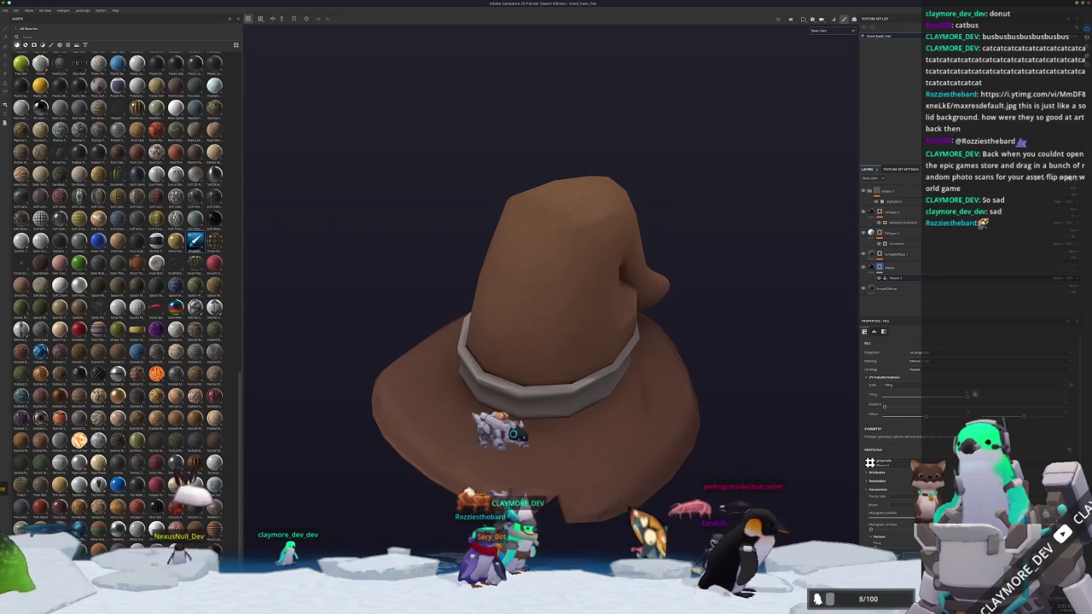
# - Group the patterned layers into the Lizard Leather folder with Ctrl+G and create a smart material from it
pyautogui.hotkey('ctrl', 'g')
pyautogui.keyDown('alt'); pyautogui.moveTo(734, 390); pyautogui.dragTo(731, 302); pyautogui.keyUp('alt')
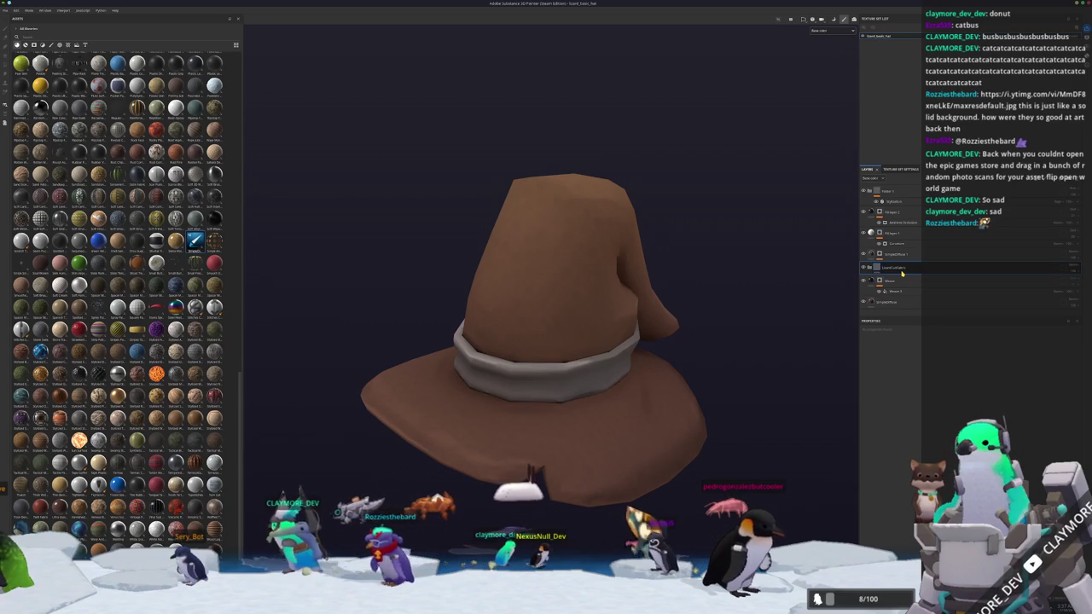
pyautogui.click(889, 281)
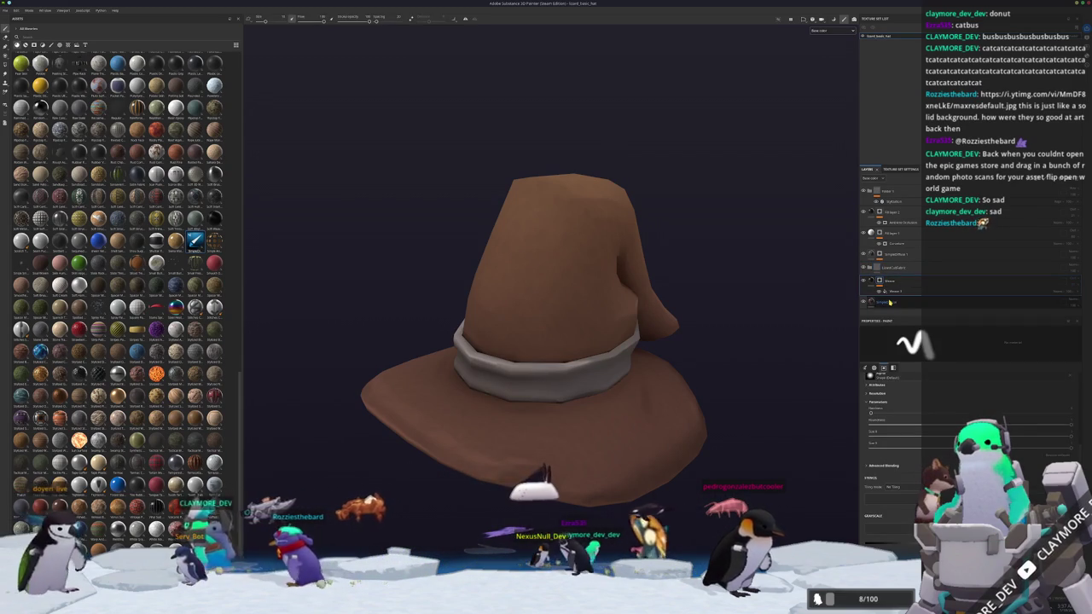
pyautogui.moveTo(890, 302); pyautogui.dragTo(890, 269)
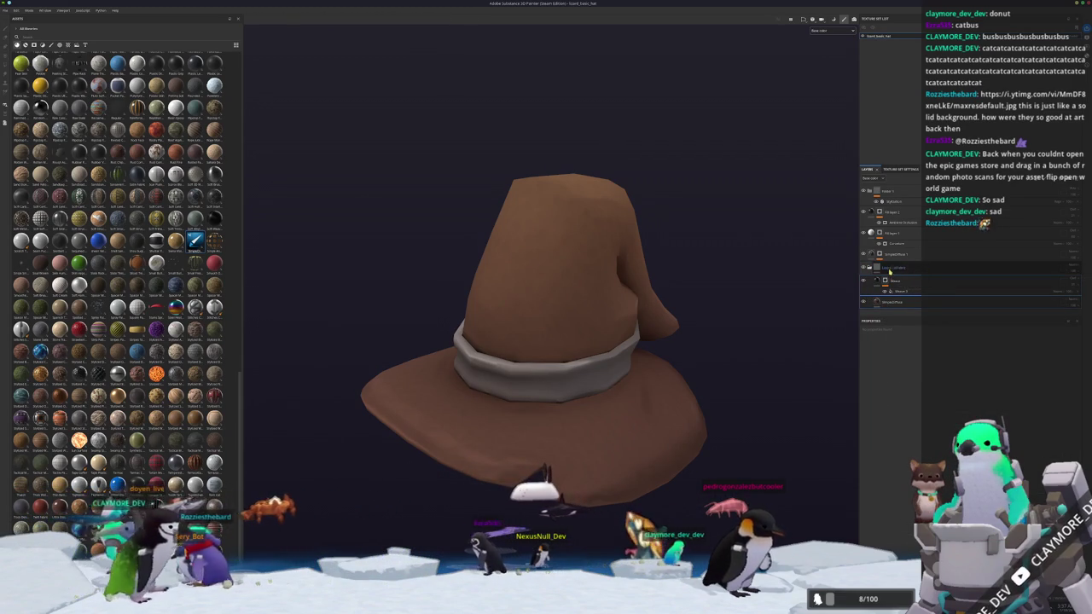
pyautogui.rightClick(889, 272)
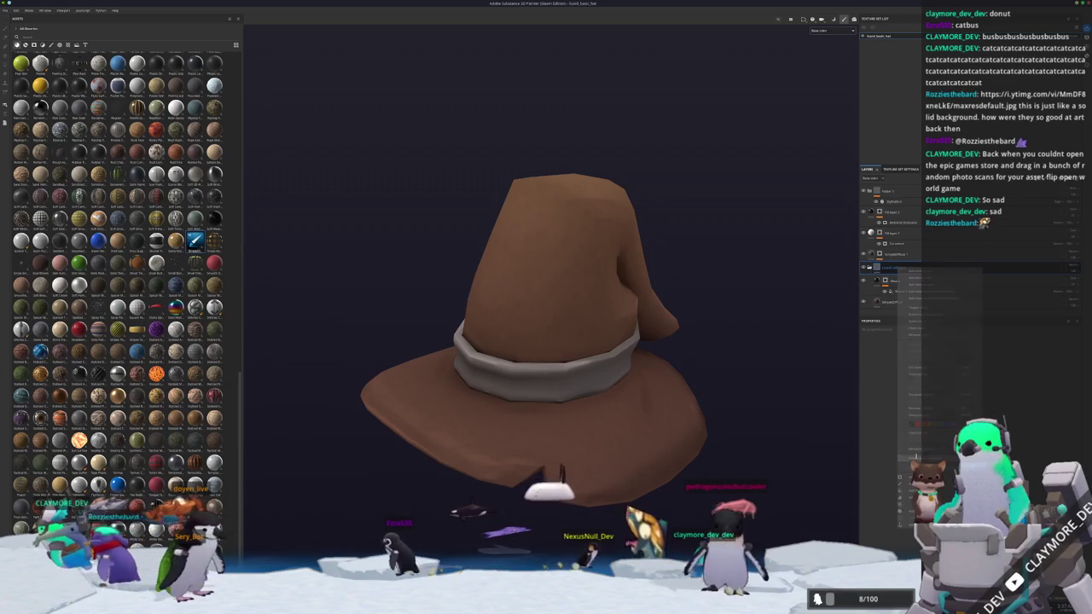
pyautogui.click(724, 349)
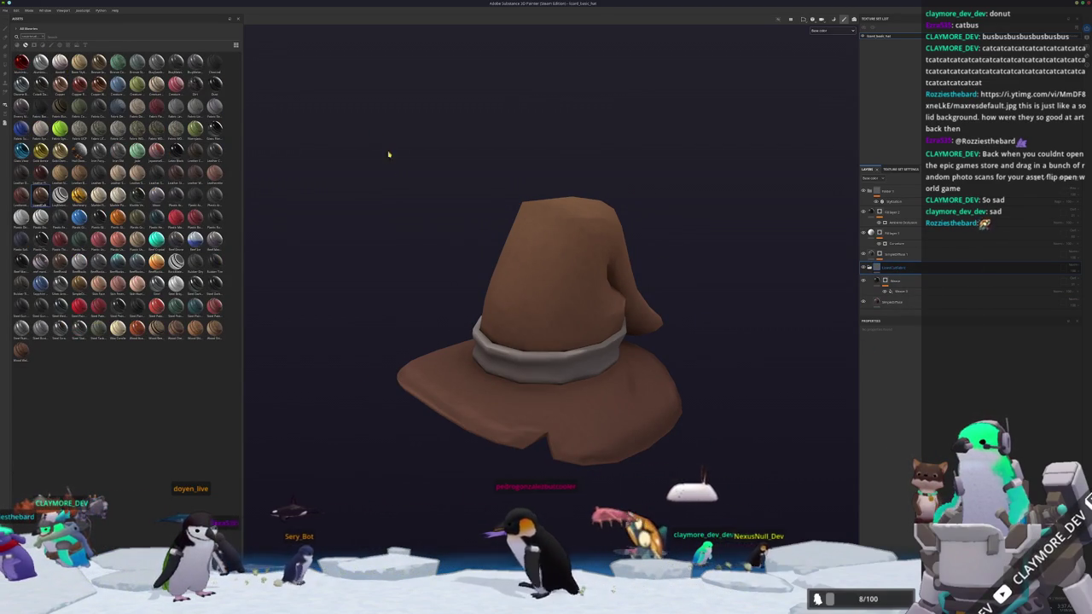
pyautogui.hotkey('ctrl', 'shift', 'e')
pyautogui.press('Escape')
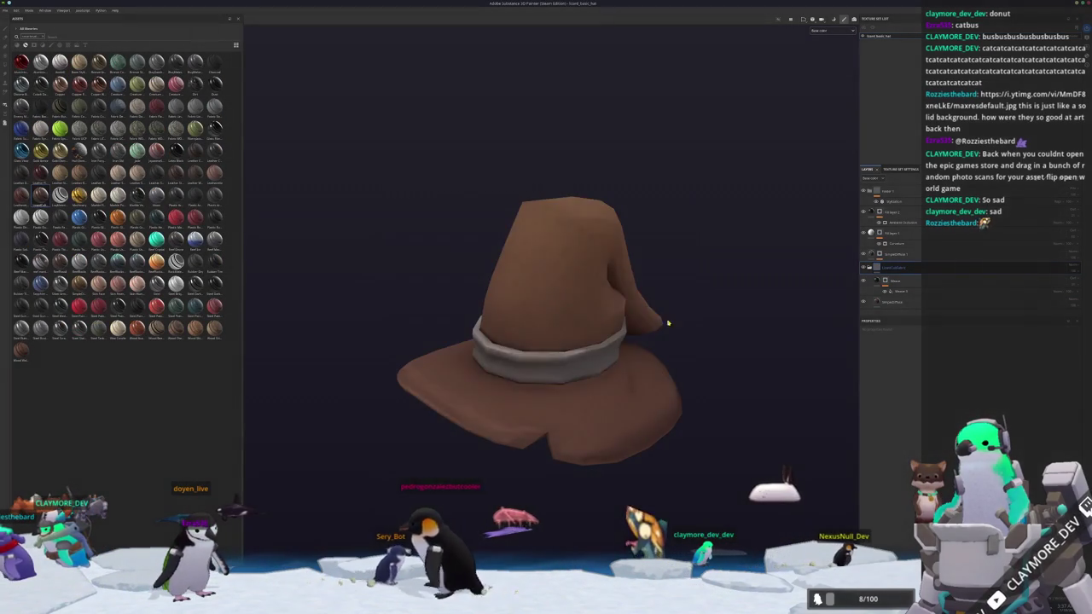
pyautogui.keyDown('alt'); pyautogui.moveTo(668, 334); pyautogui.dragTo(631, 324); pyautogui.keyUp('alt')
pyautogui.scroll(2, 631, 325)
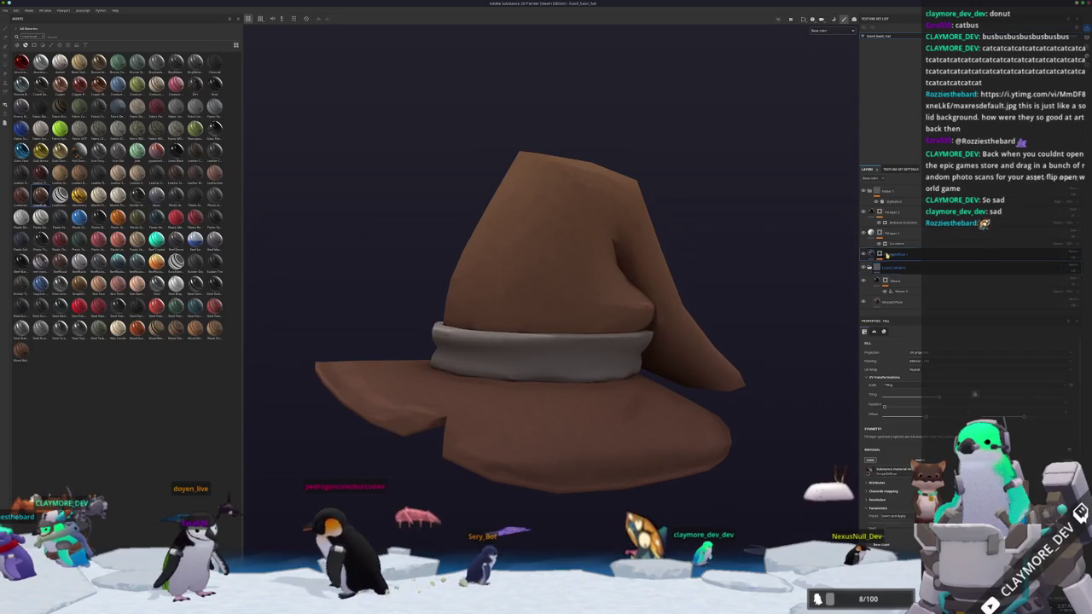
pyautogui.click(890, 254)
pyautogui.scroll(3, 692, 310)
pyautogui.keyDown('alt'); pyautogui.moveTo(692, 309); pyautogui.dragTo(719, 312); pyautogui.keyUp('alt')
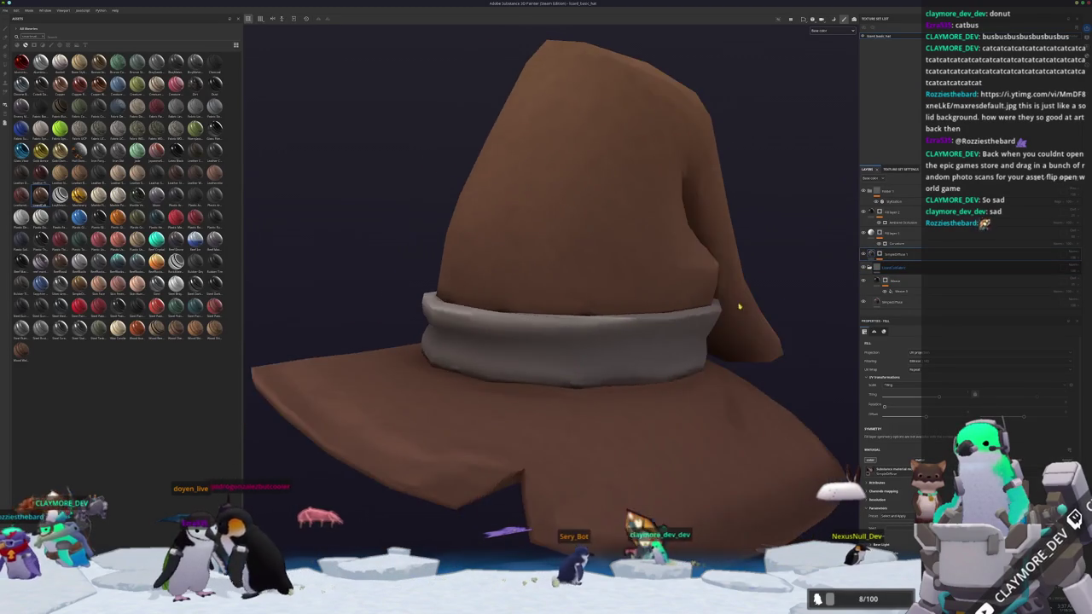
pyautogui.scroll(-3, 719, 311)
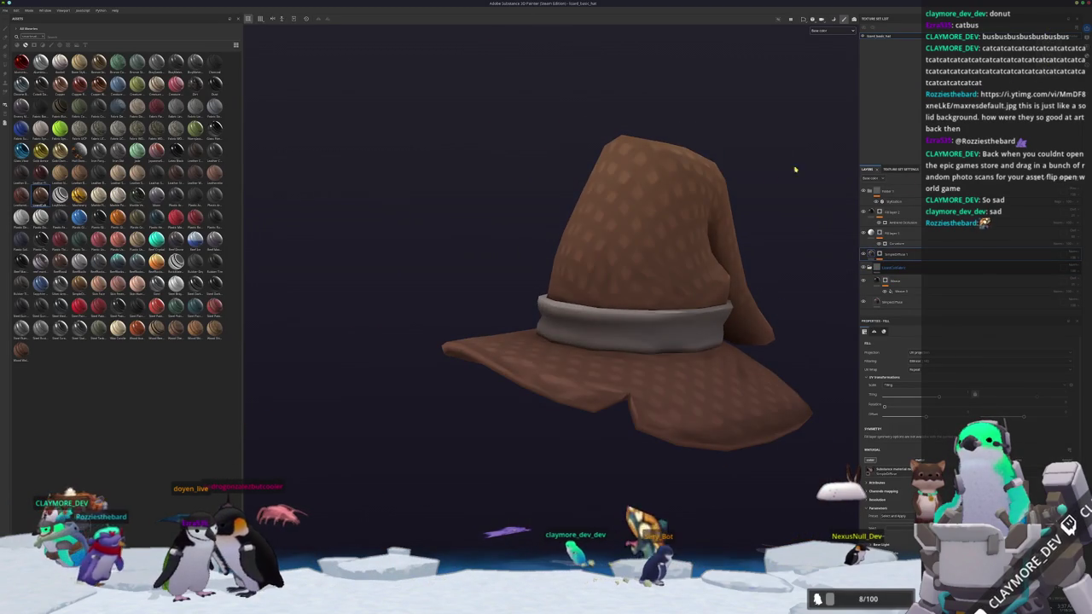
pyautogui.keyDown('alt'); pyautogui.moveTo(833, 153); pyautogui.dragTo(753, 214); pyautogui.keyUp('alt')
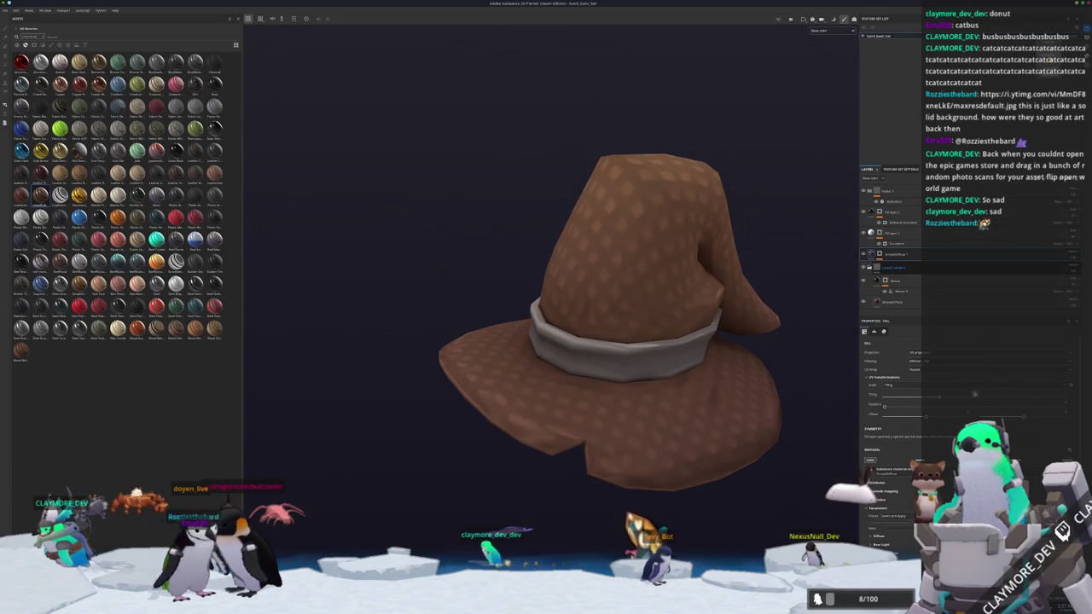
pyautogui.click(919, 292)
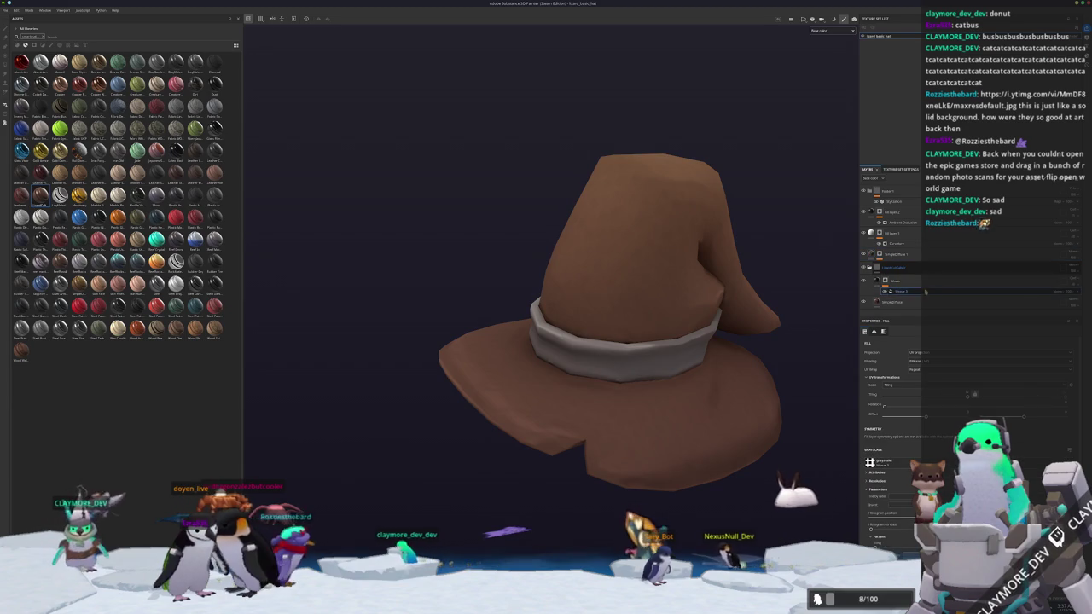
pyautogui.click(924, 281)
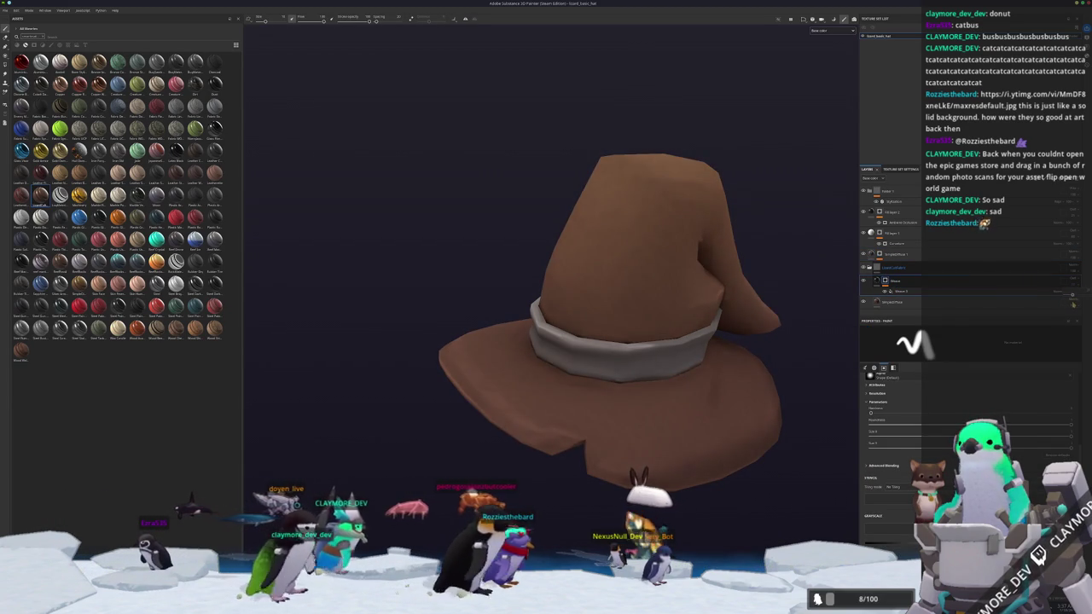
# - Check the hat from the top and side, then save the project with Ctrl+S
pyautogui.scroll(-3, 798, 371)
pyautogui.scroll(-2, 798, 370)
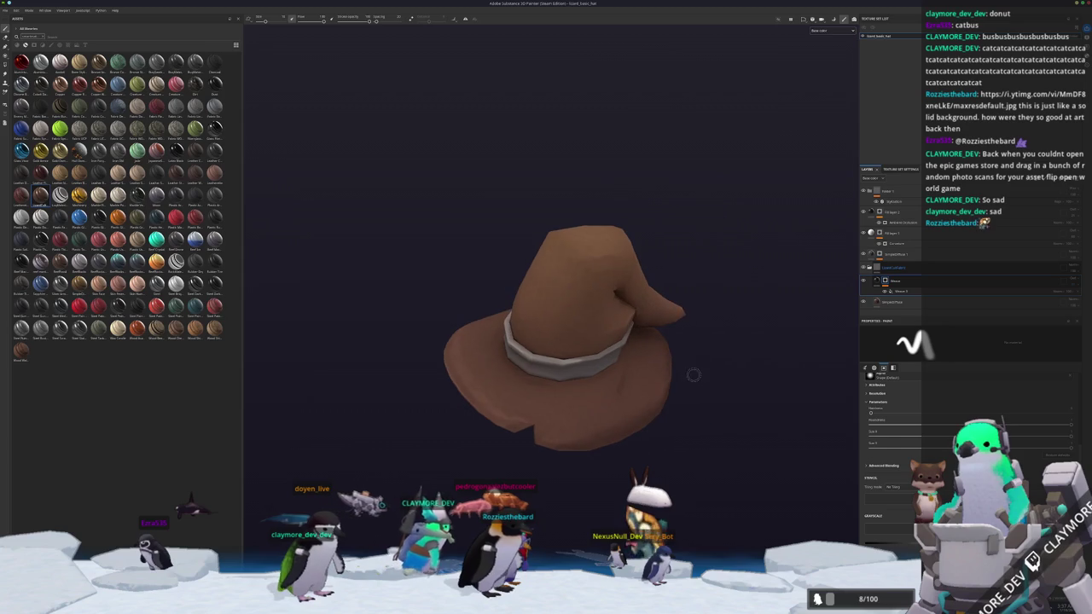
pyautogui.keyDown('alt'); pyautogui.moveTo(450, 168); pyautogui.dragTo(453, 252); pyautogui.keyUp('alt')
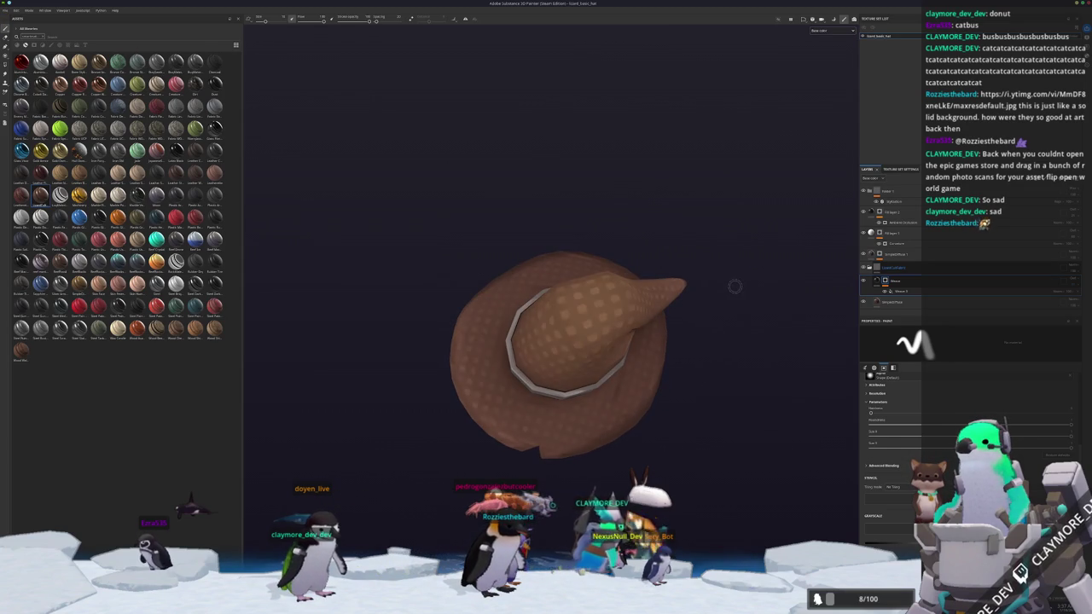
pyautogui.keyDown('alt'); pyautogui.moveTo(715, 295); pyautogui.dragTo(756, 210); pyautogui.keyUp('alt')
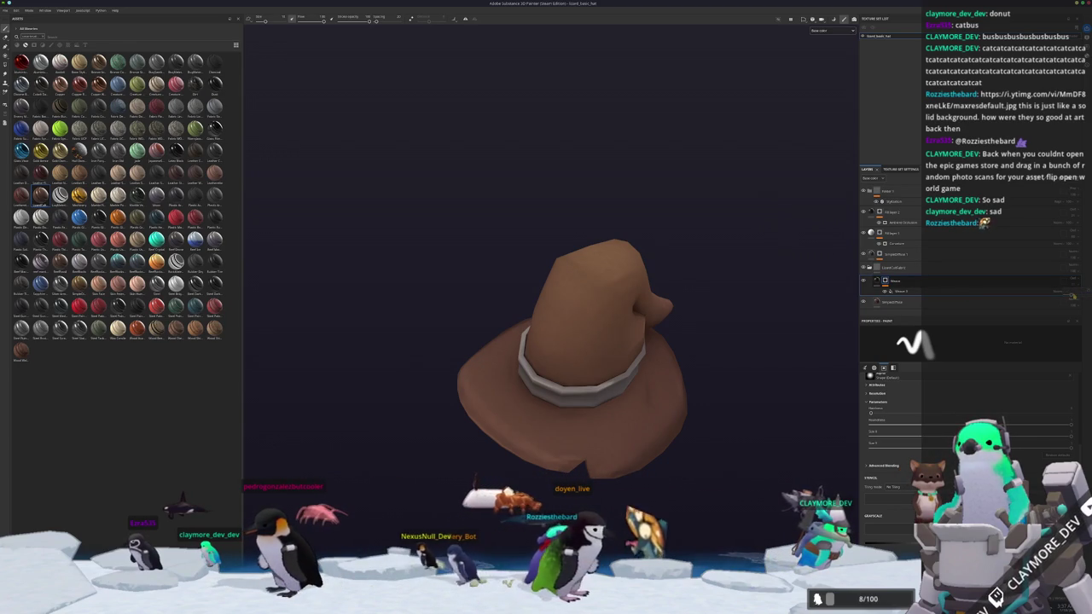
pyautogui.hotkey('ctrl', 's')
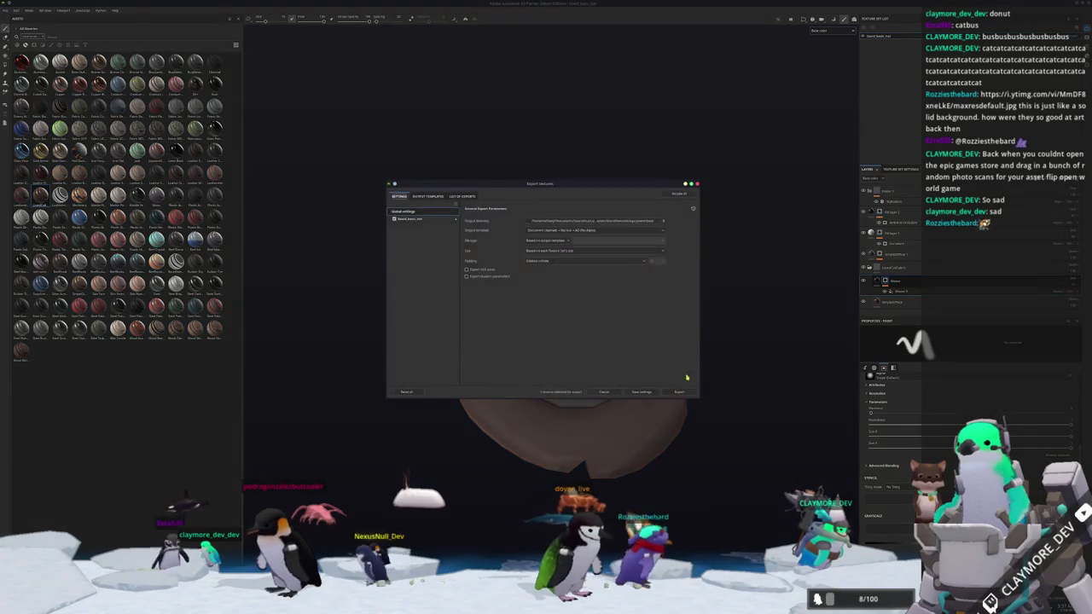
pyautogui.click(6, 10)
pyautogui.moveTo(34, 30)
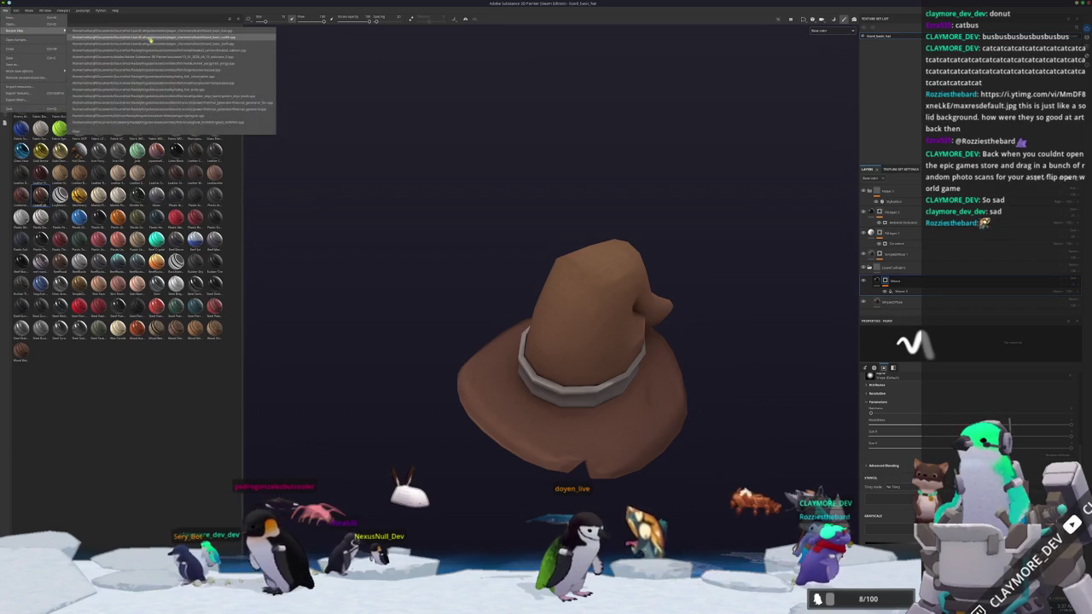
# - Open the outfit project and create a new layer group named 'Cloak' in the stack
pyautogui.click(153, 41)
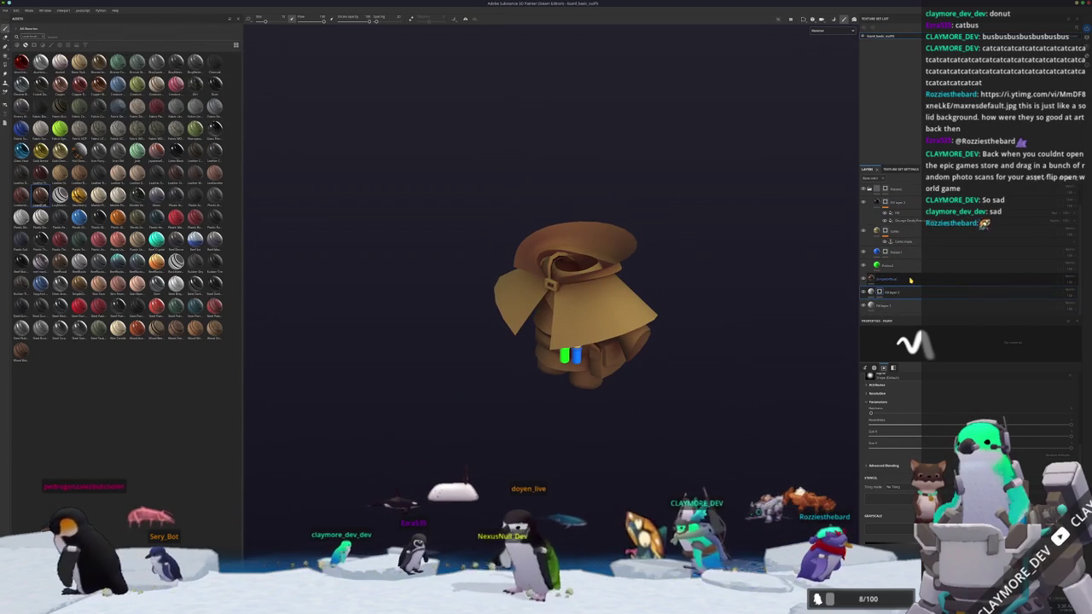
pyautogui.scroll(-1, 905, 290)
pyautogui.click(888, 279)
pyautogui.moveTo(918, 318); pyautogui.dragTo(904, 426)
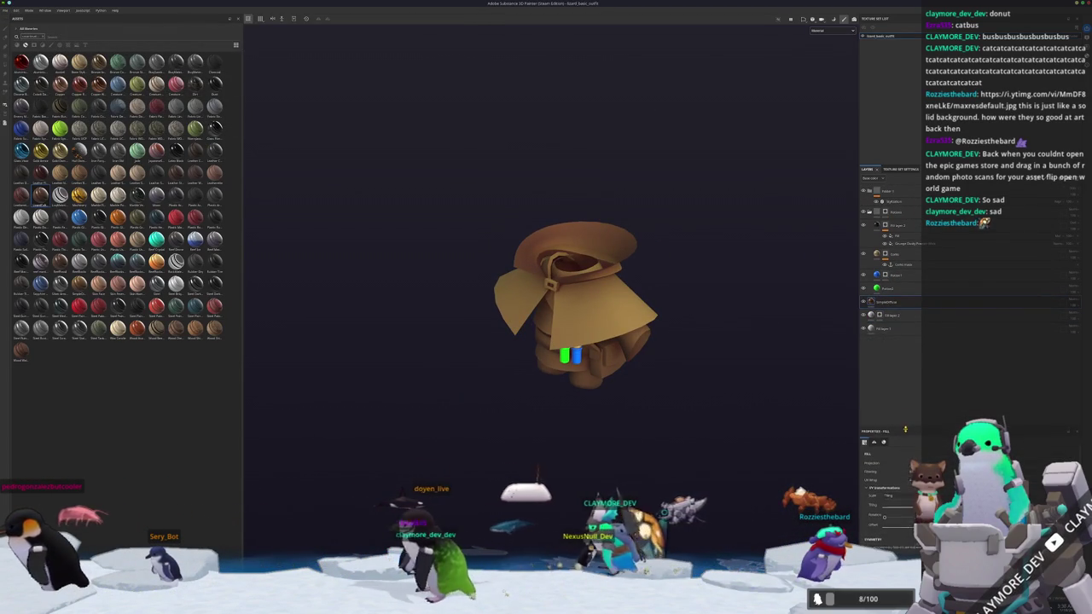
pyautogui.click(869, 212)
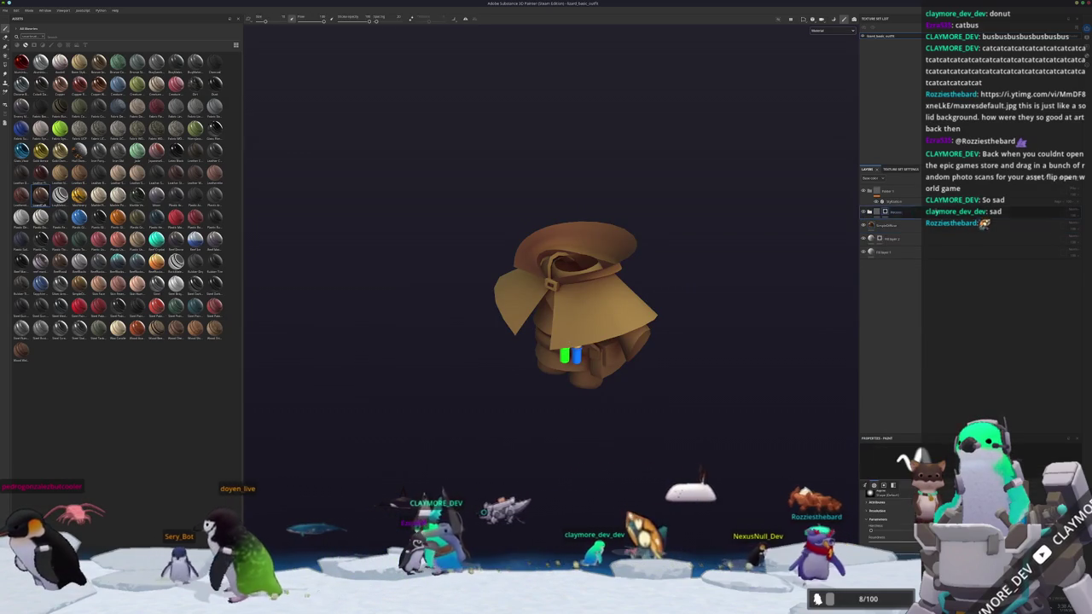
pyautogui.hotkey('ctrl', 'g')
pyautogui.write('Cloak')
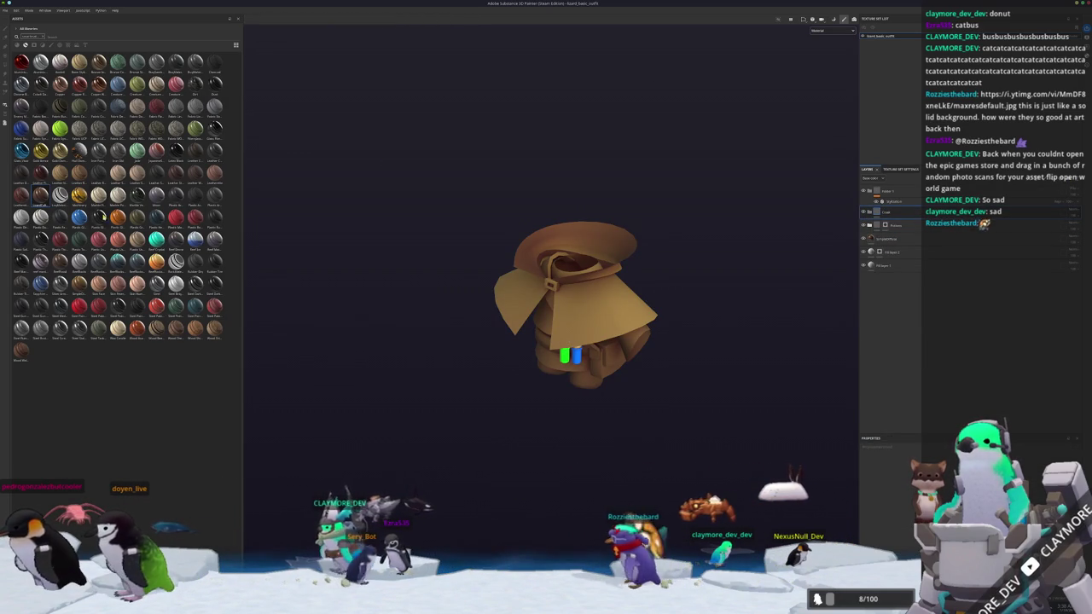
# - Add the dotted brown material as a layer with a mask, mask fill and Polygon Fill paint layer
pyautogui.moveTo(900, 220); pyautogui.dragTo(888, 226)
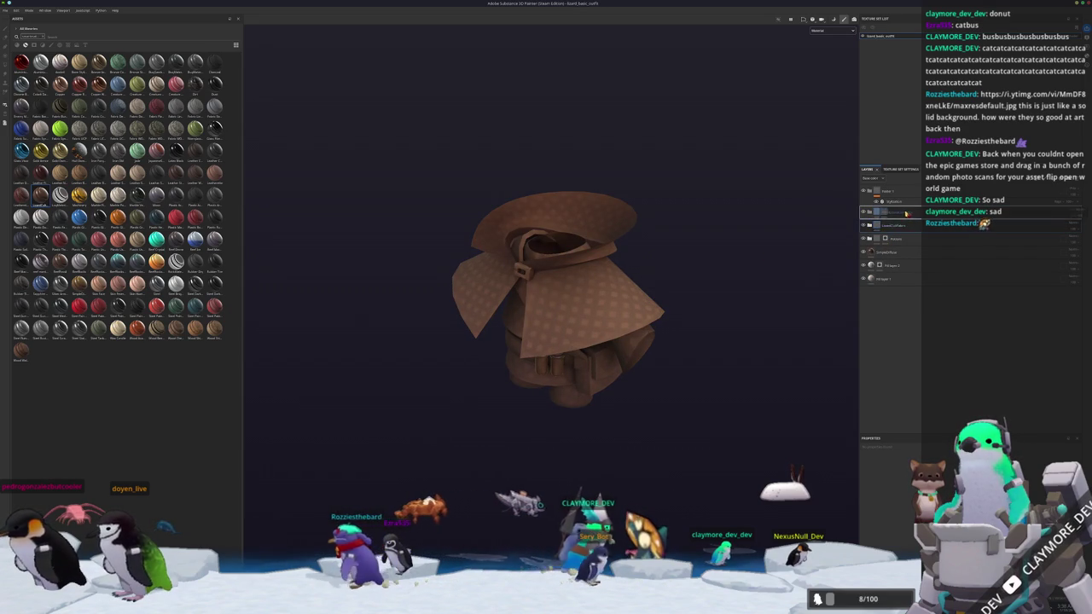
pyautogui.rightClick(889, 213)
pyautogui.click(909, 401)
pyautogui.rightClick(888, 213)
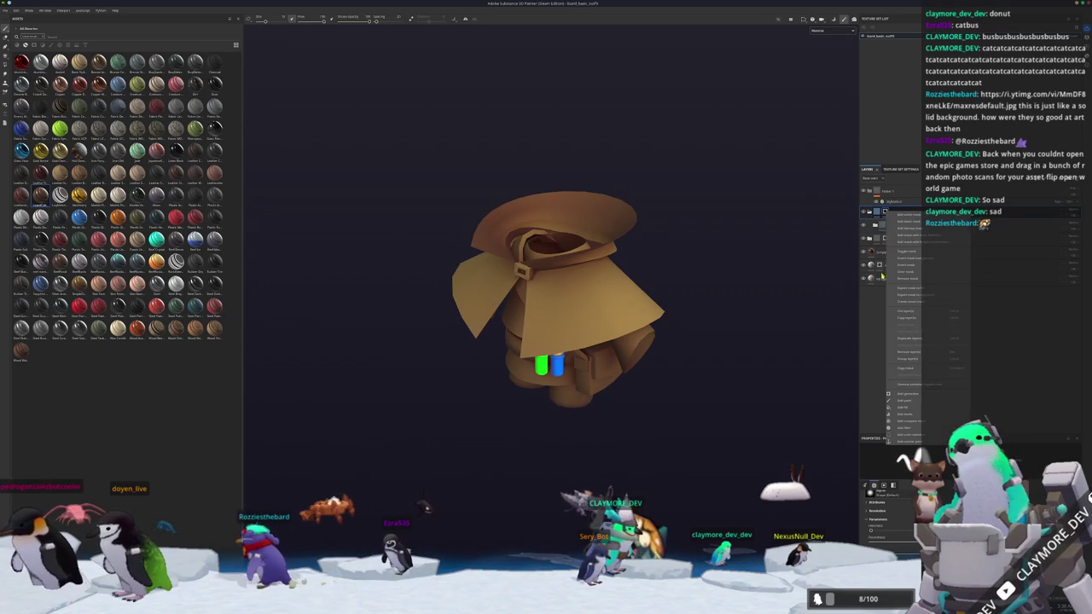
pyautogui.click(918, 407)
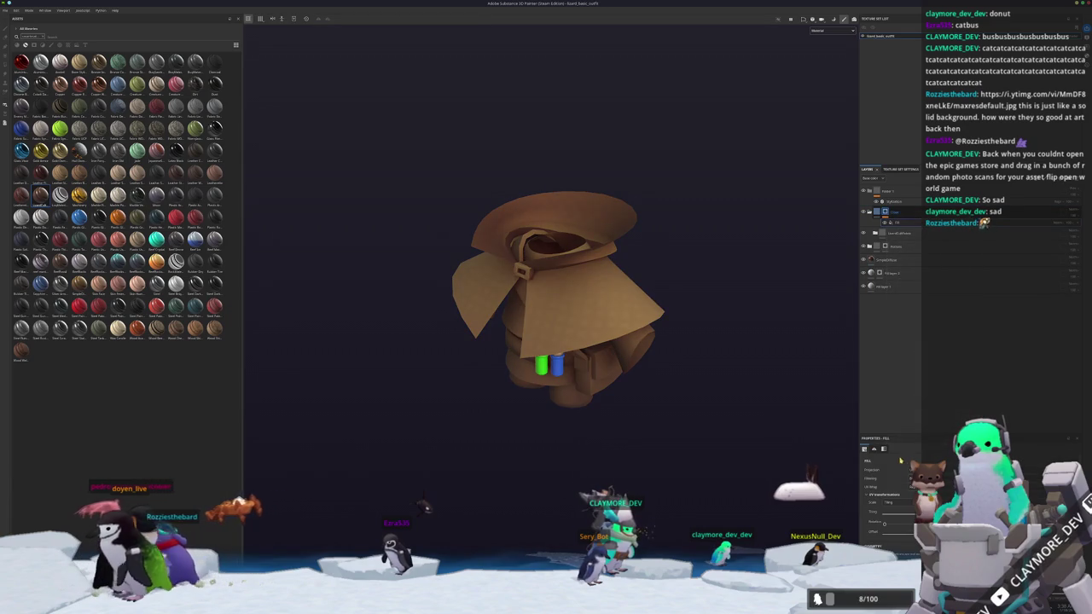
pyautogui.rightClick(888, 213)
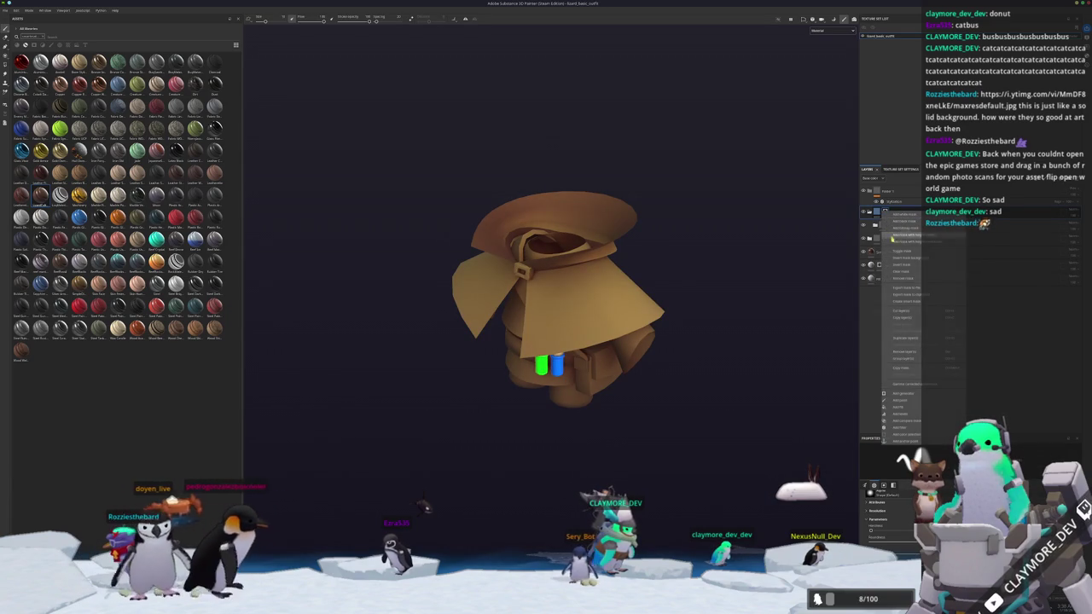
pyautogui.click(896, 396)
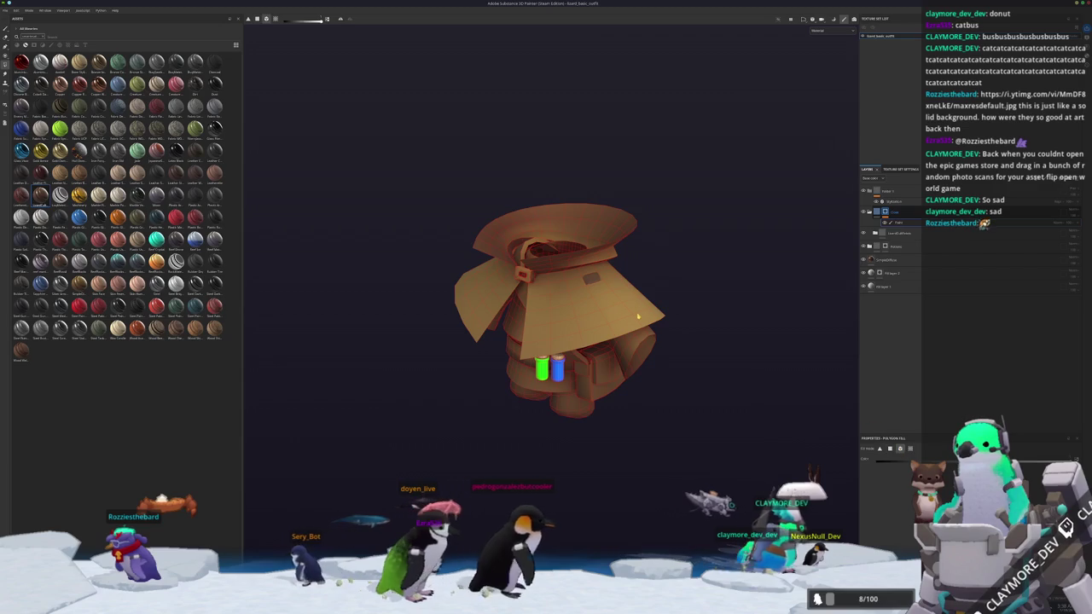
# - Polygon-fill the cape with the dotted brown material and select that fill to edit its tiling
pyautogui.click(657, 318)
pyautogui.moveTo(657, 318)
pyautogui.keyDown('alt'); pyautogui.mouseDown()
pyautogui.moveTo(673, 315)
pyautogui.moveTo(705, 385)
pyautogui.mouseUp(); pyautogui.keyUp('alt')
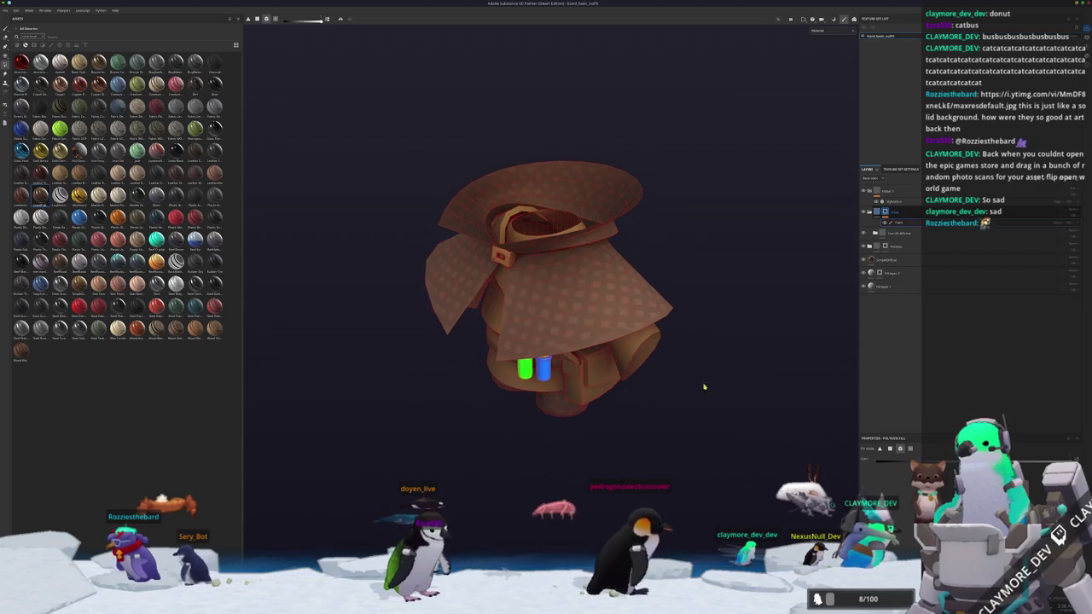
pyautogui.click(891, 247)
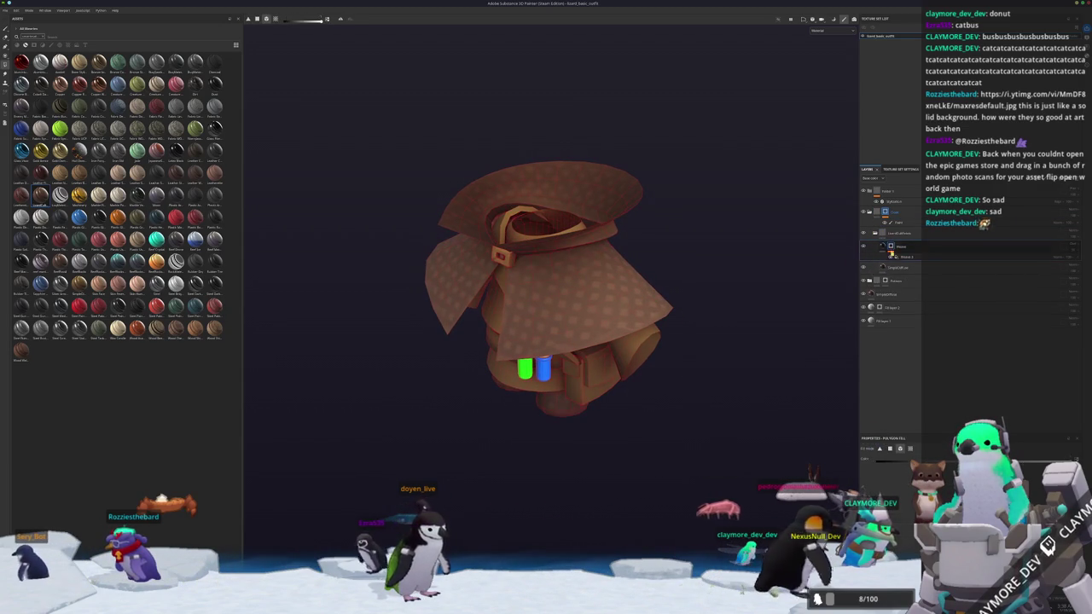
pyautogui.click(892, 255)
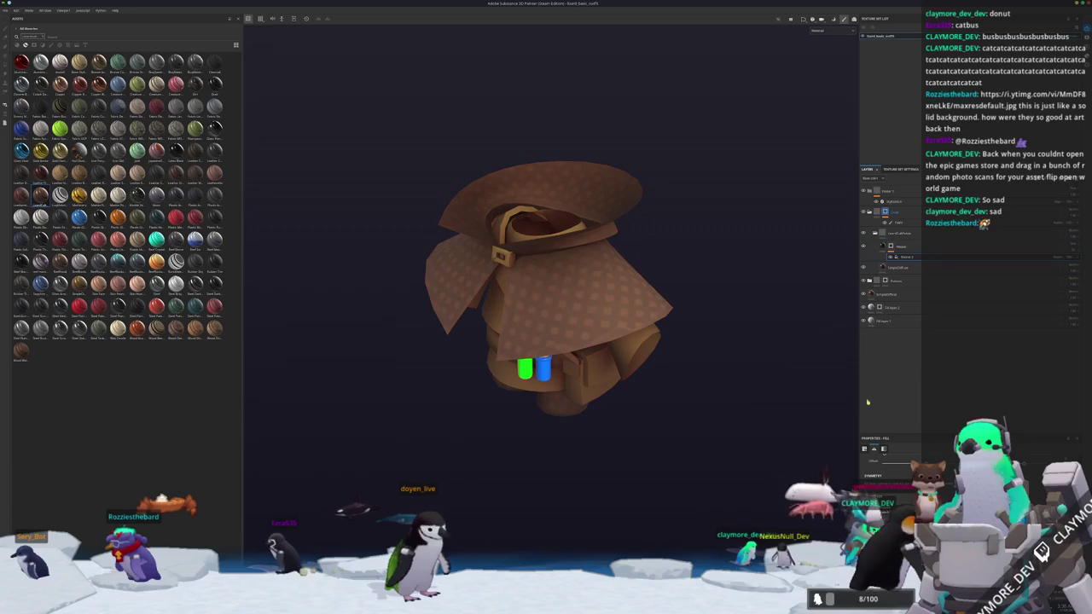
# - Orbit and zoom around the cloak to inspect the fill from below
pyautogui.scroll(2, 871, 495)
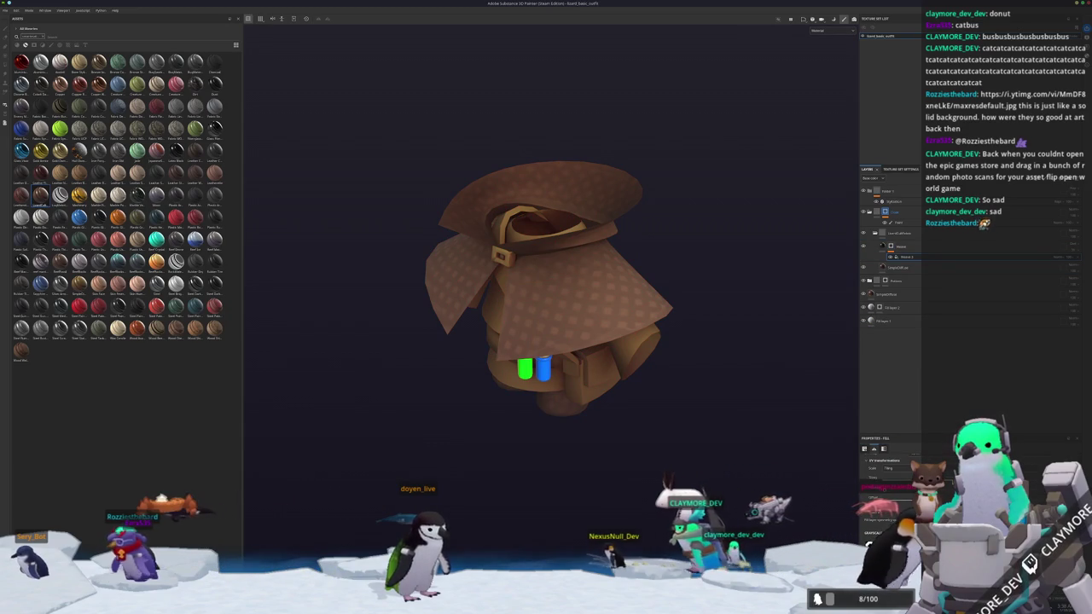
pyautogui.keyDown('alt'); pyautogui.moveTo(546, 281); pyautogui.dragTo(580, 273); pyautogui.keyUp('alt')
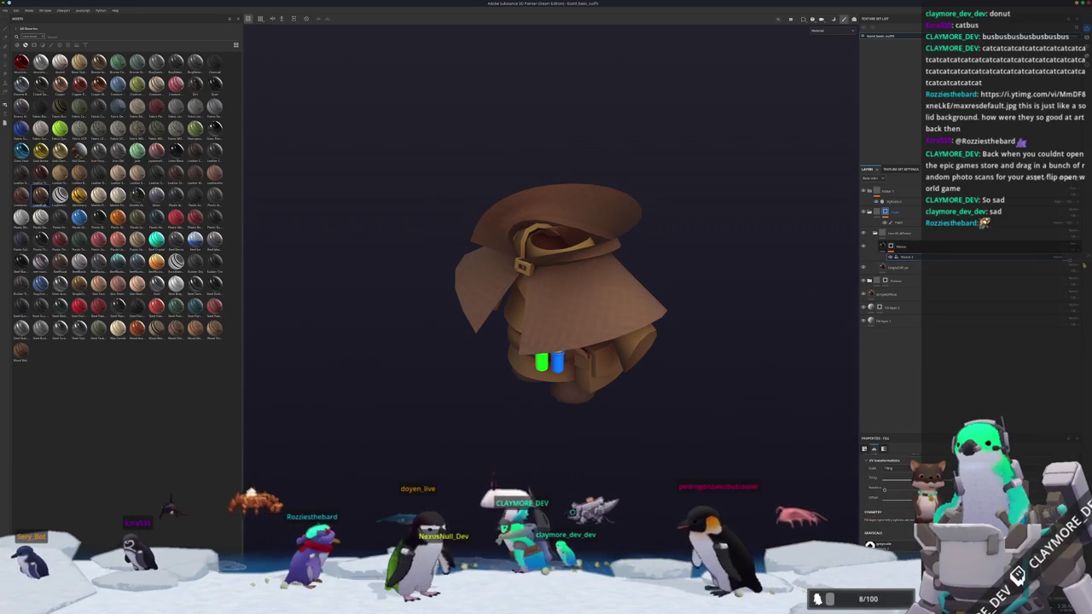
pyautogui.moveTo(704, 227)
pyautogui.keyDown('alt'); pyautogui.mouseDown()
pyautogui.moveTo(375, 225)
pyautogui.moveTo(592, 287)
pyautogui.moveTo(482, 317)
pyautogui.moveTo(554, 246)
pyautogui.moveTo(413, 254)
pyautogui.moveTo(378, 219)
pyautogui.moveTo(356, 168)
pyautogui.moveTo(294, 264)
pyautogui.moveTo(444, 270)
pyautogui.moveTo(390, 339)
pyautogui.moveTo(459, 303)
pyautogui.moveTo(547, 390)
pyautogui.moveTo(570, 390)
pyautogui.mouseUp(); pyautogui.keyUp('alt')
pyautogui.scroll(2, 499, 346)
pyautogui.scroll(1, 511, 359)
pyautogui.scroll(2, 575, 339)
pyautogui.keyDown('alt'); pyautogui.moveTo(575, 339); pyautogui.dragTo(552, 295); pyautogui.keyUp('alt')
pyautogui.scroll(1, 620, 296)
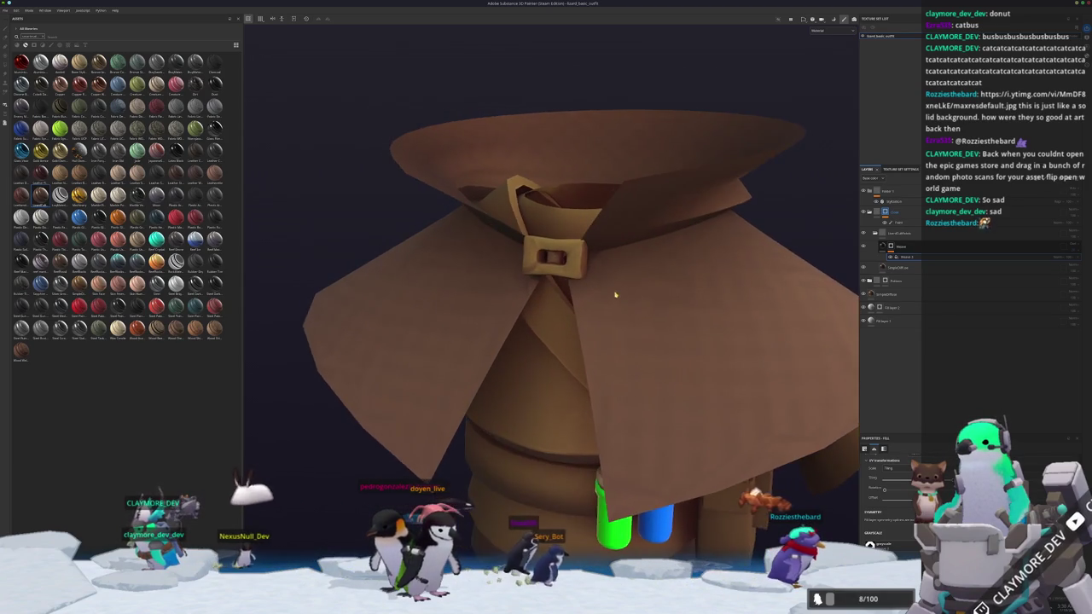
pyautogui.scroll(2, 619, 296)
pyautogui.keyDown('alt'); pyautogui.moveTo(619, 296); pyautogui.dragTo(552, 256); pyautogui.keyUp('alt')
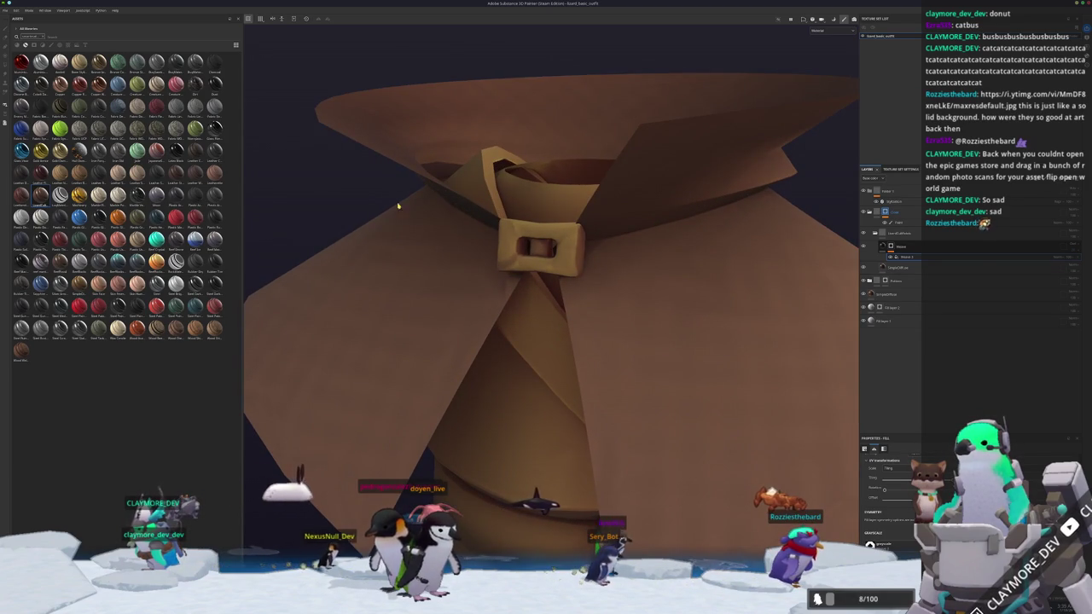
# - Open the recent staff project and rename its layer folder to 'metal'
pyautogui.click(6, 10)
pyautogui.moveTo(17, 31)
pyautogui.click(163, 44)
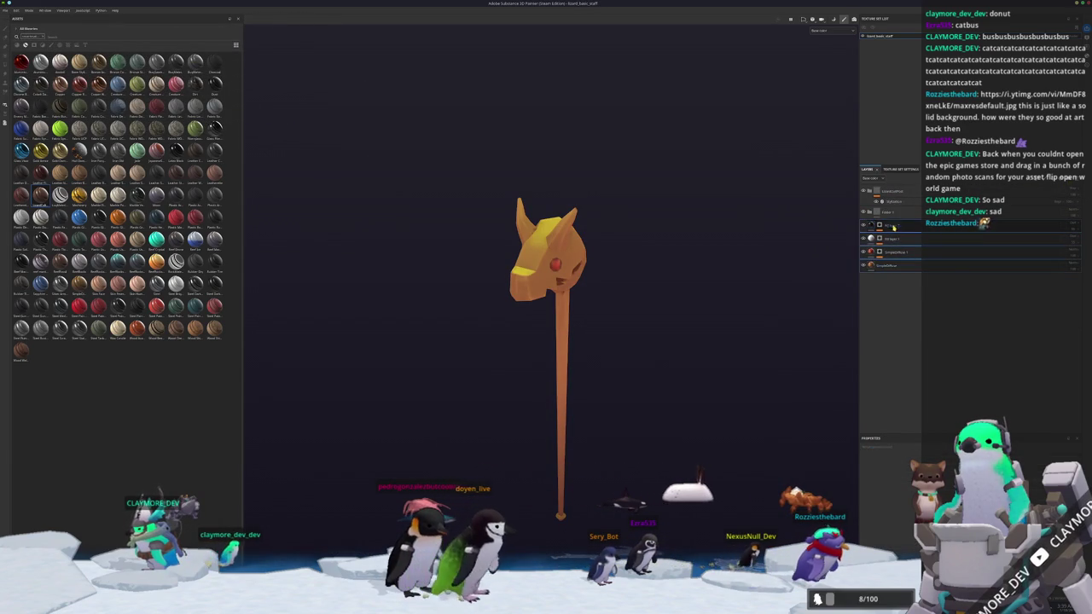
pyautogui.doubleClick(889, 212)
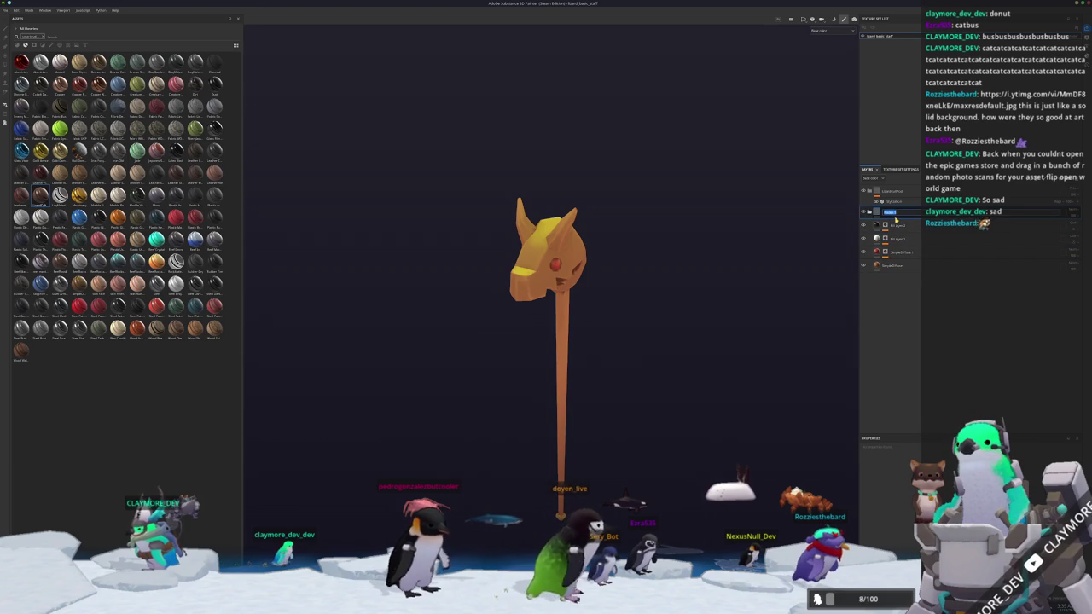
pyautogui.write('metal')
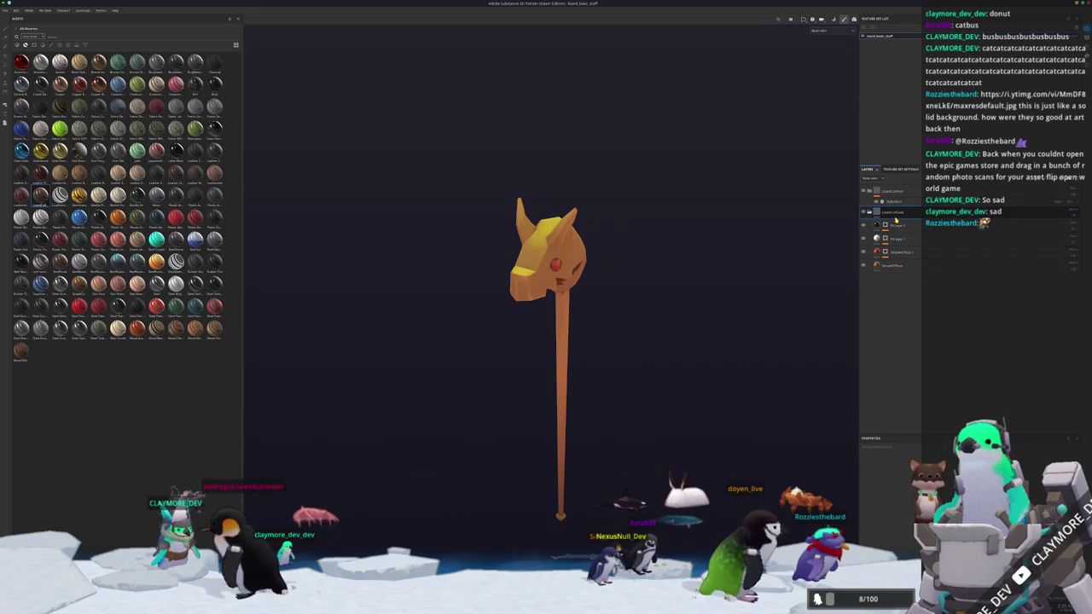
pyautogui.press('Return')
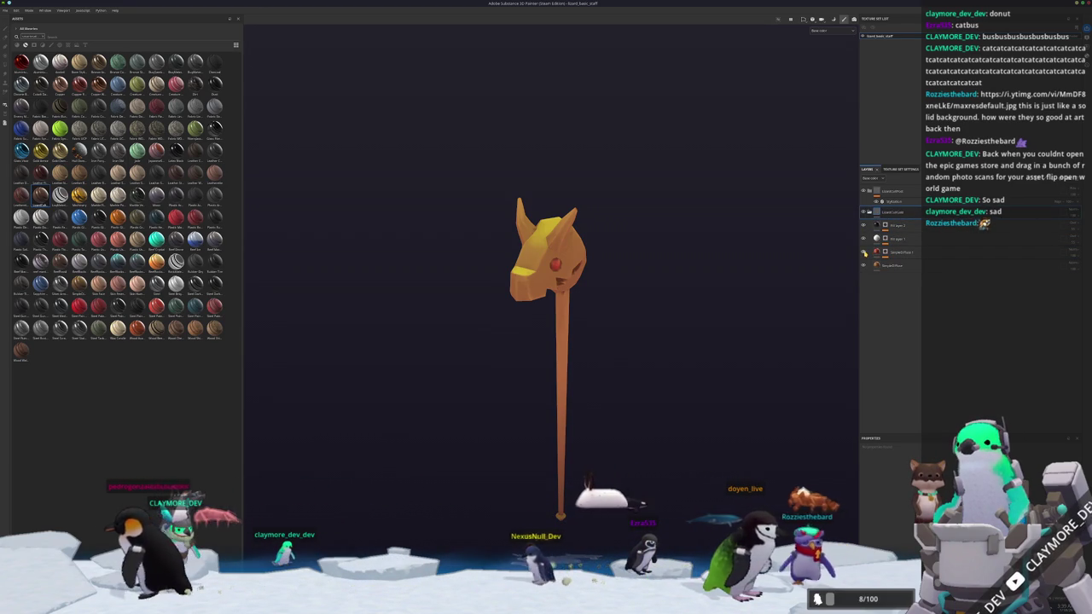
# - Move the red fill layer to the top and save the folder as a new smart material
pyautogui.click(896, 238)
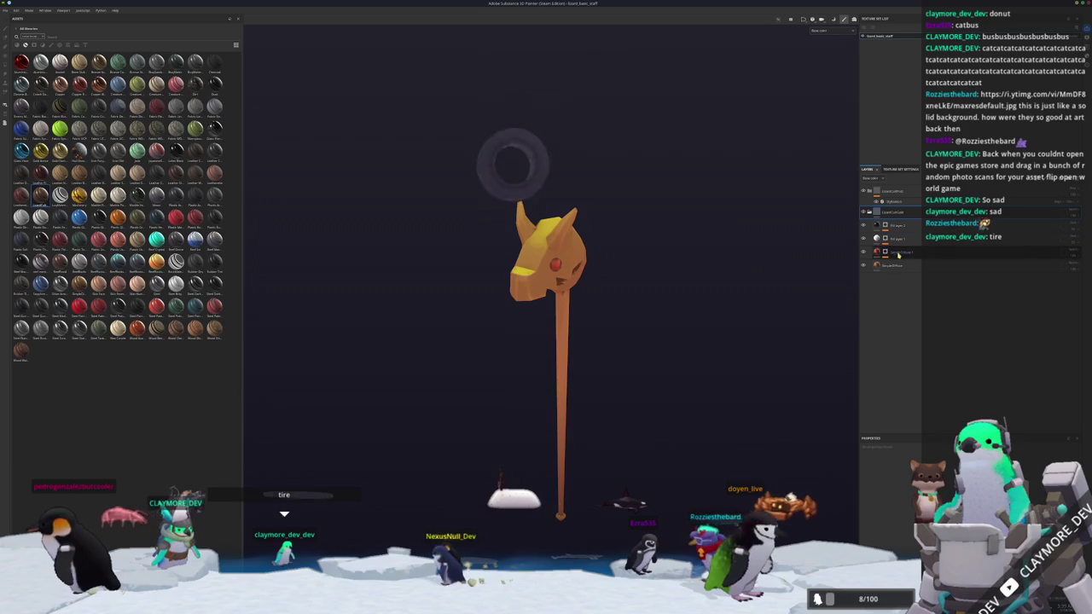
pyautogui.moveTo(895, 252); pyautogui.dragTo(896, 212)
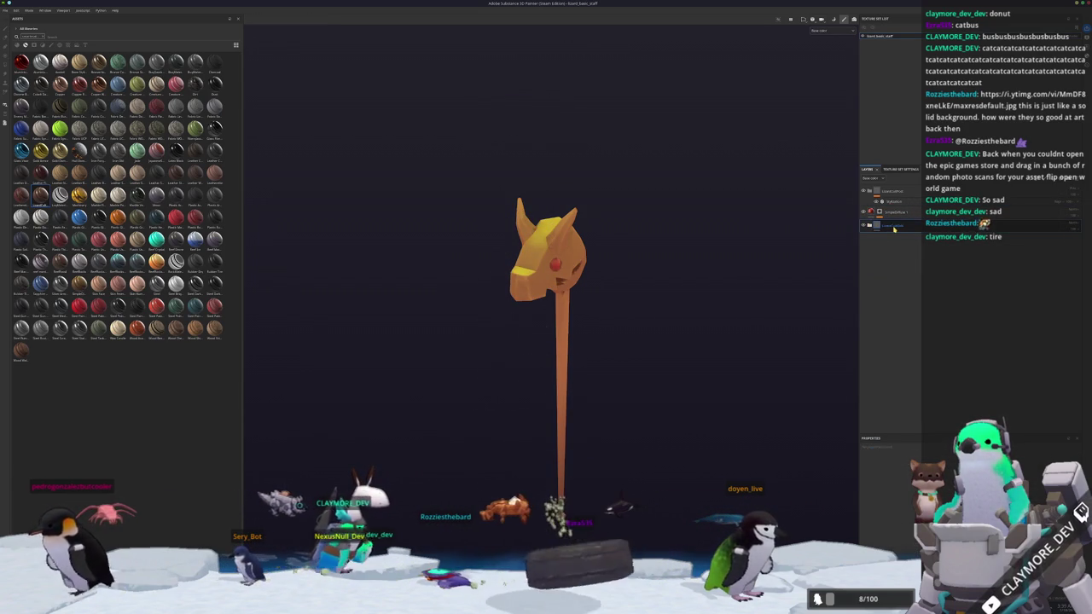
pyautogui.rightClick(896, 227)
pyautogui.click(909, 417)
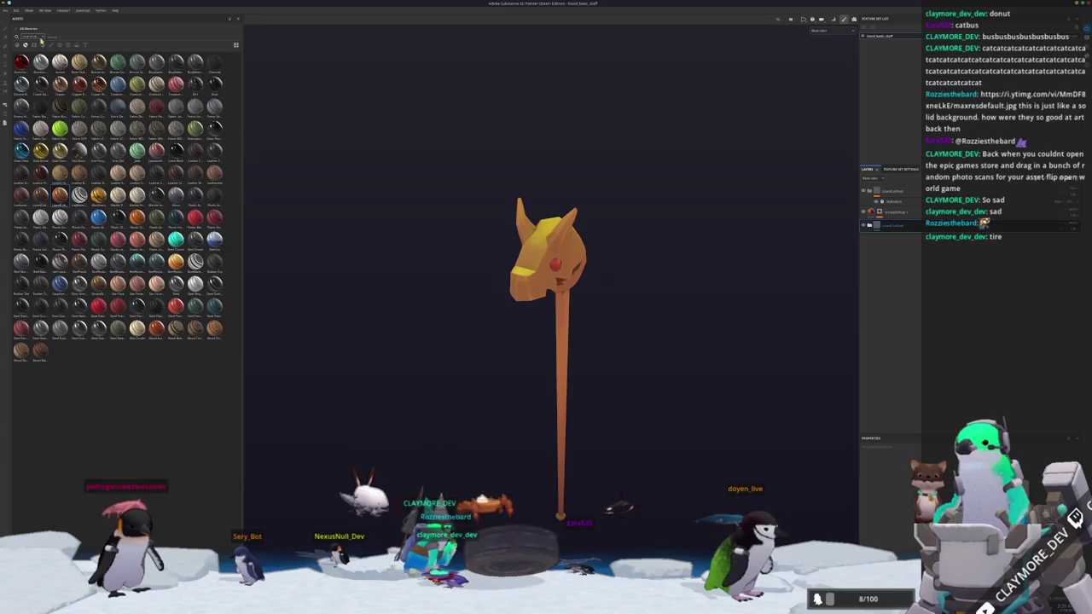
pyautogui.click(5, 10)
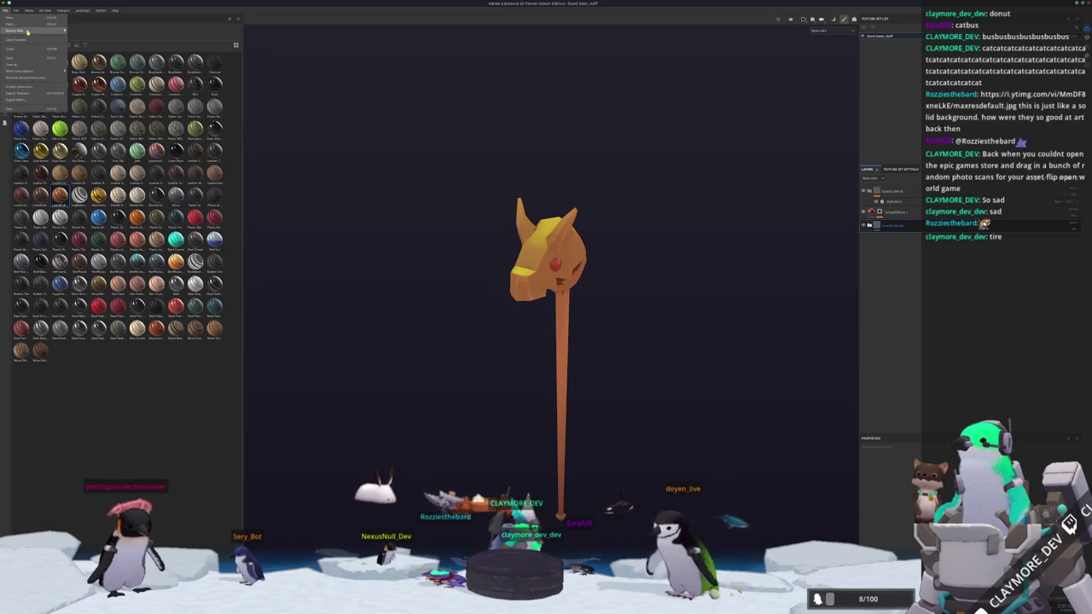
# - Reopen the outfit project, add a library material layer, and switch to Polygon Fill with key 4
pyautogui.click(128, 31)
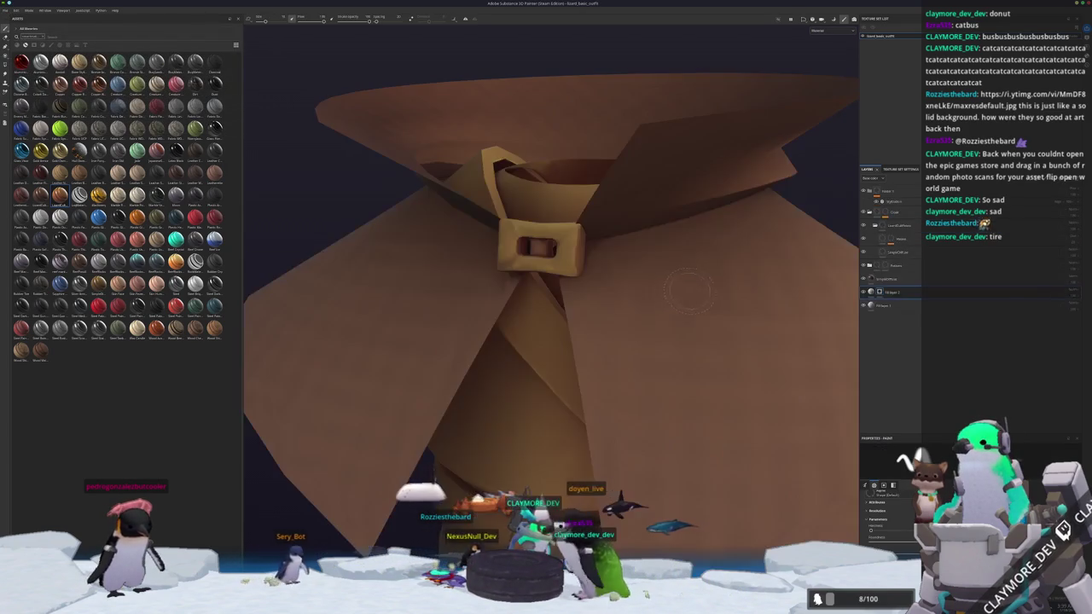
pyautogui.scroll(-3, 682, 293)
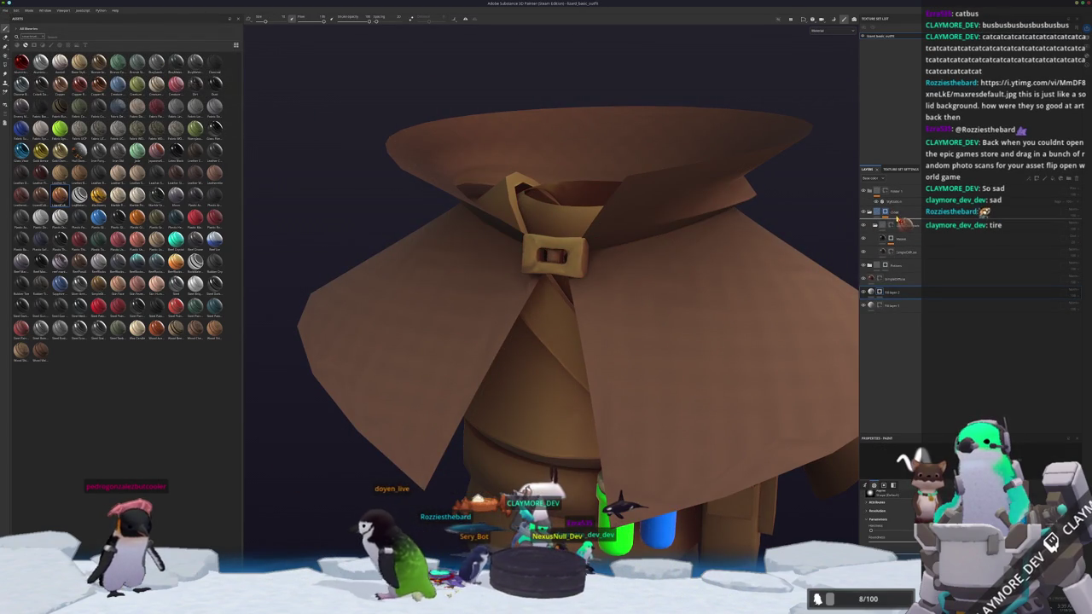
pyautogui.moveTo(898, 221); pyautogui.dragTo(892, 231)
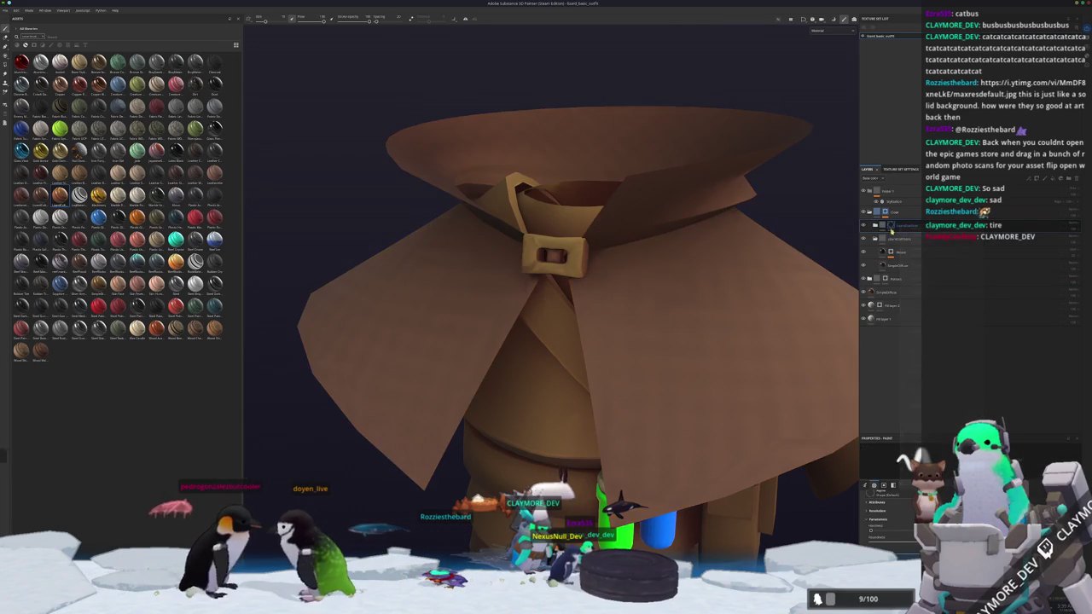
pyautogui.keyDown('alt'); pyautogui.moveTo(611, 275); pyautogui.dragTo(555, 267); pyautogui.keyUp('alt')
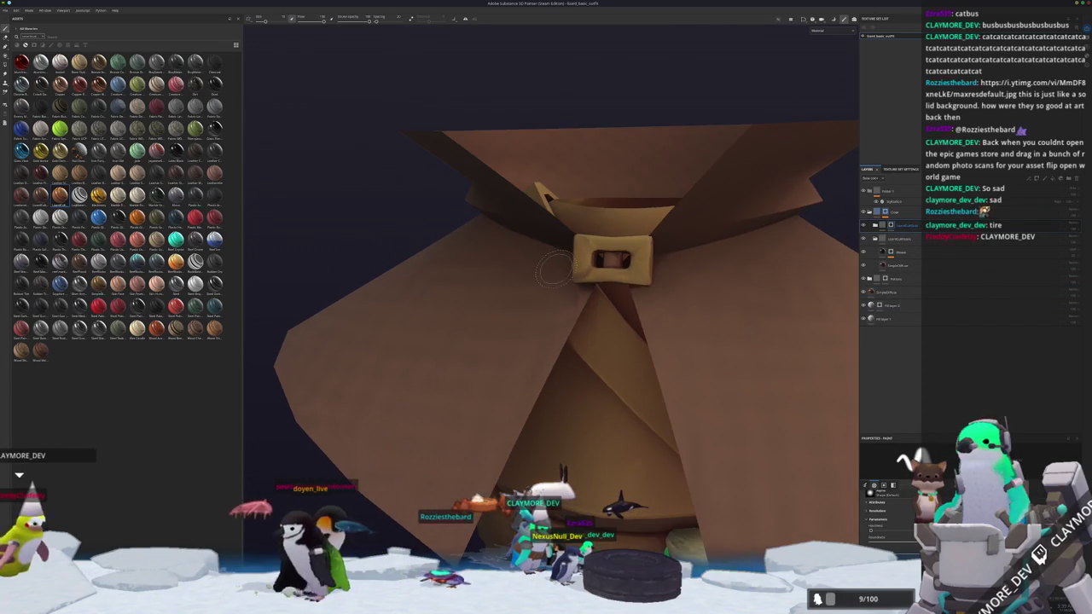
pyautogui.press('4')
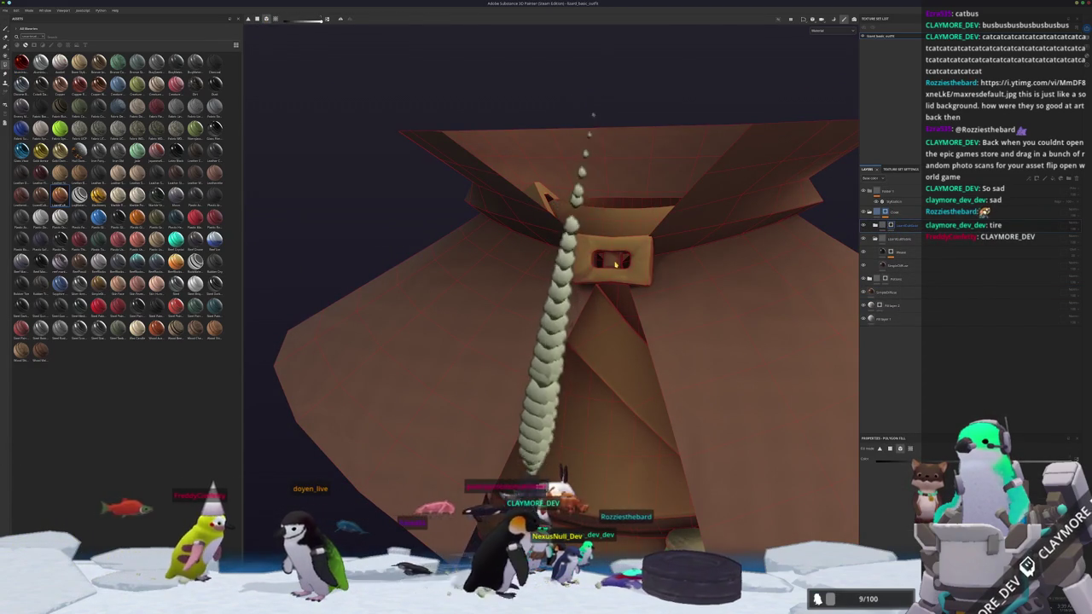
# - Expand the new layer folder and select its fill layer, orbiting toward the buckle
pyautogui.keyDown('alt'); pyautogui.moveTo(663, 331); pyautogui.dragTo(638, 291); pyautogui.keyUp('alt')
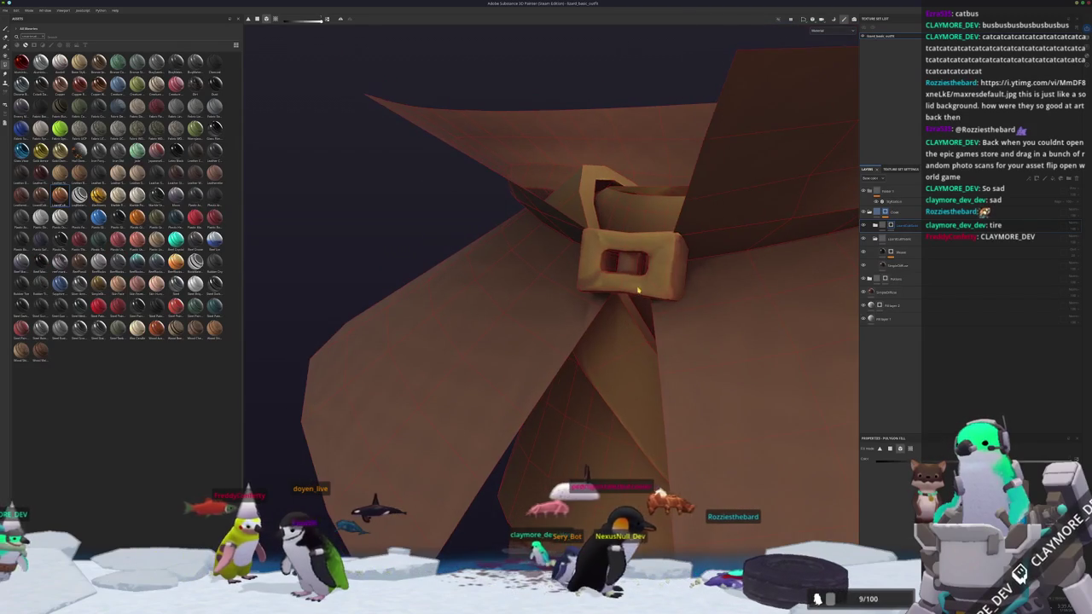
pyautogui.click(875, 239)
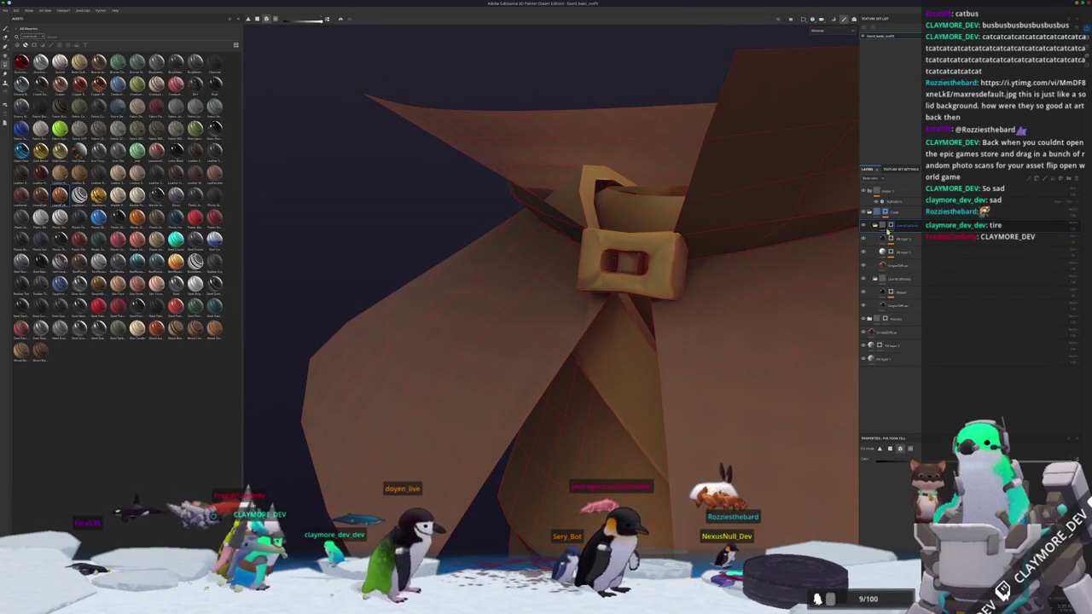
pyautogui.moveTo(837, 239)
pyautogui.keyDown('alt'); pyautogui.mouseDown()
pyautogui.moveTo(655, 287)
pyautogui.moveTo(795, 443)
pyautogui.mouseUp(); pyautogui.keyUp('alt')
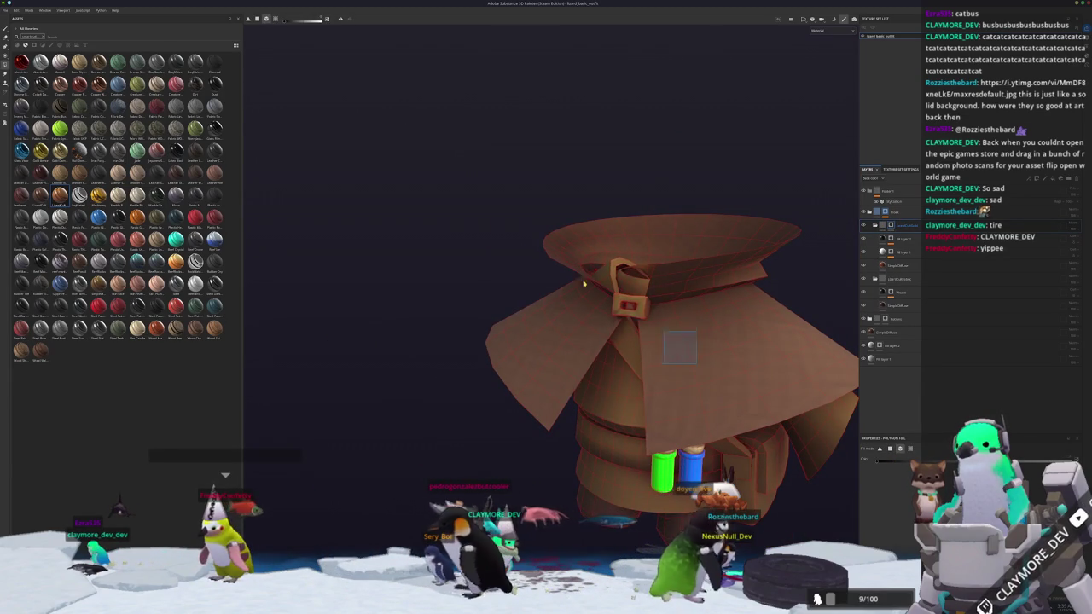
pyautogui.scroll(5, 541, 261)
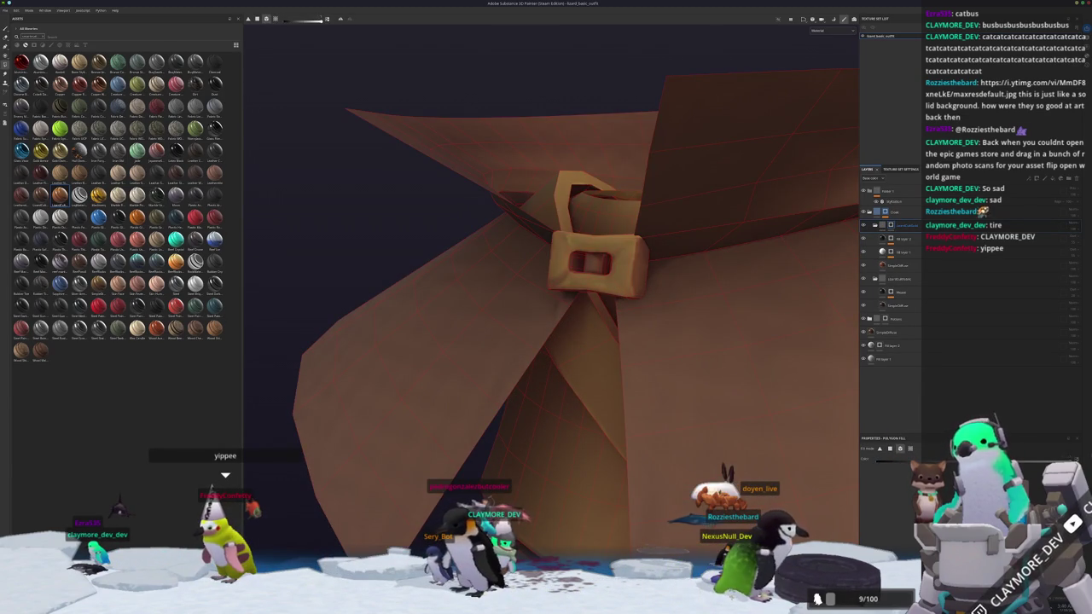
pyautogui.keyDown('alt'); pyautogui.moveTo(696, 317); pyautogui.dragTo(640, 292); pyautogui.keyUp('alt')
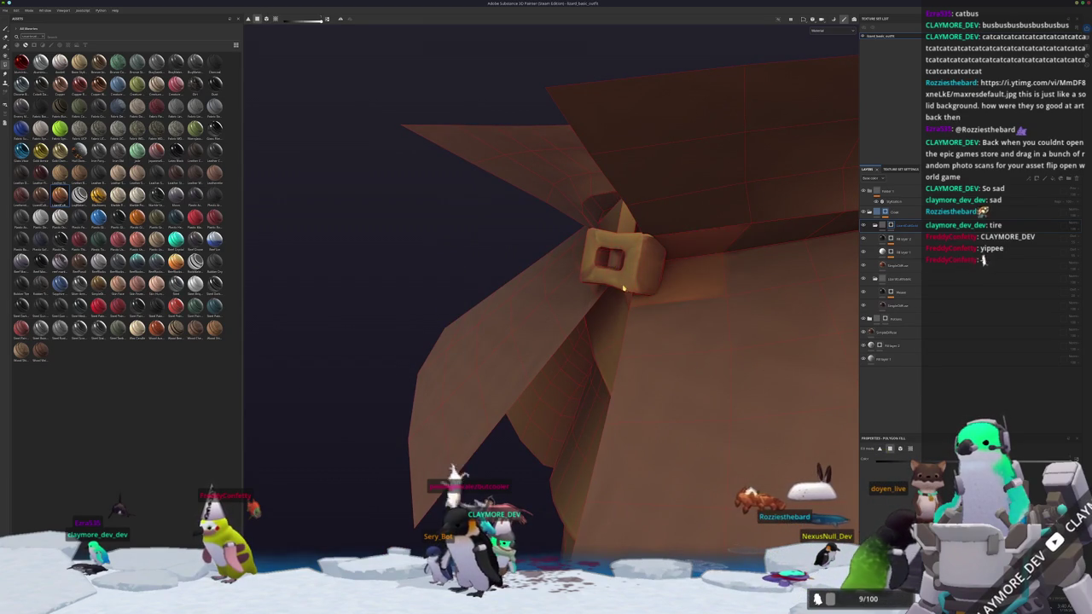
pyautogui.keyDown('alt'); pyautogui.moveTo(616, 311); pyautogui.dragTo(693, 314); pyautogui.keyUp('alt')
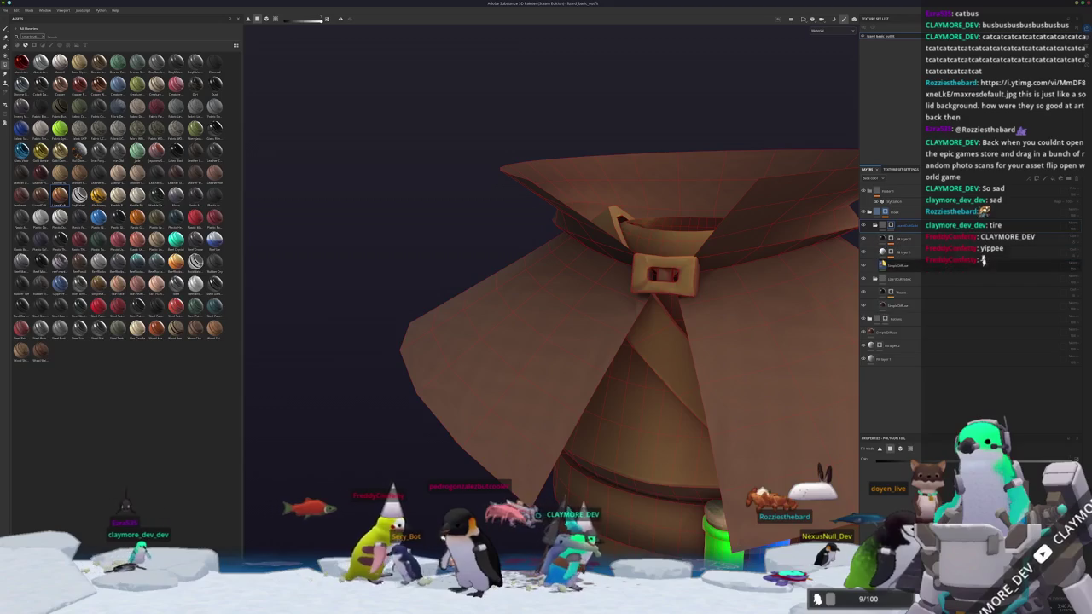
pyautogui.click(984, 262)
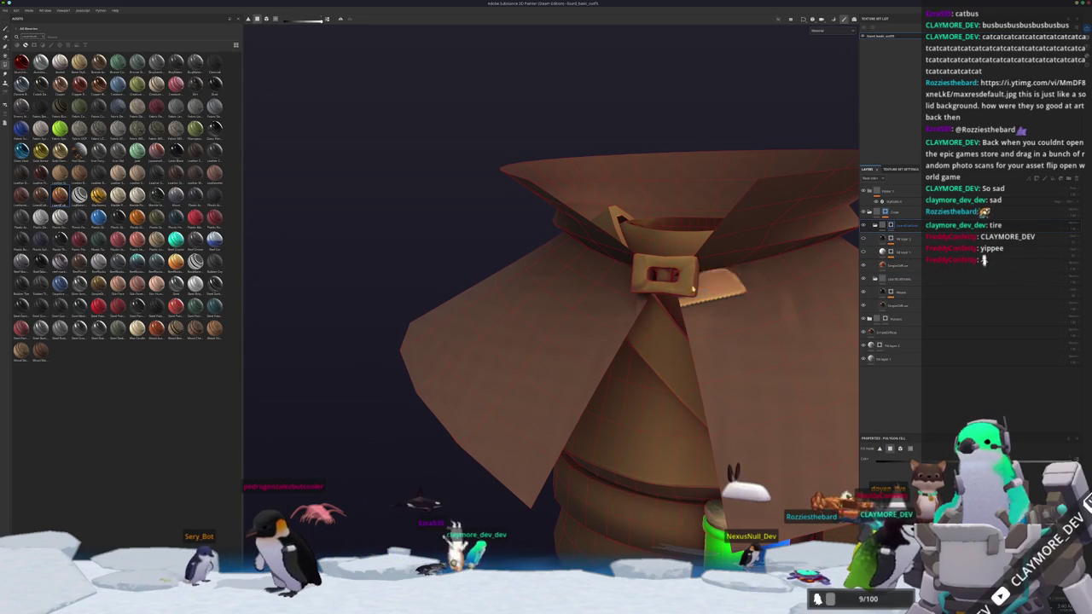
# - Polygon-fill the upper collar flap in lighter tan and inspect it around the buckle
pyautogui.click(471, 284)
pyautogui.moveTo(593, 383)
pyautogui.keyDown('alt'); pyautogui.mouseDown()
pyautogui.moveTo(629, 273)
pyautogui.moveTo(695, 261)
pyautogui.moveTo(555, 446)
pyautogui.moveTo(344, 429)
pyautogui.moveTo(542, 356)
pyautogui.moveTo(573, 310)
pyautogui.moveTo(541, 302)
pyautogui.moveTo(626, 356)
pyautogui.moveTo(612, 285)
pyautogui.mouseUp(); pyautogui.keyUp('alt')
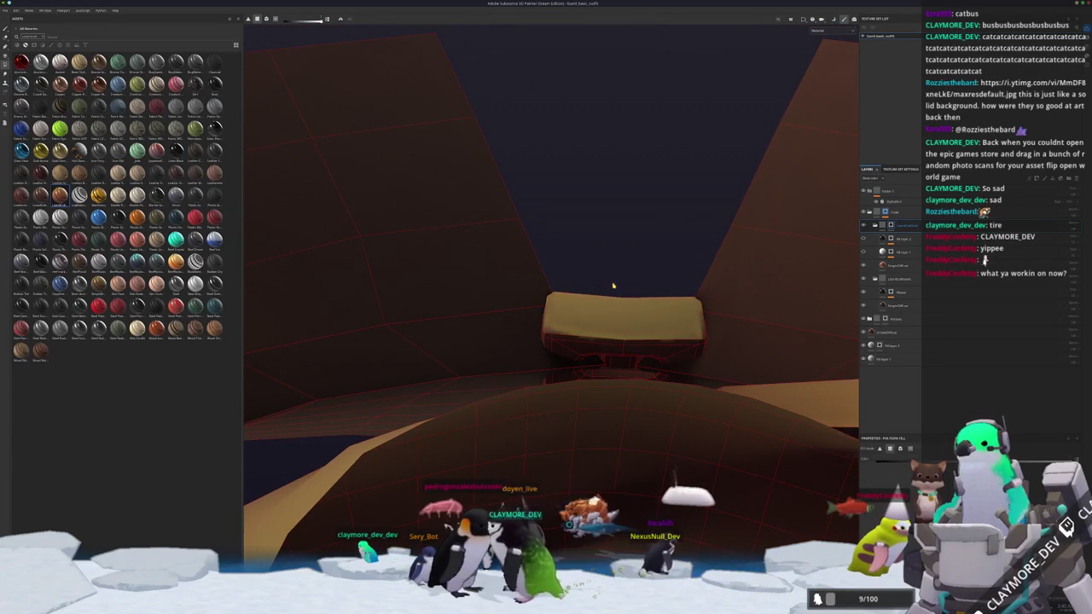
pyautogui.keyDown('alt'); pyautogui.moveTo(629, 328); pyautogui.dragTo(625, 378, button='right'); pyautogui.keyUp('alt')
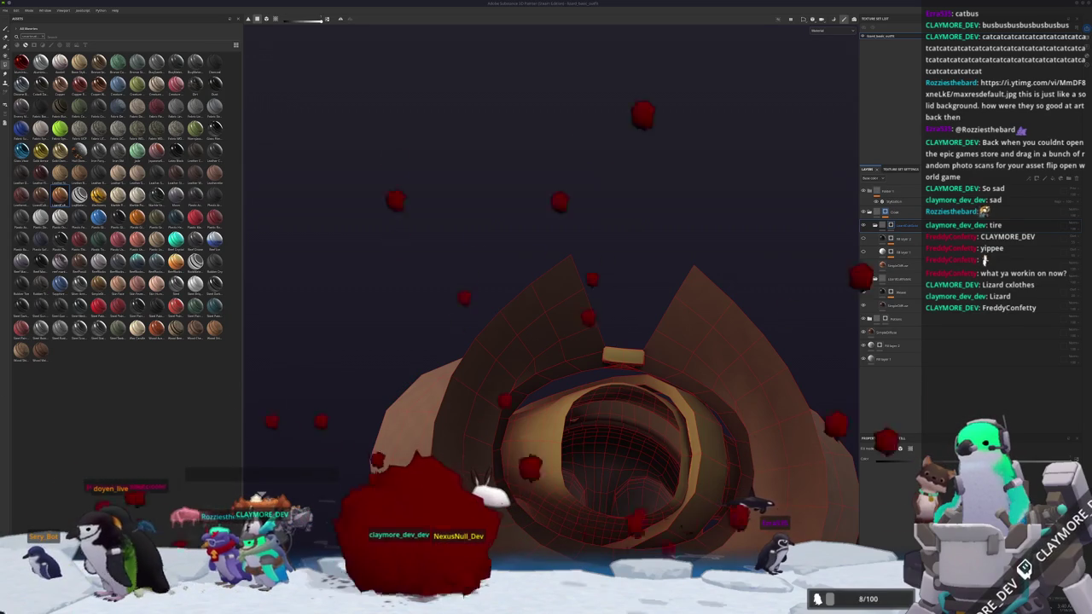
pyautogui.keyDown('alt'); pyautogui.moveTo(622, 274); pyautogui.dragTo(589, 314); pyautogui.keyUp('alt')
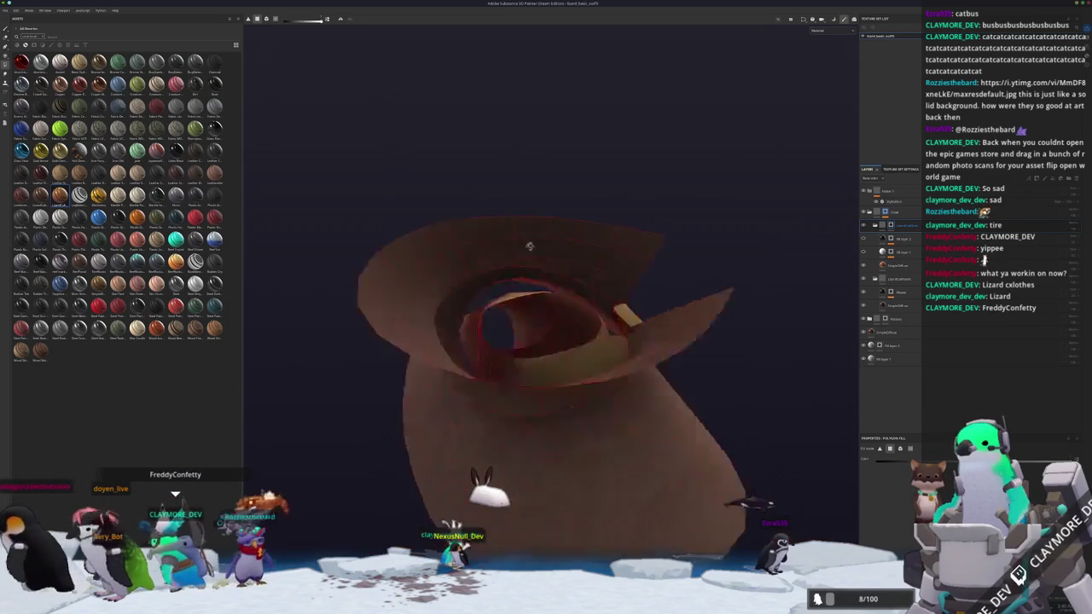
pyautogui.scroll(3, 589, 314)
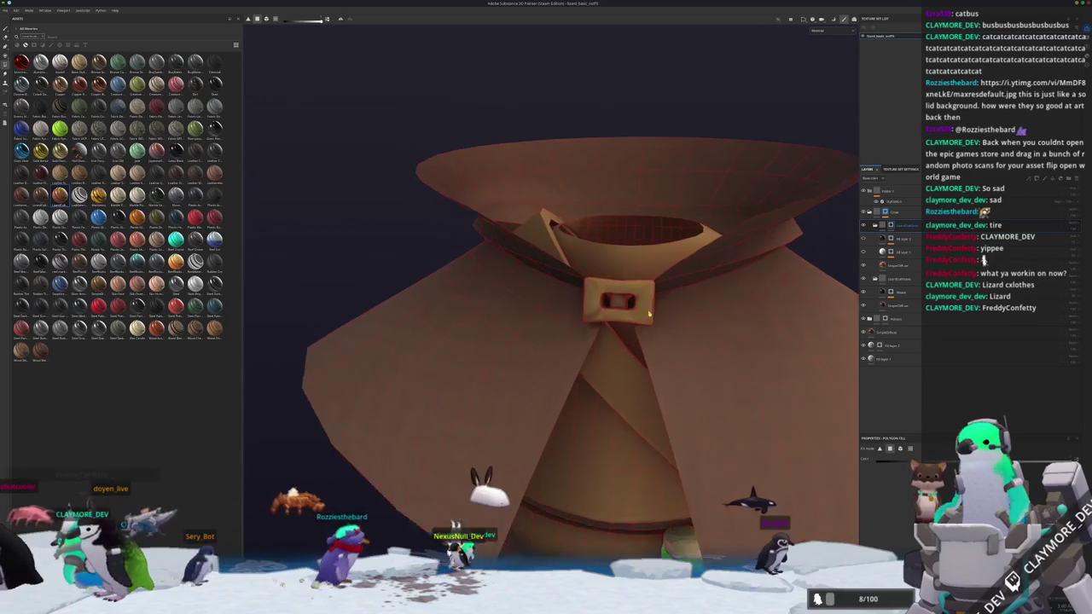
pyautogui.moveTo(765, 420)
pyautogui.keyDown('alt'); pyautogui.mouseDown()
pyautogui.moveTo(621, 299)
pyautogui.moveTo(812, 28)
pyautogui.mouseUp(); pyautogui.keyUp('alt')
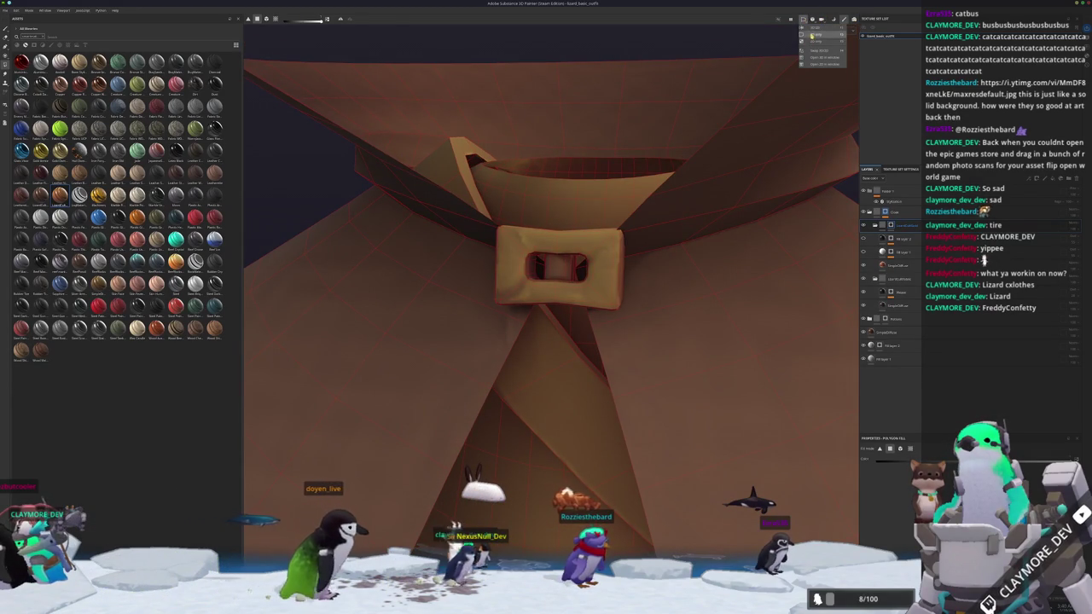
pyautogui.click(816, 40)
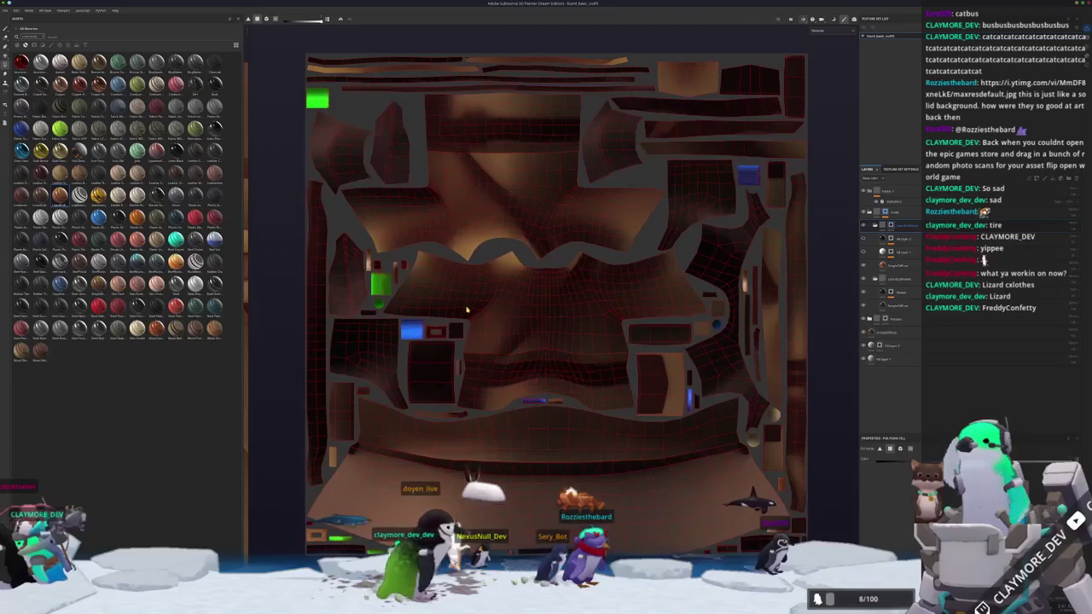
# - In the 2D UV view, try several mask options from the cloak layer's context menu
pyautogui.scroll(3, 432, 327)
pyautogui.scroll(2, 444, 339)
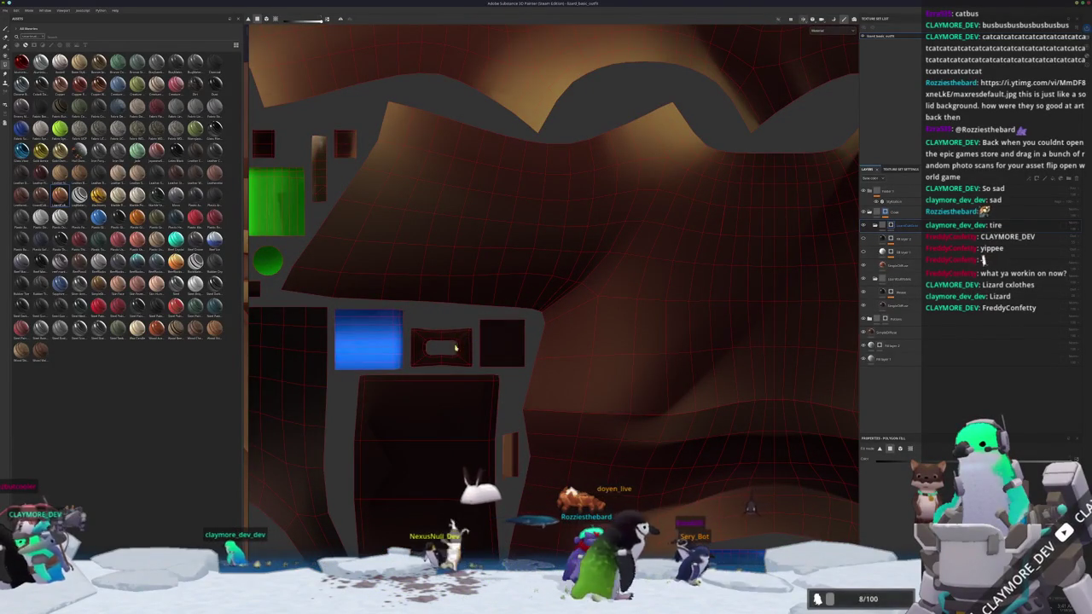
pyautogui.rightClick(890, 225)
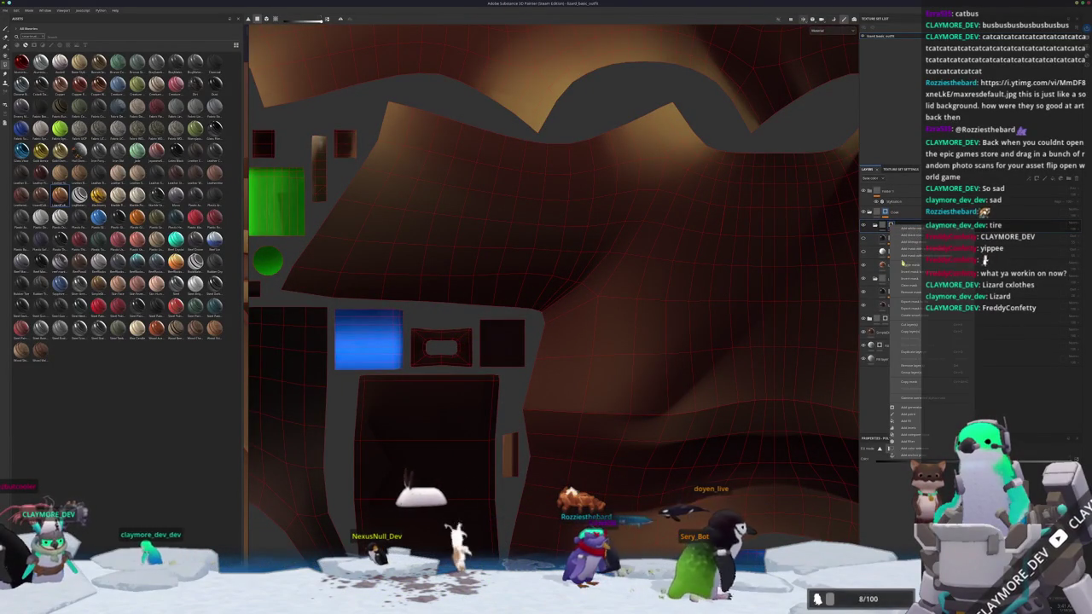
pyautogui.click(909, 271)
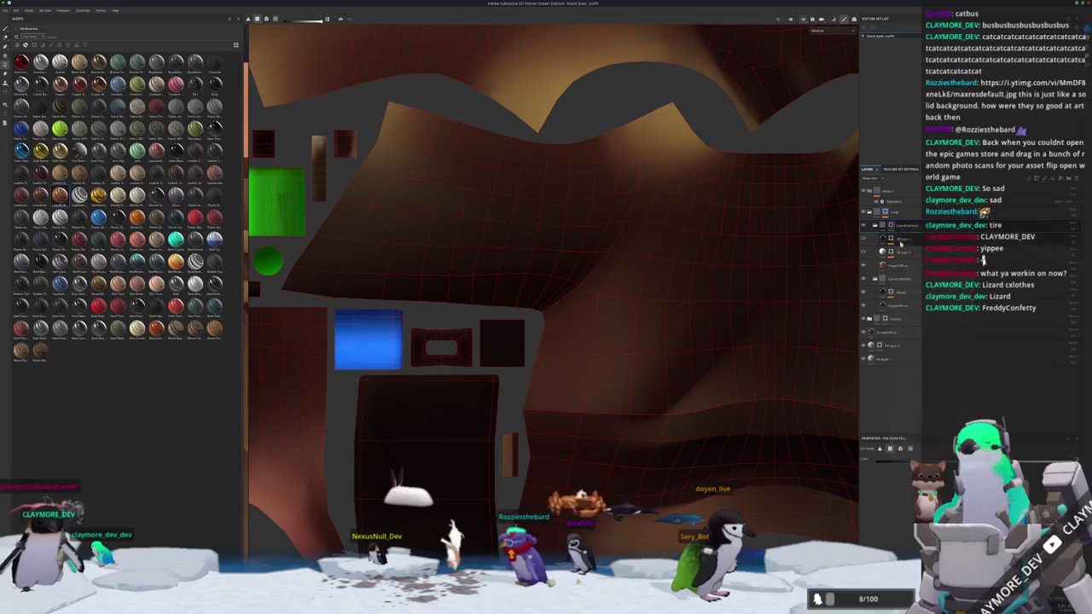
pyautogui.scroll(-3, 623, 297)
pyautogui.scroll(-2, 627, 303)
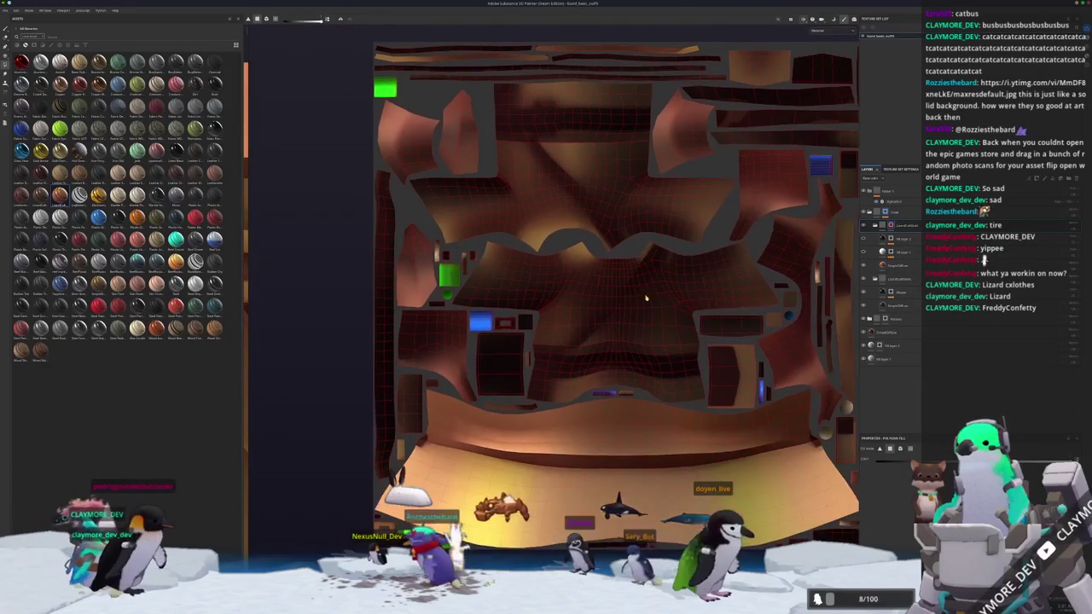
pyautogui.scroll(-1, 629, 307)
pyautogui.rightClick(892, 226)
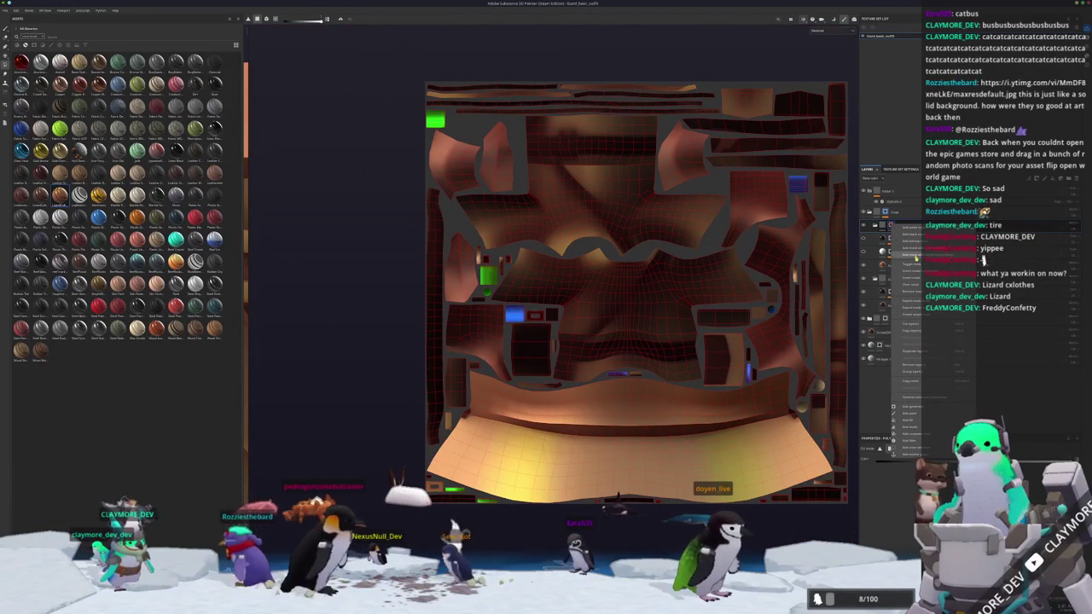
pyautogui.click(918, 375)
pyautogui.rightClick(913, 266)
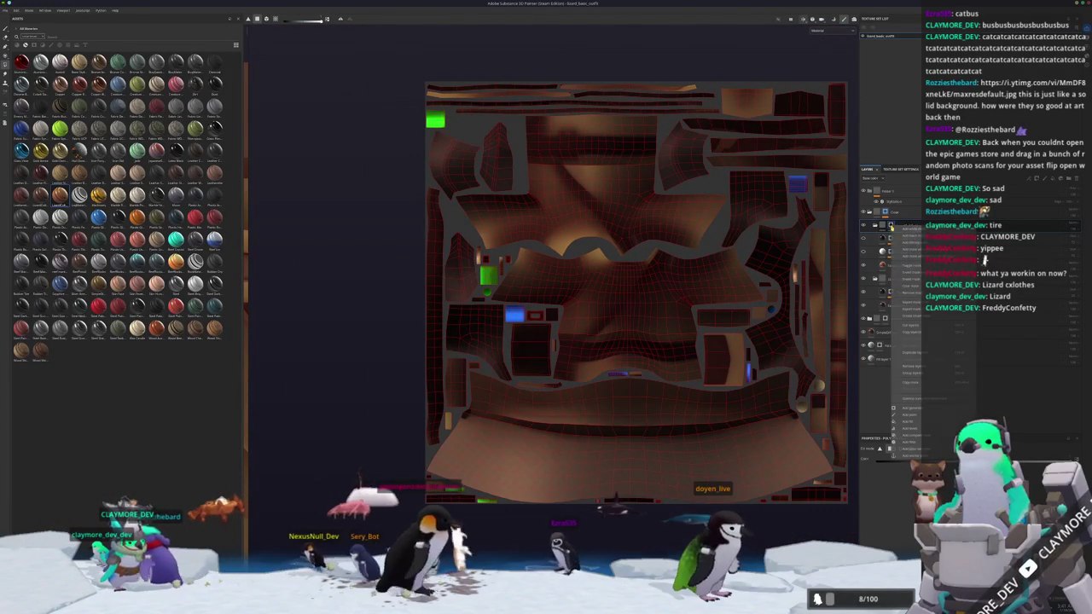
pyautogui.click(909, 266)
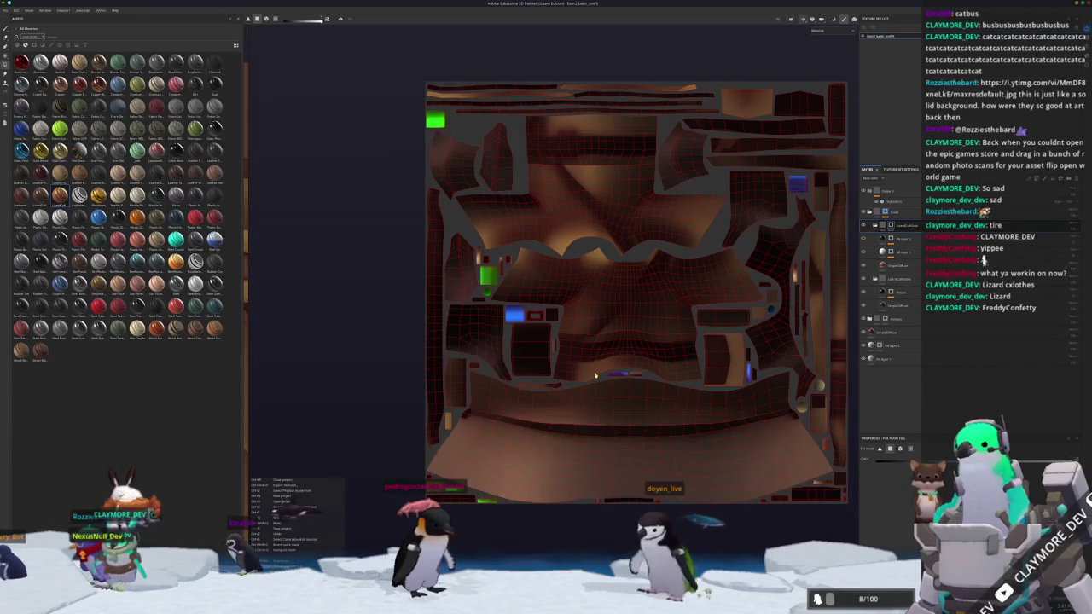
# - Zoom and recenter the flat texture layout in the 2D view
pyautogui.scroll(1, 582, 384)
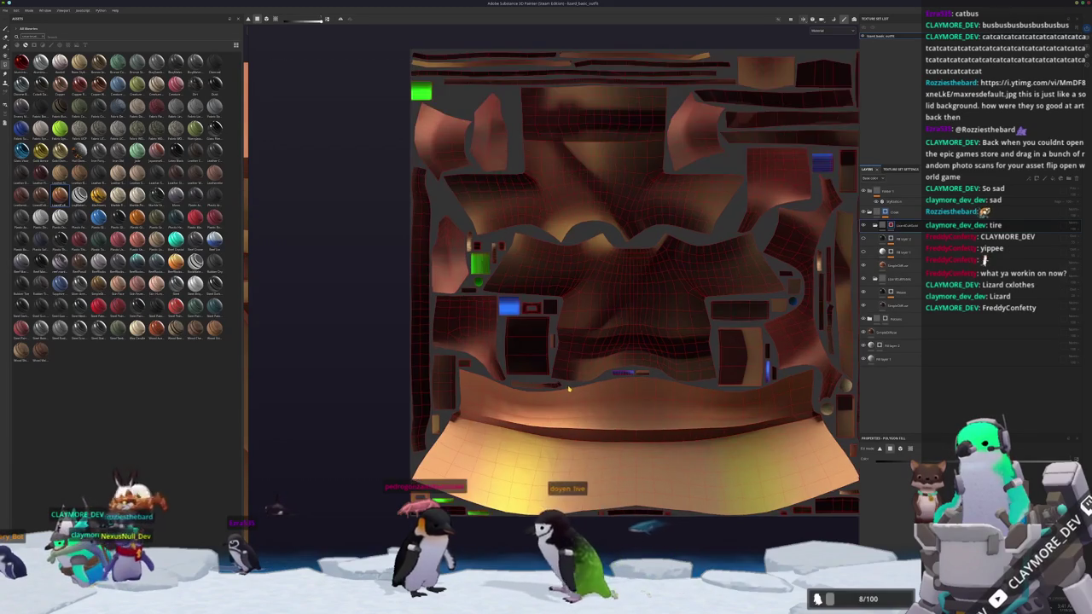
pyautogui.scroll(-2, 585, 382)
pyautogui.moveTo(587, 379); pyautogui.dragTo(556, 387, button='middle')
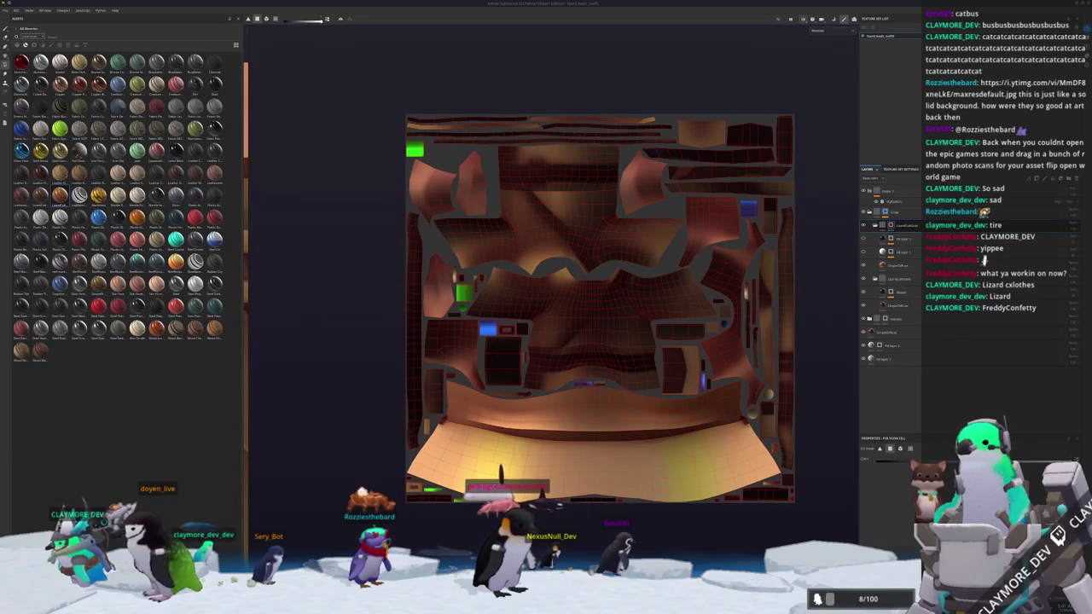
pyautogui.scroll(-2, 705, 380)
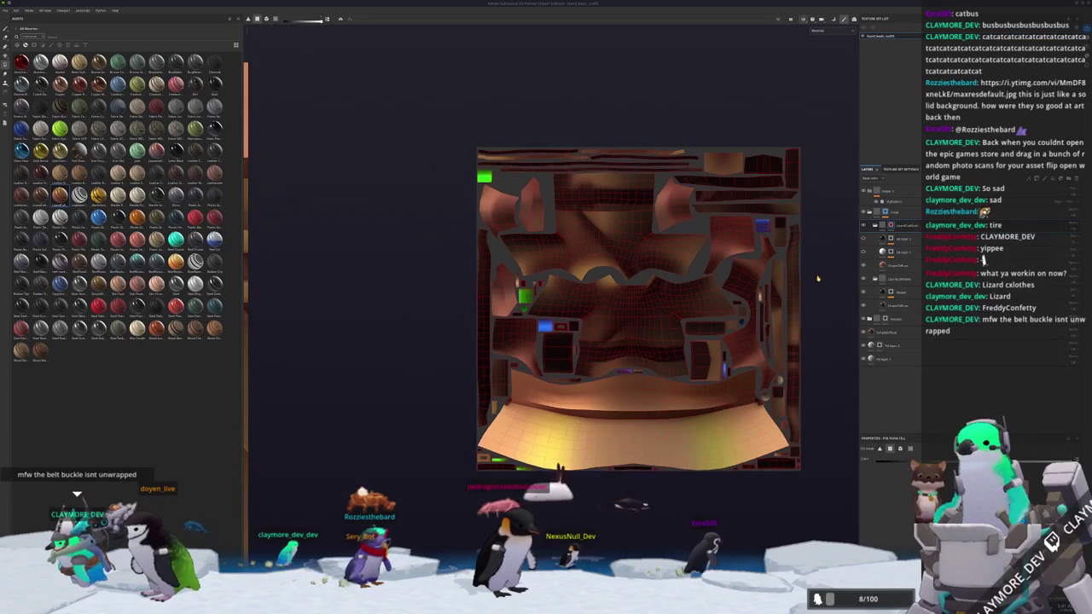
pyautogui.hotkey('alt', 'Tab')
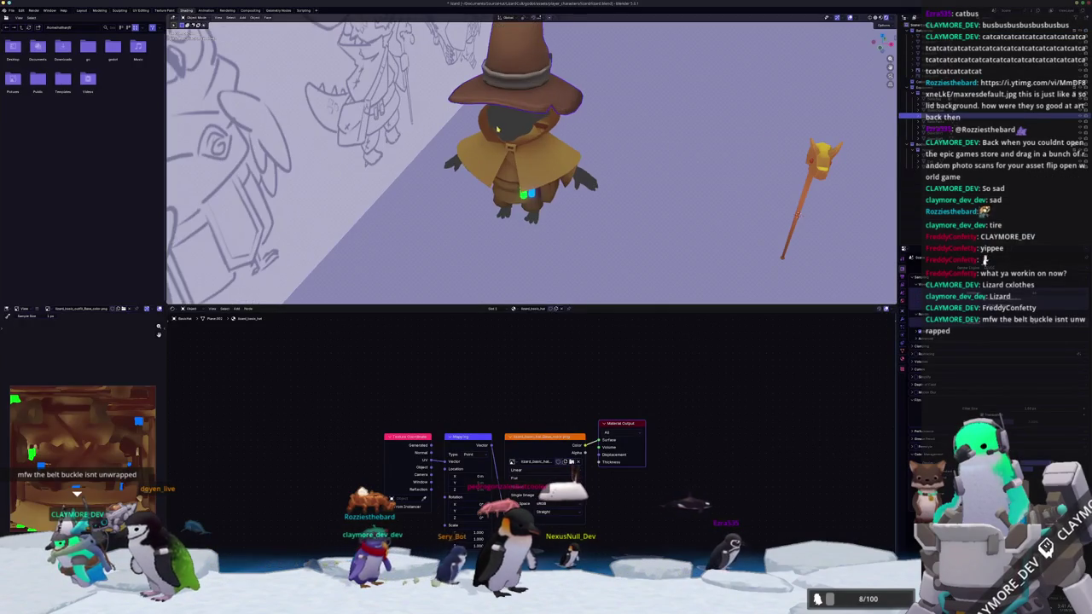
pyautogui.scroll(3, 524, 162)
pyautogui.press('Tab')
pyautogui.scroll(5, 526, 167)
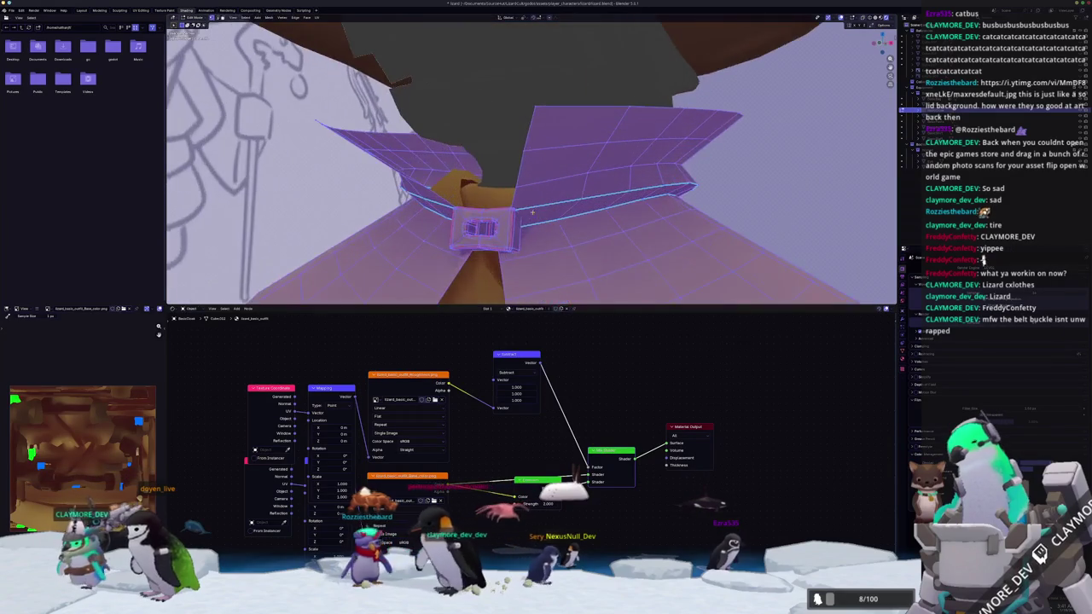
pyautogui.moveTo(512, 213)
pyautogui.mouseDown(button='middle')
pyautogui.moveTo(494, 252)
pyautogui.moveTo(538, 196)
pyautogui.moveTo(551, 198)
pyautogui.moveTo(533, 217)
pyautogui.moveTo(512, 162)
pyautogui.mouseUp(button='middle')
pyautogui.scroll(-3, 534, 218)
pyautogui.scroll(-2, 533, 218)
pyautogui.click(208, 10)
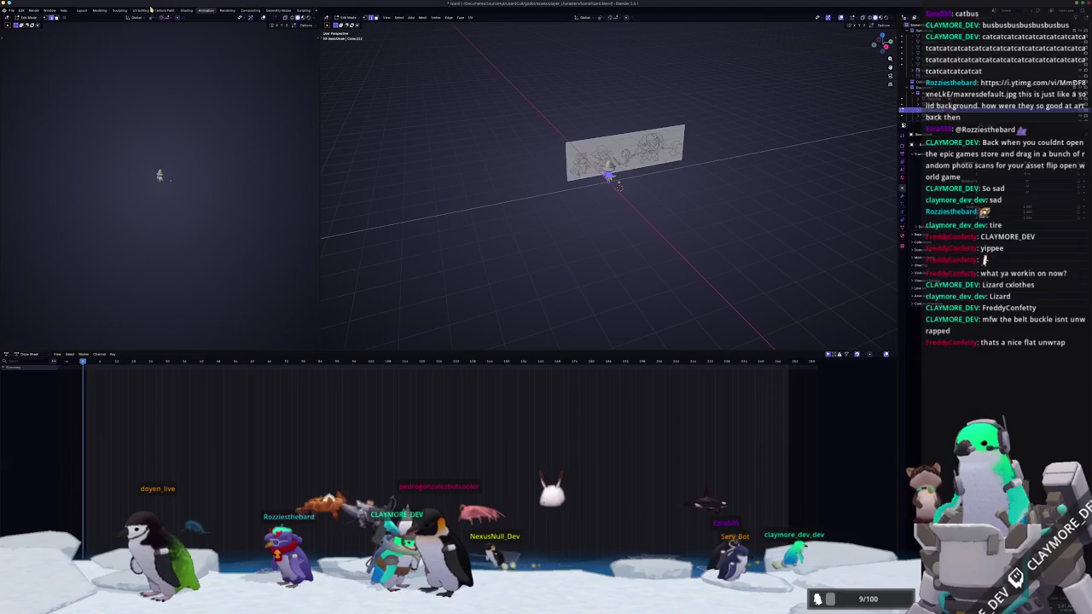
pyautogui.click(145, 10)
pyautogui.press('/')
pyautogui.press('Home')
pyautogui.scroll(2, 238, 344)
pyautogui.scroll(1, 238, 345)
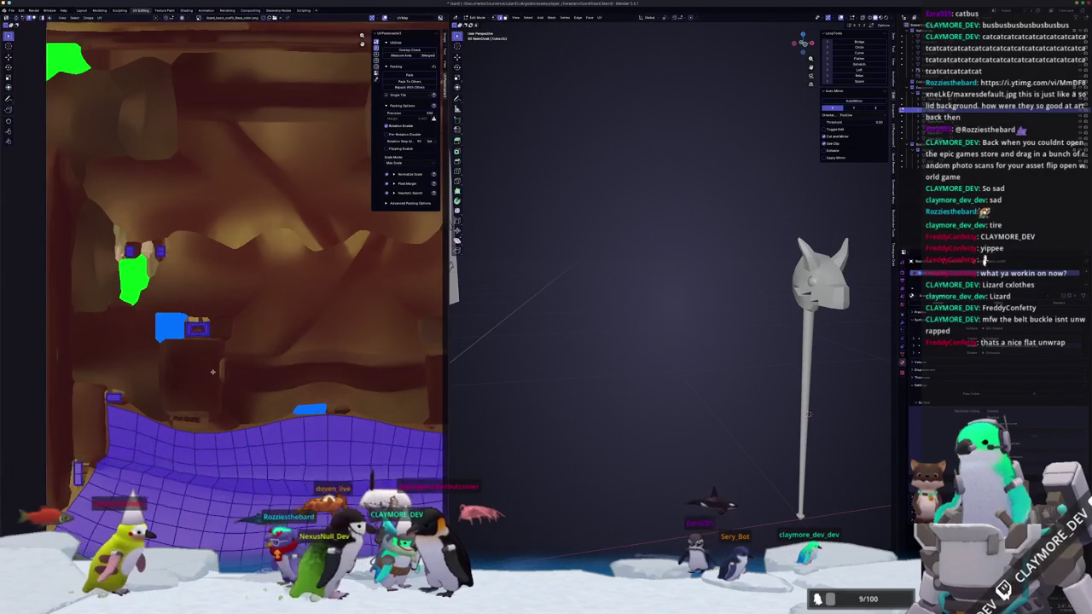
pyautogui.scroll(1, 238, 345)
pyautogui.hotkey('alt', 'Tab')
pyautogui.scroll(2, 350, 360)
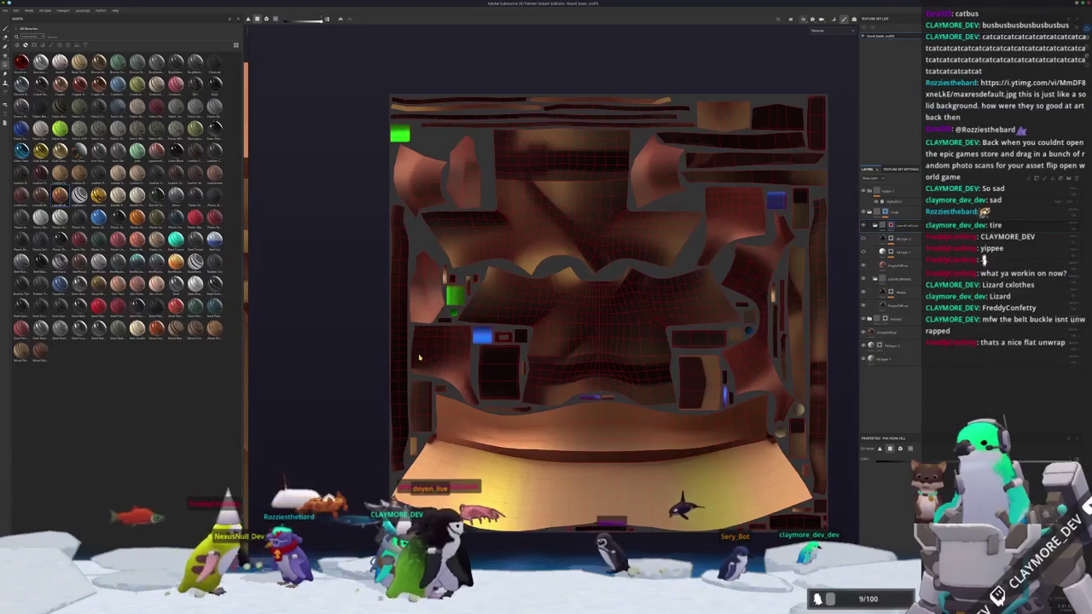
# - Move the selected layer to the top of the layer stack
pyautogui.moveTo(634, 420); pyautogui.dragTo(689, 307, button='middle')
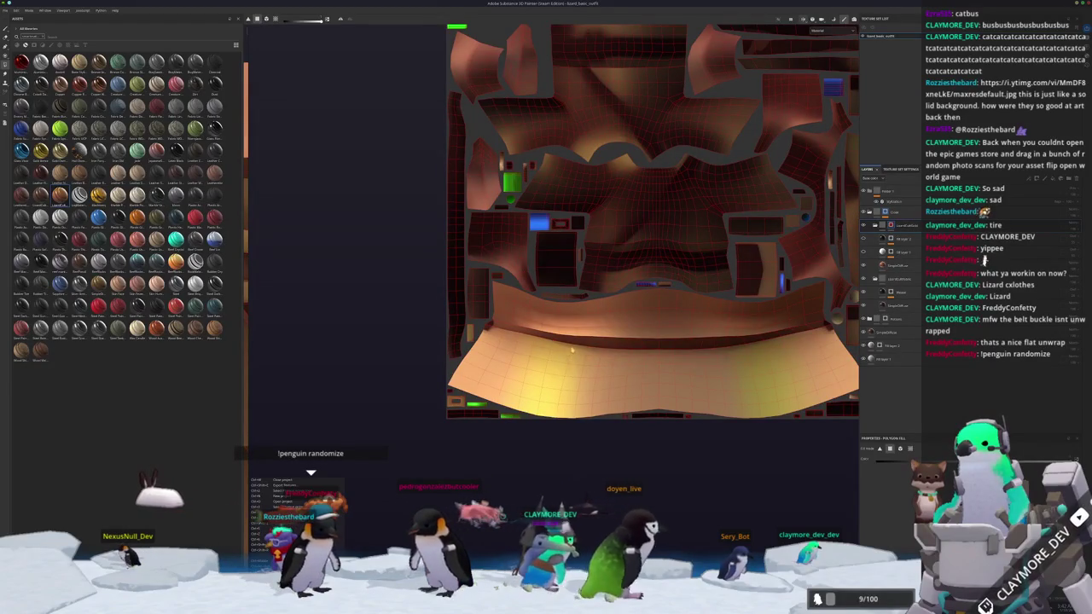
pyautogui.scroll(2, 465, 409)
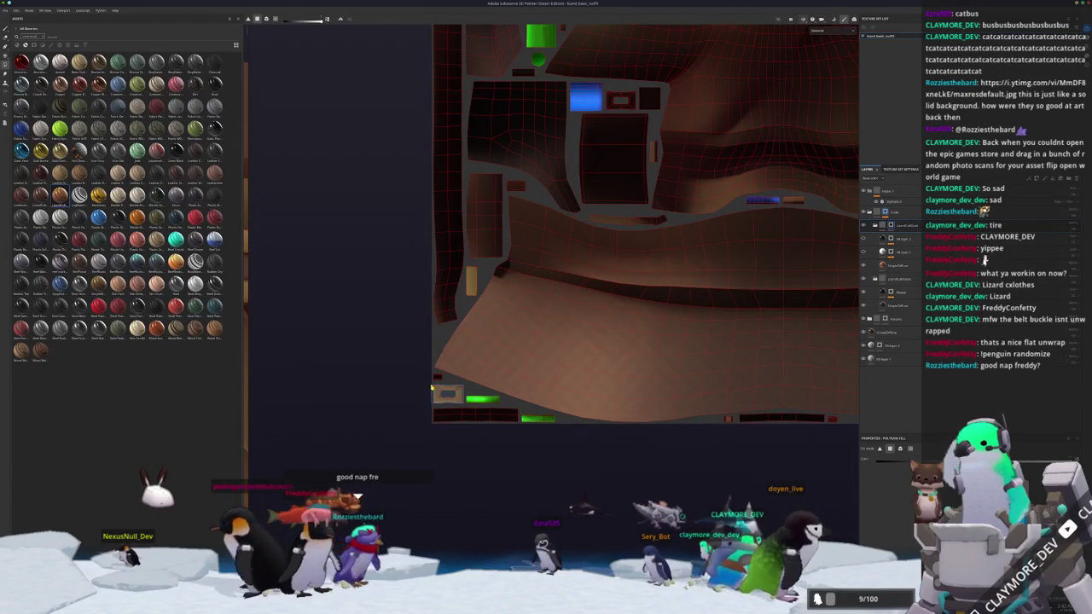
pyautogui.scroll(-2, 460, 416)
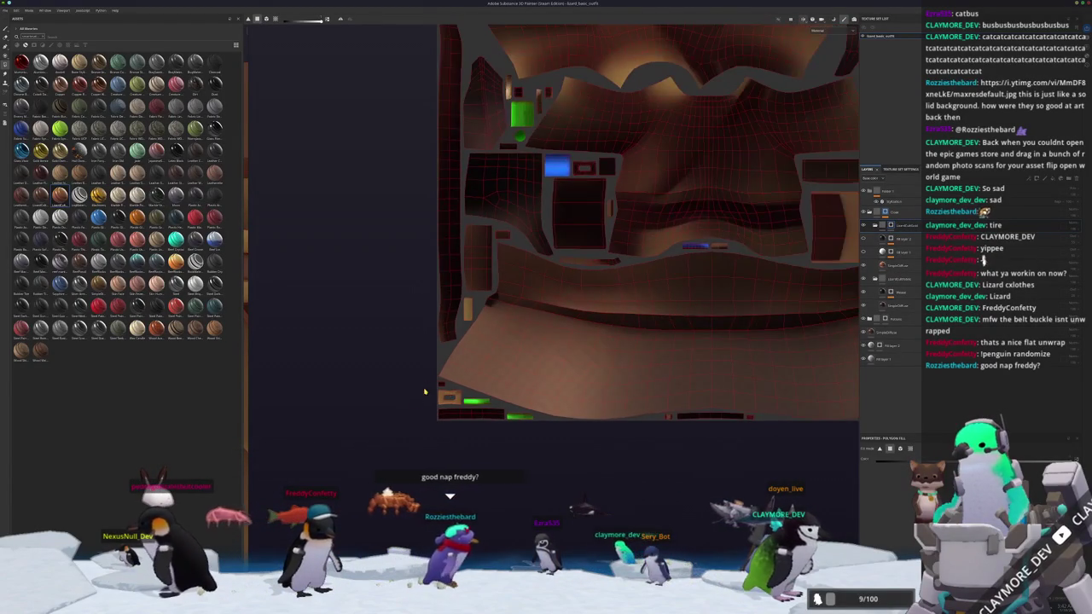
pyautogui.scroll(2, 426, 364)
pyautogui.scroll(1, 423, 384)
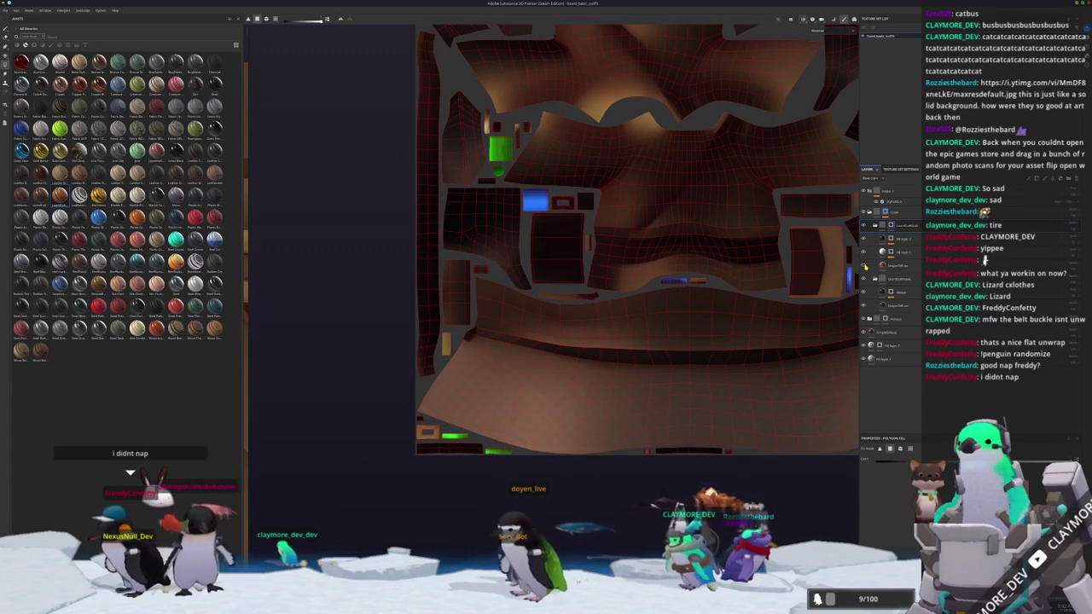
pyautogui.click(892, 329)
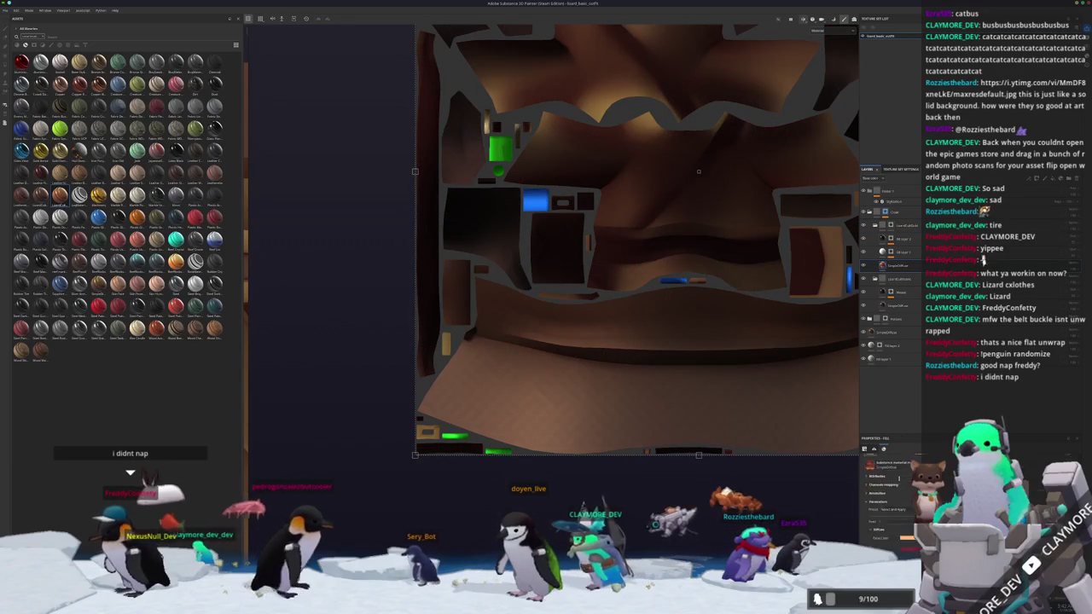
pyautogui.moveTo(893, 328)
pyautogui.mouseDown()
pyautogui.moveTo(891, 226)
pyautogui.moveTo(911, 294)
pyautogui.mouseUp()
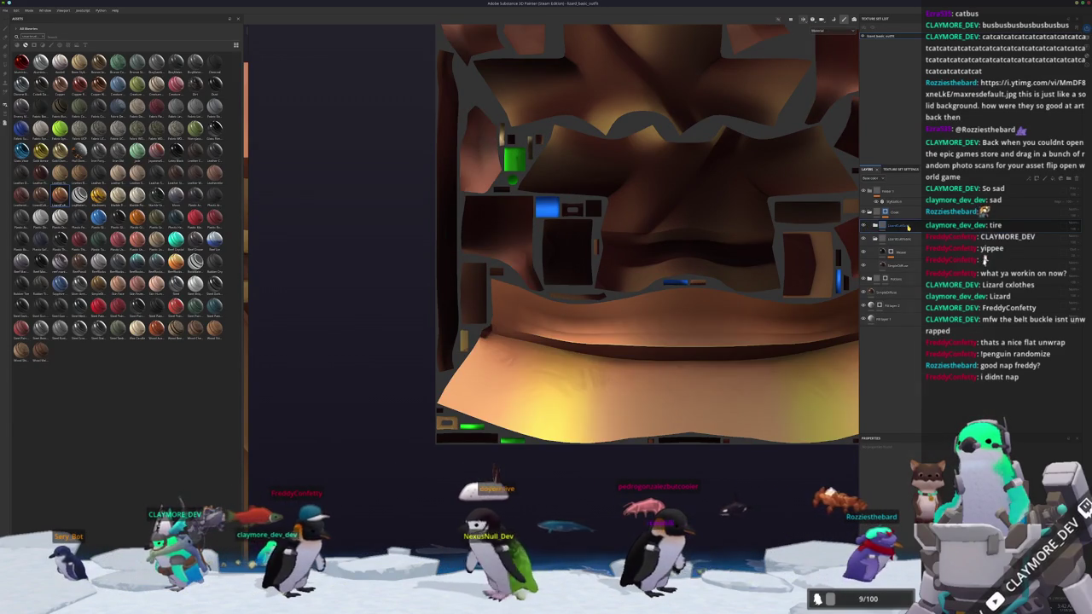
# - Switch to Polygon Fill with wireframe shown, and return to the 3D view of the buckle
pyautogui.click(909, 227)
pyautogui.press('4')
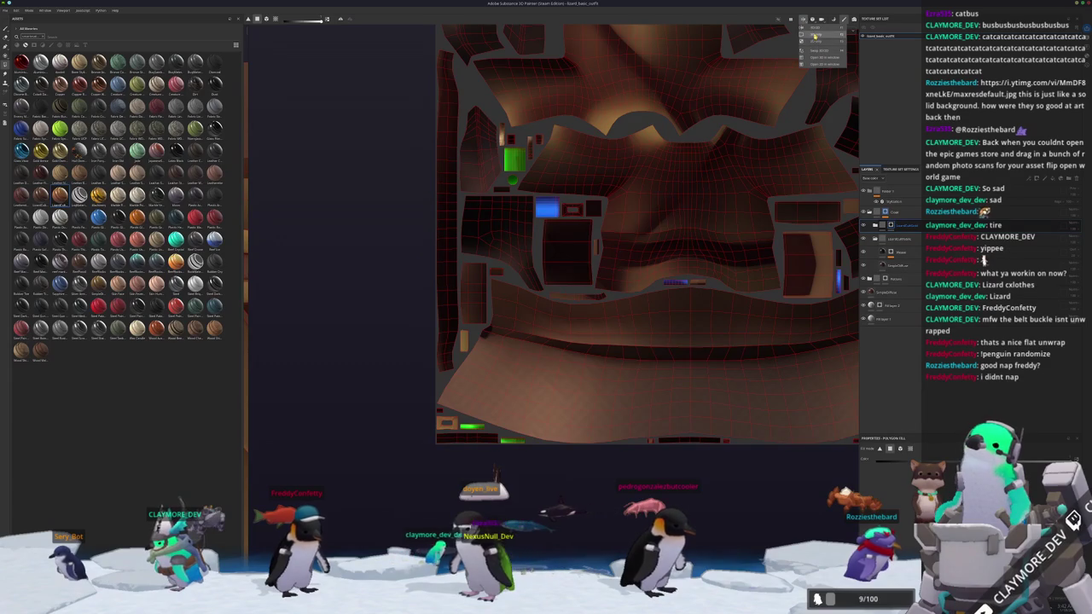
pyautogui.press('F2')
pyautogui.keyDown('alt'); pyautogui.moveTo(555, 256); pyautogui.dragTo(692, 278); pyautogui.keyUp('alt')
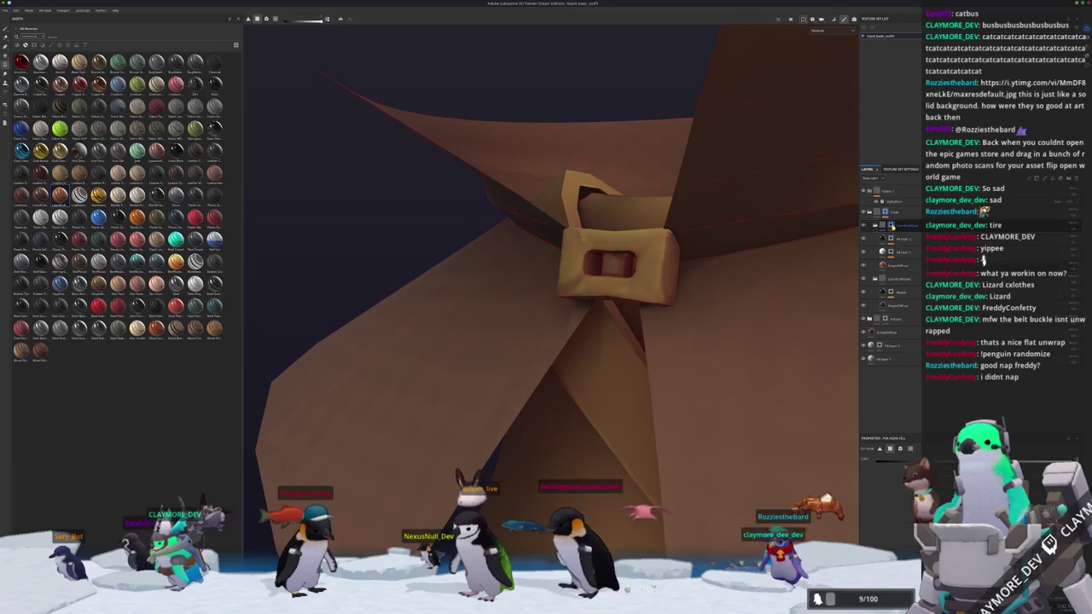
# - Orbit and zoom around the buckle, collar opening and cloak, then switch to Blender
pyautogui.keyDown('alt'); pyautogui.moveTo(693, 280); pyautogui.dragTo(784, 355); pyautogui.keyUp('alt')
pyautogui.keyDown('alt'); pyautogui.moveTo(620, 291); pyautogui.dragTo(627, 326); pyautogui.keyUp('alt')
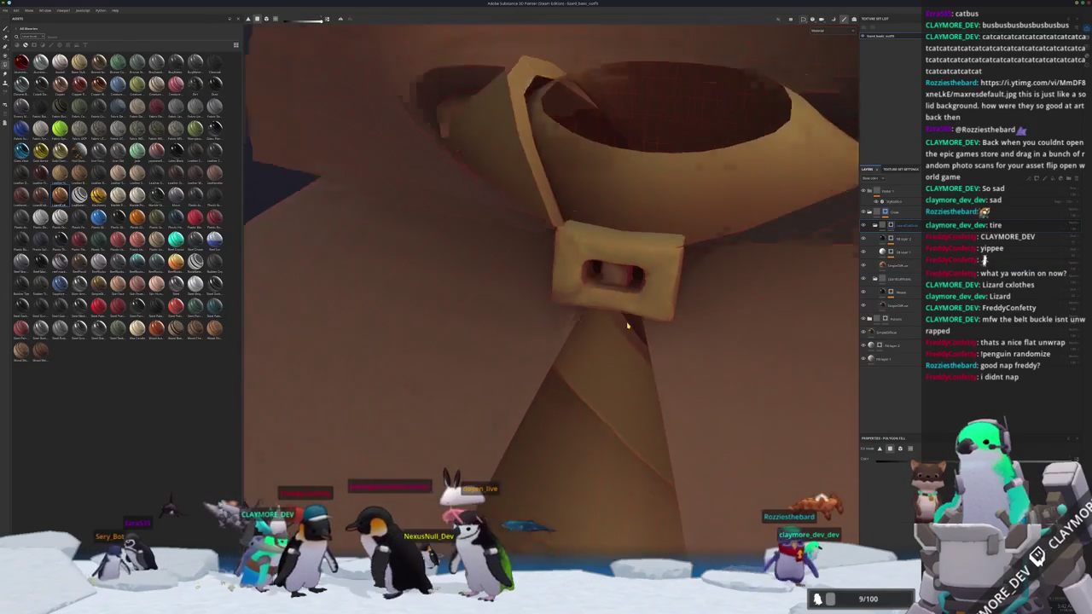
pyautogui.scroll(-5, 627, 325)
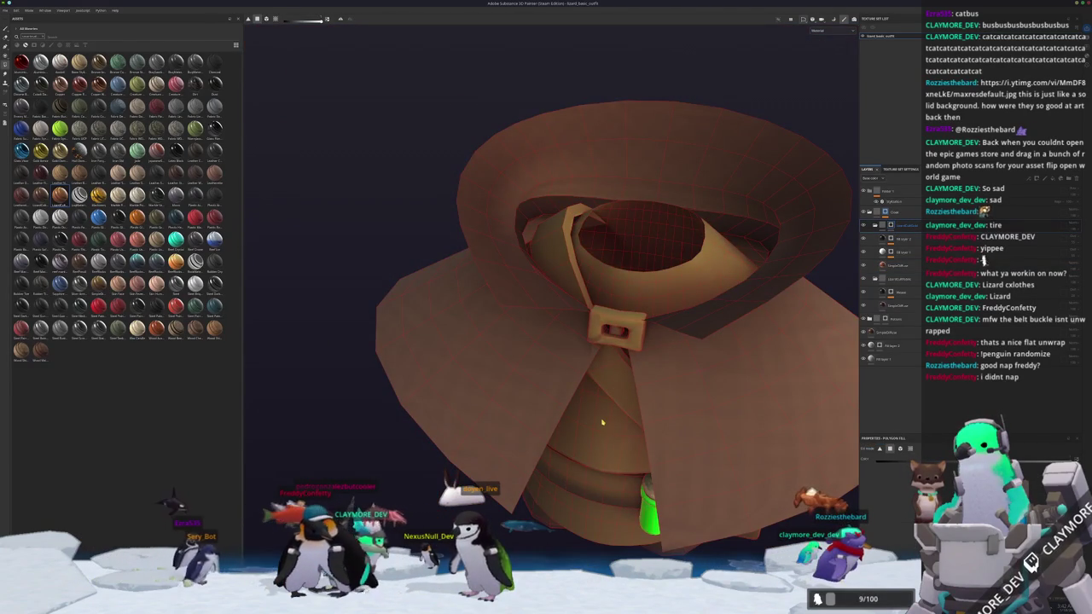
pyautogui.scroll(-5, 665, 465)
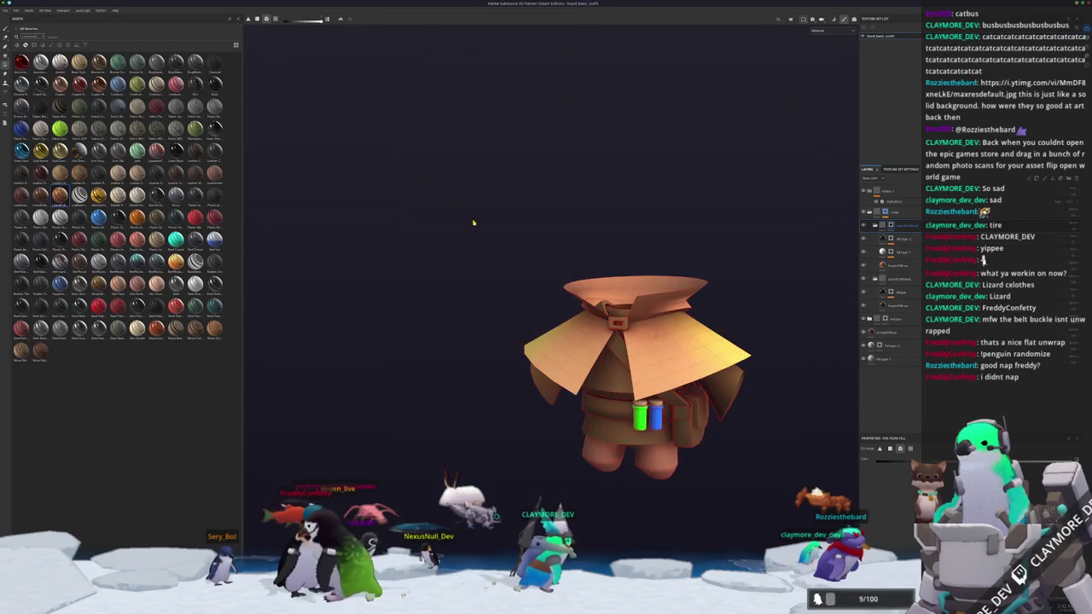
pyautogui.scroll(5, 600, 379)
pyautogui.scroll(-5, 600, 379)
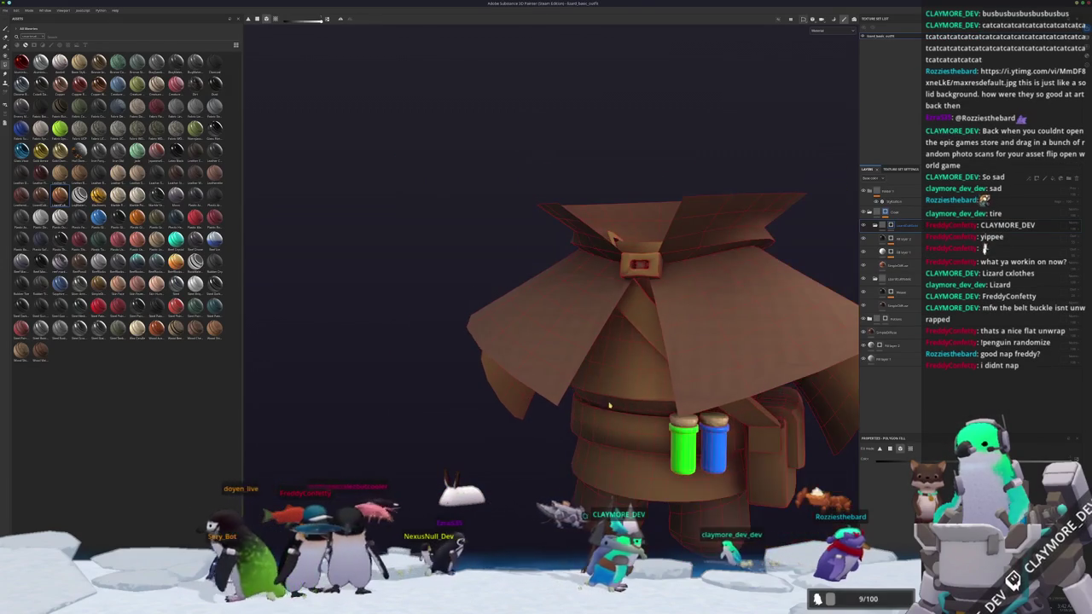
pyautogui.keyDown('alt'); pyautogui.moveTo(601, 379); pyautogui.dragTo(609, 362); pyautogui.keyUp('alt')
pyautogui.scroll(5, 608, 362)
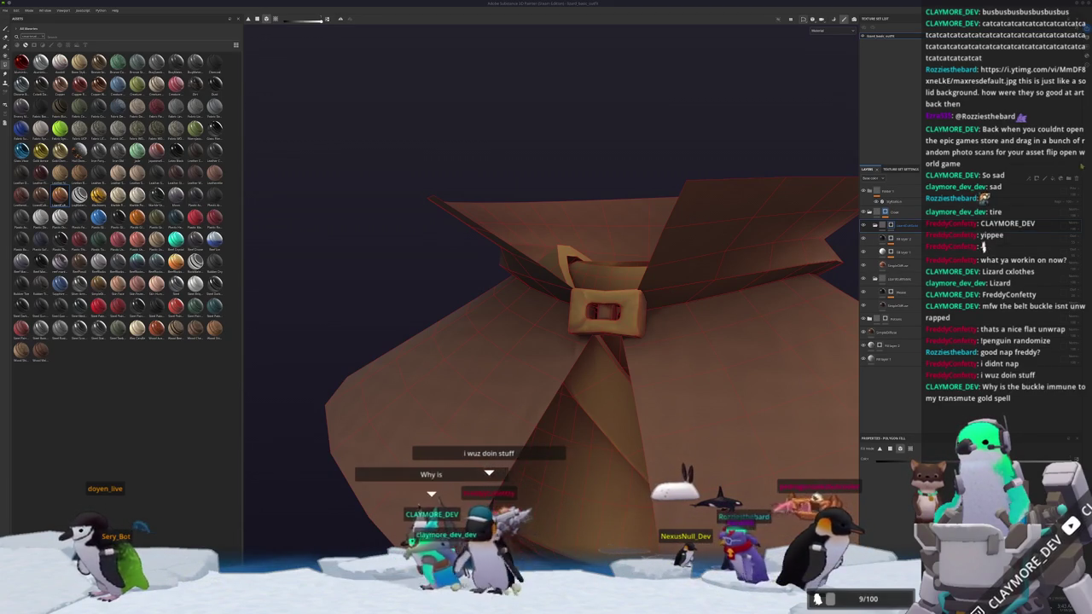
pyautogui.keyDown('alt'); pyautogui.moveTo(597, 384); pyautogui.dragTo(597, 341); pyautogui.keyUp('alt')
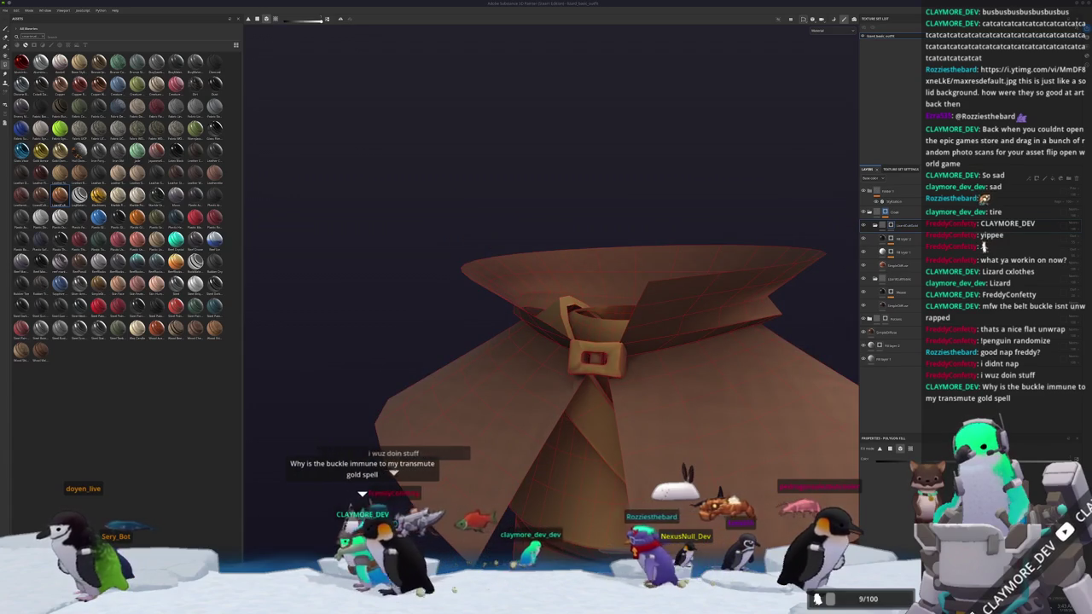
pyautogui.press('KP_Decimal')
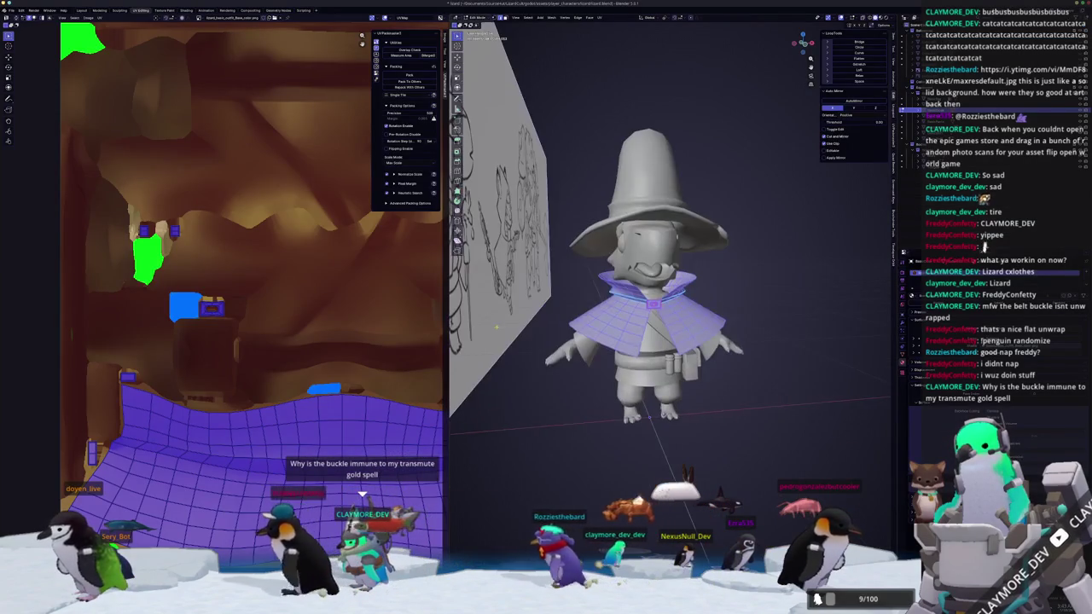
# - Deselect the collar and merge the buckle's vertices by distance
pyautogui.click(618, 304)
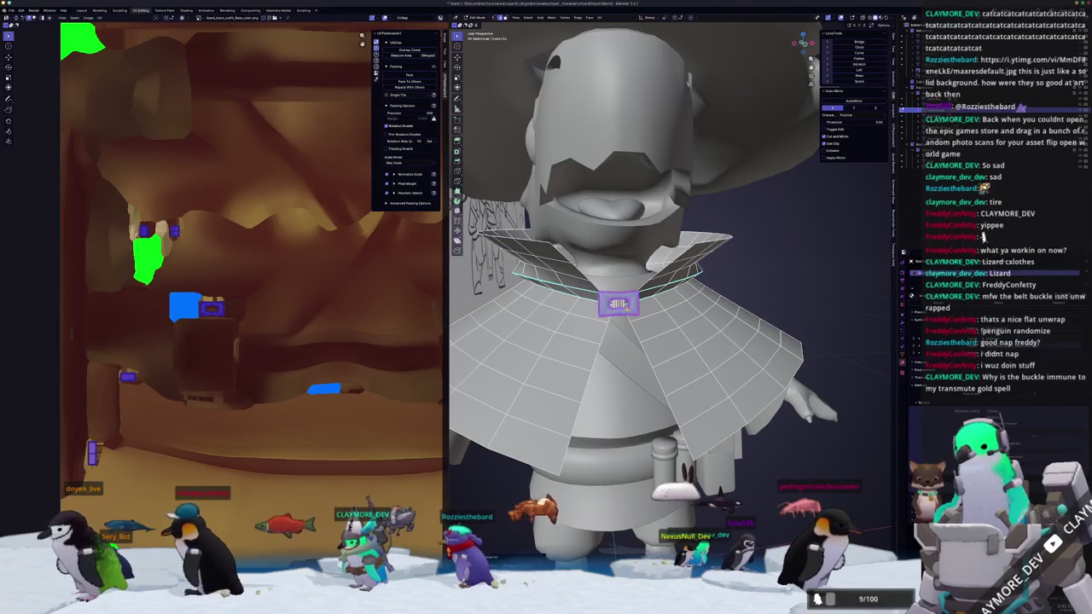
pyautogui.press('KP_Decimal')
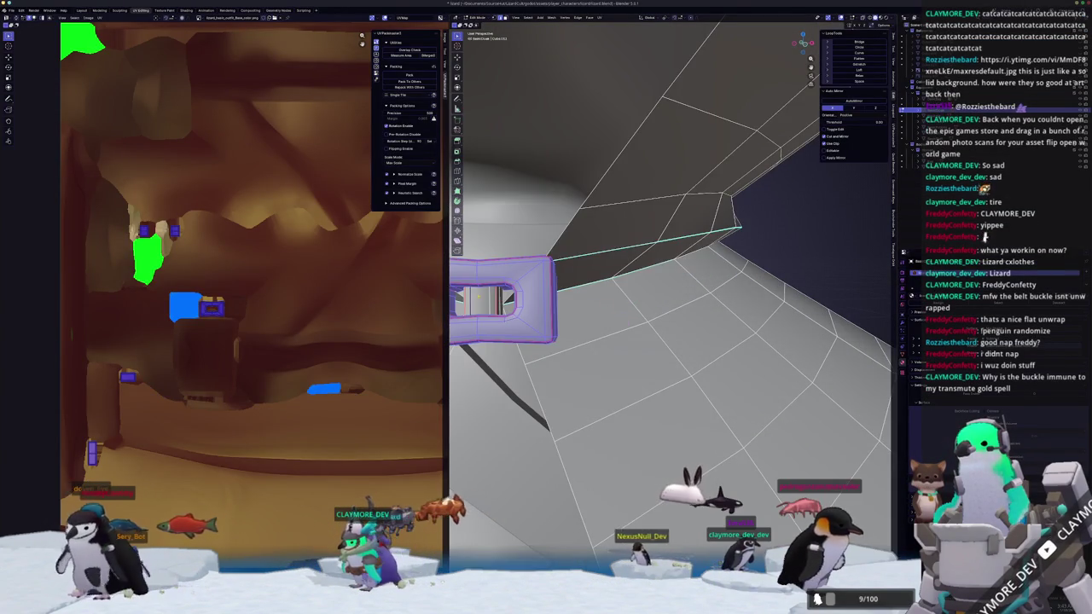
pyautogui.scroll(-5, 648, 298)
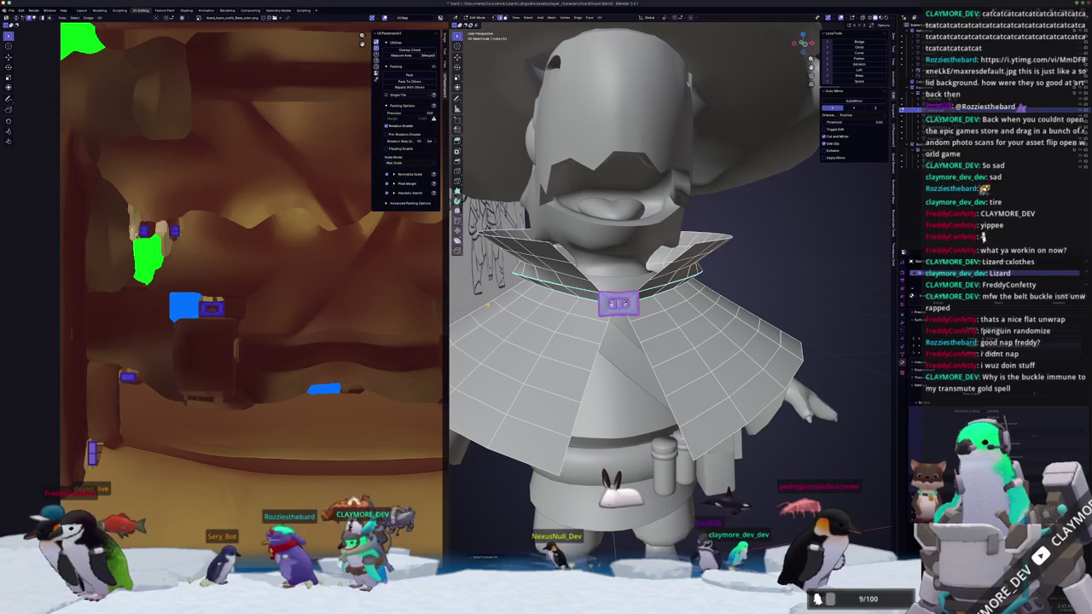
pyautogui.rightClick(780, 294)
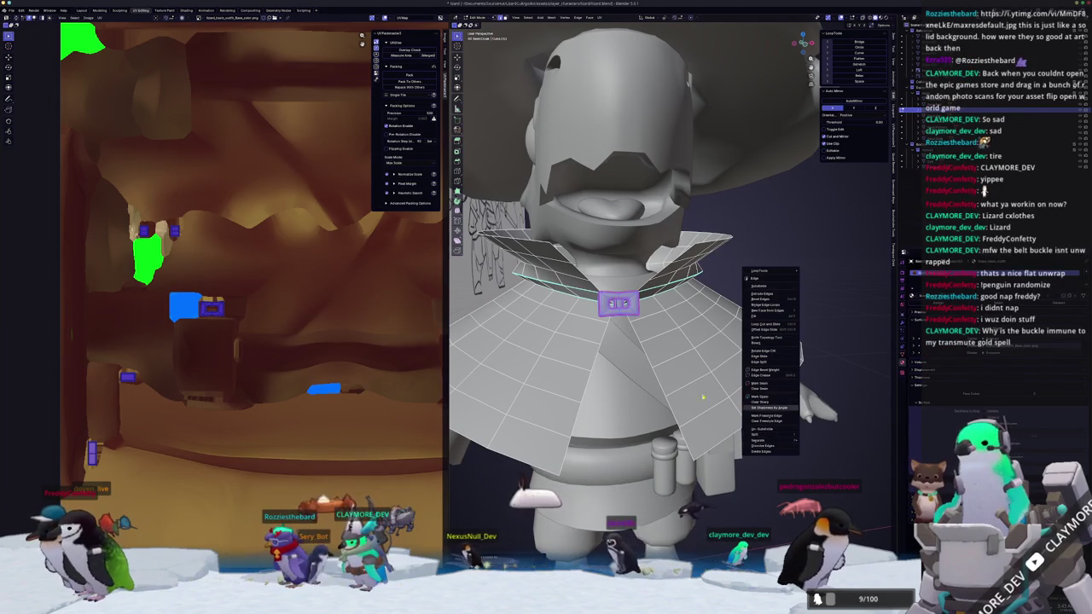
pyautogui.rightClick(755, 253)
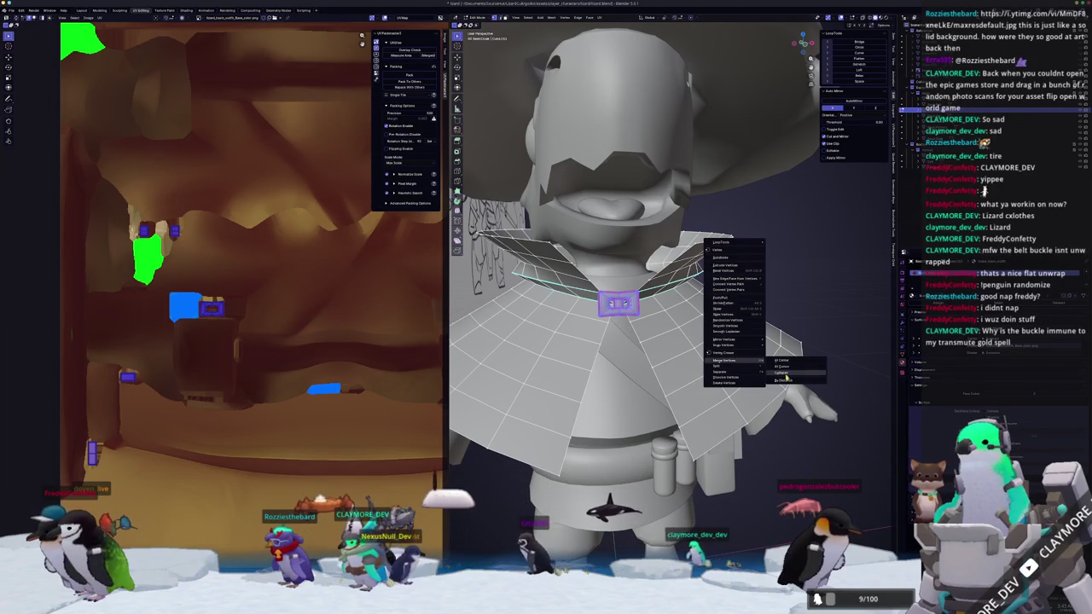
pyautogui.click(783, 373)
# - Return the buckle to Object Mode and switch back to Substance Painter
pyautogui.moveTo(783, 354); pyautogui.dragTo(718, 359, button='middle')
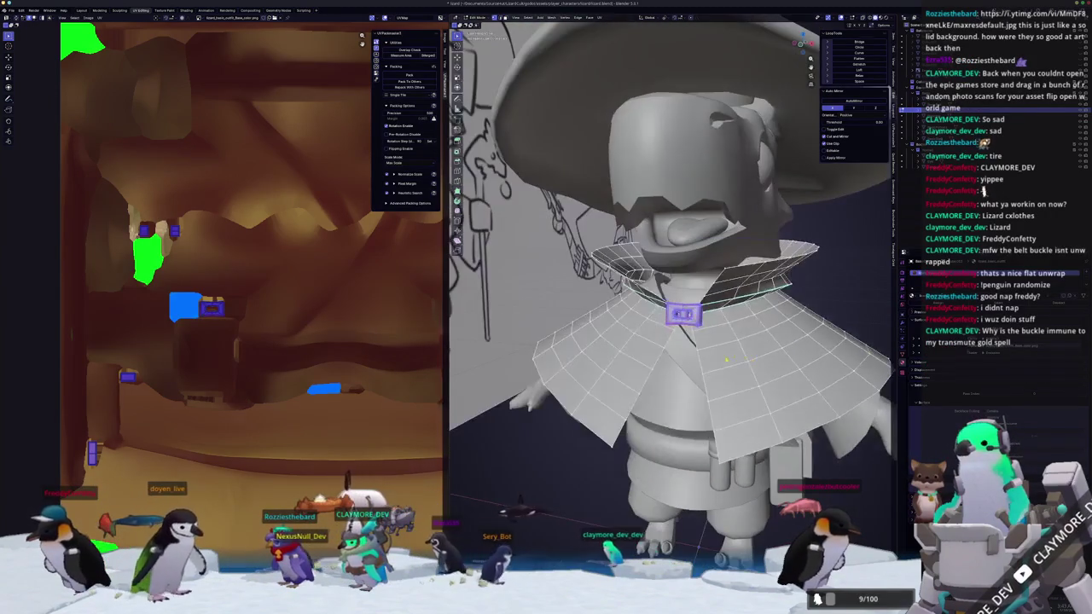
pyautogui.scroll(5, 718, 358)
pyautogui.press('Tab')
pyautogui.click(718, 359)
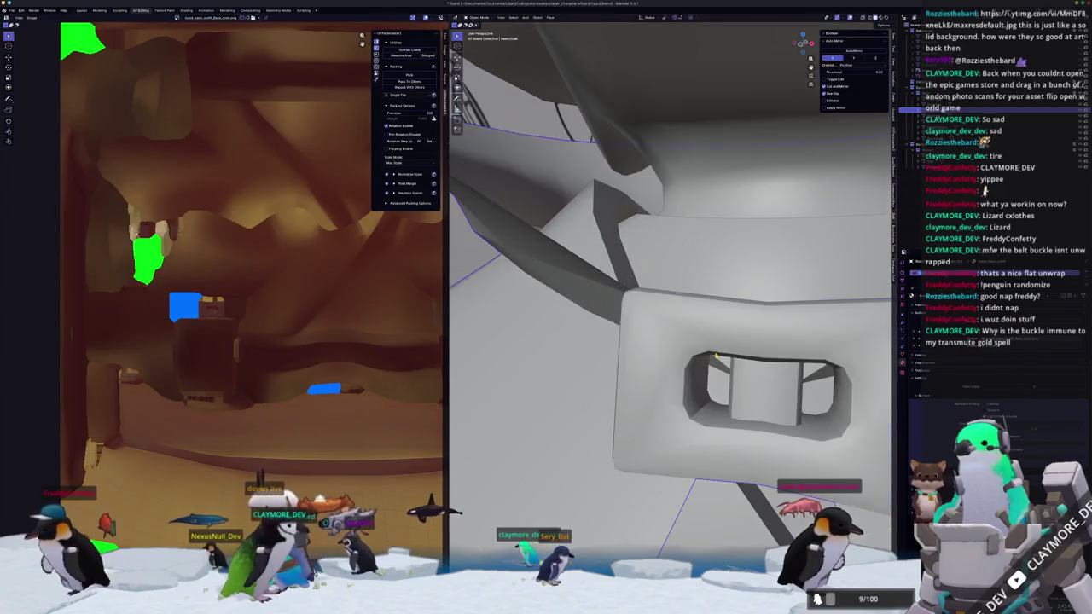
pyautogui.press('Tab')
pyautogui.scroll(-2, 712, 356)
pyautogui.press('Tab')
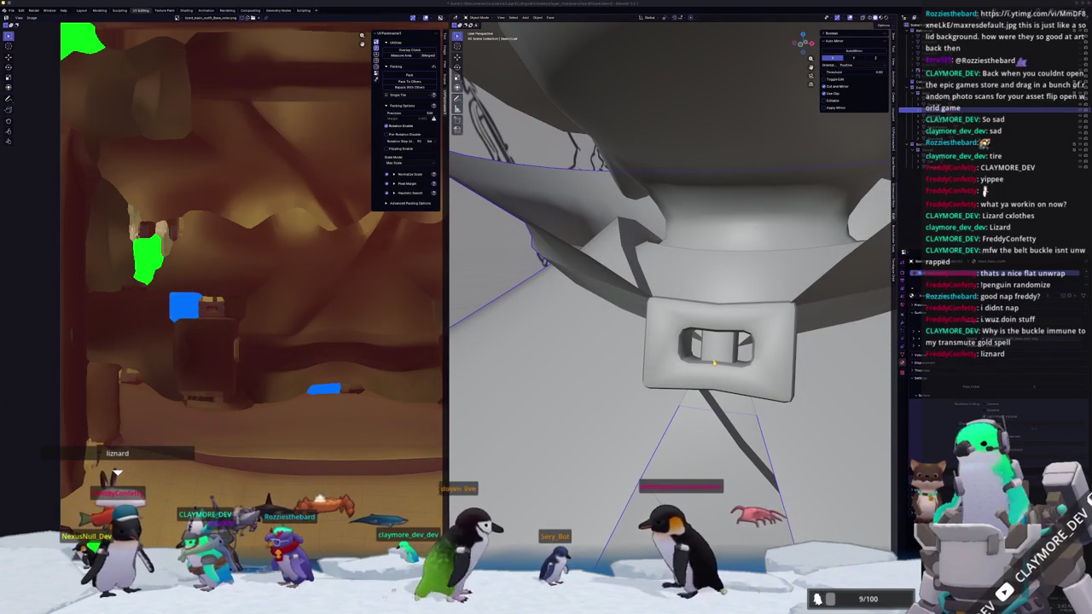
pyautogui.hotkey('alt', 'Tab')
pyautogui.hotkey('alt', 'Tab')
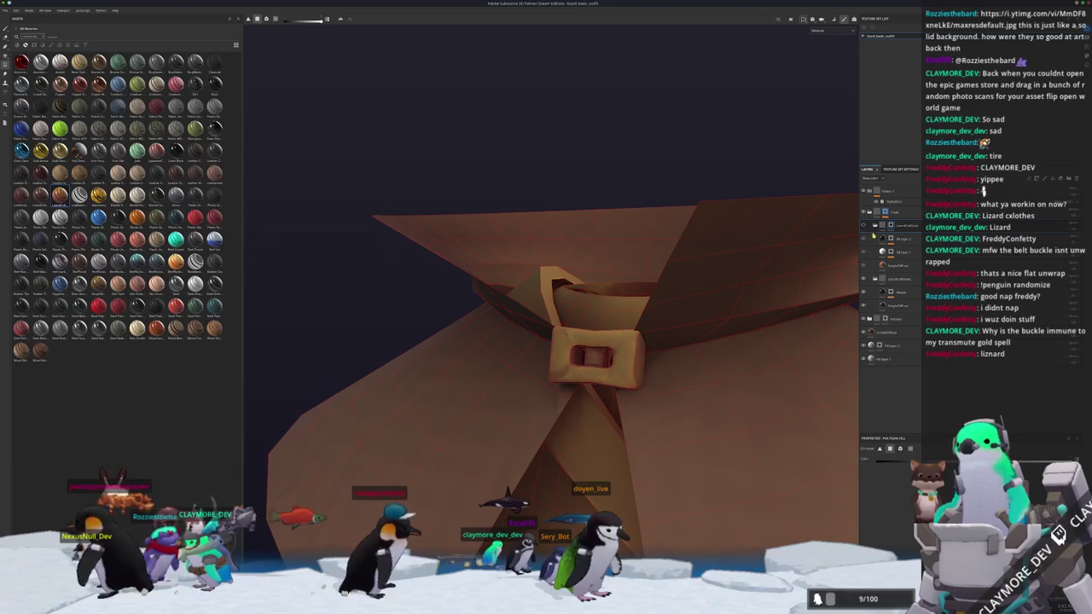
# - Move the new fill layer into the cloak's stack and enable it so the buckle turns gold
pyautogui.moveTo(888, 212); pyautogui.dragTo(886, 220)
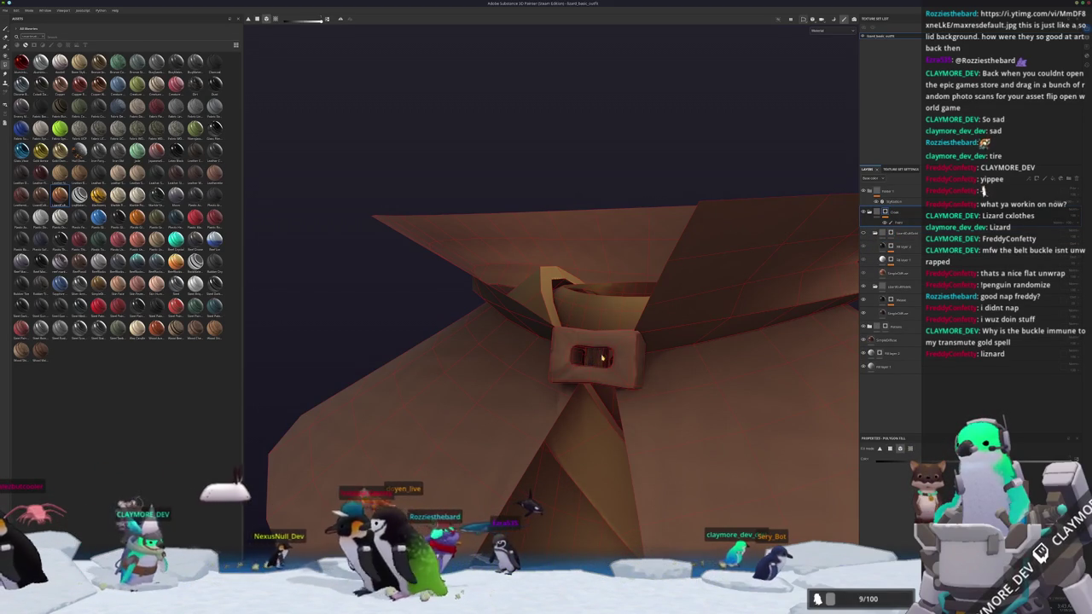
pyautogui.click(893, 232)
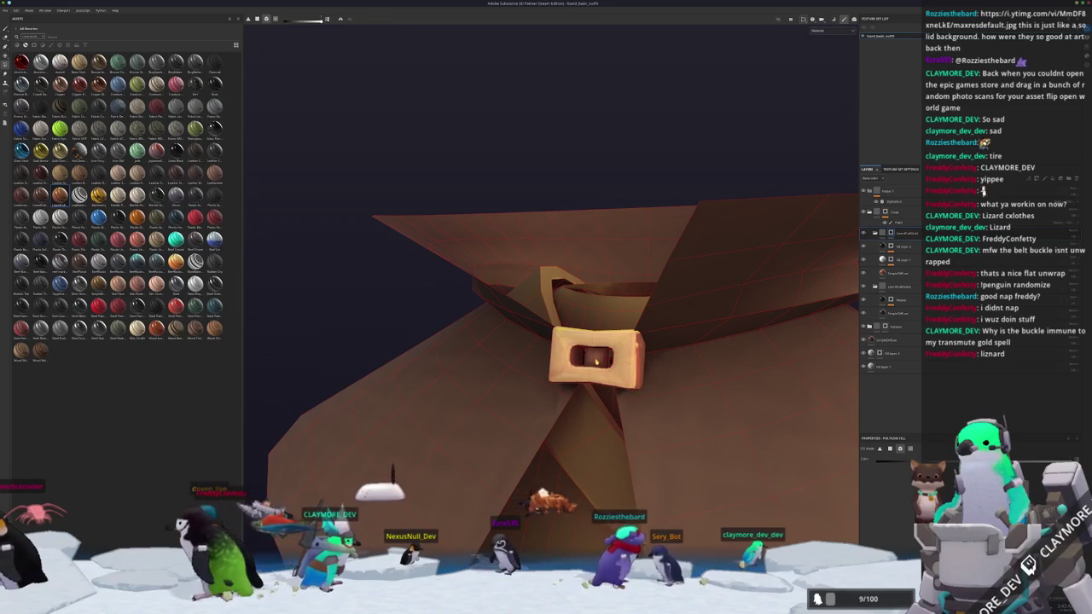
pyautogui.scroll(-5, 595, 362)
pyautogui.scroll(-3, 596, 362)
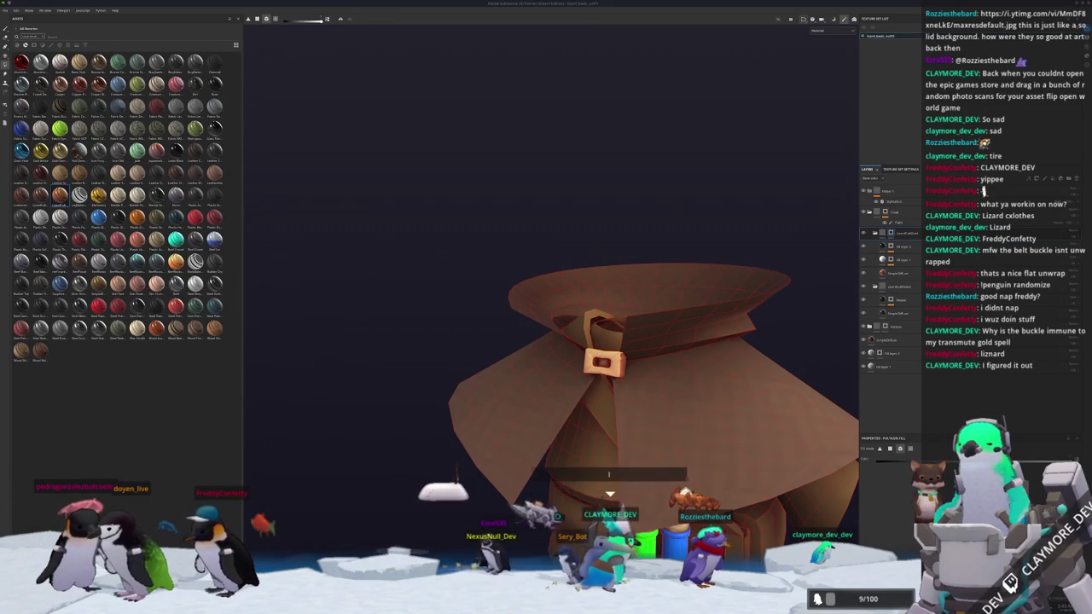
pyautogui.moveTo(780, 234)
pyautogui.keyDown('alt'); pyautogui.mouseDown()
pyautogui.moveTo(765, 350)
pyautogui.moveTo(782, 307)
pyautogui.mouseUp(); pyautogui.keyUp('alt')
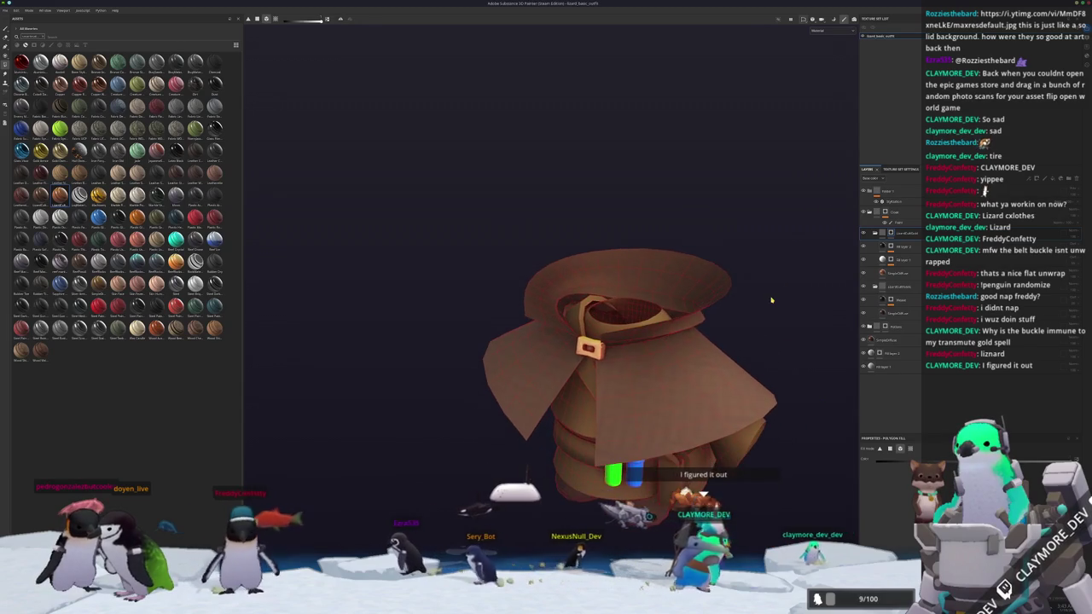
pyautogui.click(887, 212)
pyautogui.moveTo(848, 238)
pyautogui.keyDown('alt'); pyautogui.mouseDown()
pyautogui.moveTo(693, 324)
pyautogui.moveTo(740, 372)
pyautogui.mouseUp(); pyautogui.keyUp('alt')
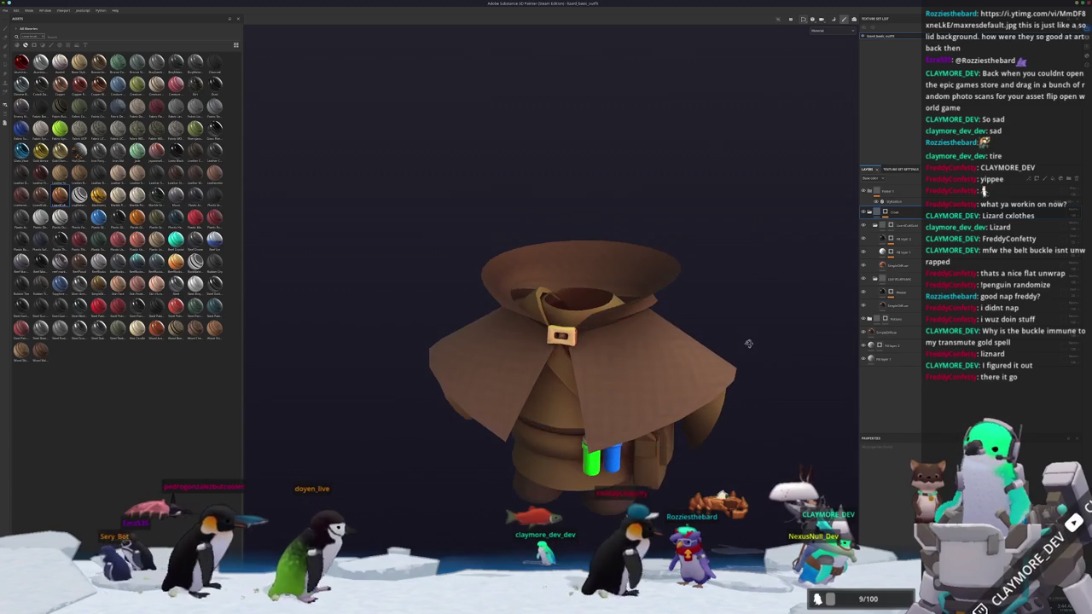
pyautogui.scroll(-3, 708, 359)
pyautogui.scroll(-2, 689, 352)
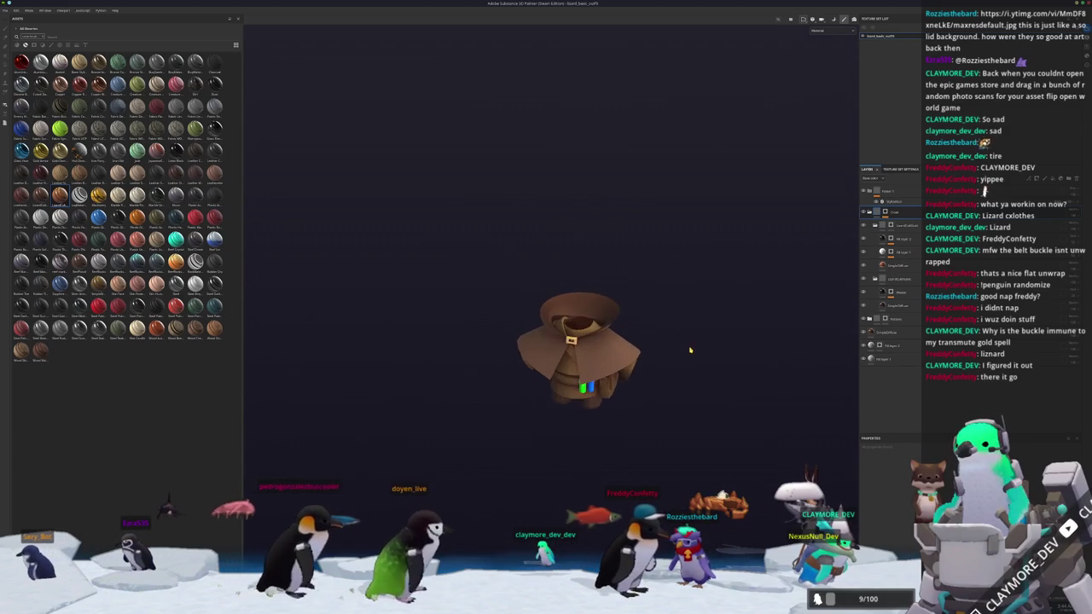
pyautogui.scroll(2, 687, 351)
# - Export the cloak's textures with Ctrl+Shift+E, then switch back to Blender
pyautogui.hotkey('ctrl', 'shift', 'e')
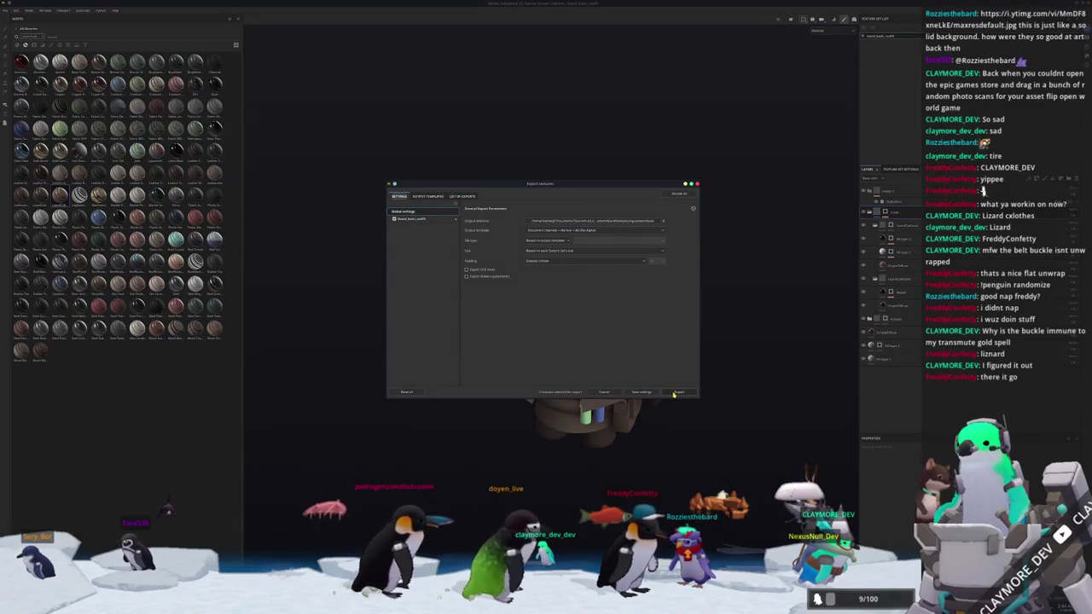
pyautogui.click(677, 394)
pyautogui.click(677, 393)
pyautogui.moveTo(674, 392)
pyautogui.keyDown('alt'); pyautogui.mouseDown()
pyautogui.moveTo(548, 450)
pyautogui.moveTo(521, 448)
pyautogui.mouseUp(); pyautogui.keyUp('alt')
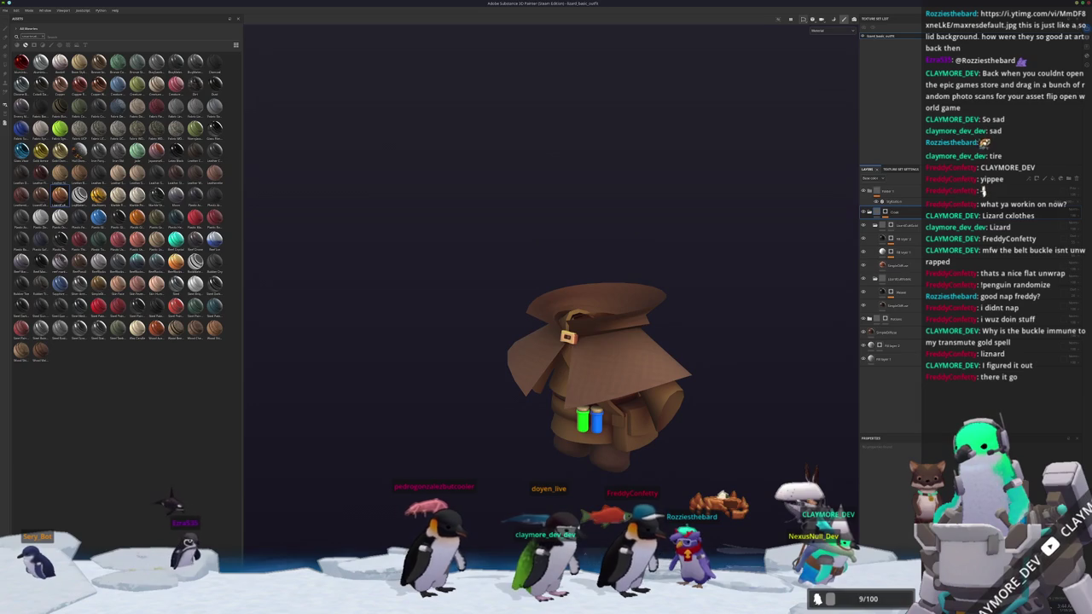
pyautogui.hotkey('alt', 'Tab')
pyautogui.scroll(-10, 572, 354)
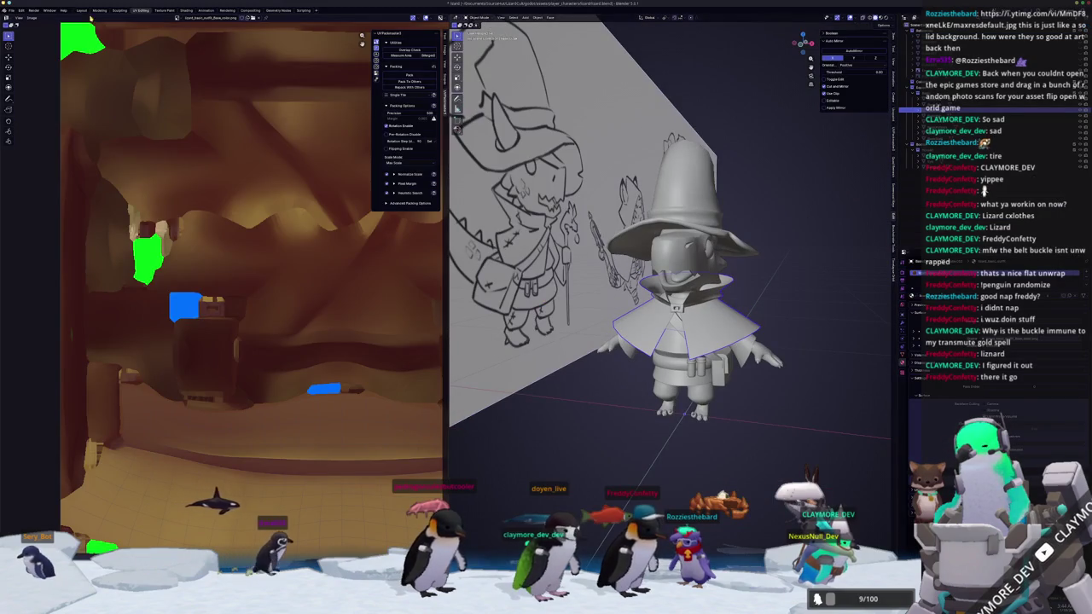
# - Replace the Image Texture node's image with the baked PNG from the basic folder
pyautogui.click(83, 11)
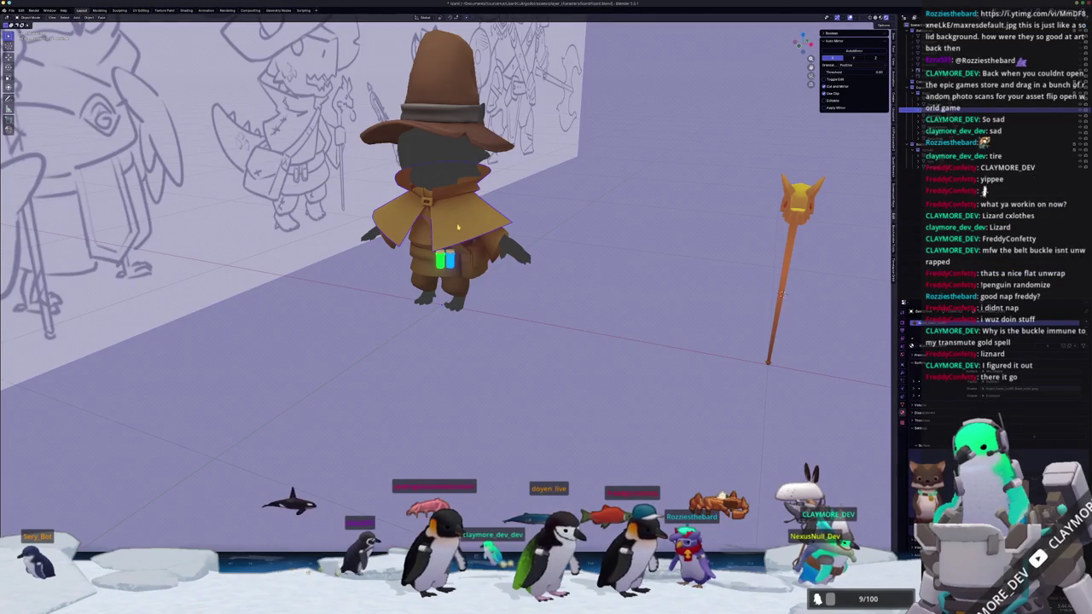
pyautogui.click(186, 10)
pyautogui.scroll(-5, 546, 214)
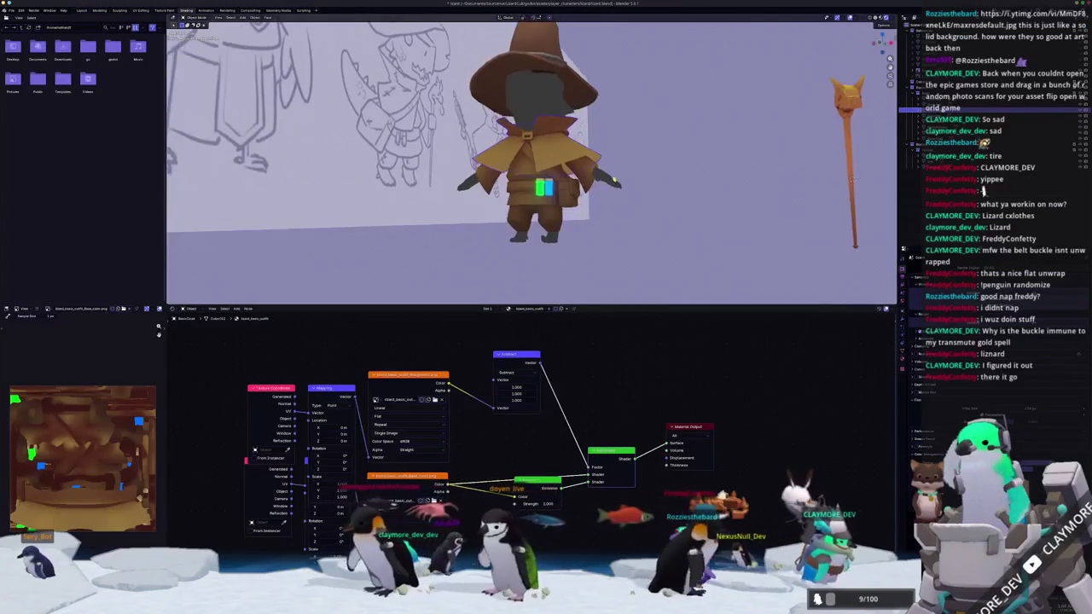
pyautogui.click(441, 399)
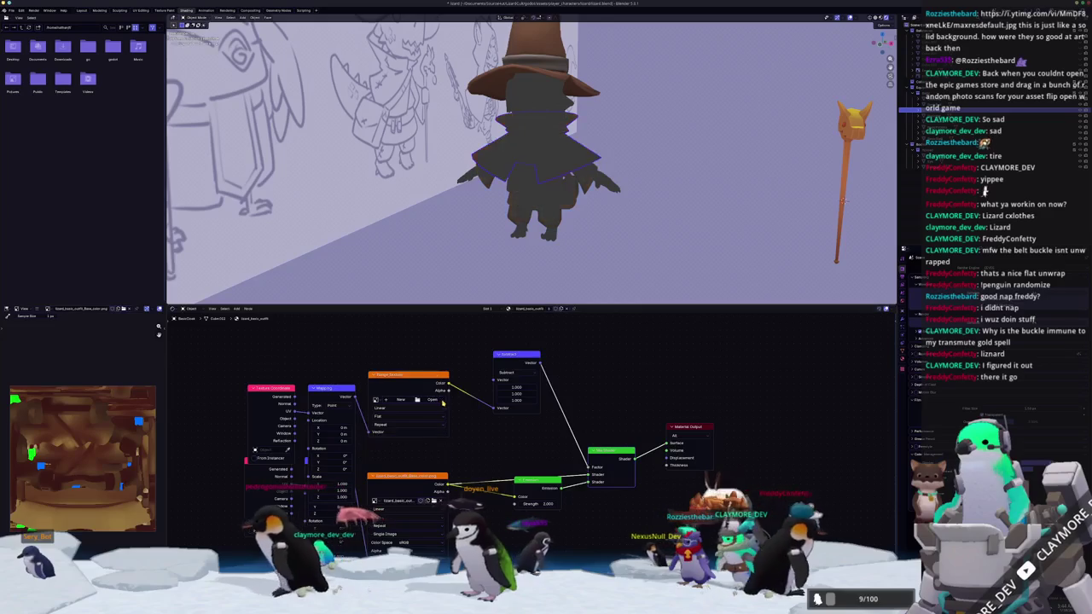
pyautogui.click(430, 400)
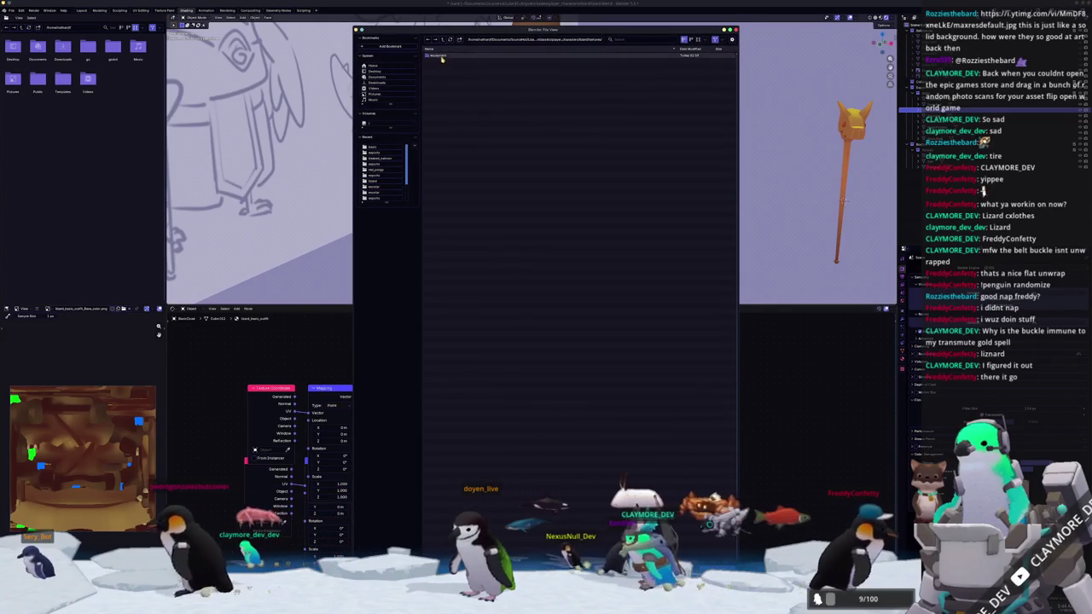
pyautogui.doubleClick(439, 56)
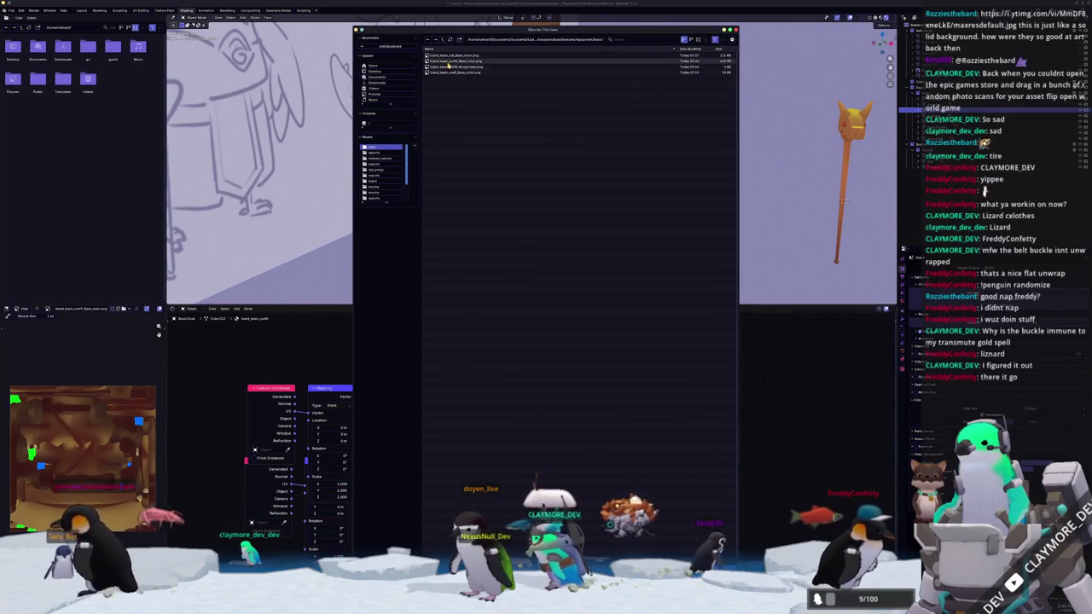
pyautogui.doubleClick(445, 65)
# - Check the retextured character, then return to Substance Painter and face the coat forward
pyautogui.moveTo(529, 213)
pyautogui.mouseDown(button='middle')
pyautogui.moveTo(555, 256)
pyautogui.moveTo(578, 191)
pyautogui.mouseUp(button='middle')
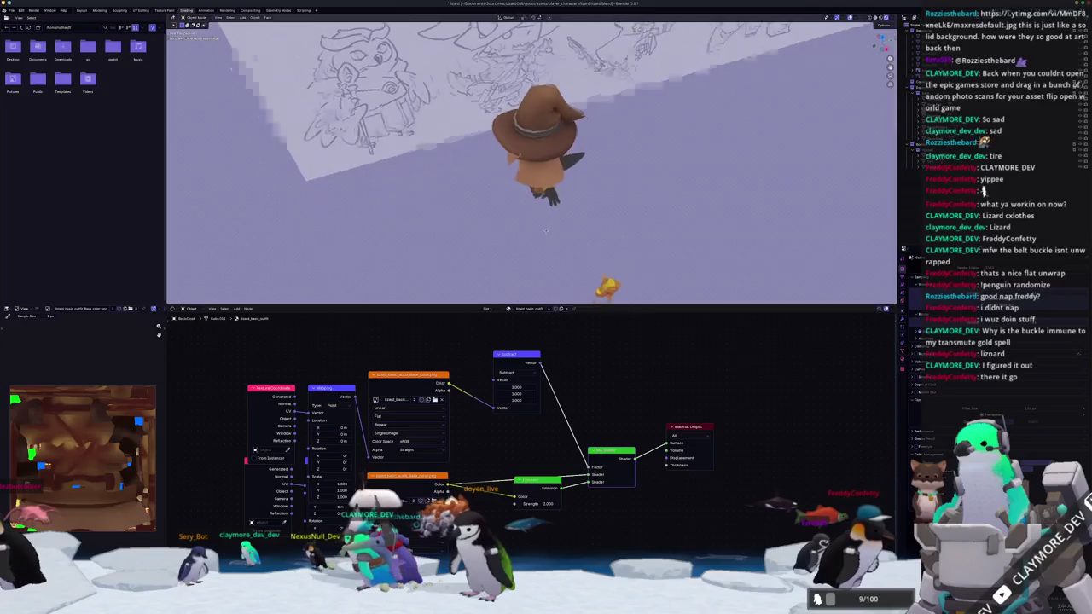
pyautogui.scroll(2, 572, 189)
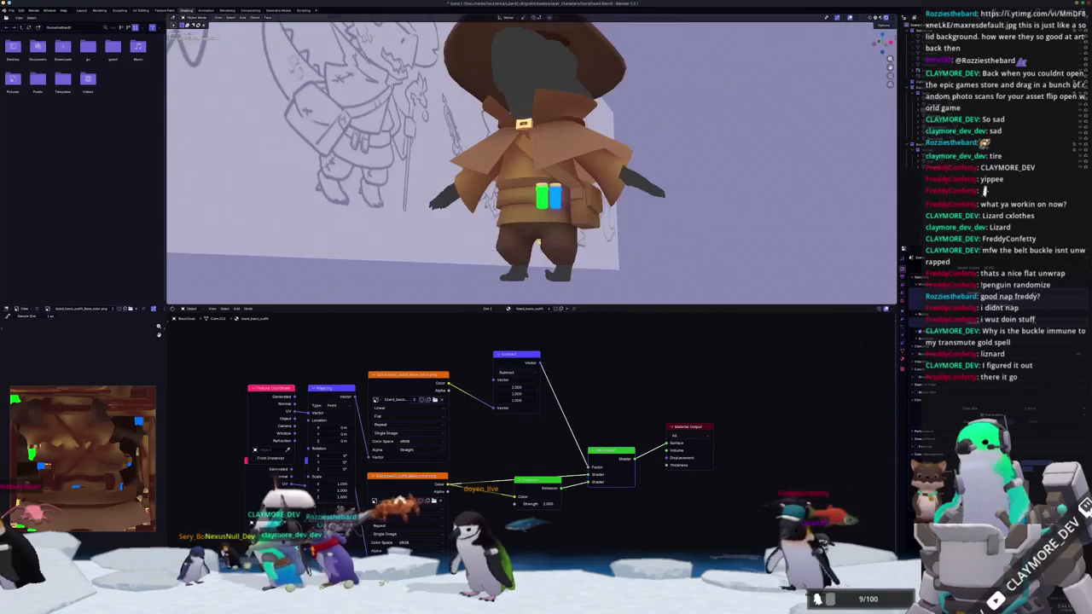
pyautogui.scroll(3, 558, 187)
pyautogui.scroll(2, 542, 186)
pyautogui.scroll(-3, 546, 189)
pyautogui.scroll(-3, 580, 205)
pyautogui.hotkey('alt', 'Tab')
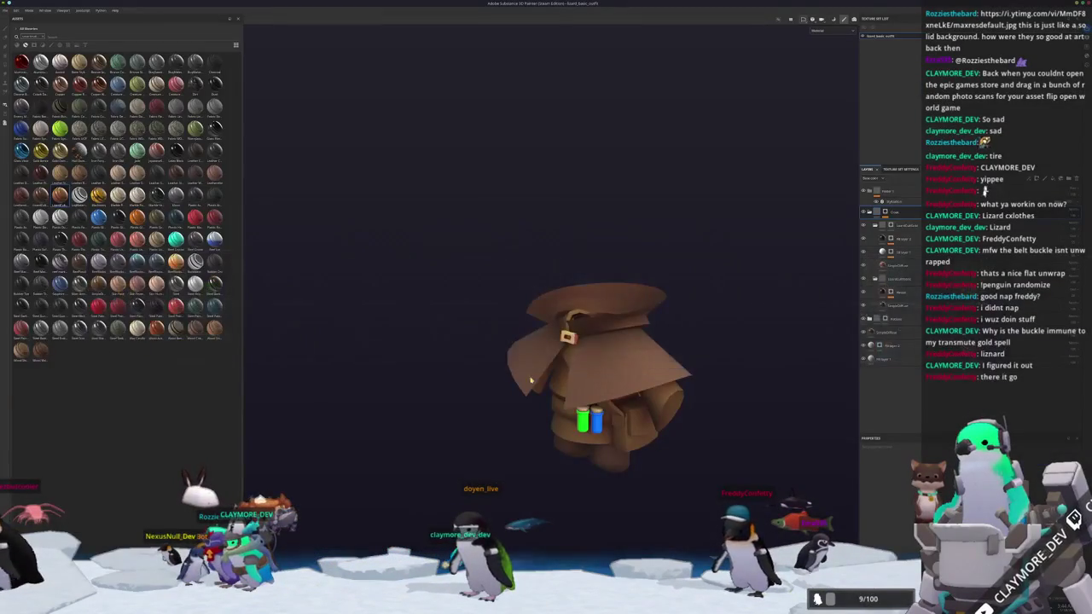
pyautogui.keyDown('alt'); pyautogui.moveTo(514, 374); pyautogui.dragTo(711, 316); pyautogui.keyUp('alt')
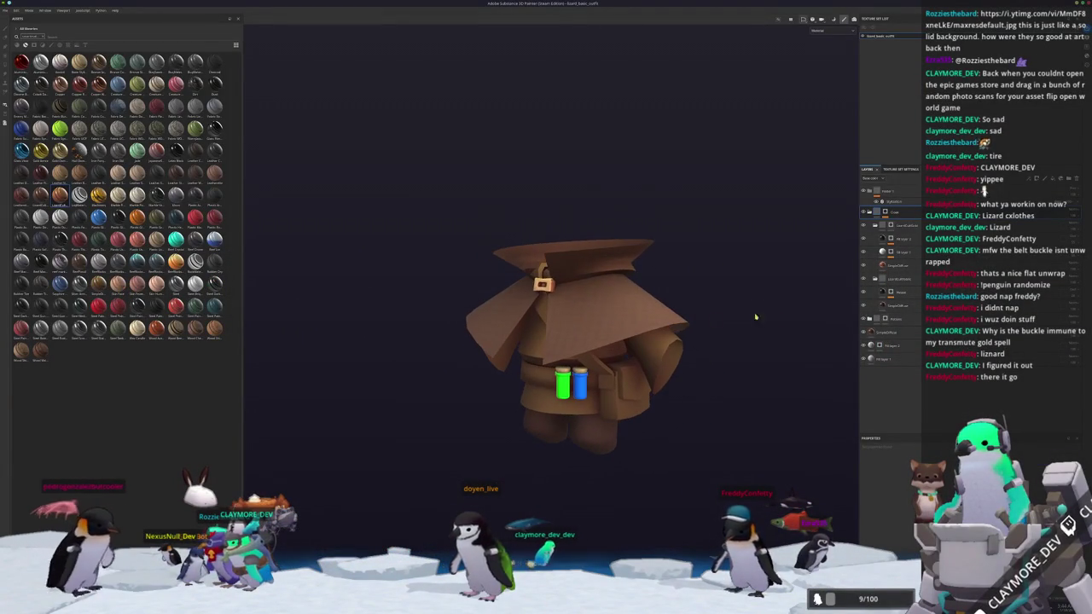
# - Switch to Polygon Fill and select a coat layer to show its Fill properties
pyautogui.press('4')
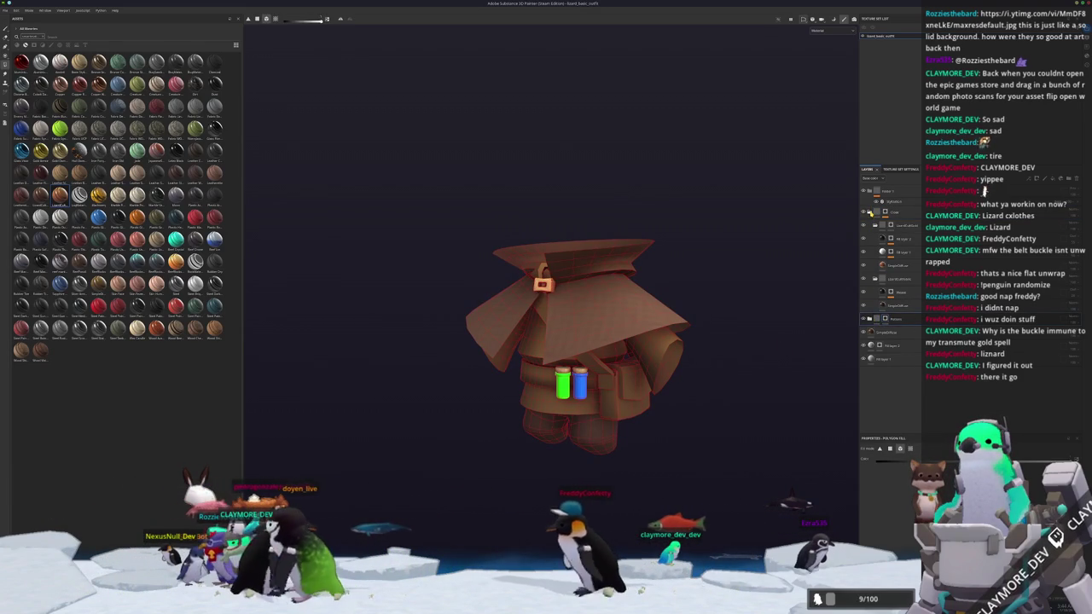
pyautogui.click(892, 305)
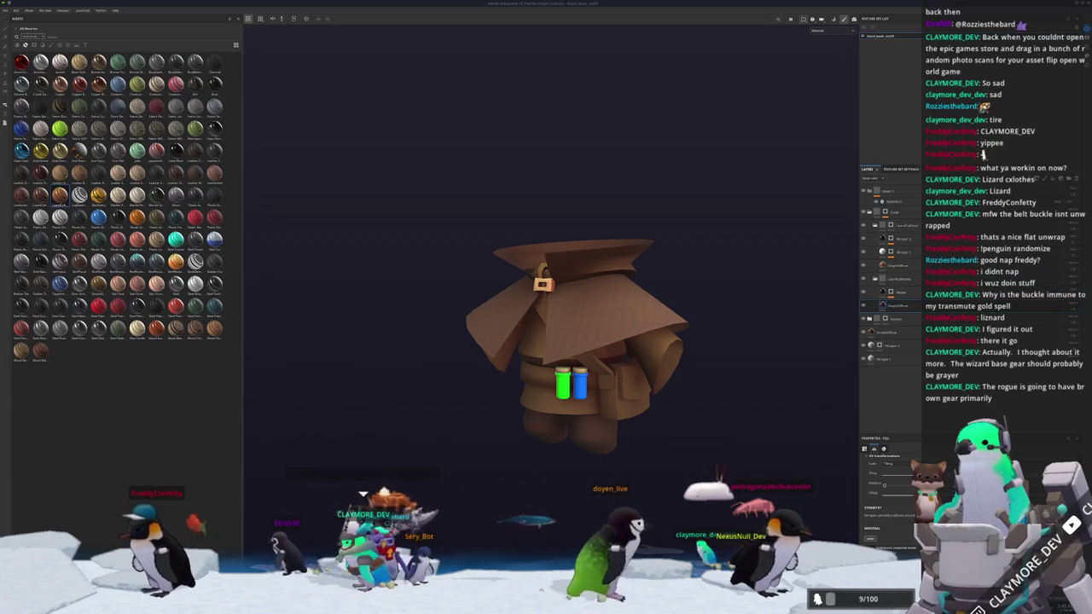
pyautogui.keyDown('alt'); pyautogui.moveTo(775, 295); pyautogui.dragTo(751, 282); pyautogui.keyUp('alt')
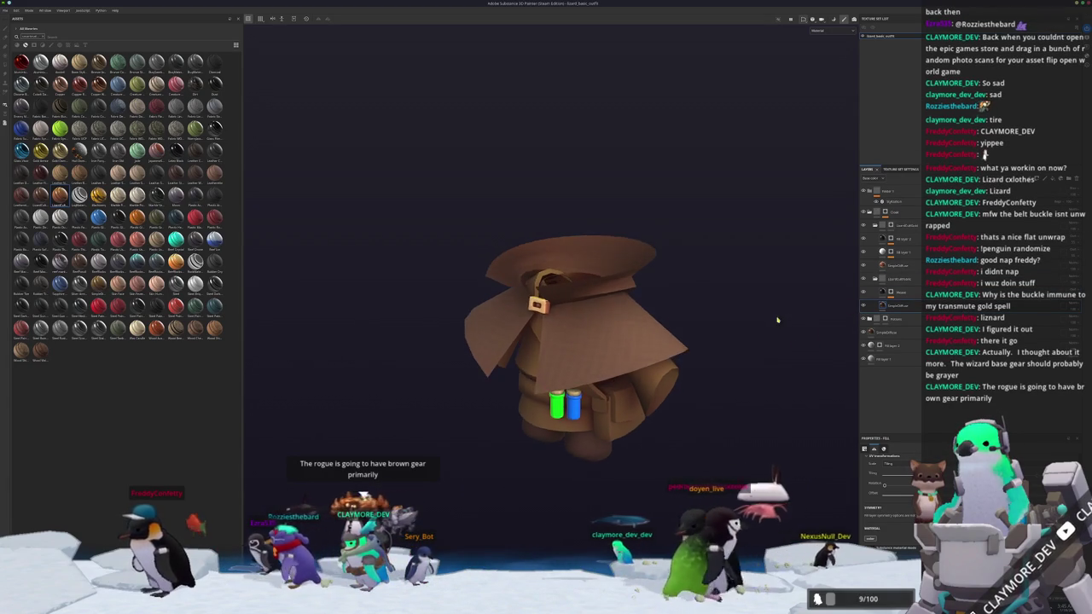
# - Change the cape fill layer's base color from brown to gray, then hide the potions and pouch
pyautogui.scroll(2, 598, 342)
pyautogui.click(891, 306)
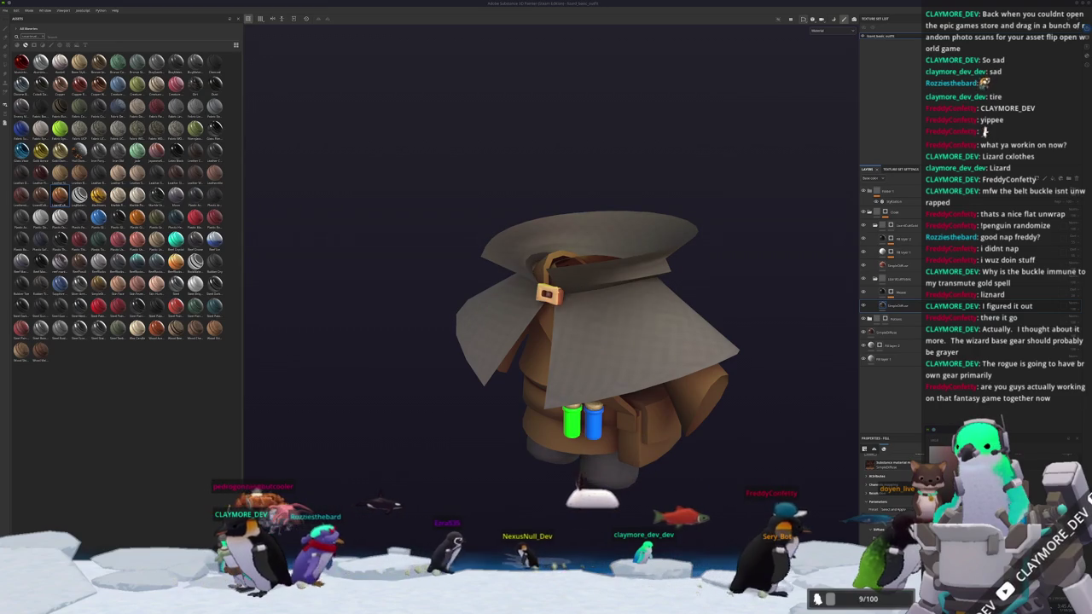
pyautogui.moveTo(794, 464)
pyautogui.keyDown('alt'); pyautogui.mouseDown()
pyautogui.moveTo(689, 291)
pyautogui.moveTo(690, 390)
pyautogui.mouseUp(); pyautogui.keyUp('alt')
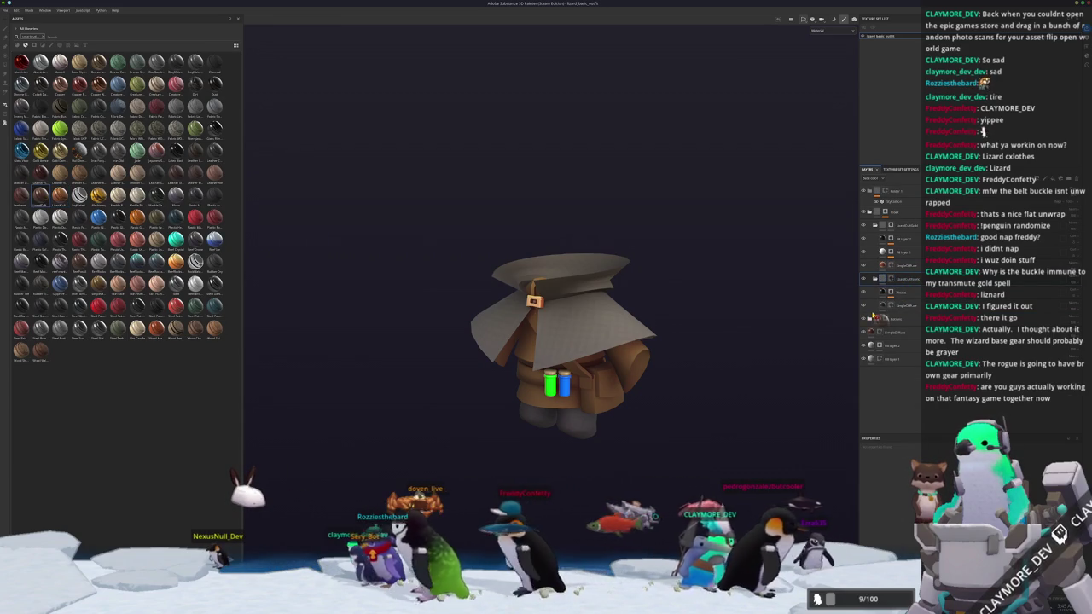
pyautogui.click(873, 317)
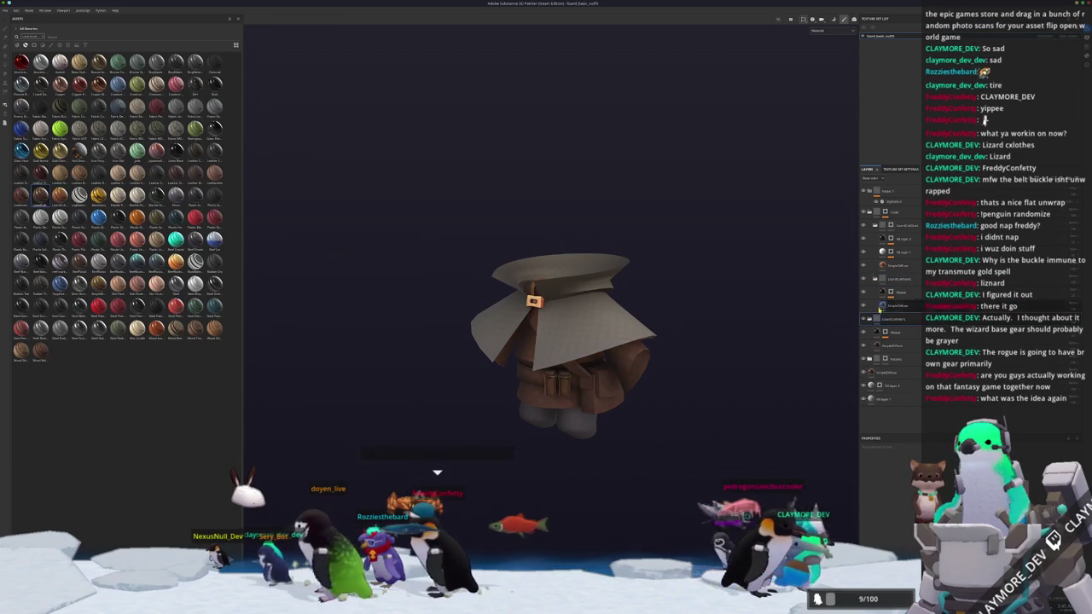
# - Switch to Polygon Fill and turn the coat to a front view
pyautogui.press('4')
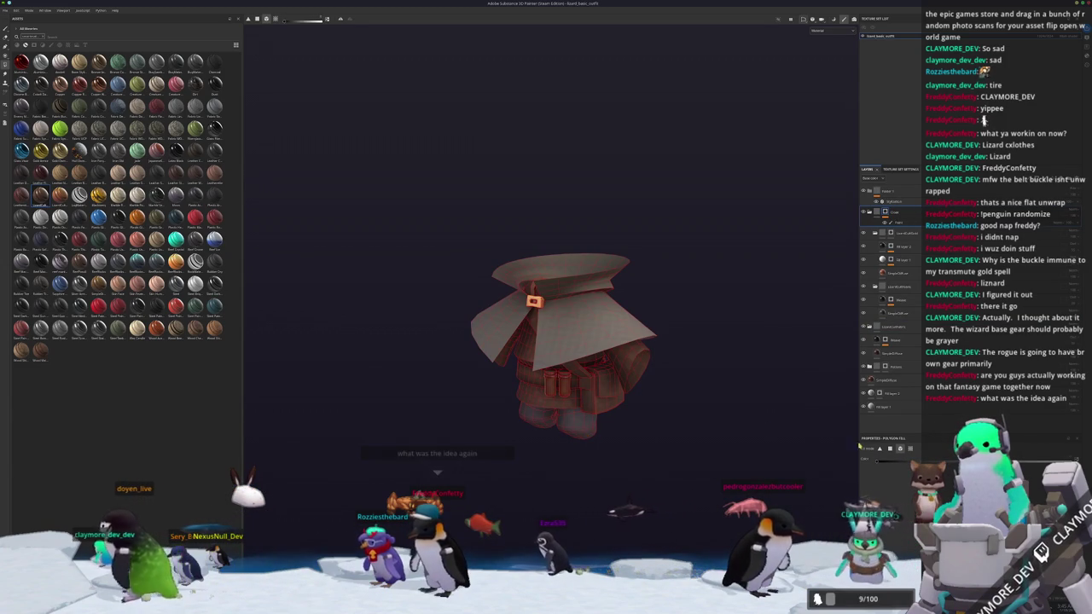
pyautogui.moveTo(581, 433)
pyautogui.keyDown('alt'); pyautogui.mouseDown()
pyautogui.moveTo(657, 422)
pyautogui.moveTo(864, 340)
pyautogui.mouseUp(); pyautogui.keyUp('alt')
pyautogui.scroll(2, 658, 422)
pyautogui.moveTo(700, 461); pyautogui.dragTo(476, 412)
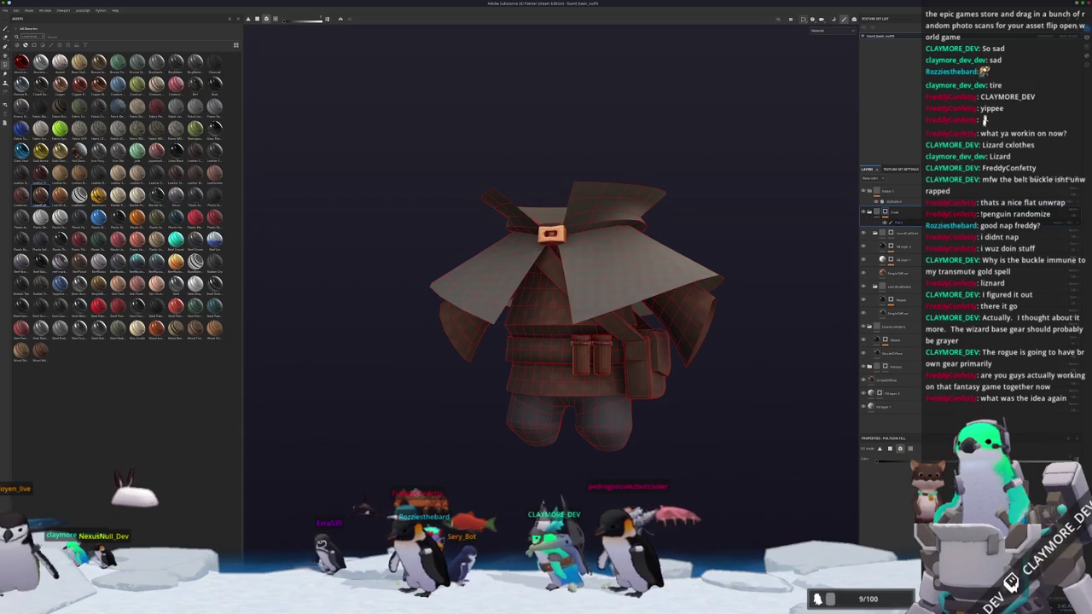
pyautogui.keyDown('alt'); pyautogui.moveTo(599, 423); pyautogui.dragTo(759, 356); pyautogui.keyUp('alt')
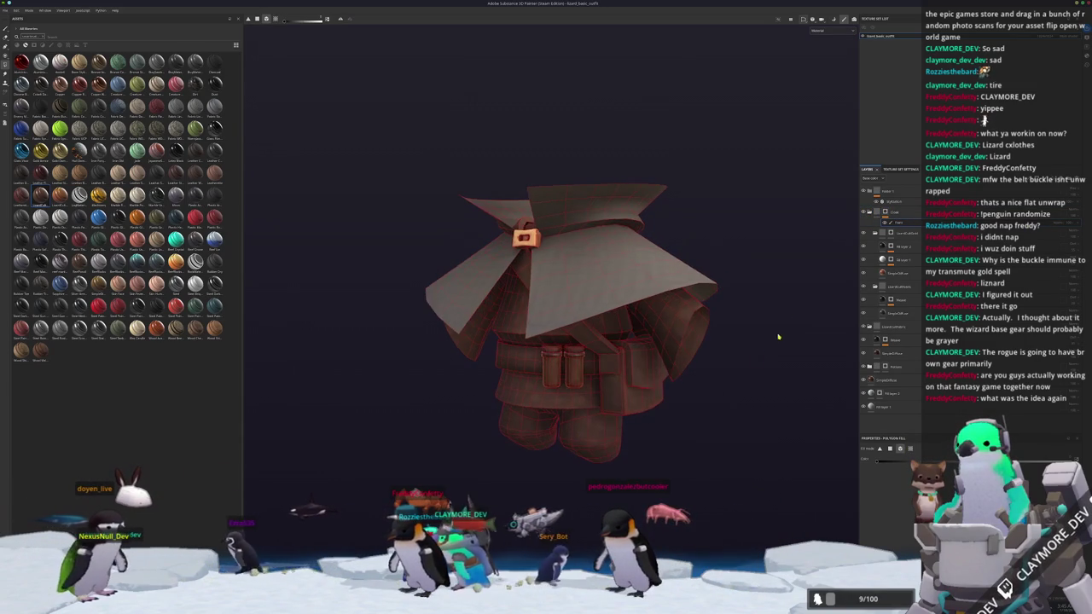
# - Show the potions and pouch again, add a mask to a coat layer, and inspect adjacent fill layers
pyautogui.rightClick(886, 326)
pyautogui.click(886, 326)
pyautogui.rightClick(885, 326)
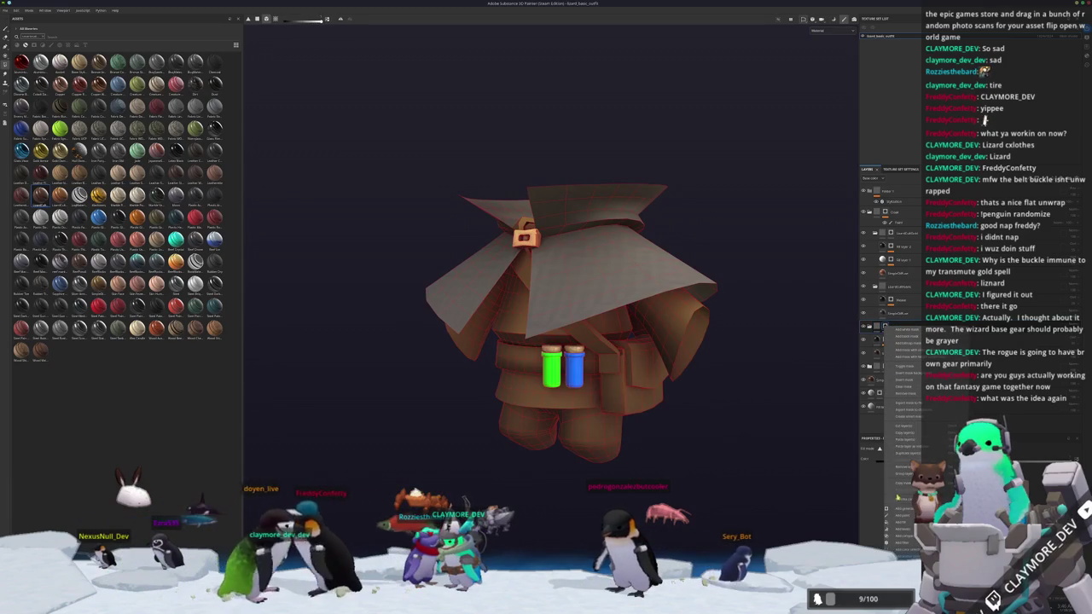
pyautogui.click(898, 485)
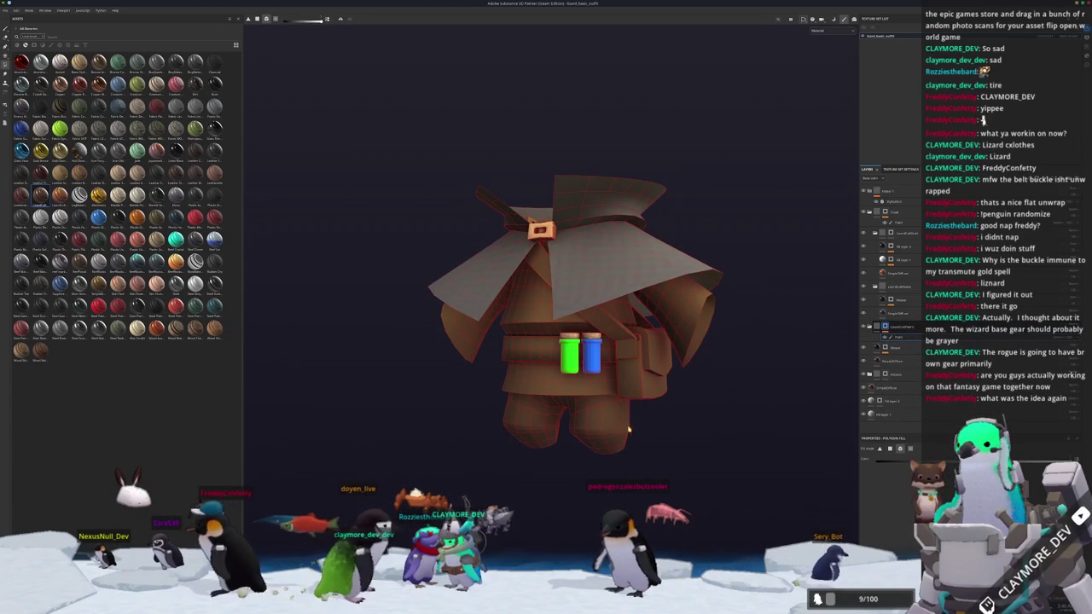
pyautogui.keyDown('alt'); pyautogui.moveTo(660, 429); pyautogui.dragTo(700, 426); pyautogui.keyUp('alt')
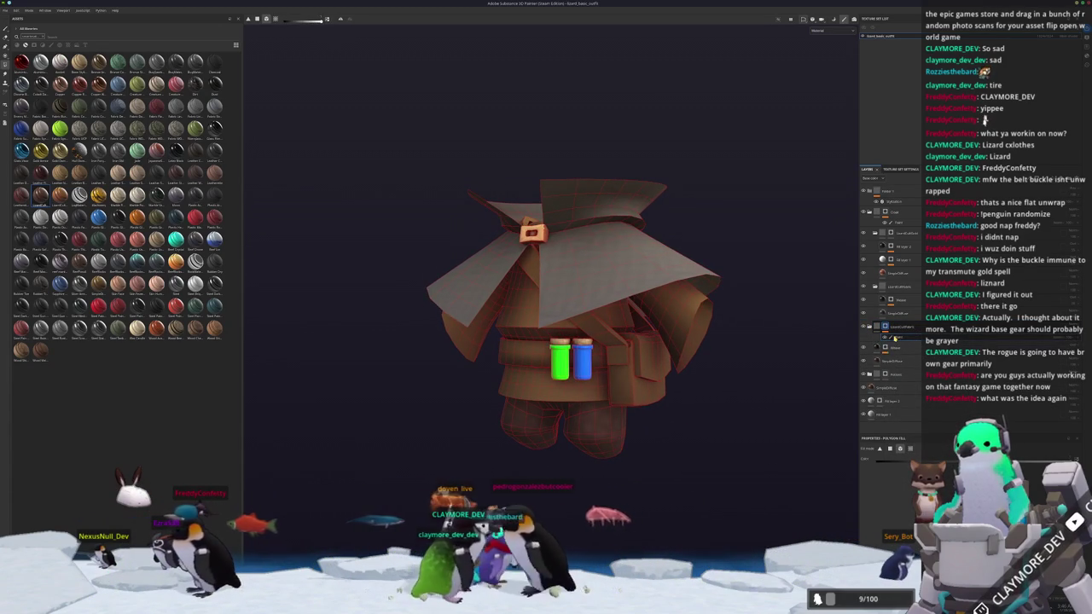
pyautogui.click(890, 361)
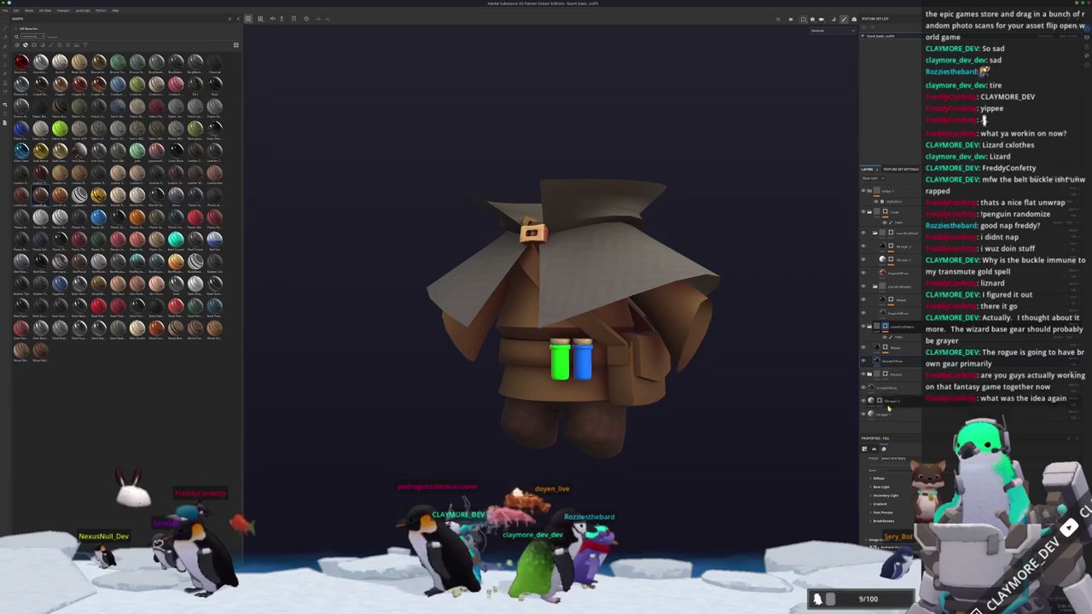
pyautogui.click(903, 358)
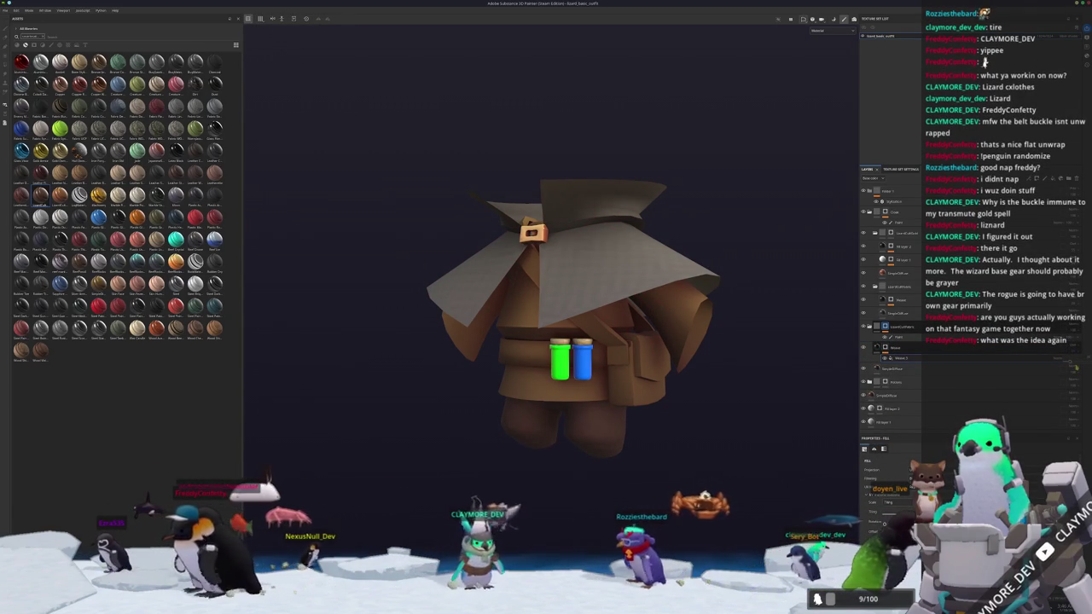
pyautogui.moveTo(726, 239)
pyautogui.keyDown('alt'); pyautogui.mouseDown()
pyautogui.moveTo(708, 358)
pyautogui.moveTo(729, 334)
pyautogui.moveTo(738, 351)
pyautogui.moveTo(714, 461)
pyautogui.moveTo(756, 478)
pyautogui.moveTo(715, 434)
pyautogui.moveTo(534, 425)
pyautogui.moveTo(702, 404)
pyautogui.moveTo(722, 366)
pyautogui.moveTo(722, 271)
pyautogui.moveTo(721, 341)
pyautogui.moveTo(680, 405)
pyautogui.moveTo(716, 394)
pyautogui.mouseUp(); pyautogui.keyUp('alt')
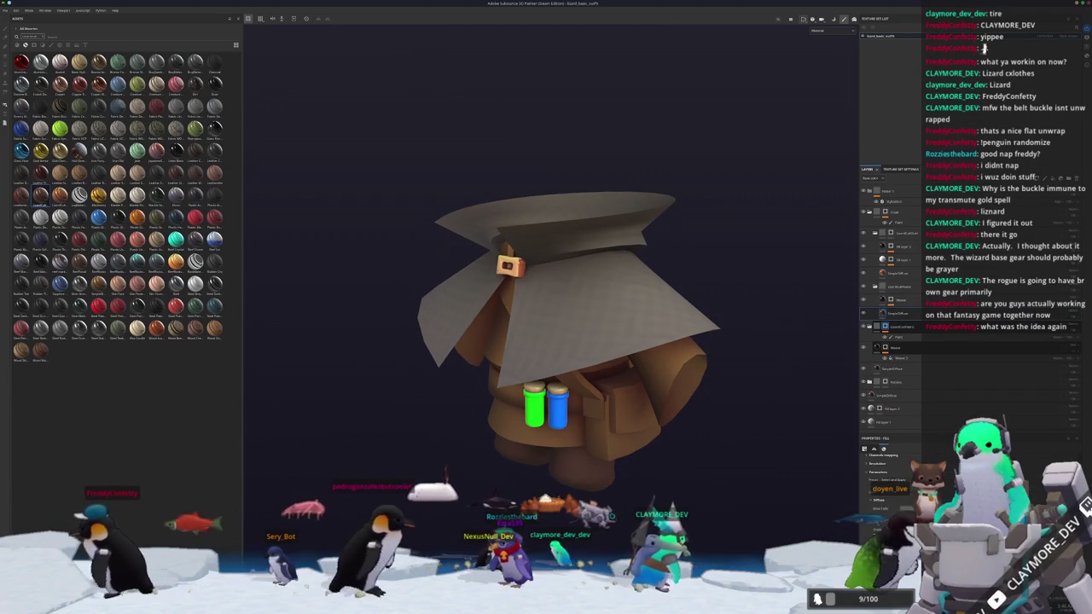
pyautogui.click(896, 347)
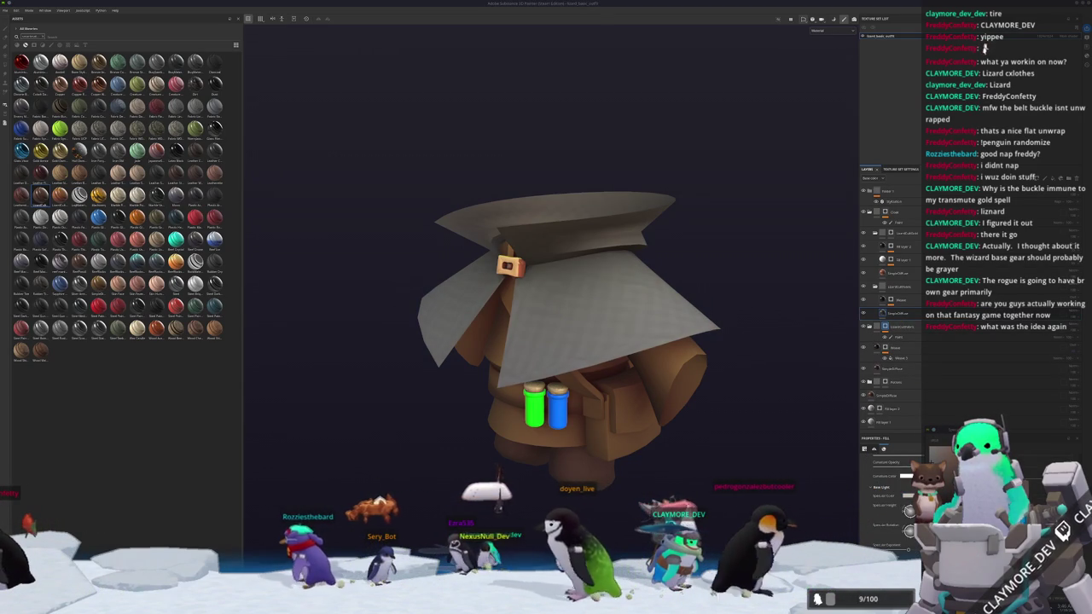
pyautogui.doubleClick(902, 286)
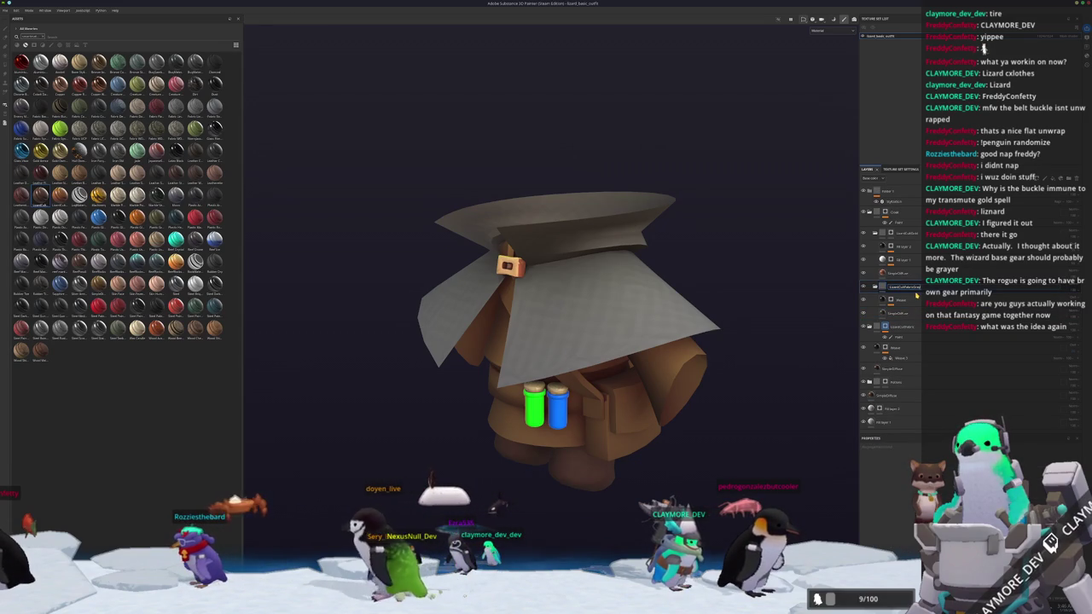
pyautogui.rightClick(910, 290)
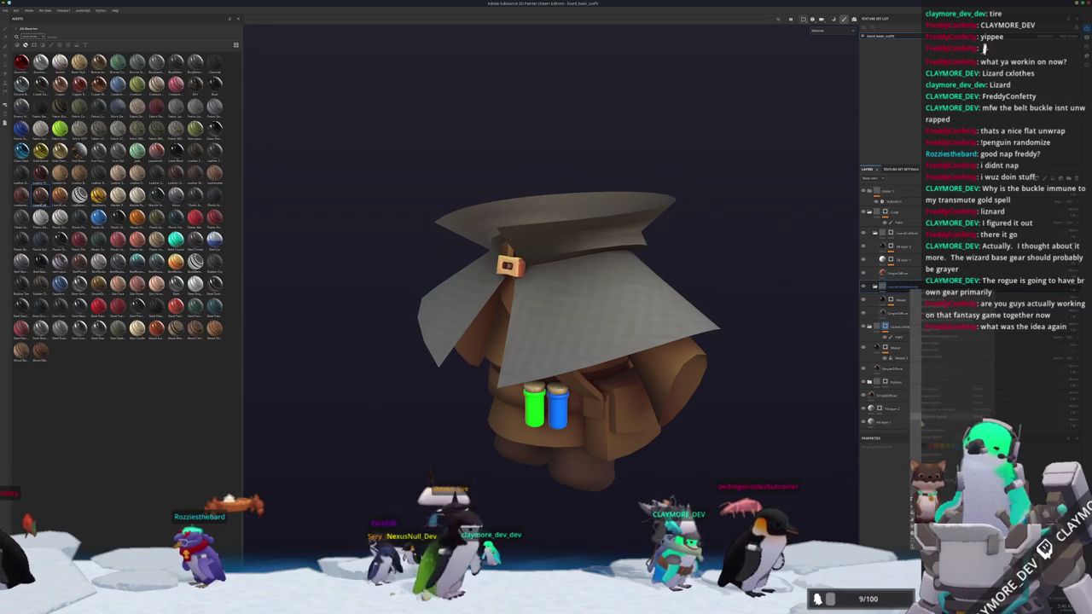
pyautogui.moveTo(653, 361)
pyautogui.keyDown('alt'); pyautogui.mouseDown()
pyautogui.moveTo(632, 418)
pyautogui.moveTo(620, 374)
pyautogui.moveTo(634, 413)
pyautogui.moveTo(685, 361)
pyautogui.moveTo(618, 383)
pyautogui.mouseUp(); pyautogui.keyUp('alt')
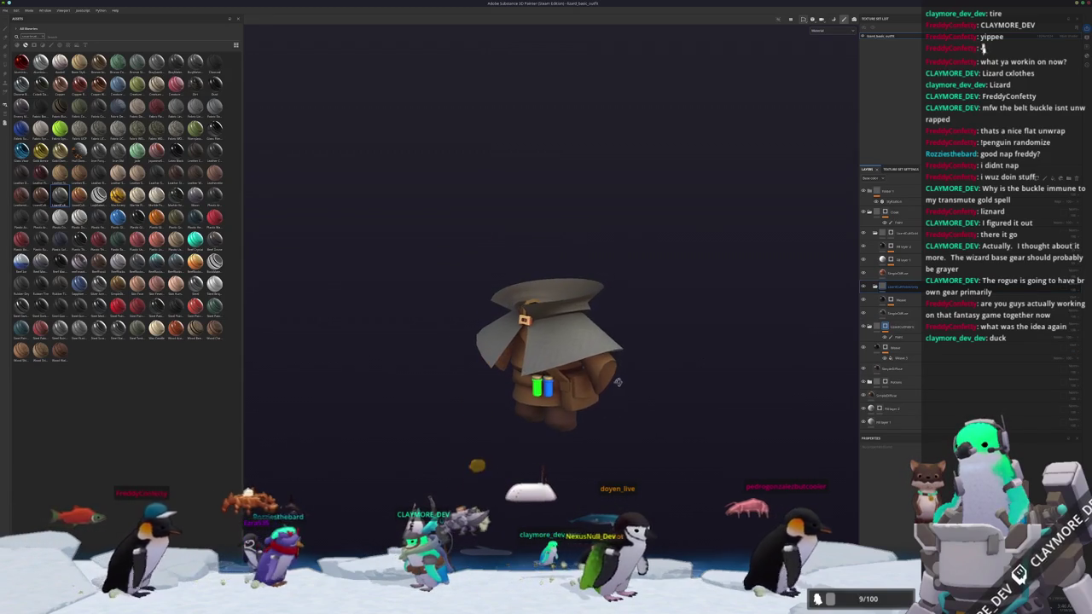
# - Reopen the recent witch hat project, dismissing the unsaved-changes prompt
pyautogui.click(6, 11)
pyautogui.moveTo(25, 31)
pyautogui.click(130, 43)
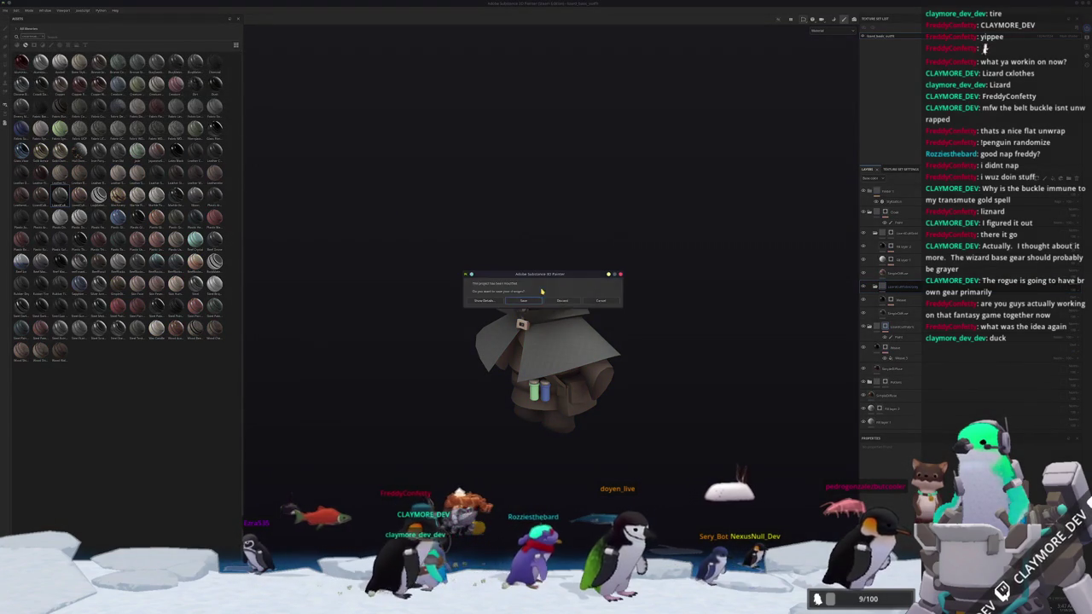
pyautogui.click(523, 301)
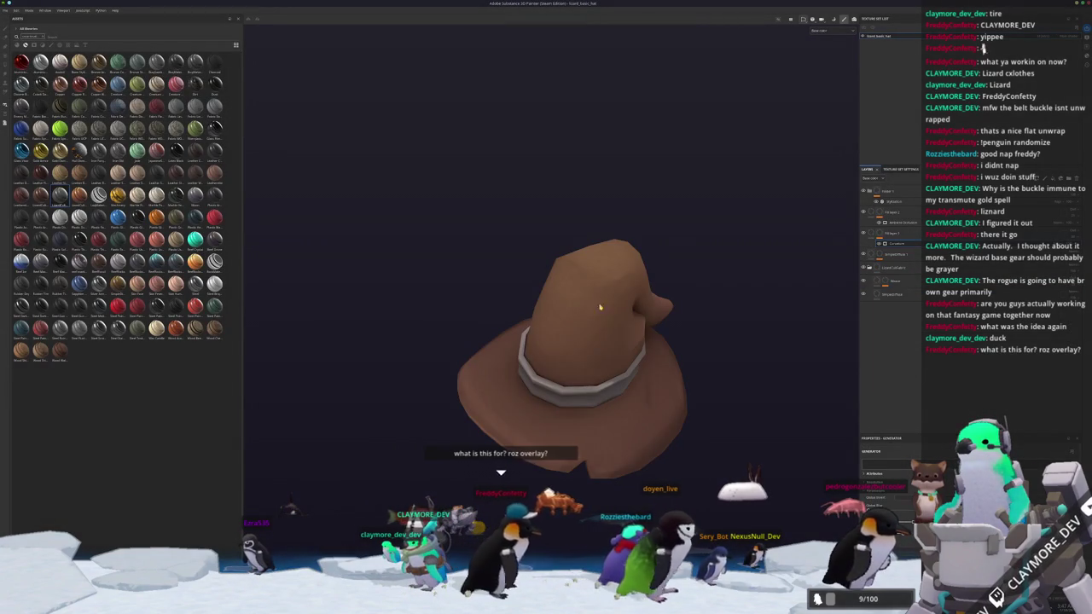
pyautogui.keyDown('alt'); pyautogui.moveTo(644, 328); pyautogui.dragTo(574, 274); pyautogui.keyUp('alt')
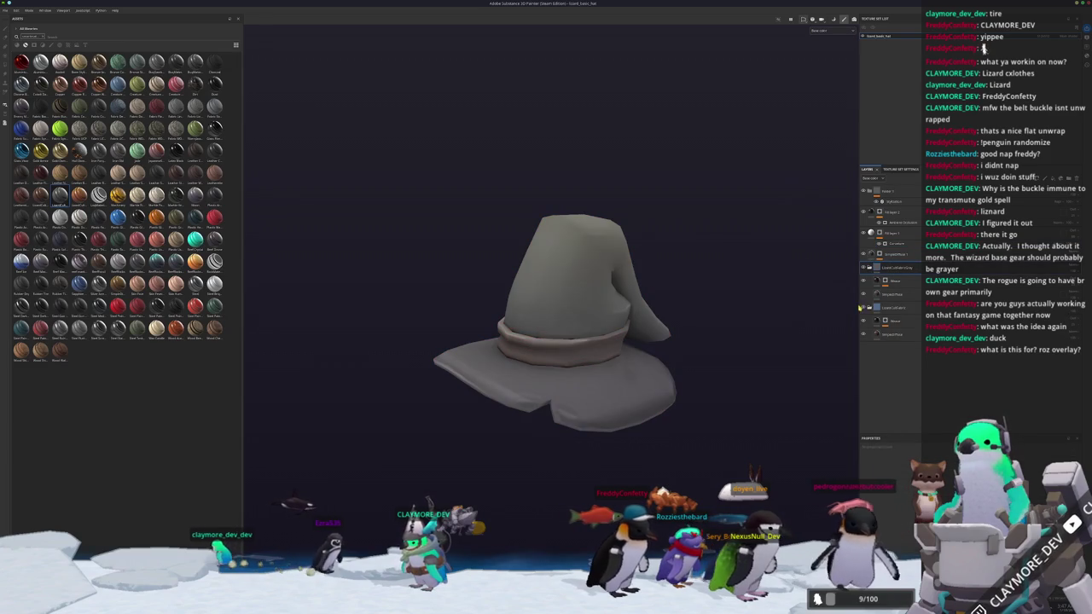
# - Move the hat's fill layer into the expanded folder so the band turns pale beige
pyautogui.click(871, 254)
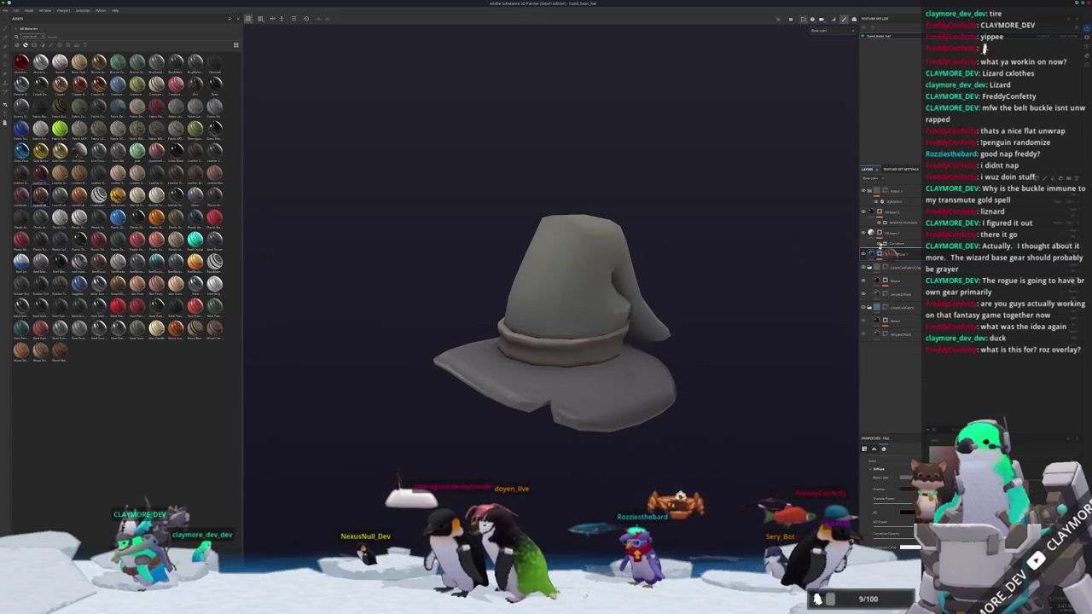
pyautogui.moveTo(890, 253); pyautogui.dragTo(876, 275)
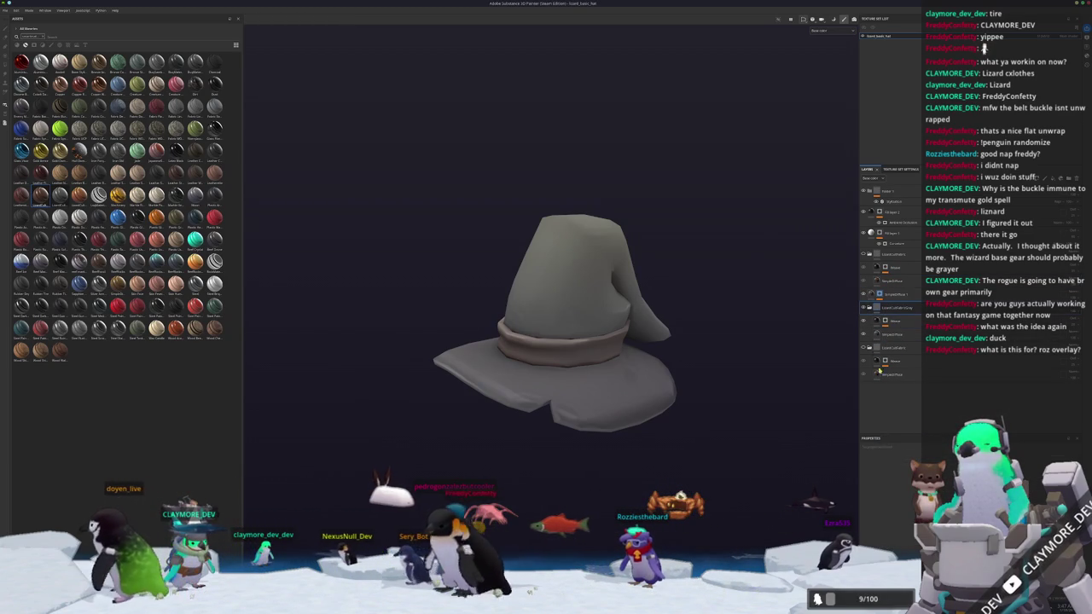
pyautogui.click(870, 294)
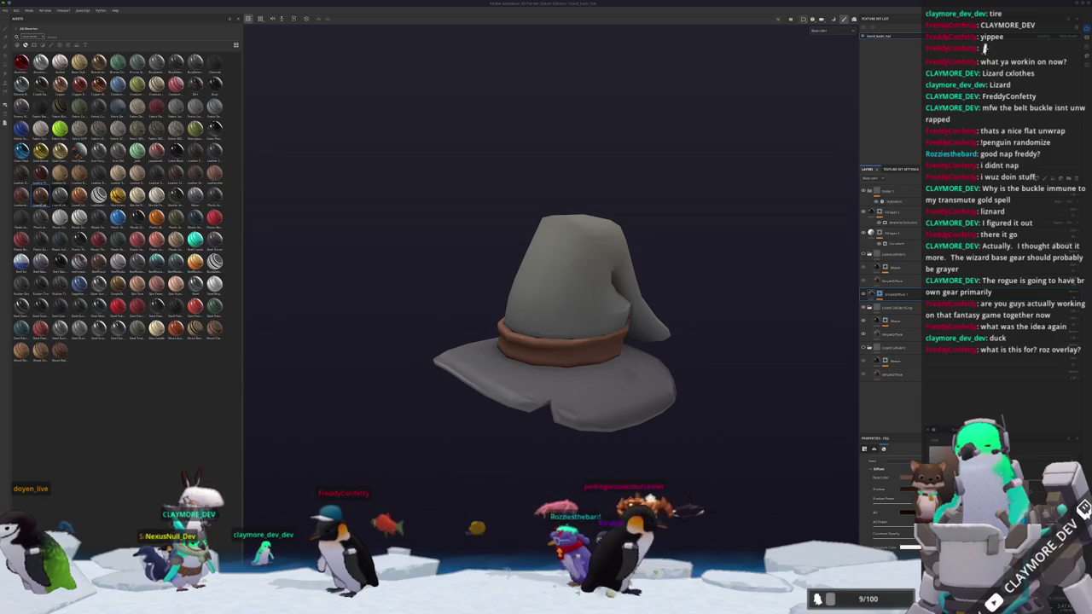
pyautogui.scroll(-2, 717, 425)
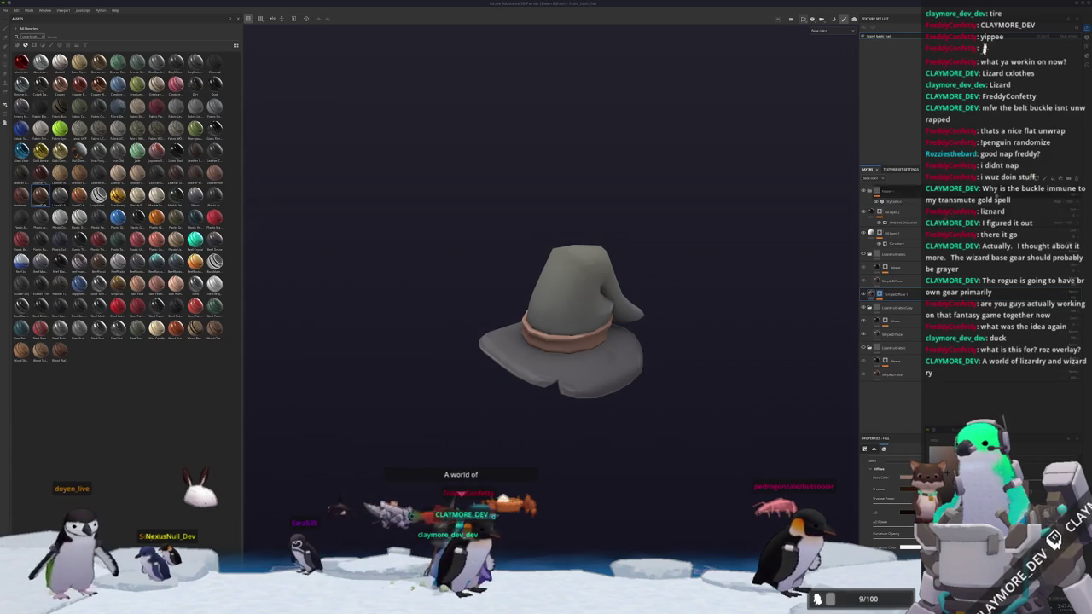
pyautogui.scroll(2, 811, 311)
pyautogui.scroll(2, 712, 323)
pyautogui.keyDown('alt'); pyautogui.moveTo(712, 323); pyautogui.dragTo(725, 326); pyautogui.keyUp('alt')
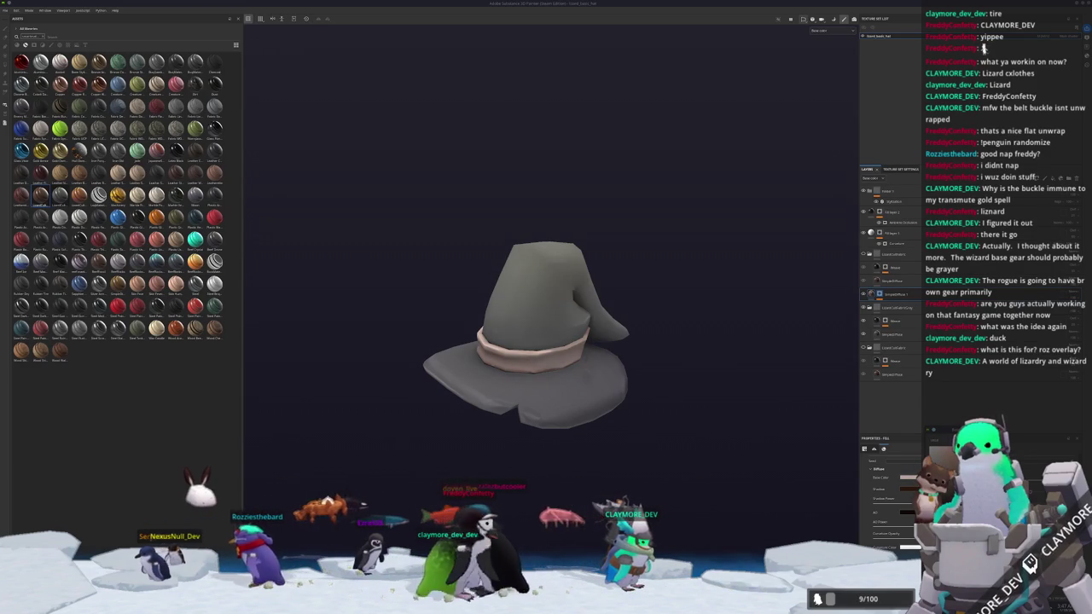
pyautogui.keyDown('alt'); pyautogui.moveTo(659, 389); pyautogui.dragTo(677, 409); pyautogui.keyUp('alt')
pyautogui.click(877, 268)
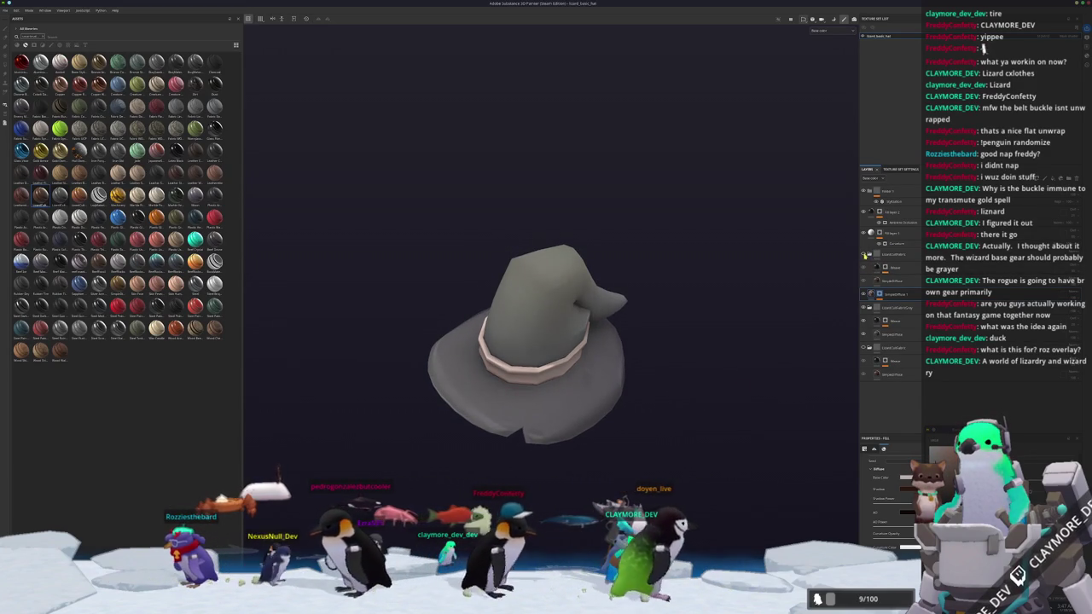
pyautogui.click(886, 320)
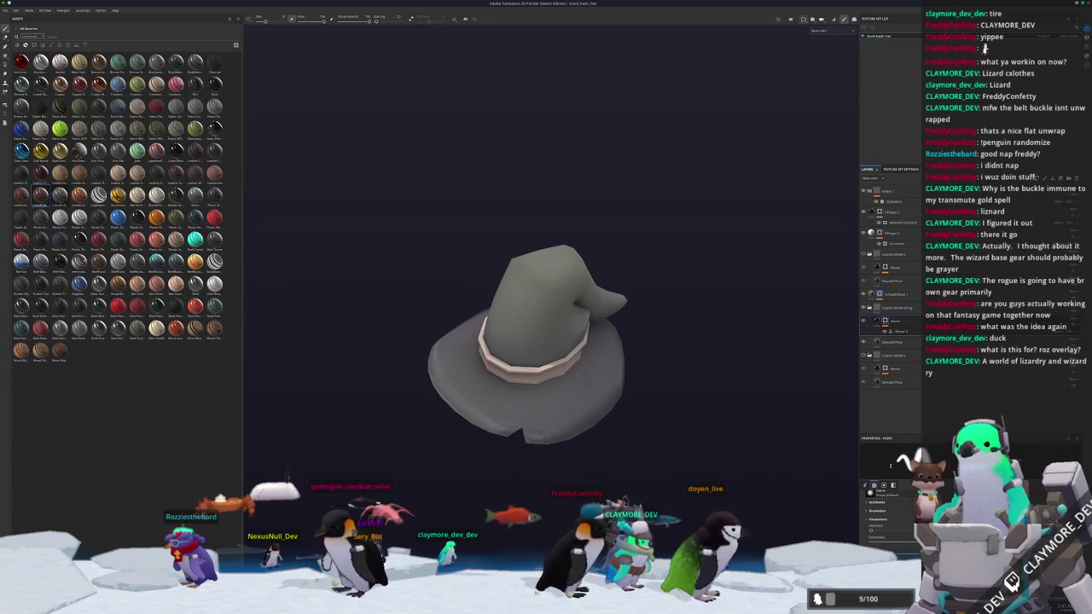
# - Add a sub-layer under the hat's paint layer, then open Export Textures with Ctrl+Shift+E
pyautogui.click(906, 371)
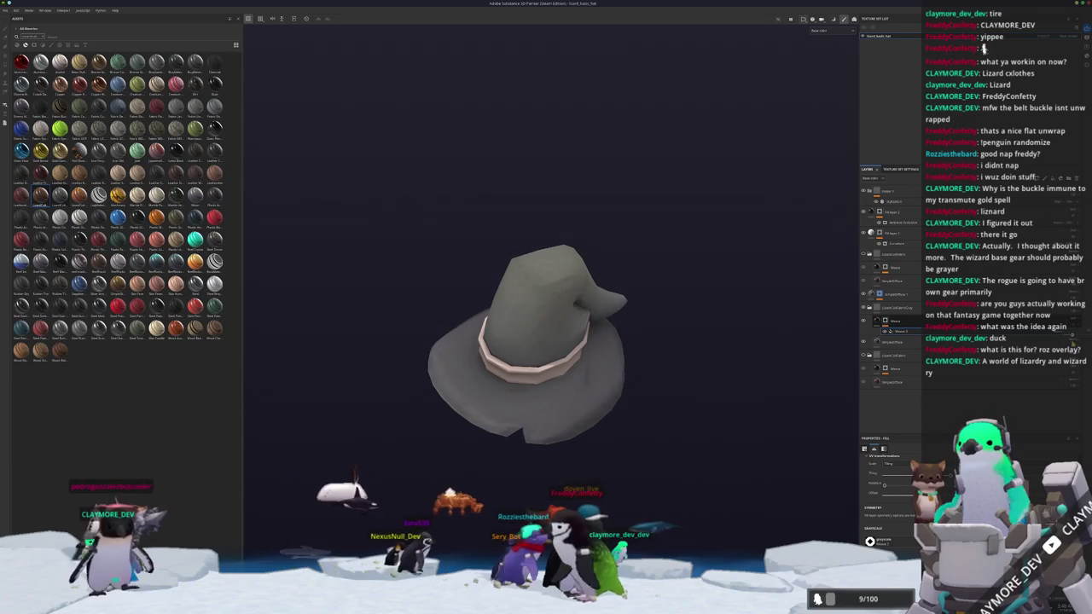
pyautogui.keyDown('alt'); pyautogui.moveTo(748, 389); pyautogui.dragTo(788, 339); pyautogui.keyUp('alt')
pyautogui.click(910, 325)
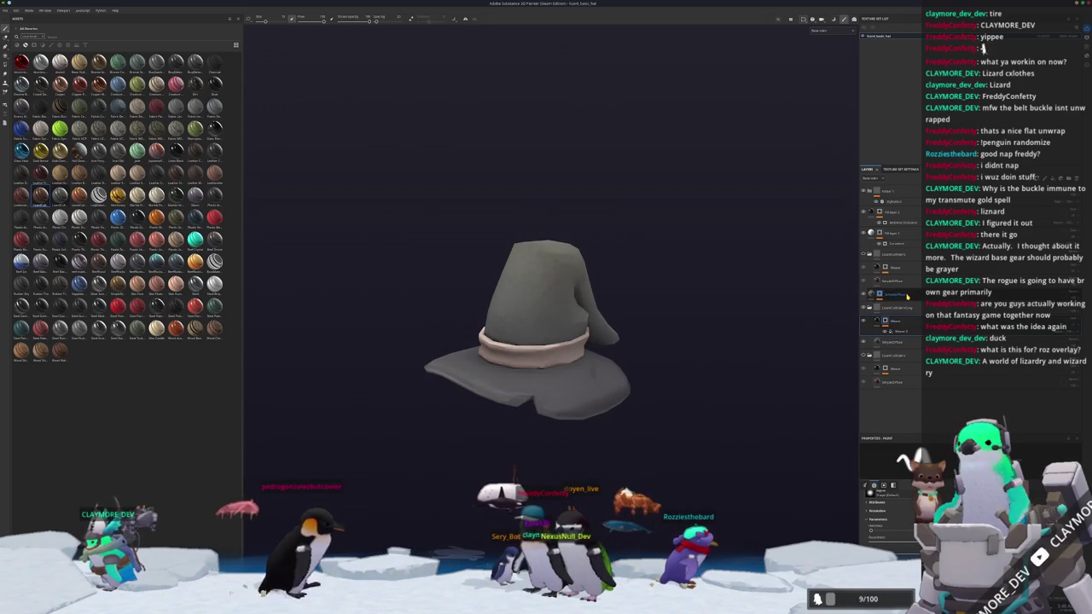
pyautogui.click(907, 297)
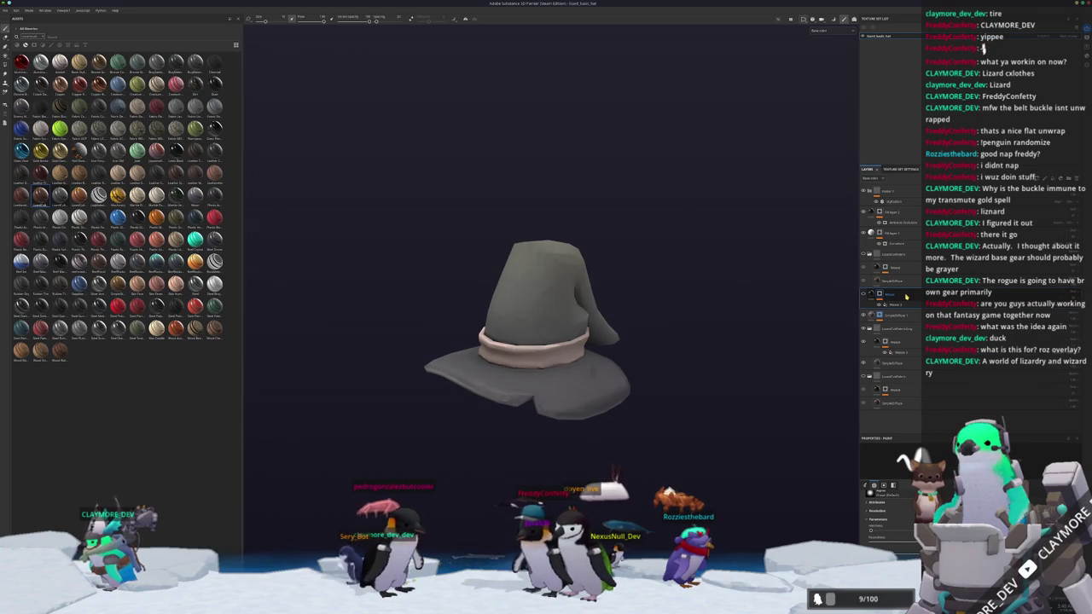
pyautogui.click(905, 294)
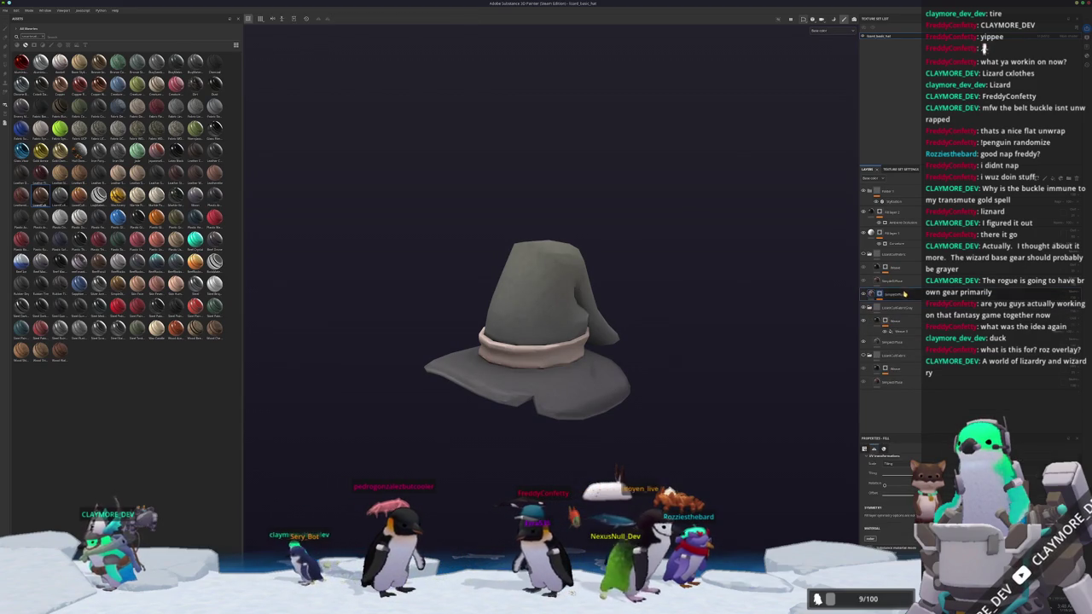
pyautogui.hotkey('ctrl', 'shift', 'e')
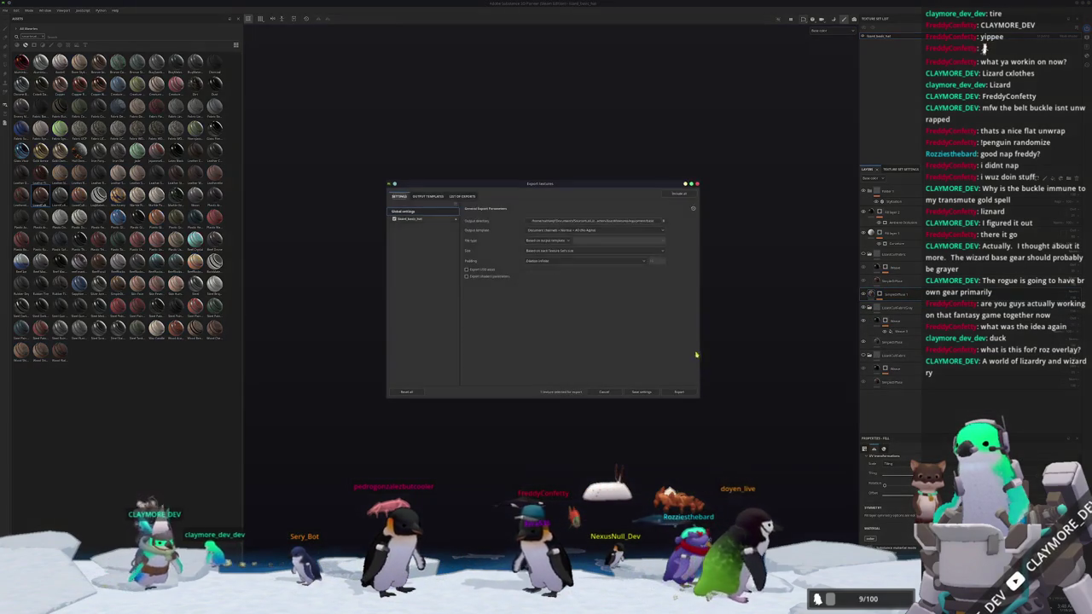
# - Export the hat's textures and rename the selected layer to 'Brim'
pyautogui.click(680, 392)
pyautogui.click(683, 391)
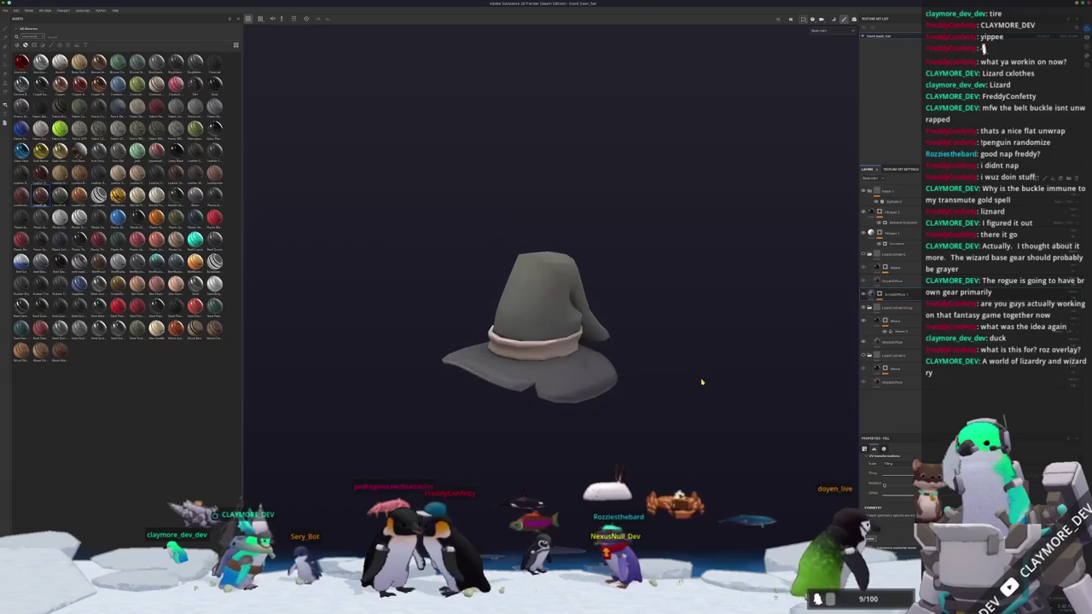
pyautogui.doubleClick(899, 297)
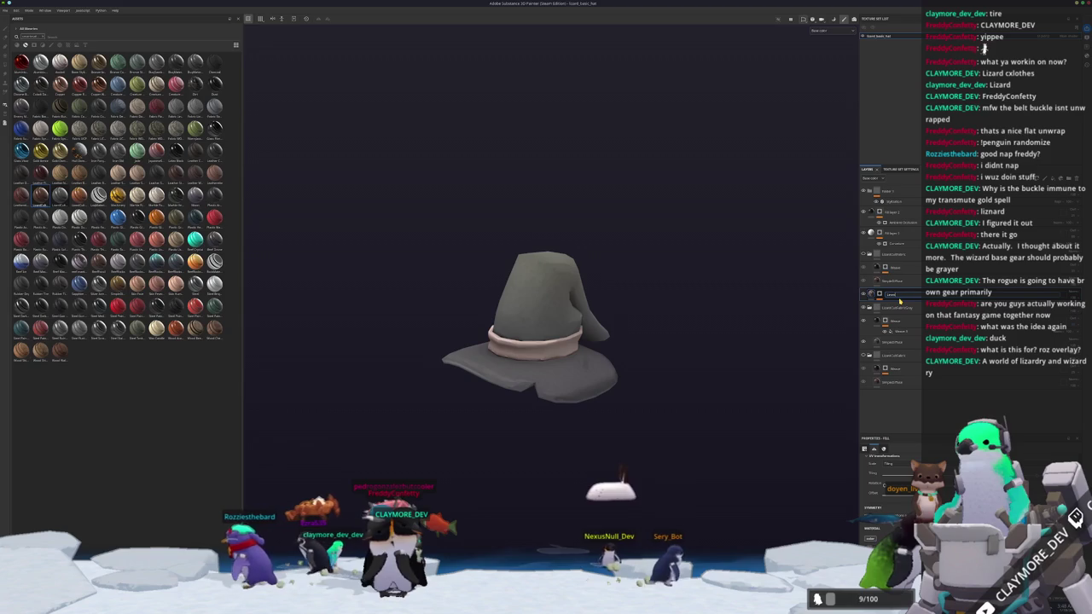
pyautogui.write('Brim')
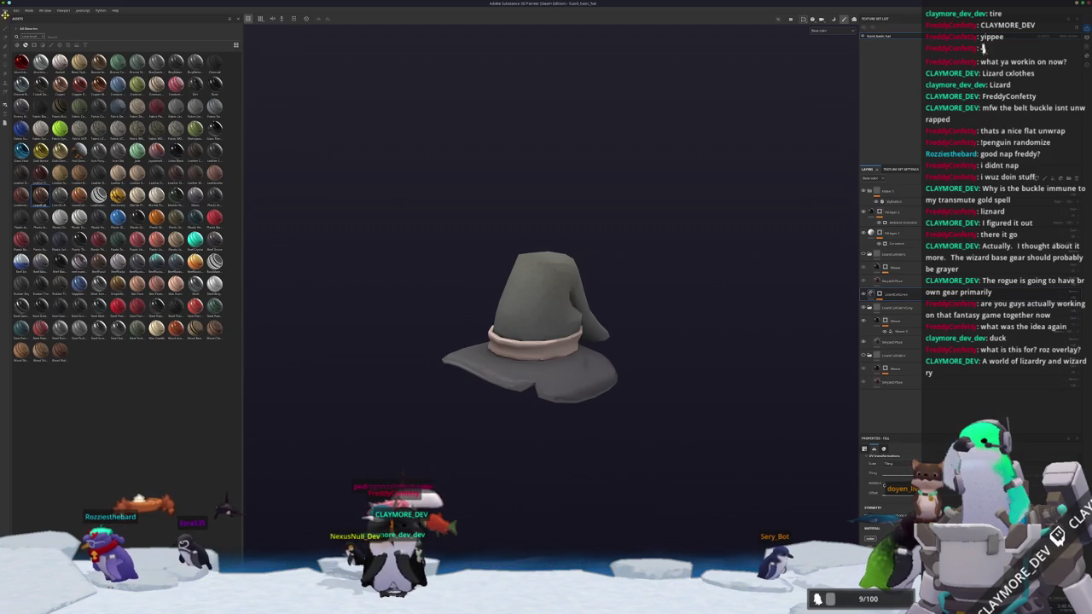
pyautogui.click(6, 10)
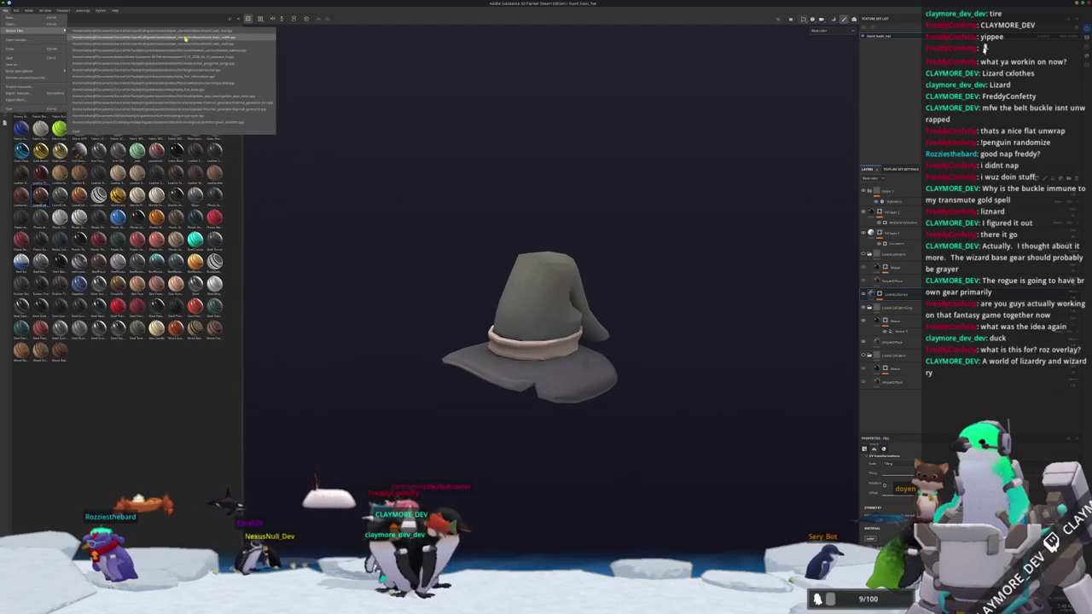
# - Reopen the lizard outfit project, collapse the LizardCxlDude group and rename a layer group
pyautogui.moveTo(15, 31)
pyautogui.click(128, 36)
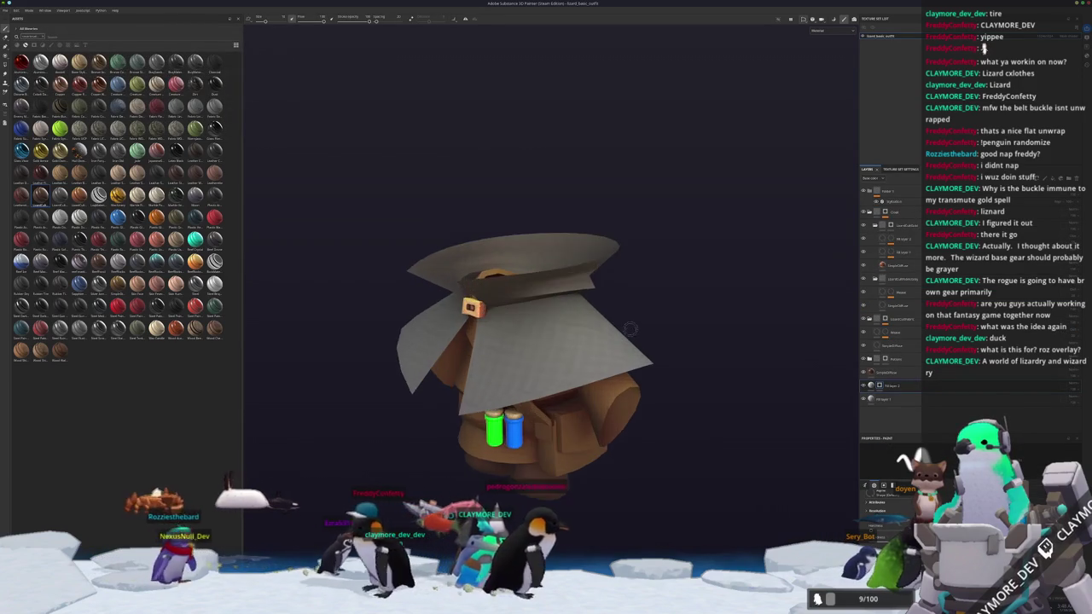
pyautogui.moveTo(762, 296)
pyautogui.keyDown('alt'); pyautogui.mouseDown()
pyautogui.moveTo(660, 262)
pyautogui.moveTo(683, 247)
pyautogui.mouseUp(); pyautogui.keyUp('alt')
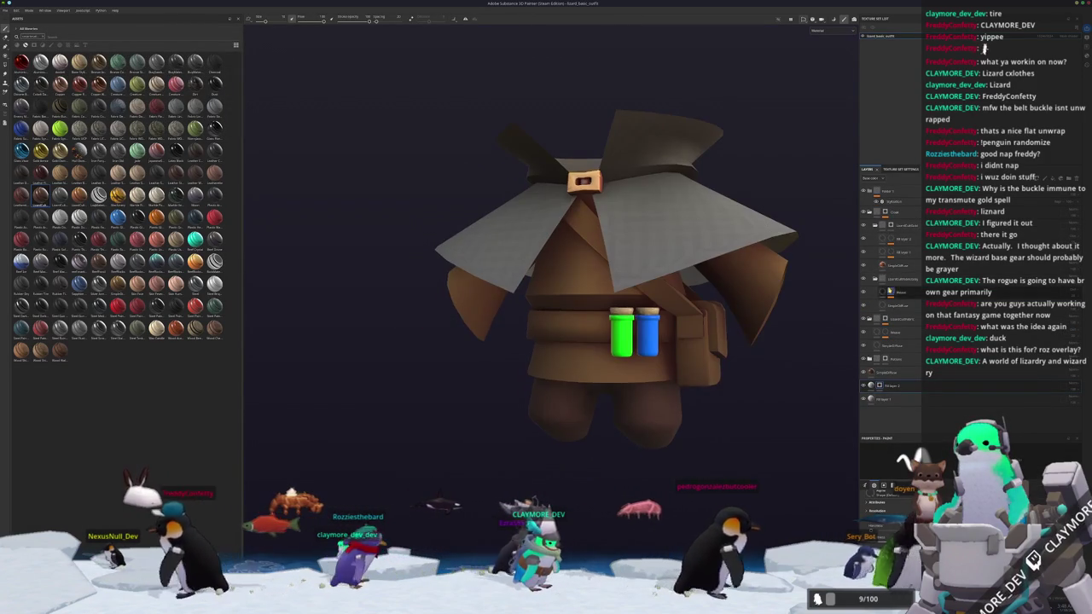
pyautogui.click(920, 226)
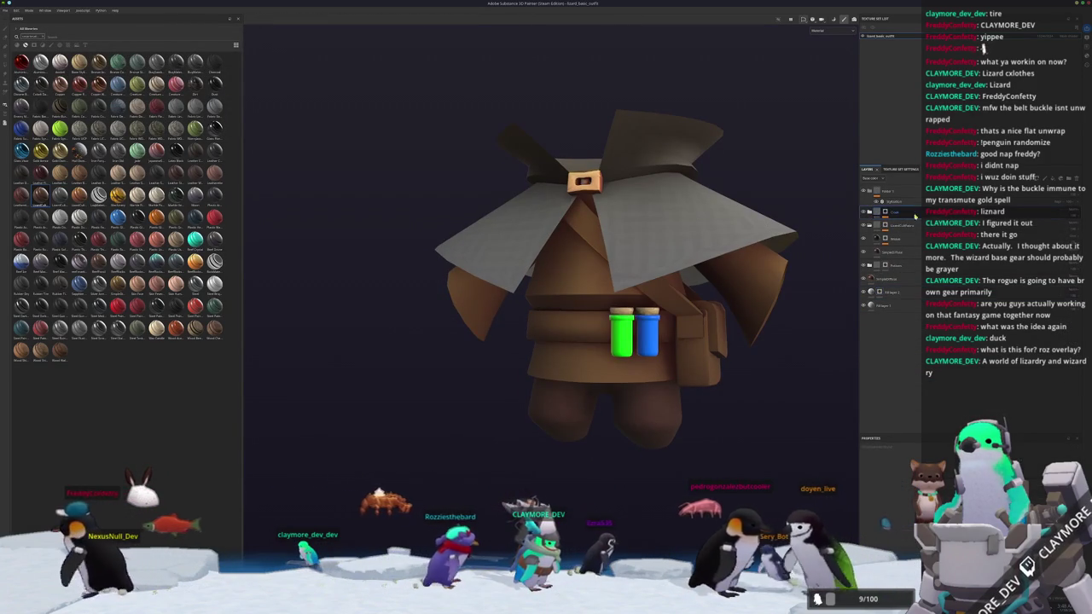
pyautogui.doubleClick(906, 225)
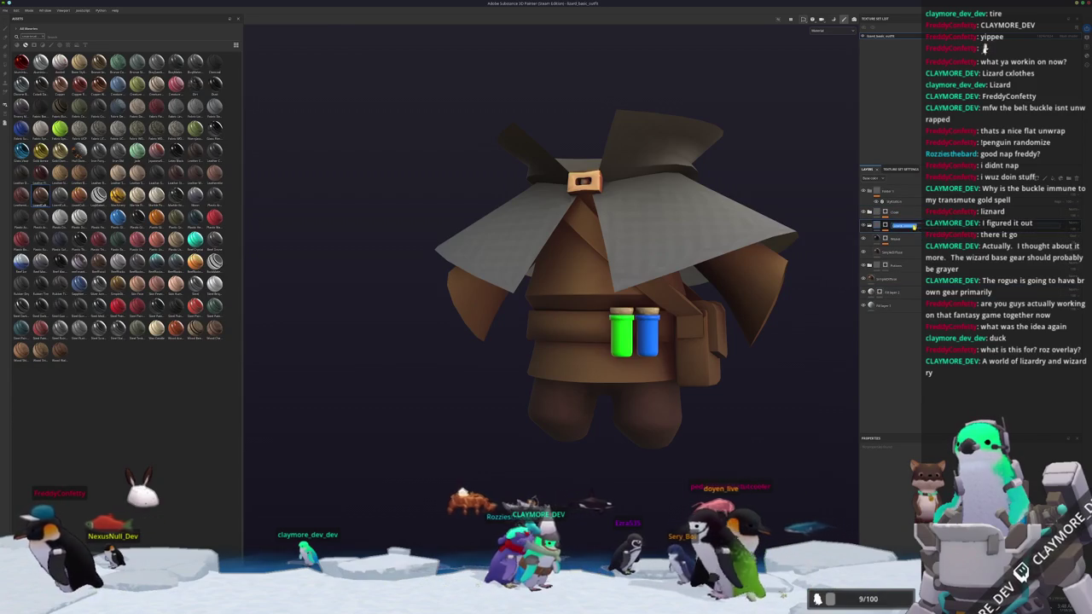
pyautogui.click(894, 228)
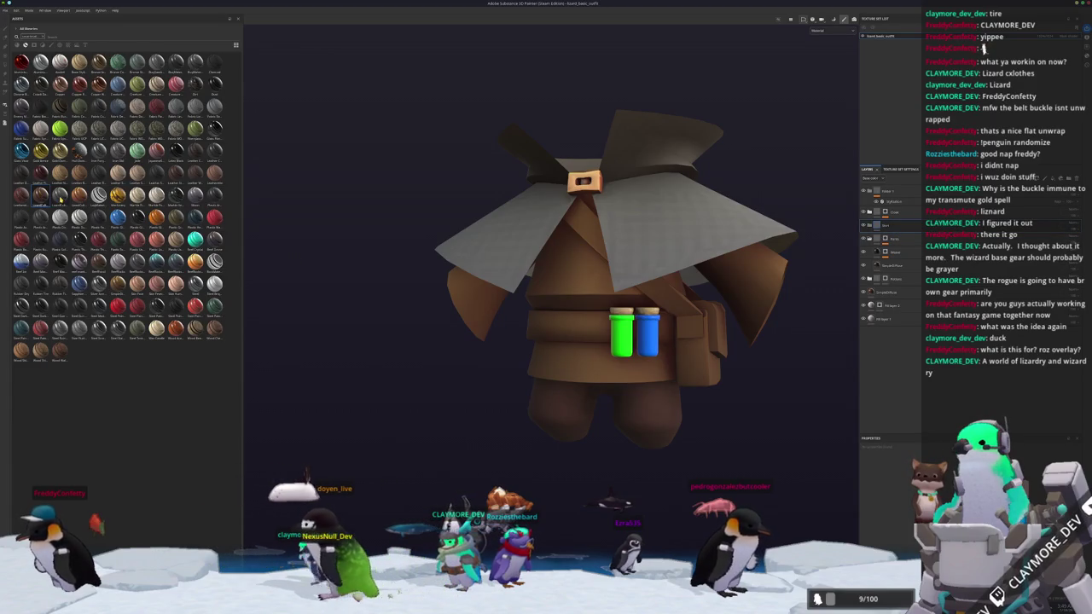
pyautogui.click(894, 238)
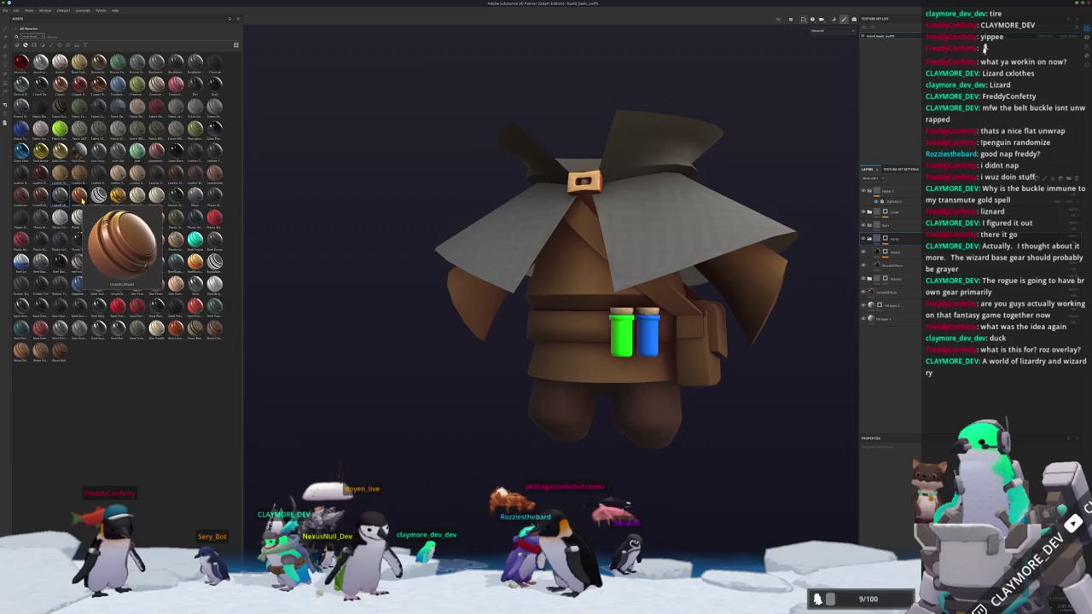
pyautogui.moveTo(79, 195)
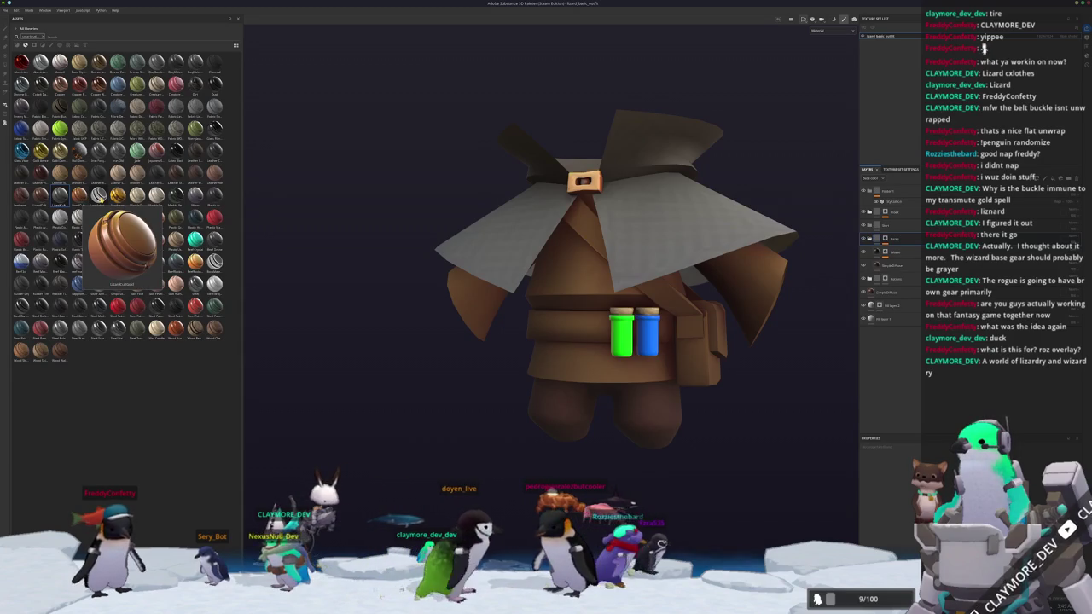
pyautogui.press('f')
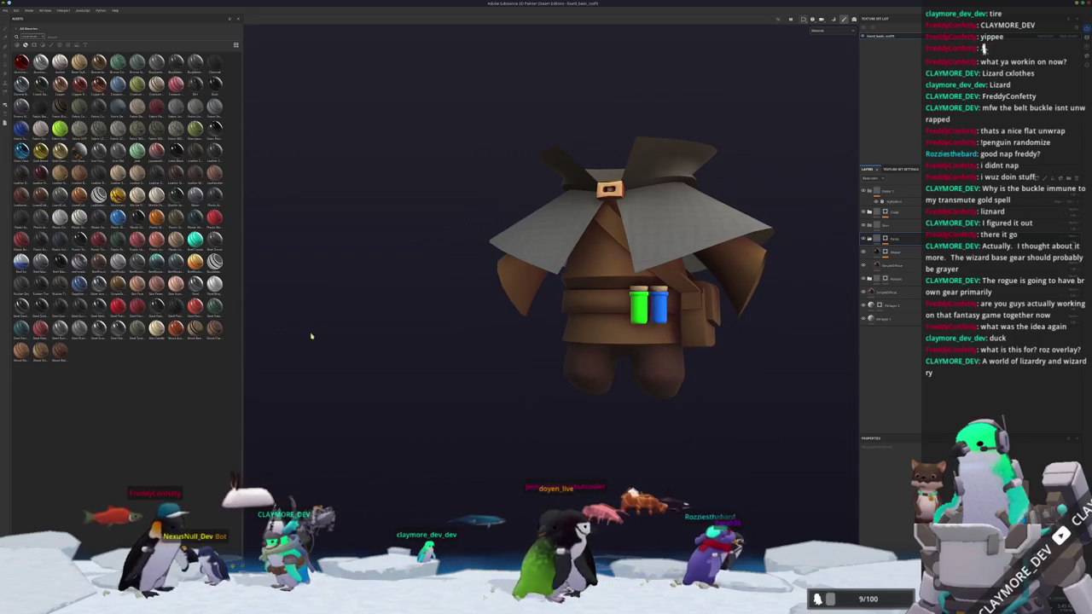
pyautogui.click(5, 11)
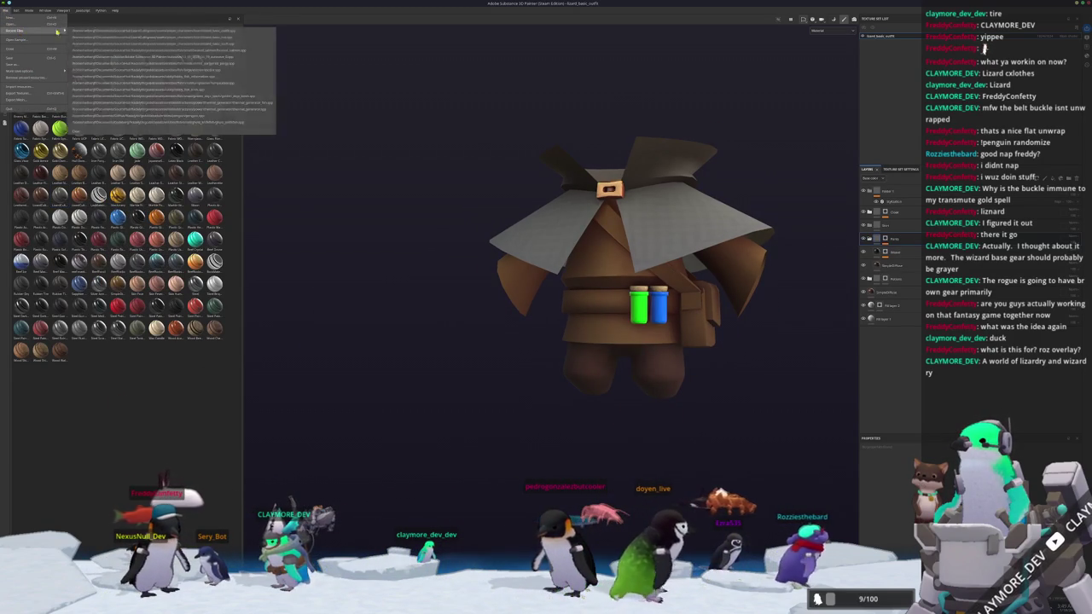
# - Reload the wizard hat project from the recent files list
pyautogui.click(501, 223)
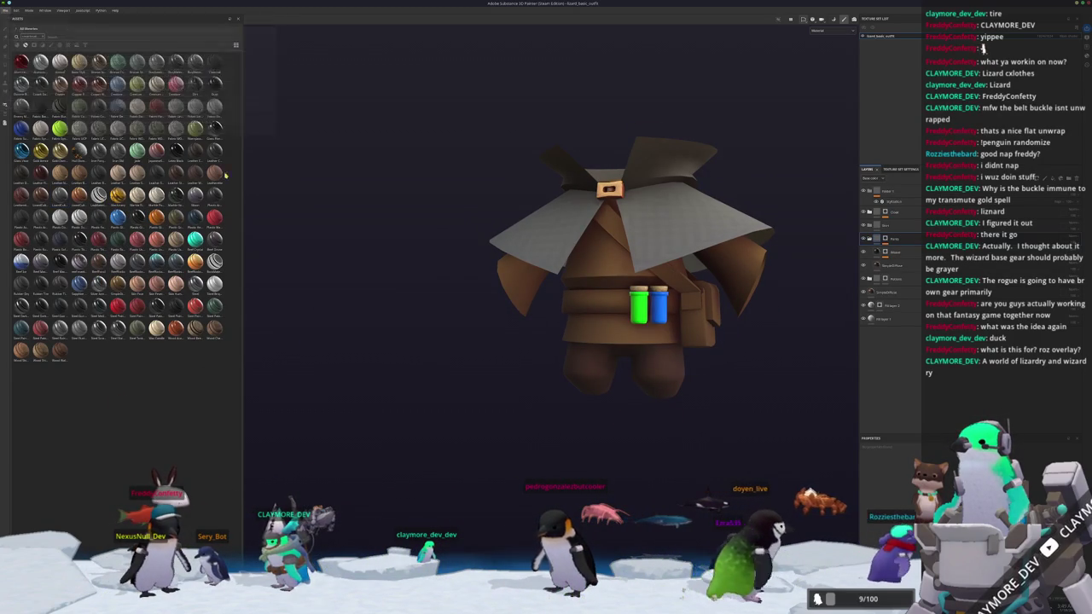
pyautogui.keyDown('alt'); pyautogui.moveTo(501, 224); pyautogui.dragTo(554, 226); pyautogui.keyUp('alt')
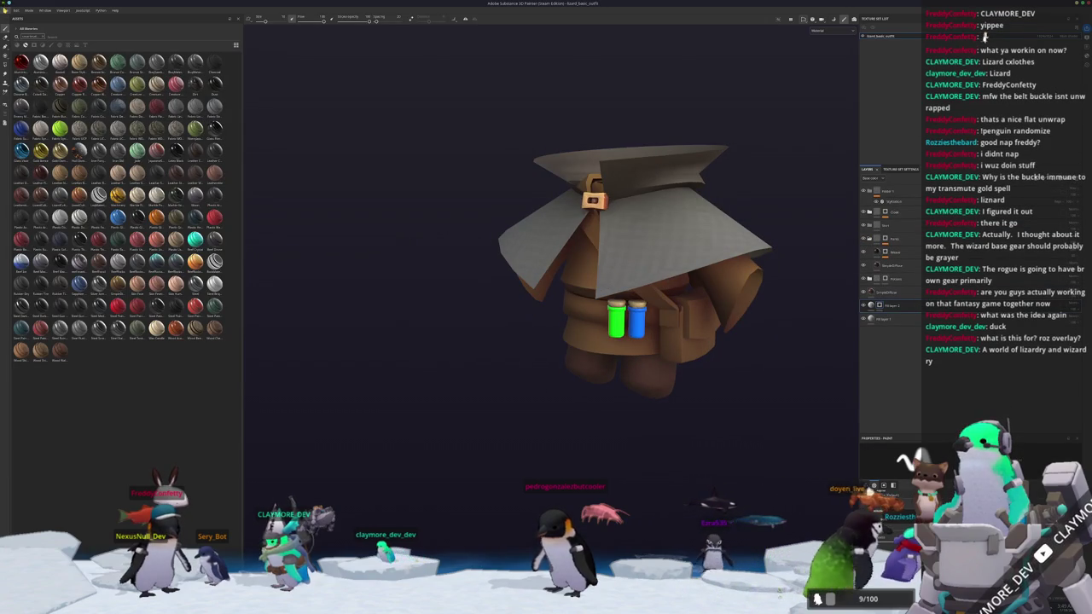
pyautogui.click(16, 11)
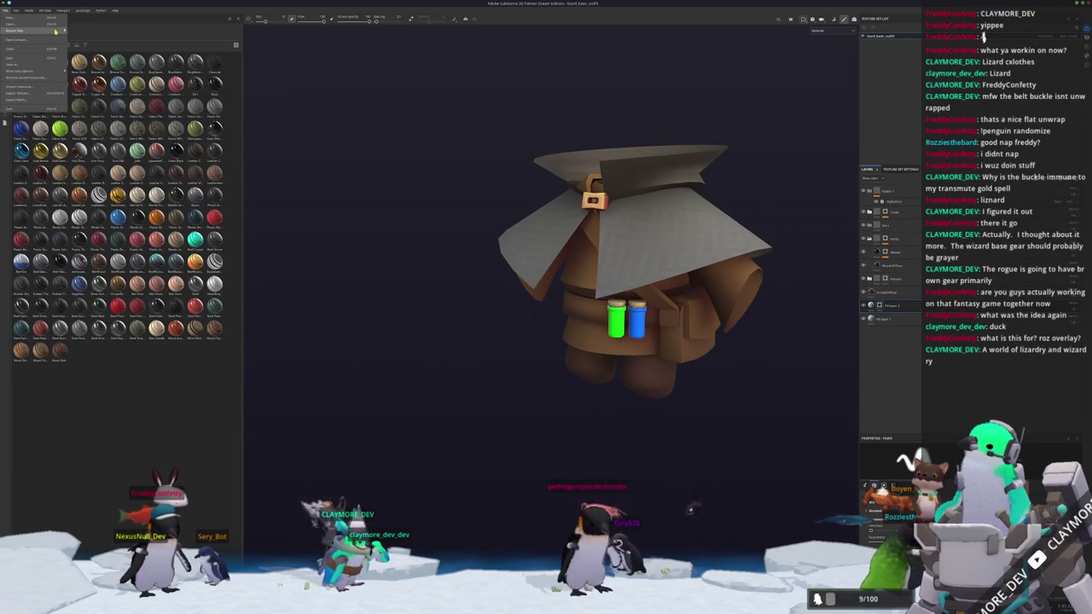
pyautogui.moveTo(35, 31)
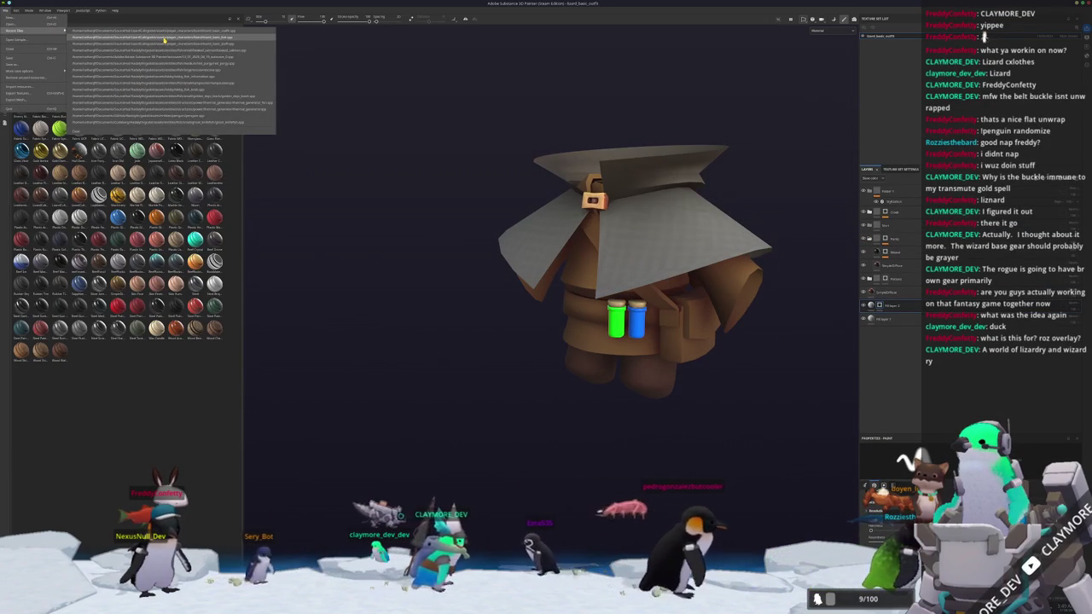
pyautogui.click(159, 38)
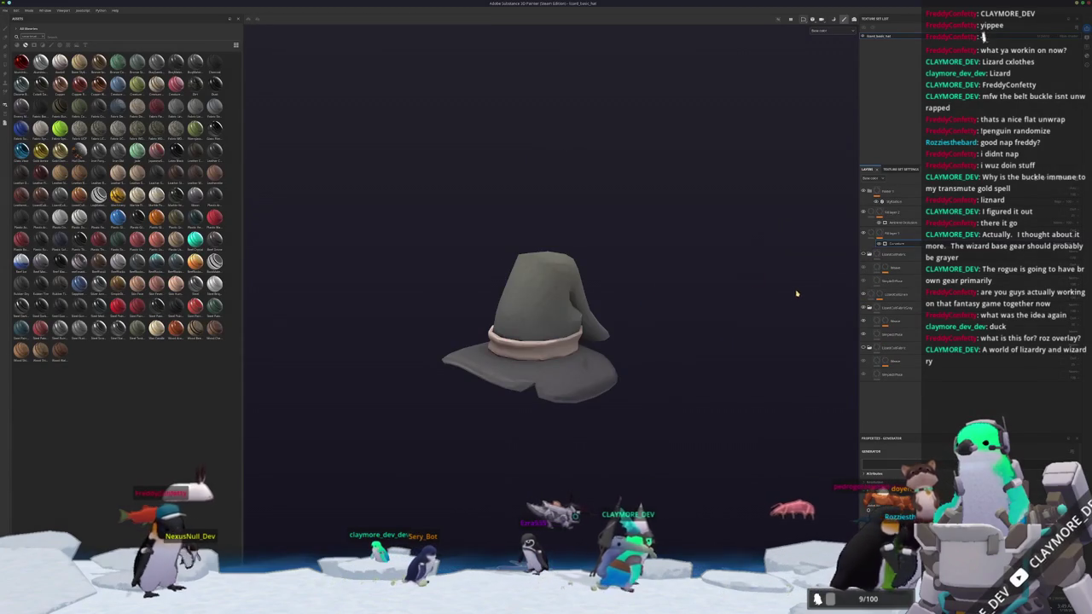
# - Rename a hat layer and save it to the shelf as a new smart material
pyautogui.scroll(2, 803, 285)
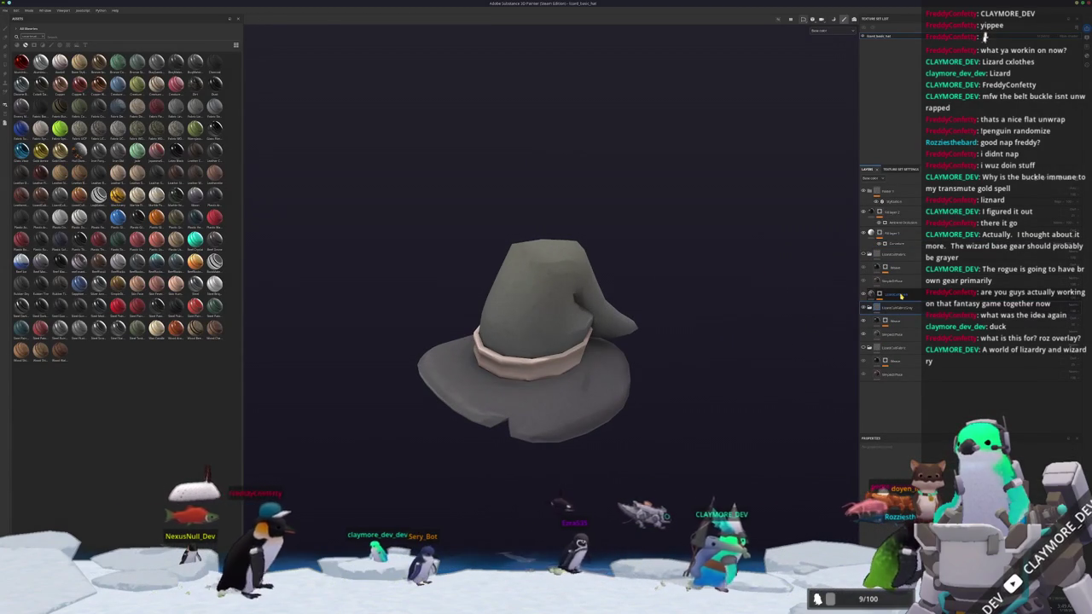
pyautogui.rightClick(901, 296)
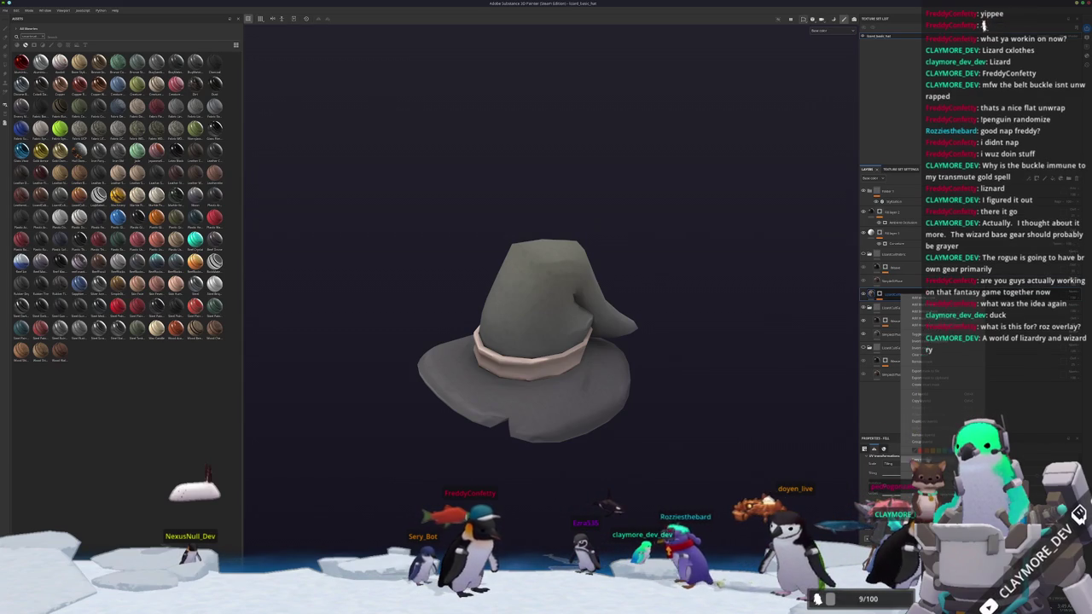
pyautogui.click(910, 411)
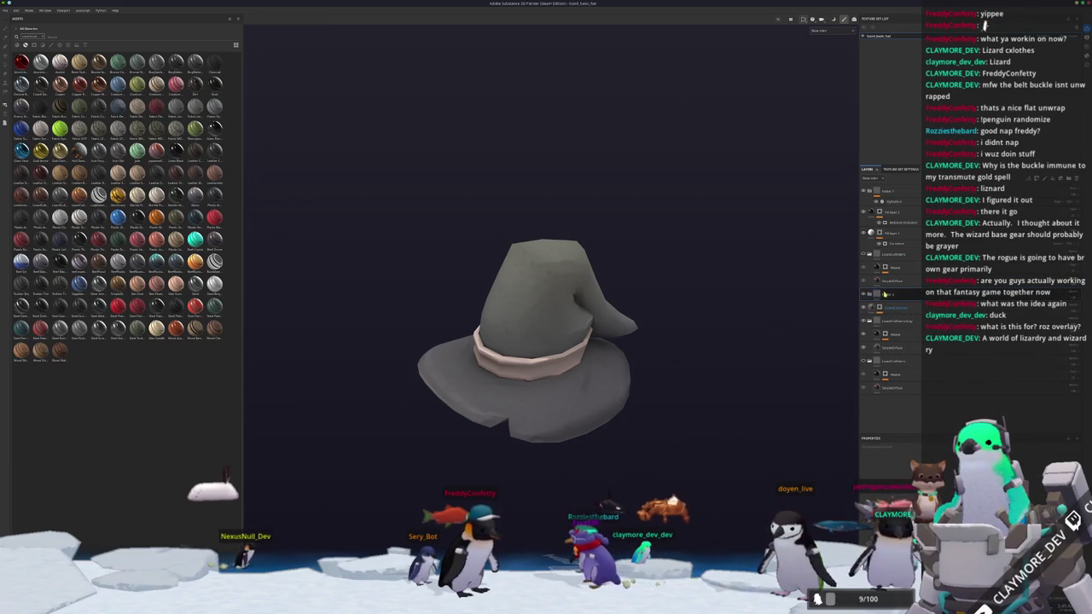
pyautogui.click(903, 305)
pyautogui.doubleClick(898, 294)
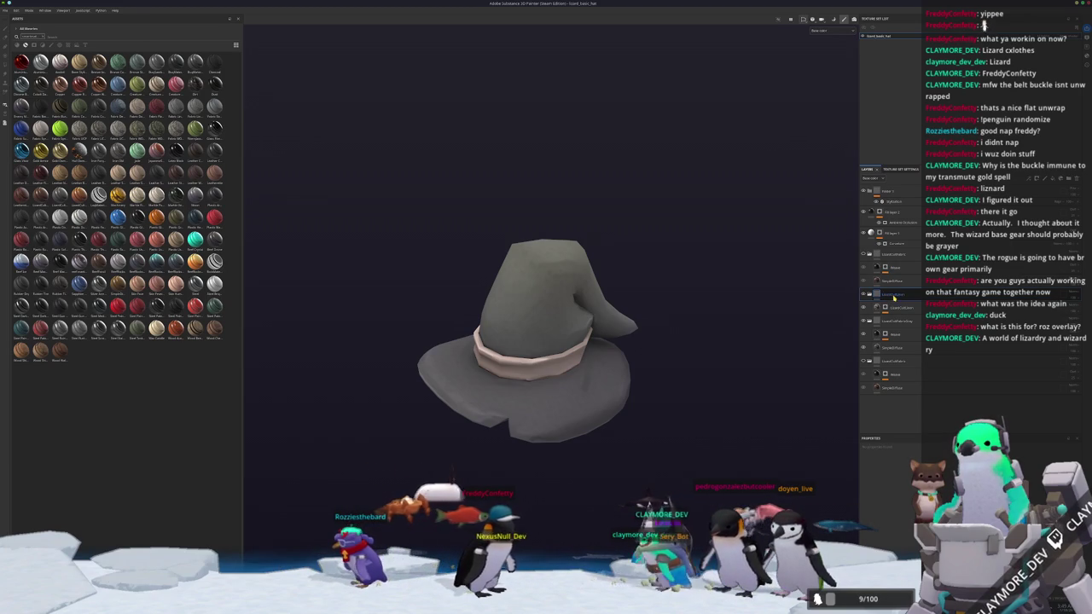
pyautogui.rightClick(894, 296)
pyautogui.click(912, 409)
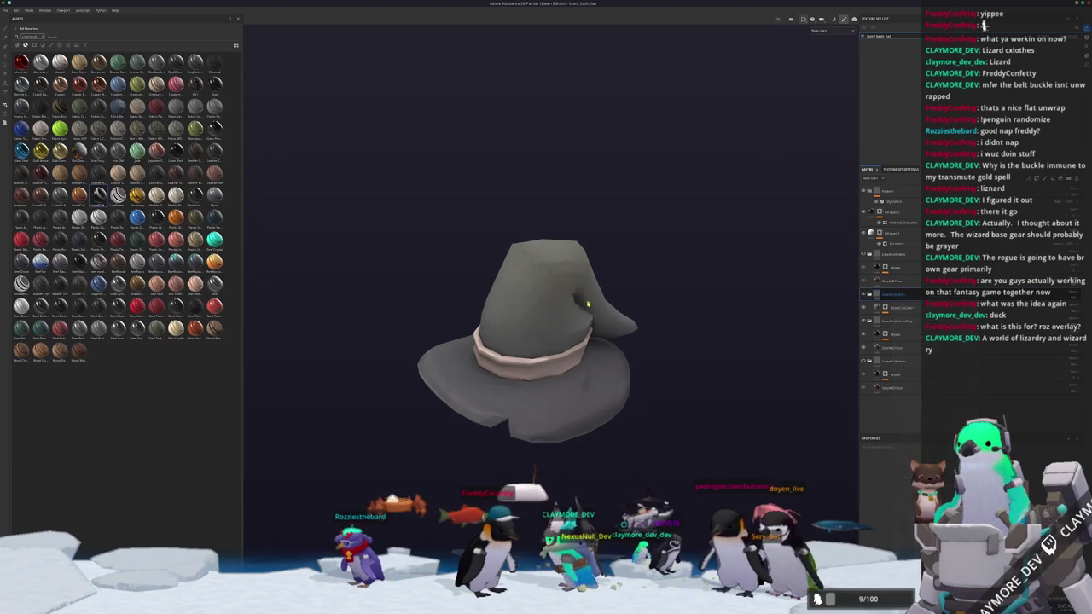
pyautogui.click(5, 10)
pyautogui.moveTo(26, 30)
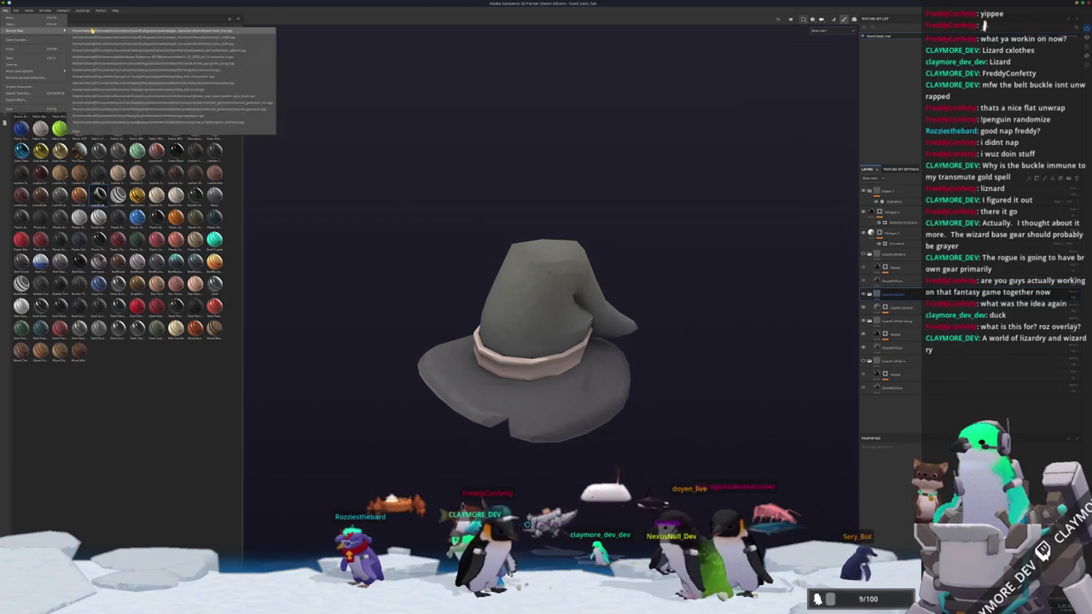
# - Reopen the lizard wizard coat project and expand its layer folders to inspect them
pyautogui.click(190, 39)
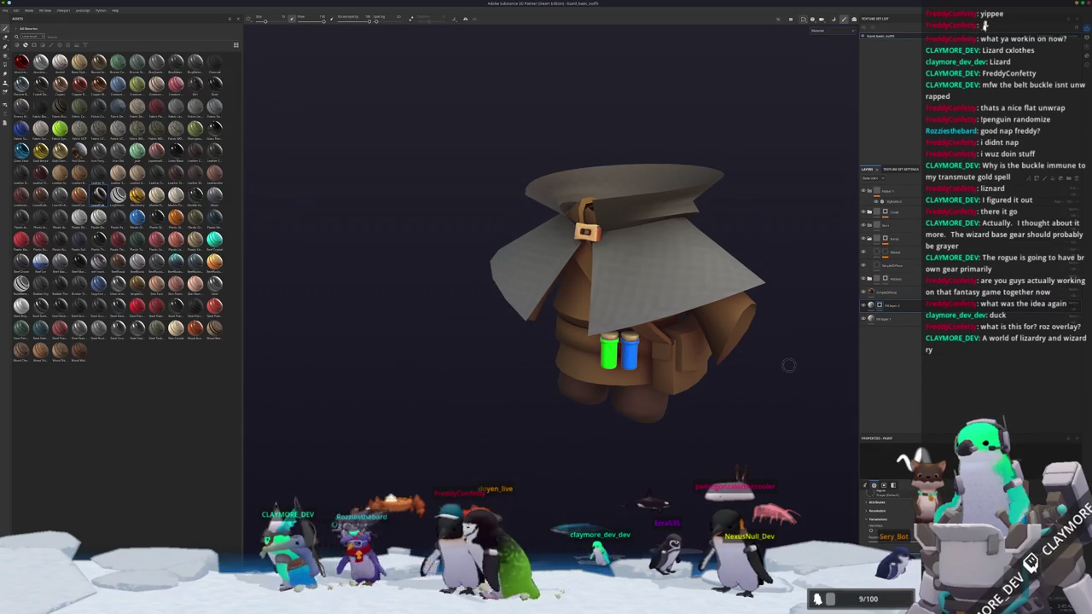
pyautogui.scroll(2, 797, 366)
pyautogui.keyDown('alt'); pyautogui.moveTo(805, 356); pyautogui.dragTo(792, 402); pyautogui.keyUp('alt')
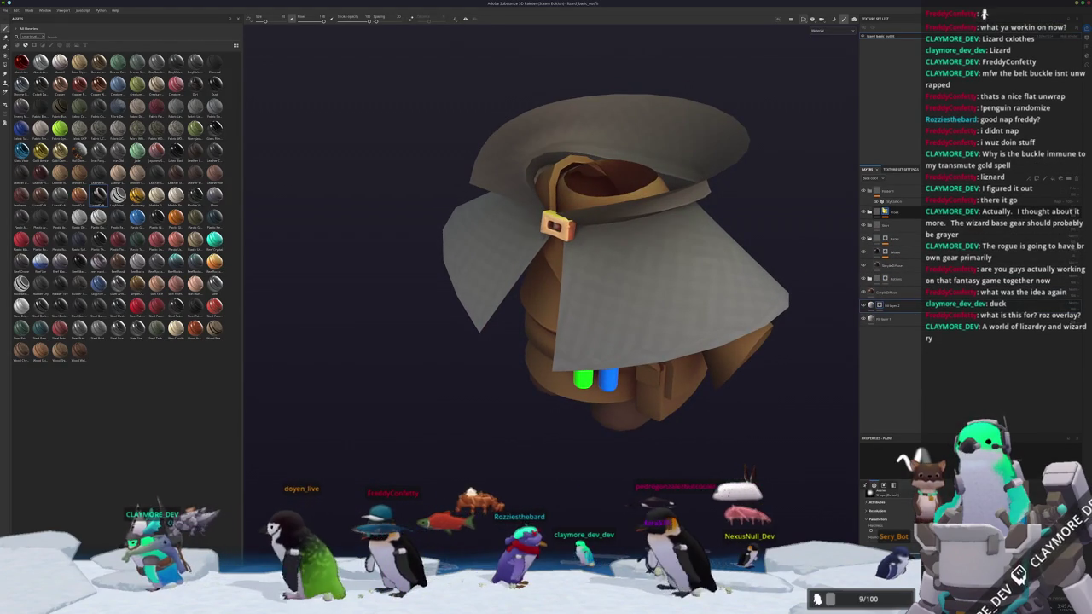
pyautogui.click(877, 215)
pyautogui.click(869, 232)
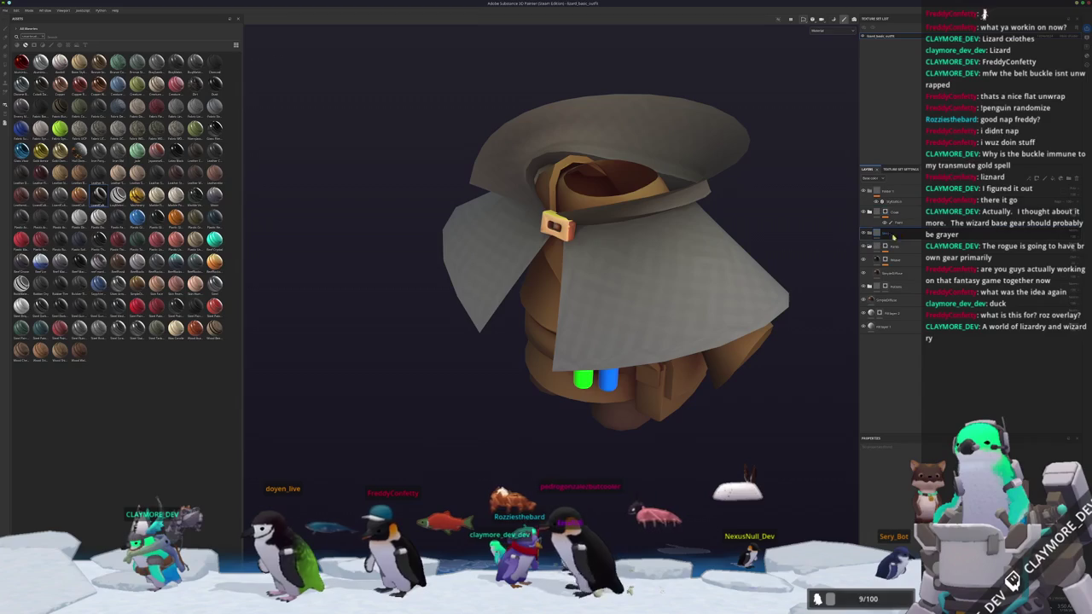
pyautogui.click(869, 232)
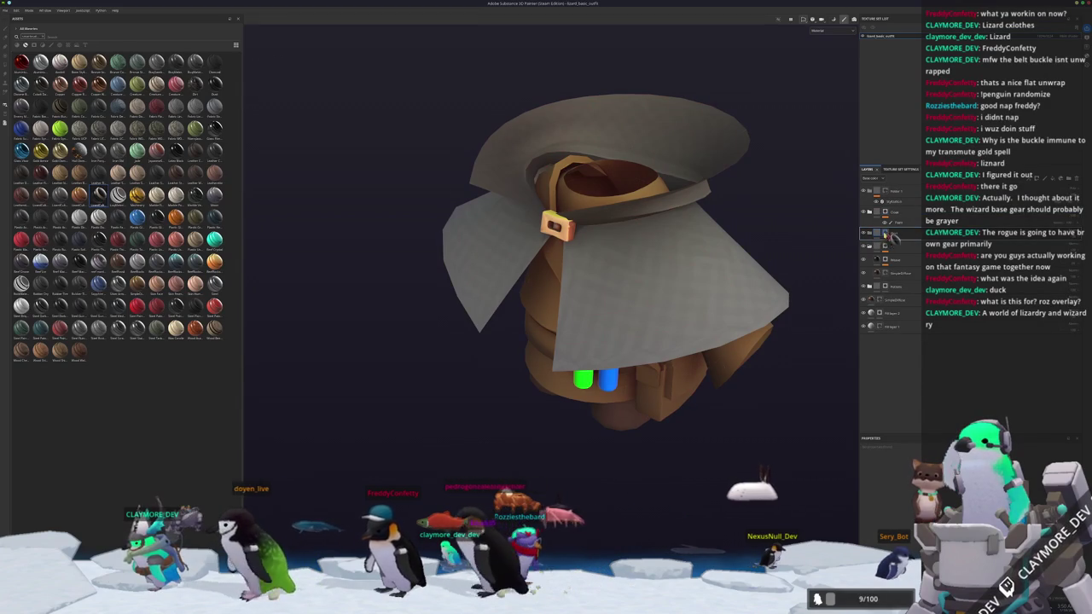
pyautogui.moveTo(785, 313)
pyautogui.keyDown('alt'); pyautogui.mouseDown()
pyautogui.moveTo(795, 246)
pyautogui.moveTo(869, 247)
pyautogui.mouseUp(); pyautogui.keyUp('alt')
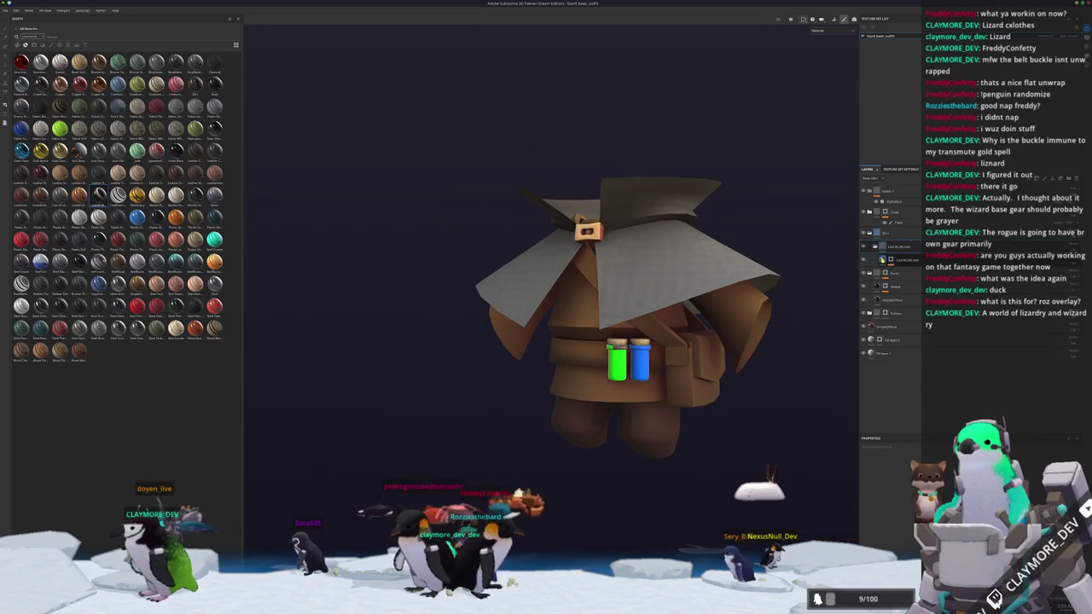
# - Inspect the coat's fill and paint layers with Polygon Fill, then add a new fill layer
pyautogui.click(892, 247)
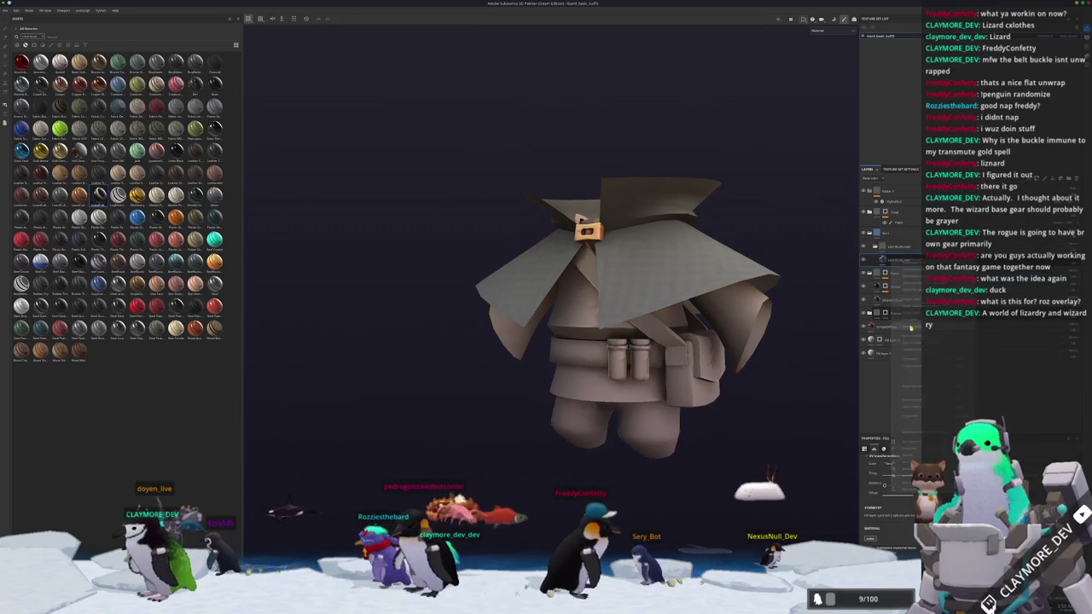
pyautogui.rightClick(900, 248)
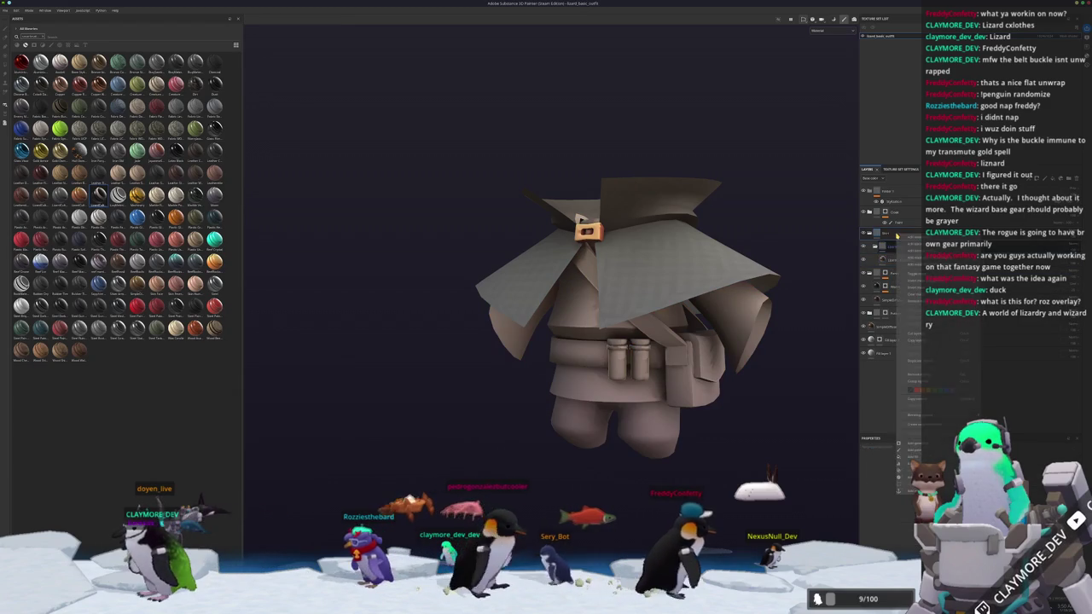
pyautogui.click(892, 232)
pyautogui.keyDown('alt'); pyautogui.moveTo(512, 290); pyautogui.dragTo(557, 296); pyautogui.keyUp('alt')
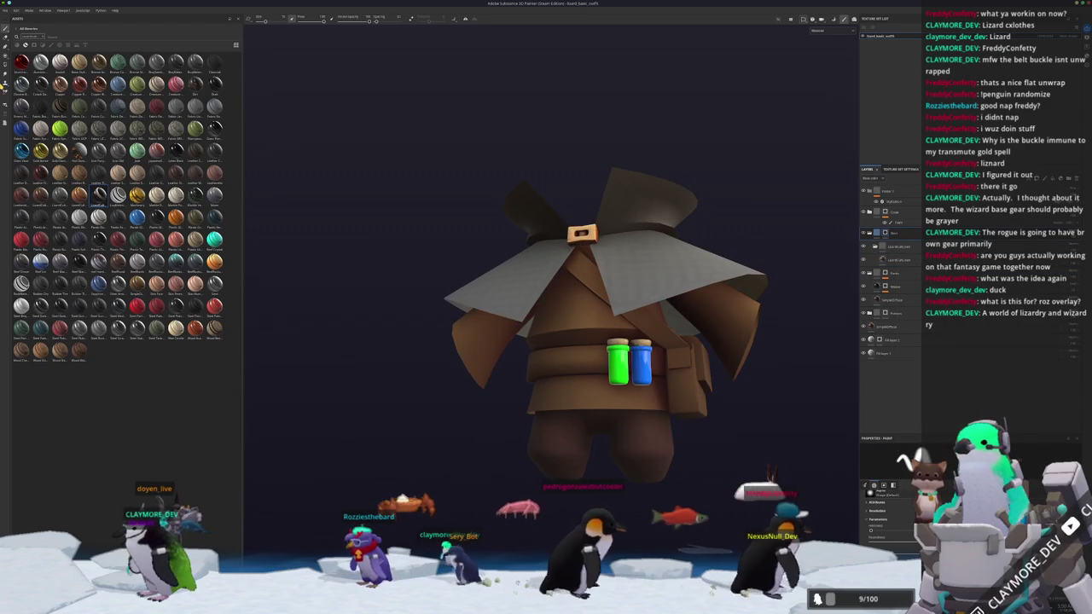
pyautogui.press('4')
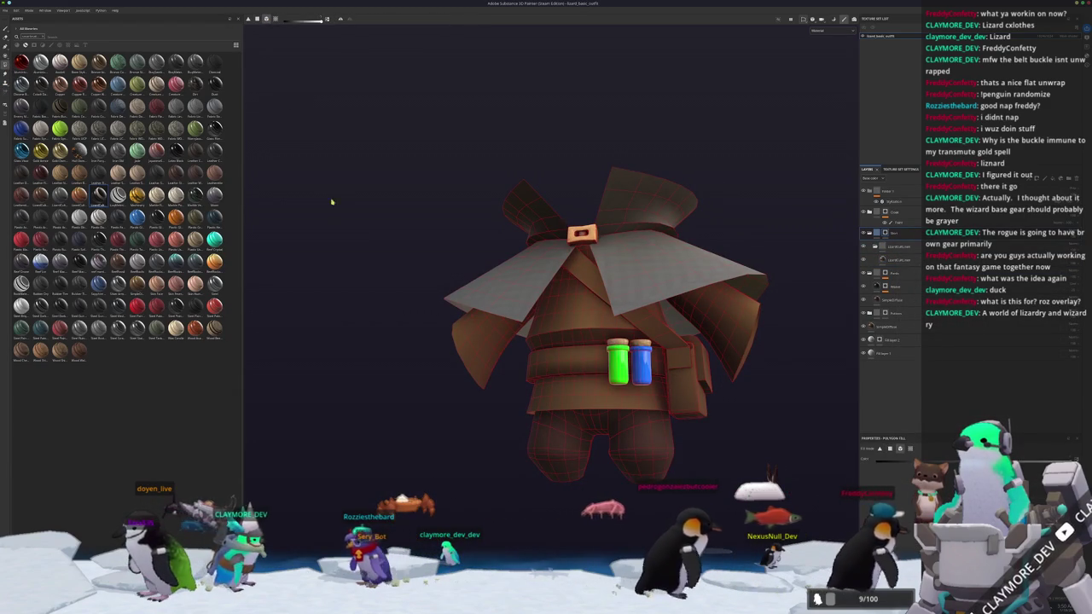
pyautogui.keyDown('alt'); pyautogui.moveTo(465, 380); pyautogui.dragTo(487, 396); pyautogui.keyUp('alt')
pyautogui.click(891, 259)
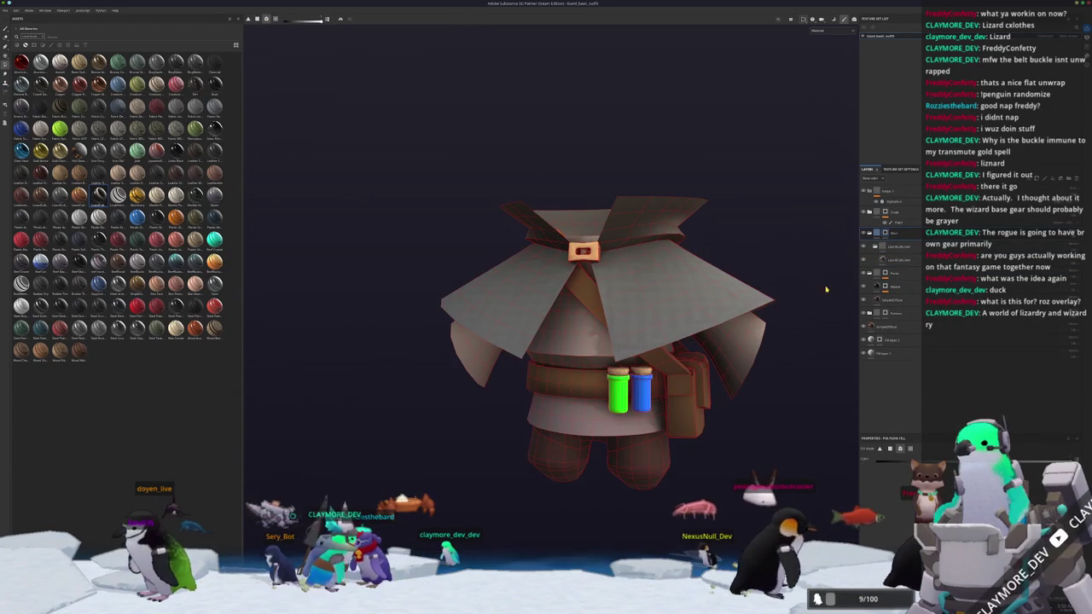
pyautogui.moveTo(751, 341)
pyautogui.keyDown('alt'); pyautogui.mouseDown()
pyautogui.moveTo(785, 333)
pyautogui.moveTo(802, 290)
pyautogui.mouseUp(); pyautogui.keyUp('alt')
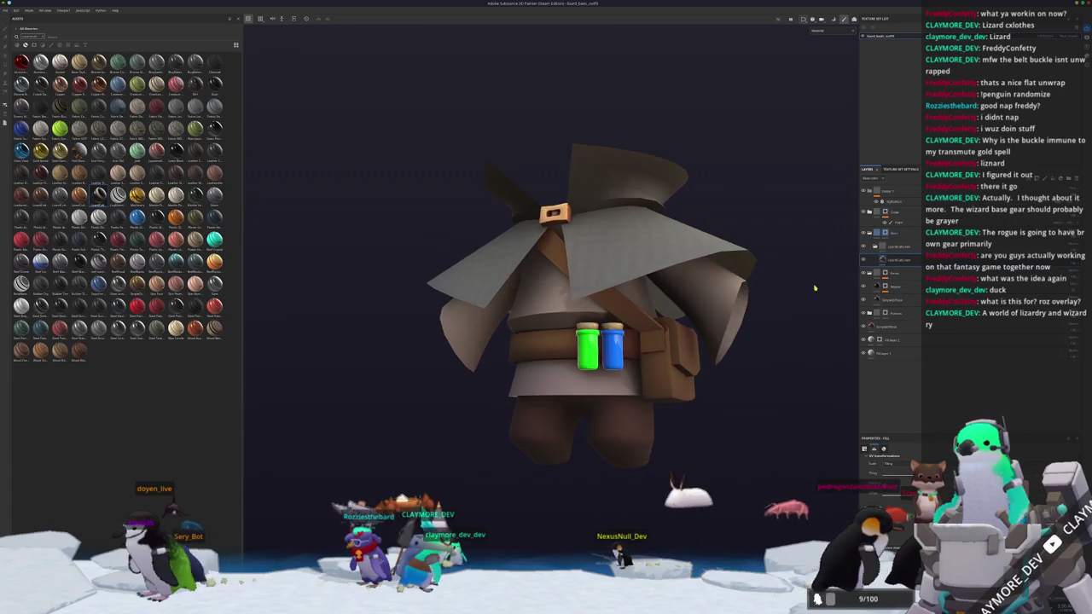
pyautogui.click(1056, 183)
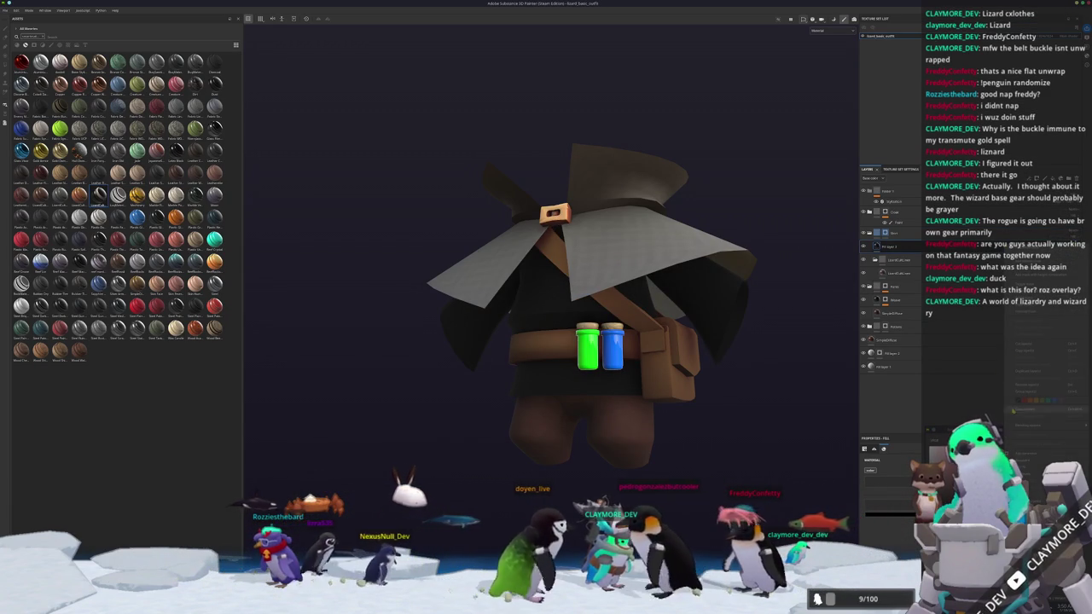
# - Give the new coat fill layer a black mask and orbit to check the coat
pyautogui.click(888, 245)
pyautogui.rightClick(885, 246)
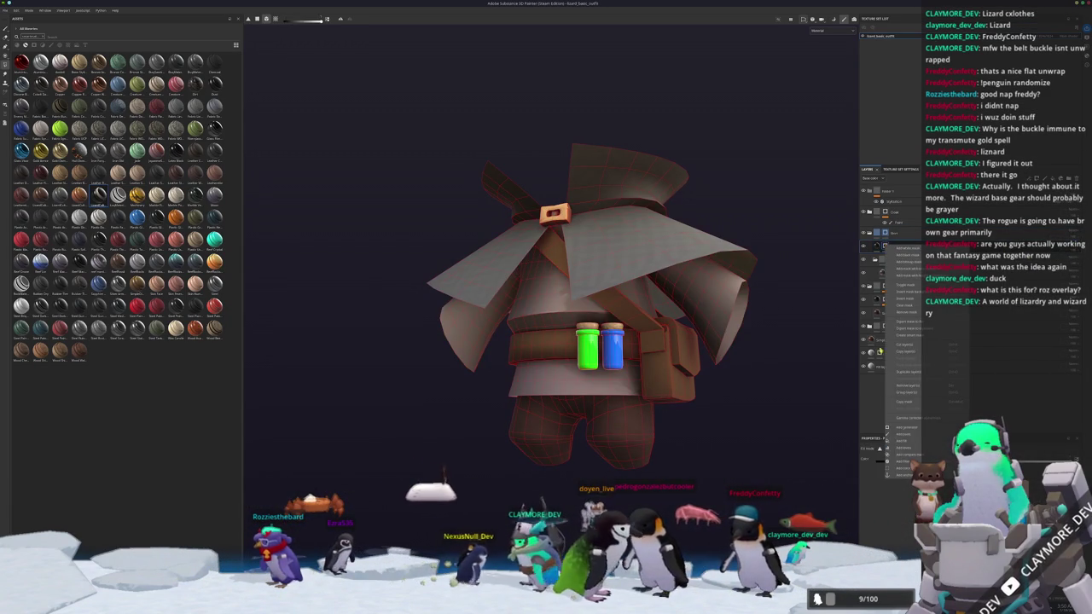
pyautogui.click(902, 441)
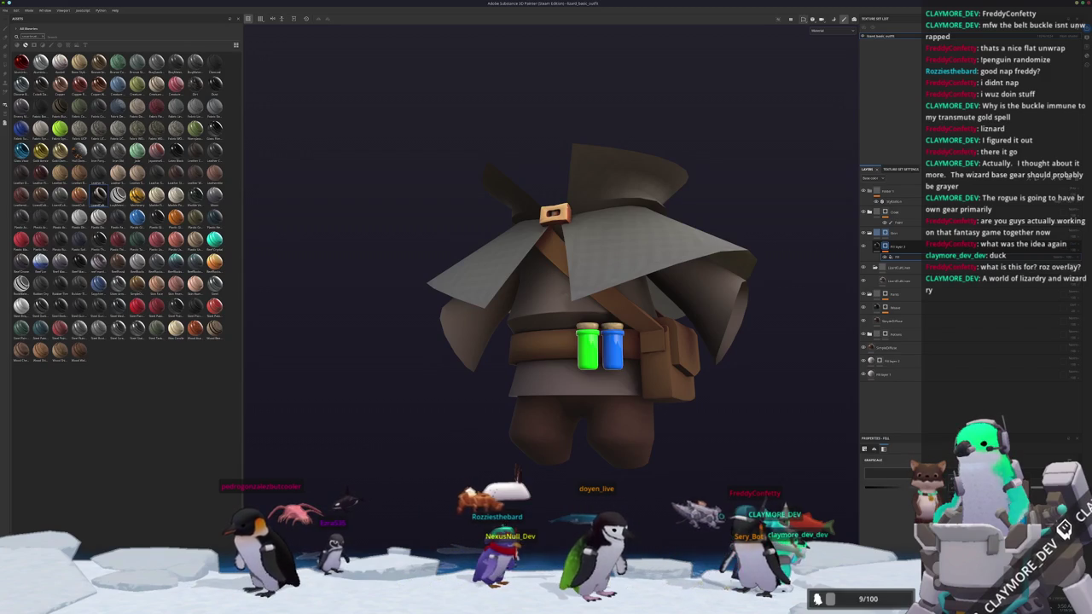
pyautogui.keyDown('alt'); pyautogui.moveTo(597, 342); pyautogui.dragTo(768, 378); pyautogui.keyUp('alt')
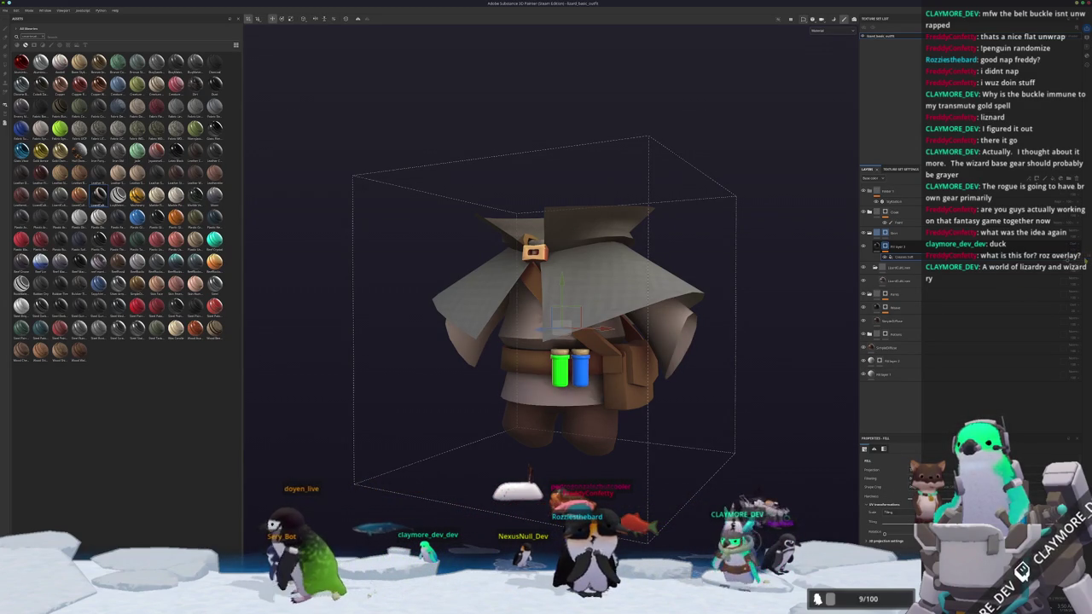
# - Review the projected fill's Grayscale settings inside the mask while orbiting the coat
pyautogui.press('4')
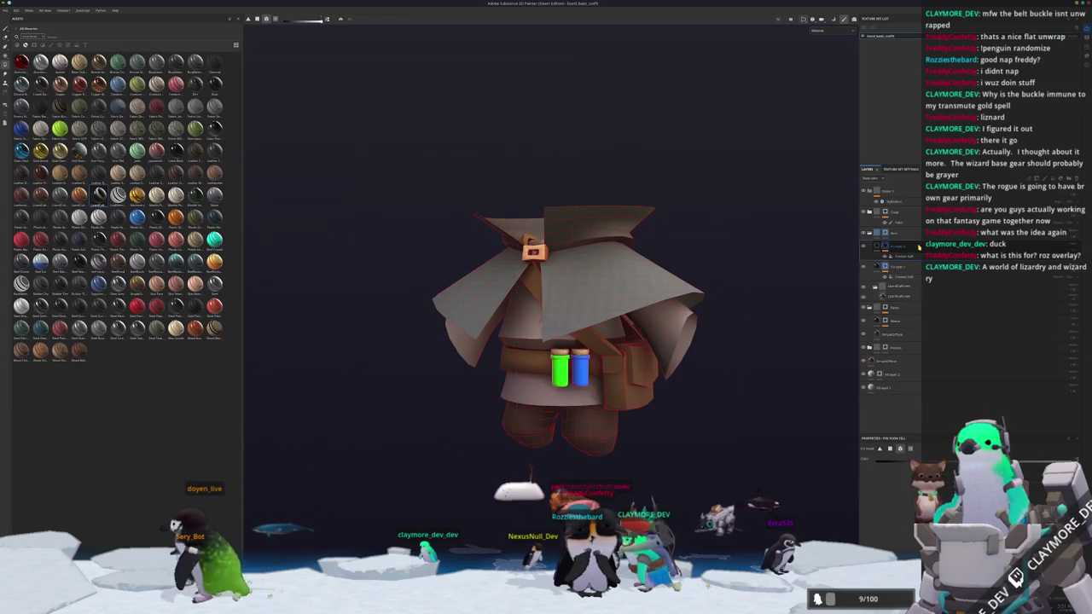
pyautogui.click(919, 246)
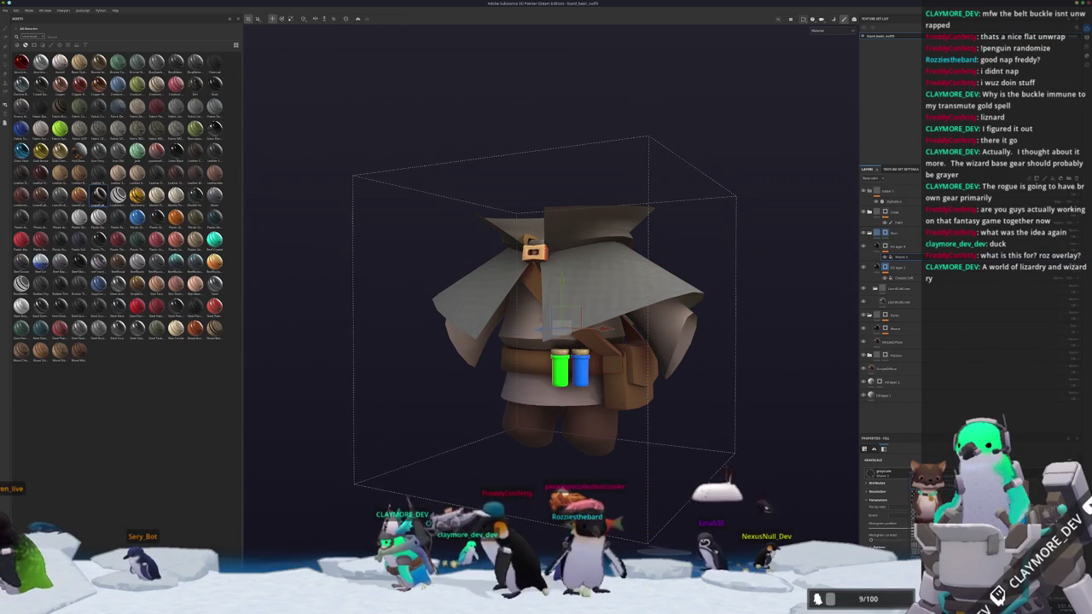
pyautogui.keyDown('alt'); pyautogui.moveTo(783, 447); pyautogui.dragTo(783, 402, button='right'); pyautogui.keyUp('alt')
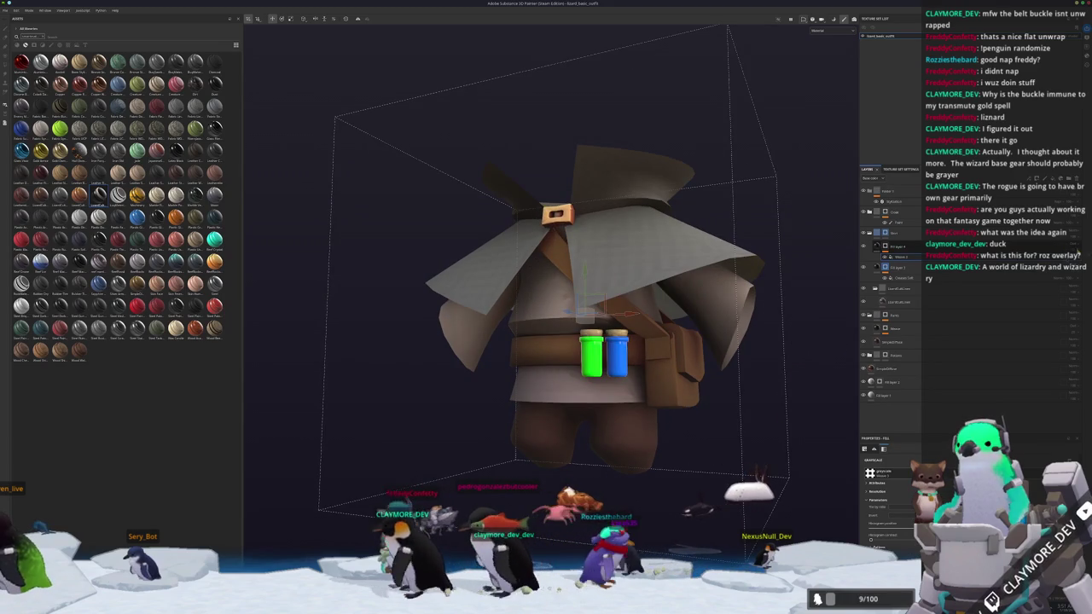
pyautogui.scroll(-3, 887, 503)
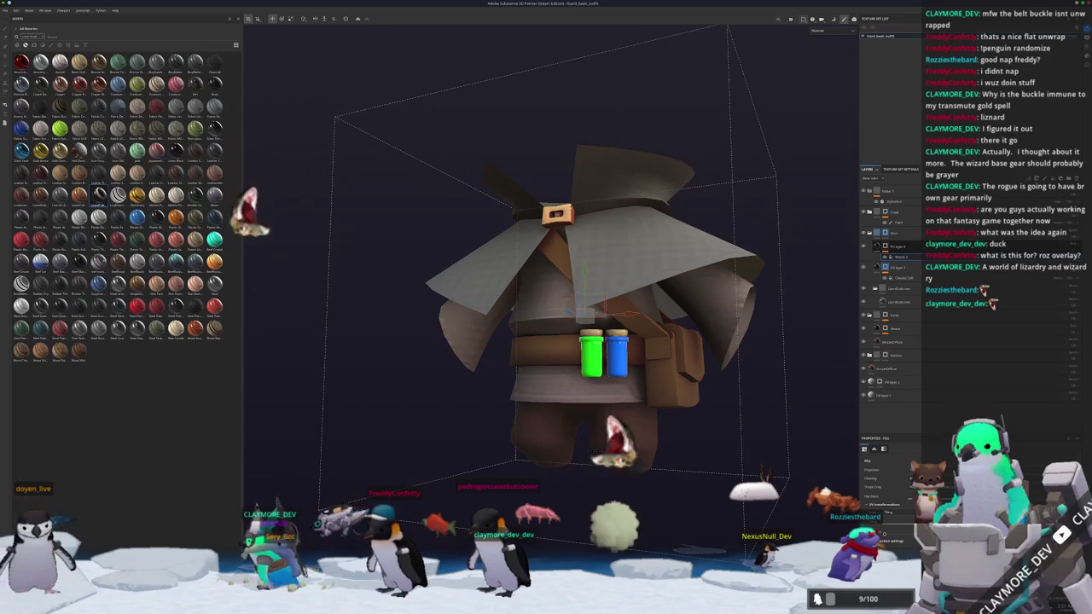
pyautogui.scroll(-3, 887, 490)
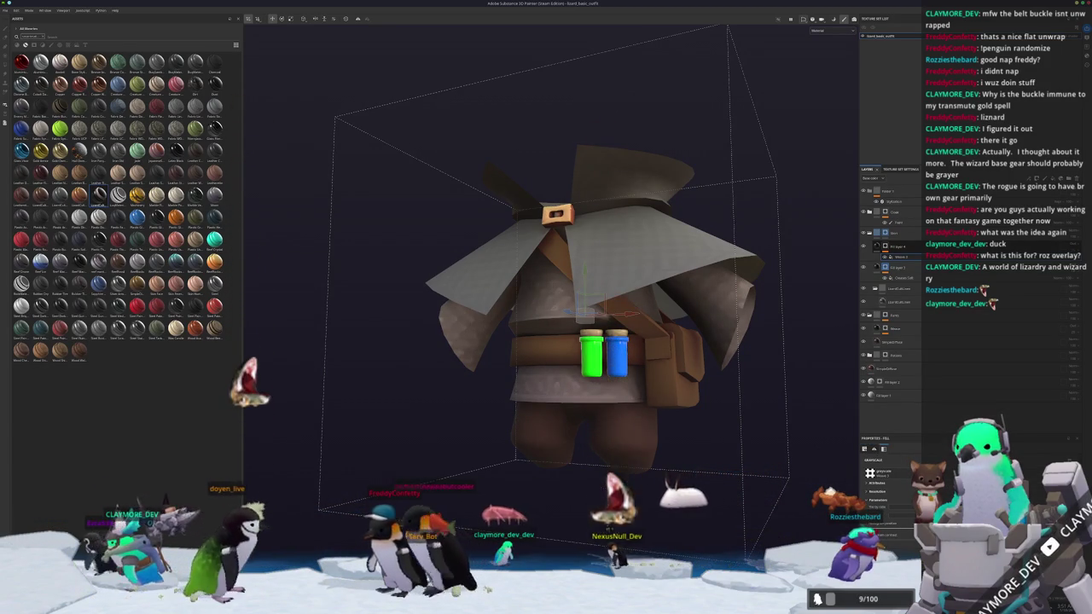
pyautogui.scroll(-2, 777, 474)
pyautogui.keyDown('alt'); pyautogui.moveTo(777, 475); pyautogui.dragTo(750, 453); pyautogui.keyUp('alt')
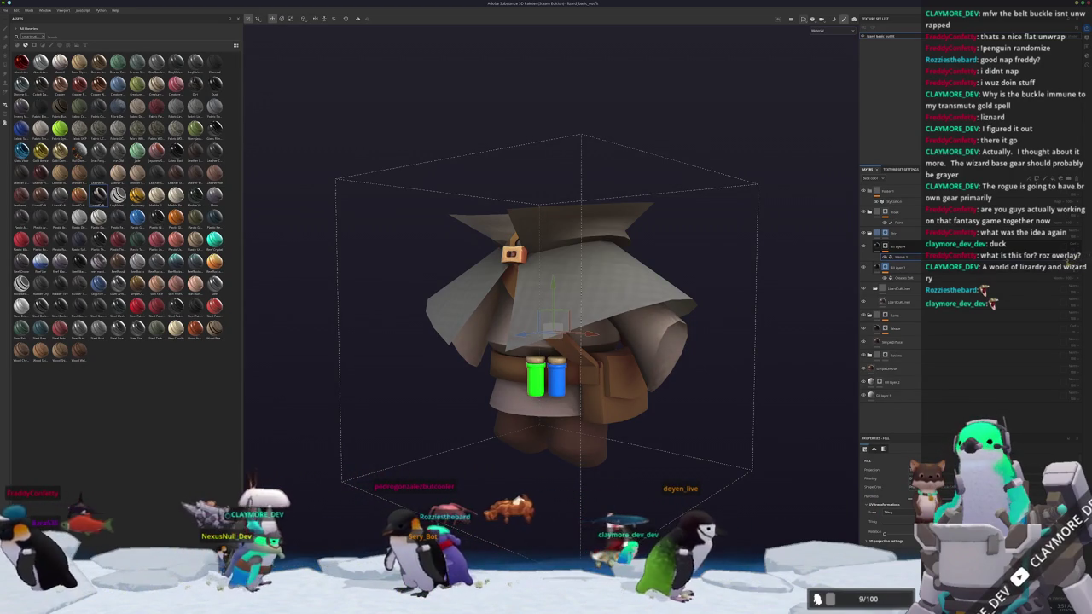
pyautogui.keyDown('alt'); pyautogui.moveTo(696, 384); pyautogui.dragTo(760, 415); pyautogui.keyUp('alt')
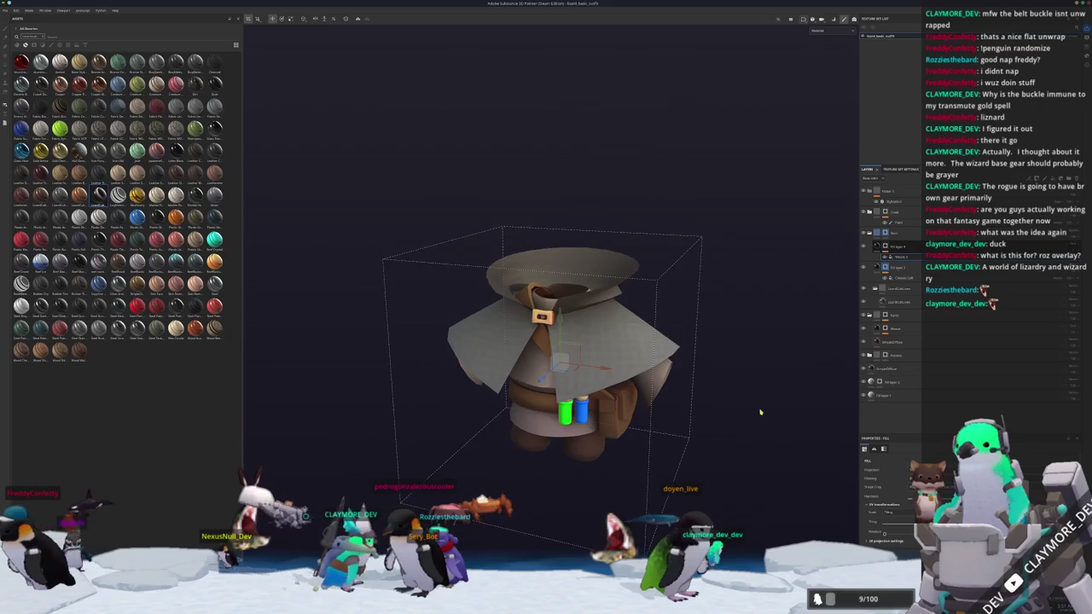
pyautogui.moveTo(796, 338)
pyautogui.keyDown('alt'); pyautogui.mouseDown()
pyautogui.moveTo(763, 383)
pyautogui.moveTo(750, 429)
pyautogui.moveTo(770, 325)
pyautogui.moveTo(808, 283)
pyautogui.moveTo(794, 247)
pyautogui.moveTo(783, 239)
pyautogui.moveTo(636, 275)
pyautogui.moveTo(738, 281)
pyautogui.moveTo(842, 265)
pyautogui.mouseUp(); pyautogui.keyUp('alt')
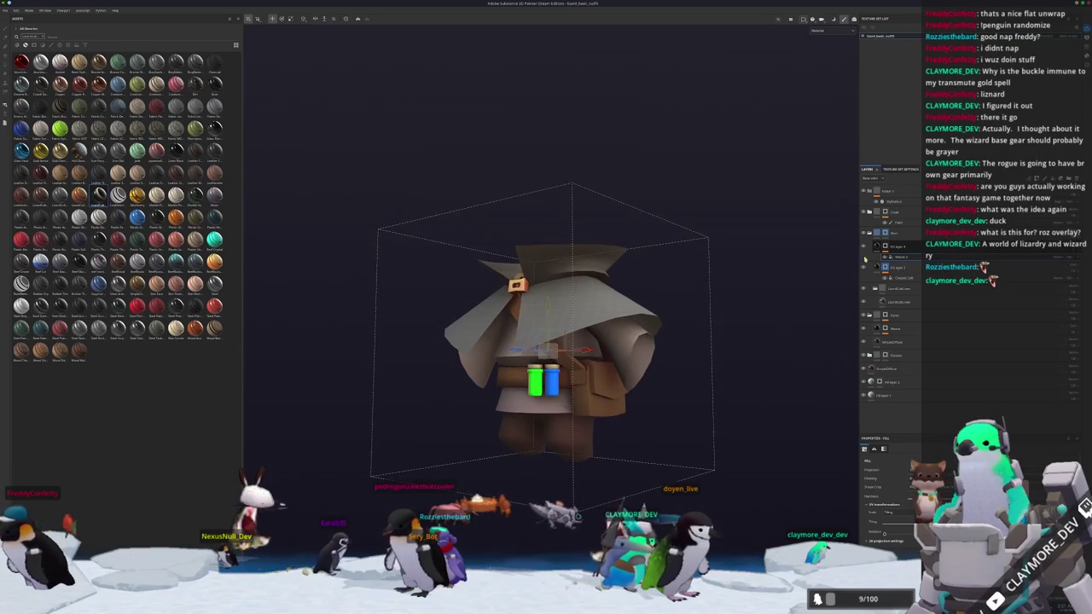
pyautogui.click(913, 235)
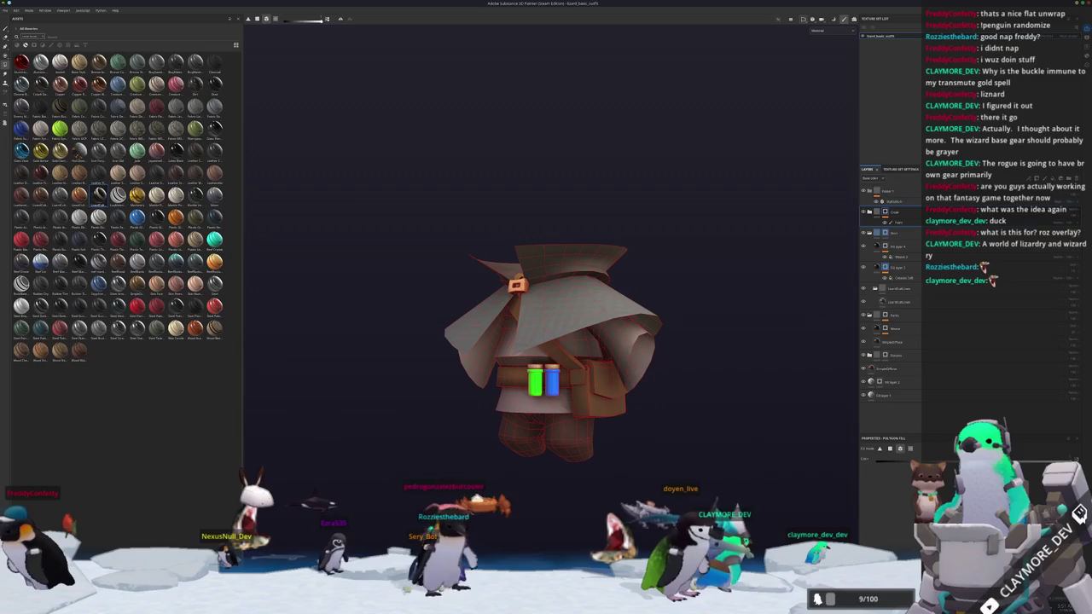
# - Create a layer folder named 'dress' and add a masked fill layer
pyautogui.hotkey('ctrl', 'g')
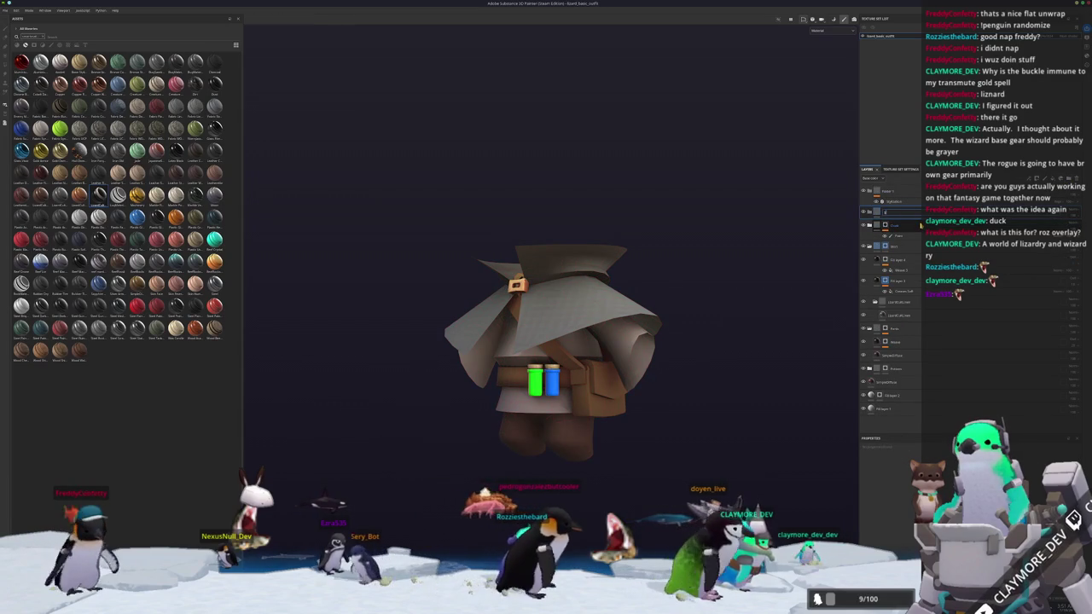
pyautogui.write('ress')
pyautogui.press('Return')
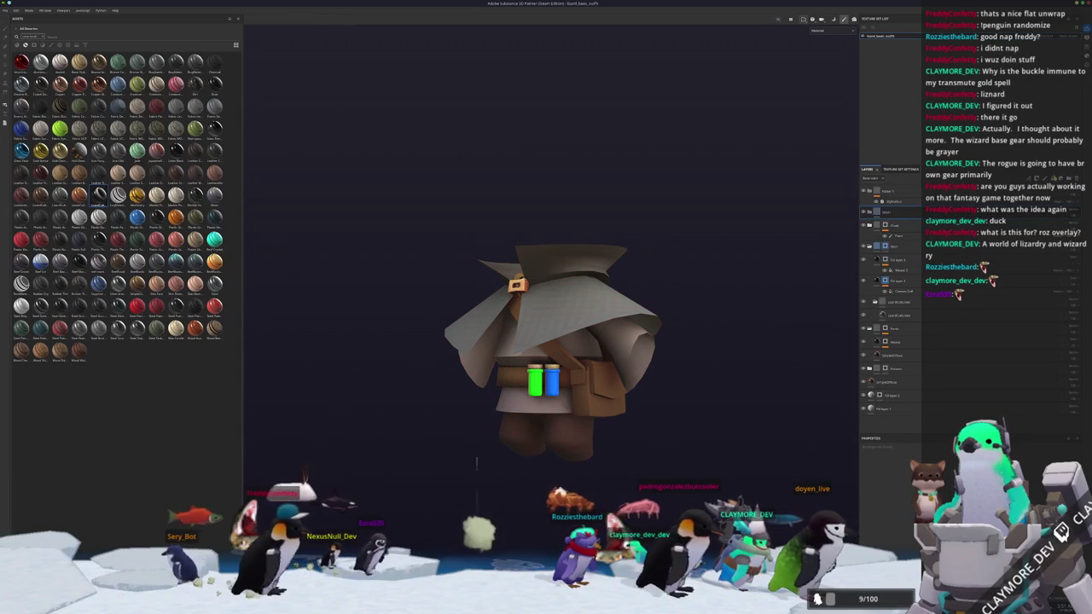
pyautogui.click(997, 212)
pyautogui.click(996, 212)
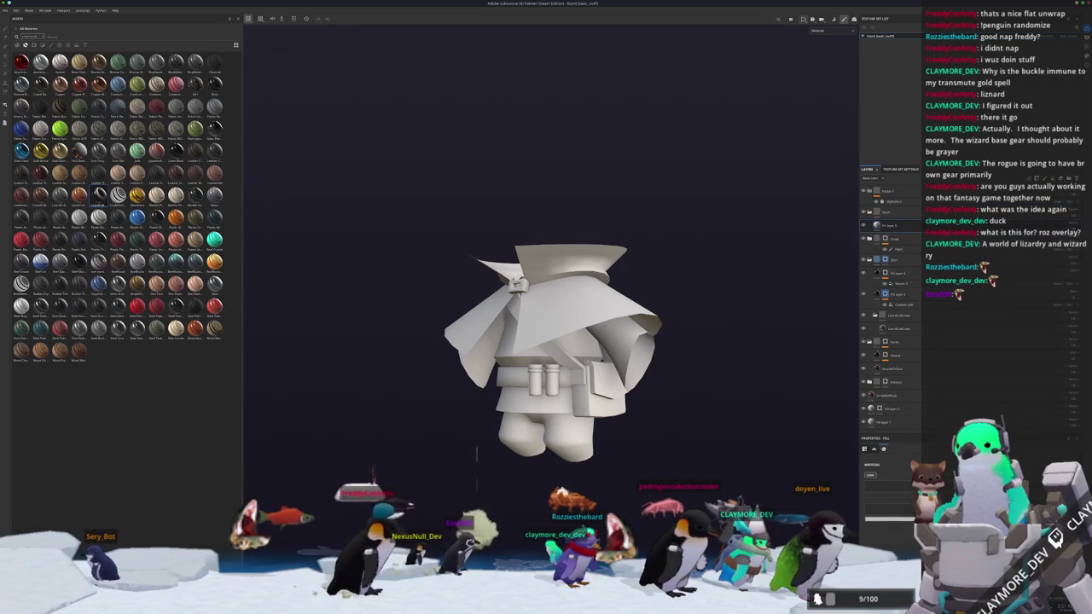
# - Add a mask to the cloak layer from its right-click options
pyautogui.click(879, 219)
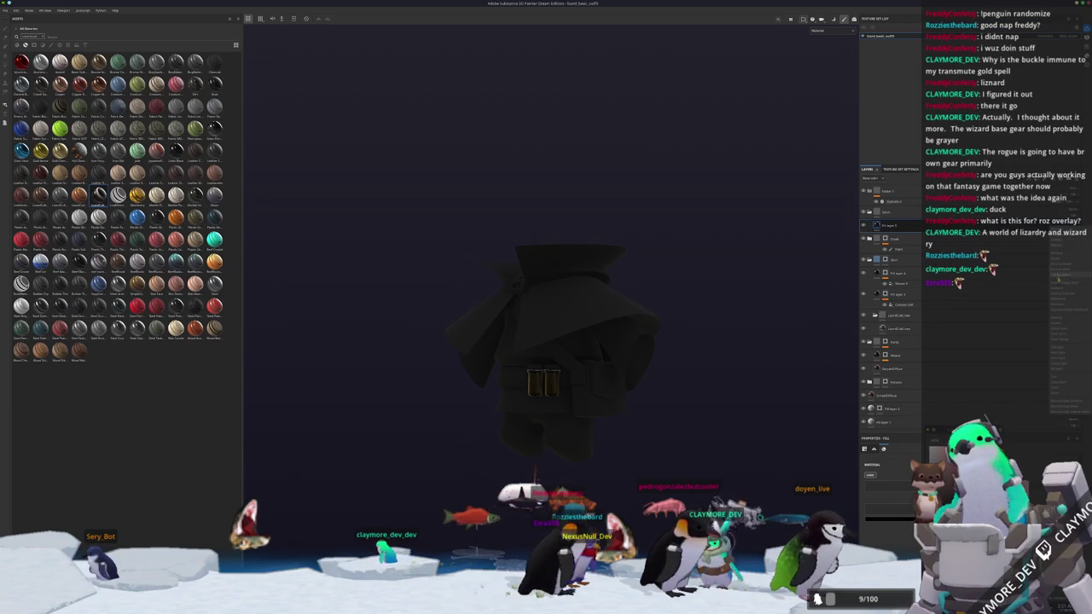
pyautogui.rightClick(894, 224)
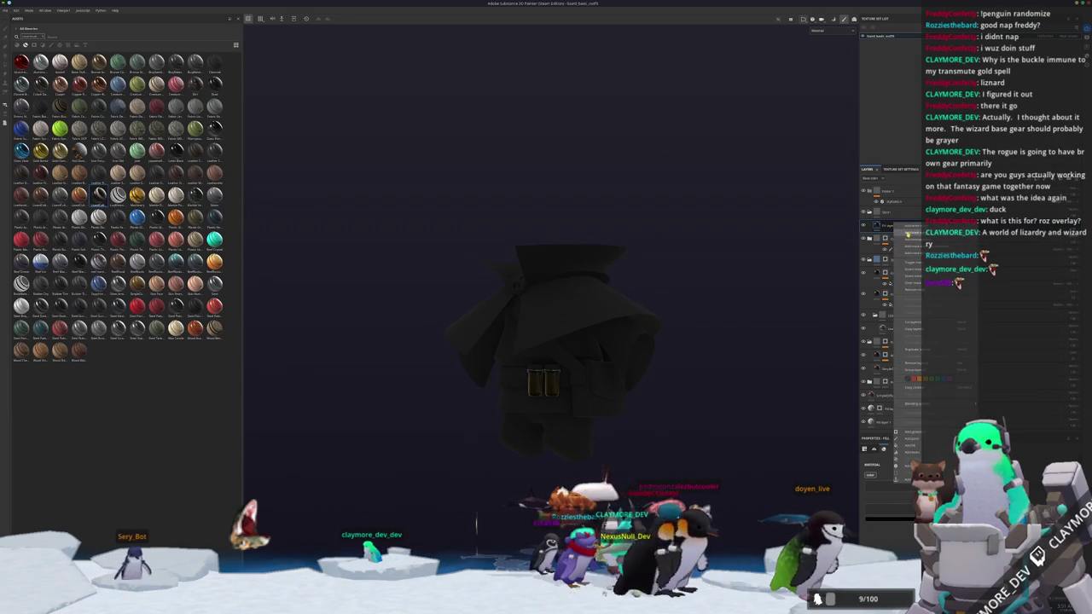
pyautogui.click(896, 273)
pyautogui.rightClick(892, 224)
pyautogui.click(908, 415)
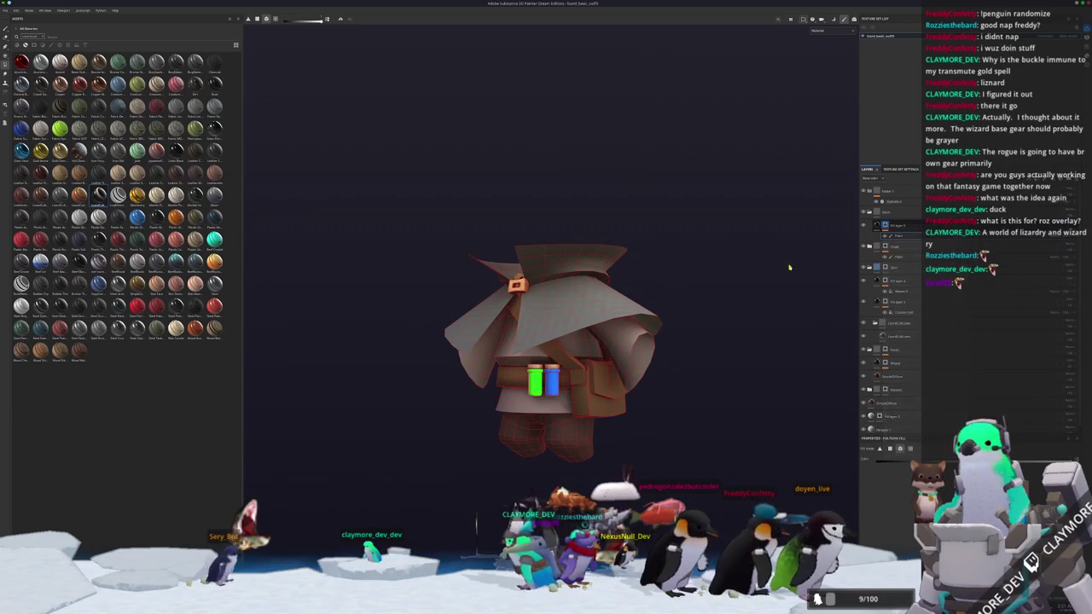
pyautogui.keyDown('alt'); pyautogui.moveTo(529, 290); pyautogui.dragTo(597, 295); pyautogui.keyUp('alt')
# - Switch to the Paint tool and pick the Topstitches brush from a 'stitch' brush search
pyautogui.click(6, 29)
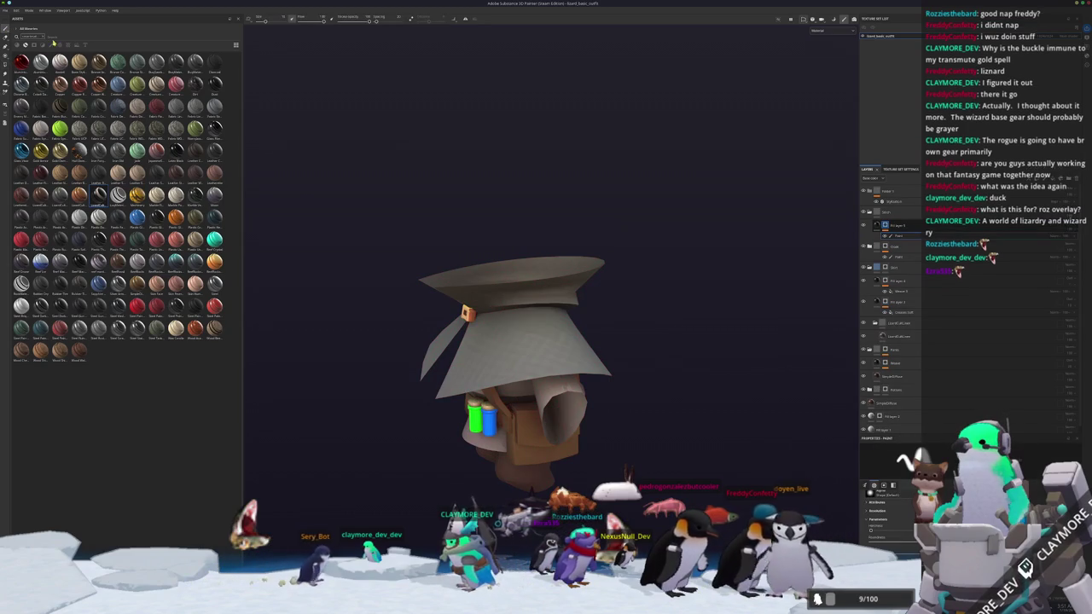
pyautogui.click(49, 44)
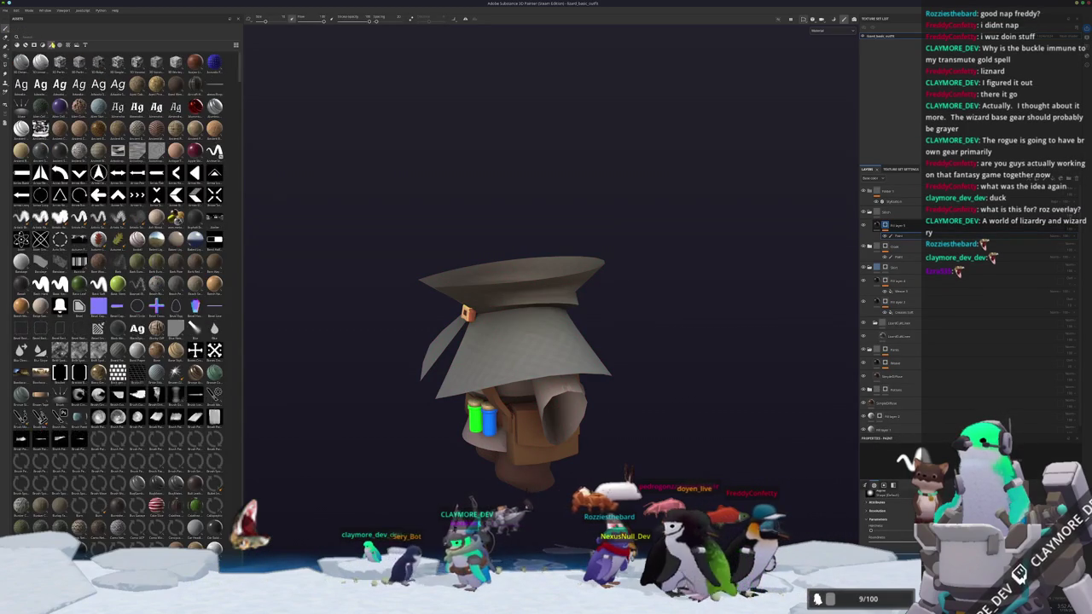
pyautogui.click(58, 37)
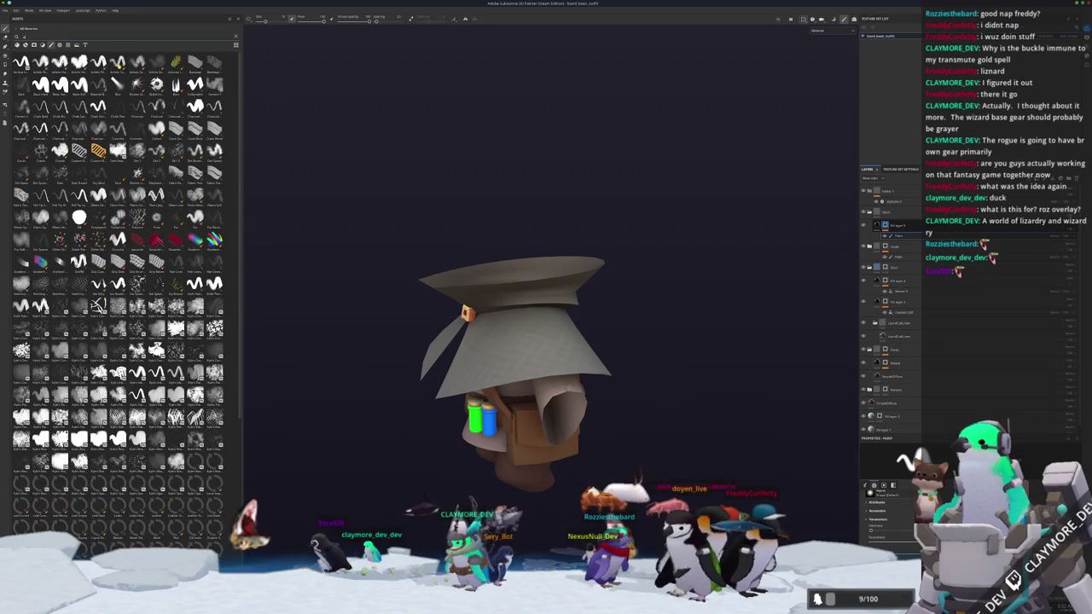
pyautogui.write('stitch')
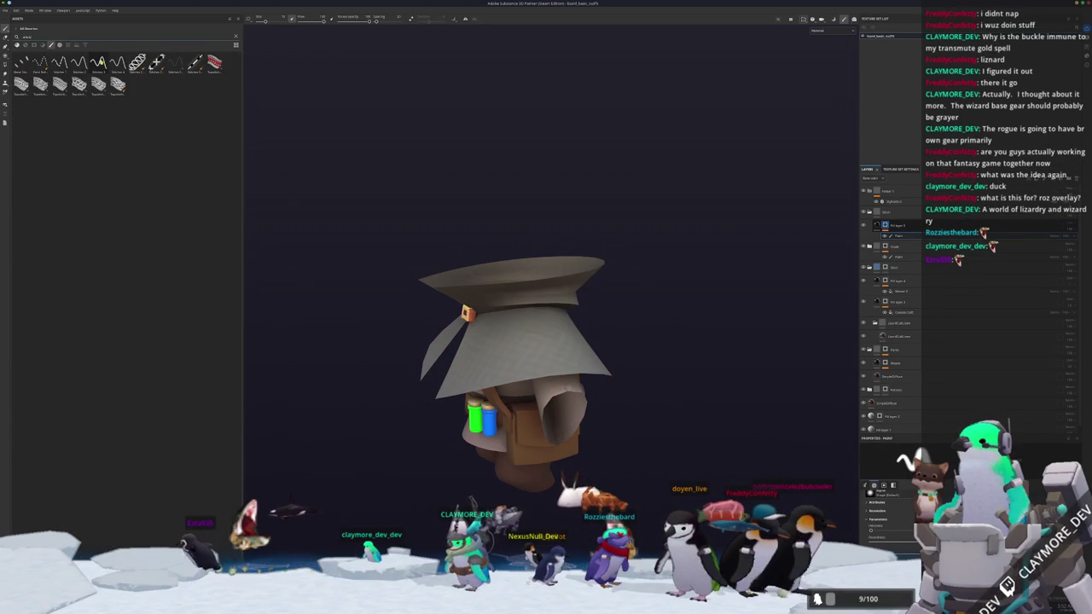
pyautogui.moveTo(78, 84)
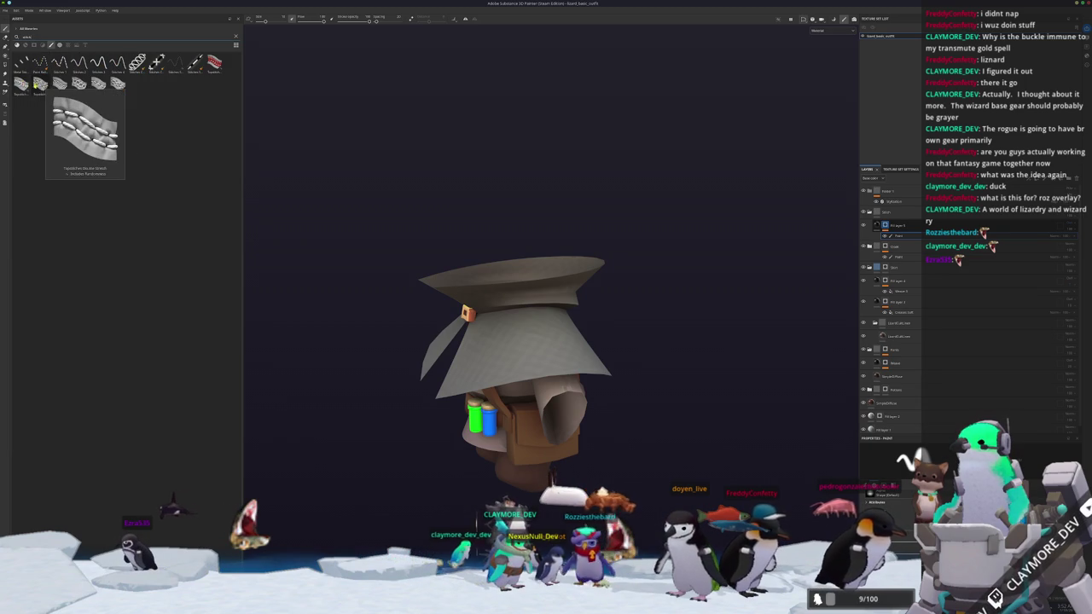
pyautogui.click(20, 84)
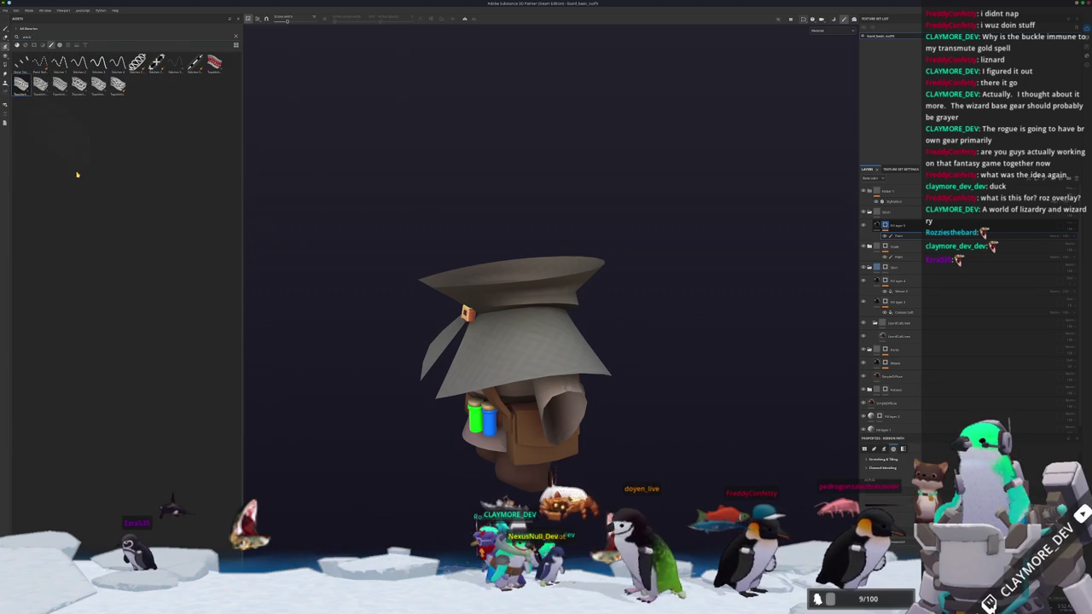
# - Collapse the layer's sub-rows and pick a different stitch brush
pyautogui.keyDown('alt'); pyautogui.moveTo(315, 282); pyautogui.dragTo(560, 342); pyautogui.keyUp('alt')
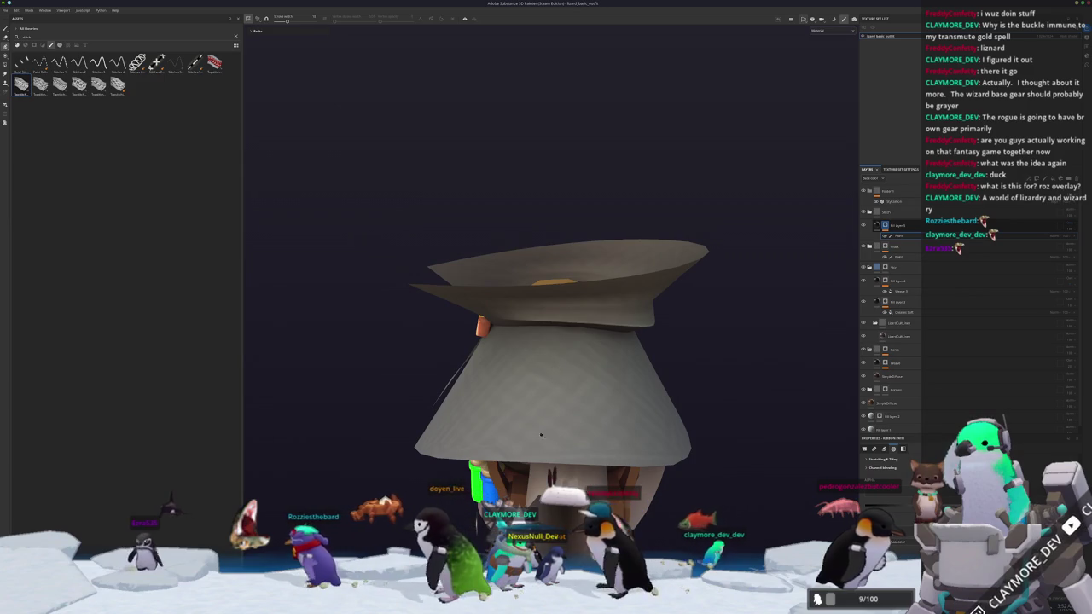
pyautogui.keyDown('alt'); pyautogui.moveTo(555, 412); pyautogui.dragTo(792, 467); pyautogui.keyUp('alt')
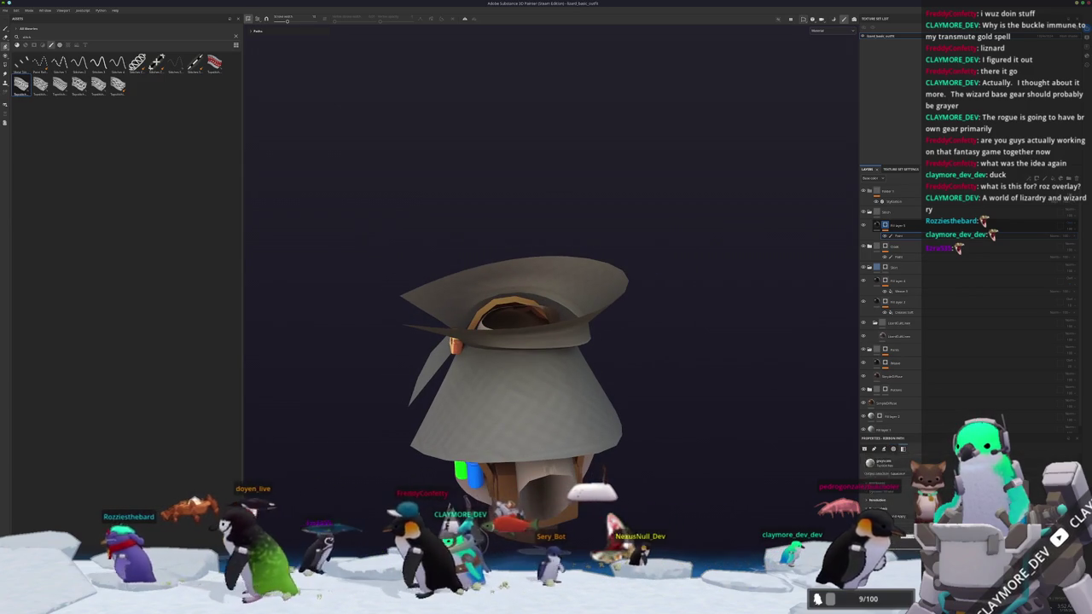
pyautogui.click(897, 226)
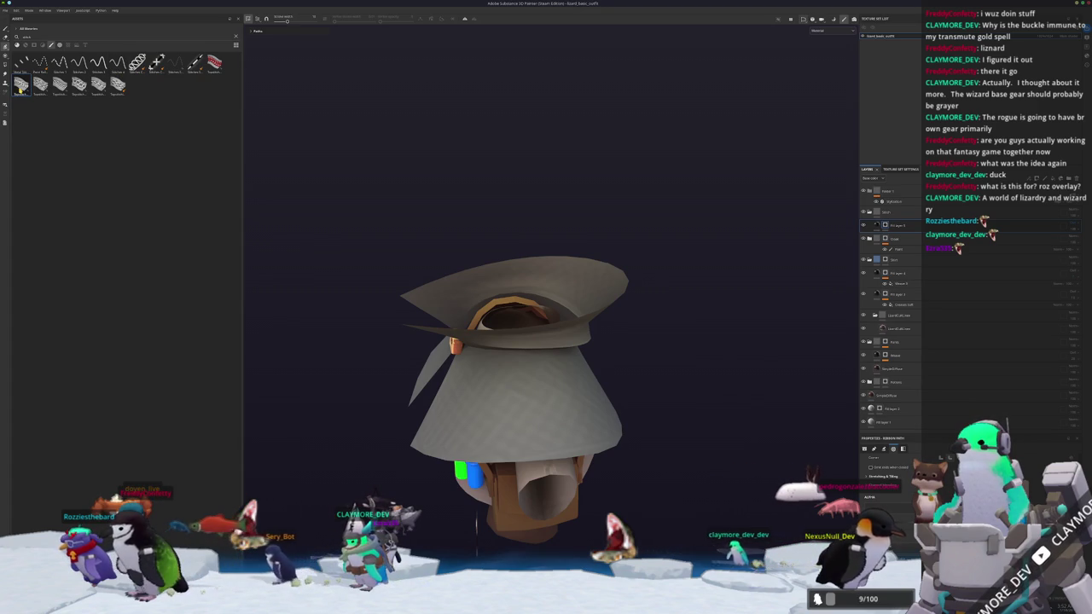
pyautogui.click(157, 66)
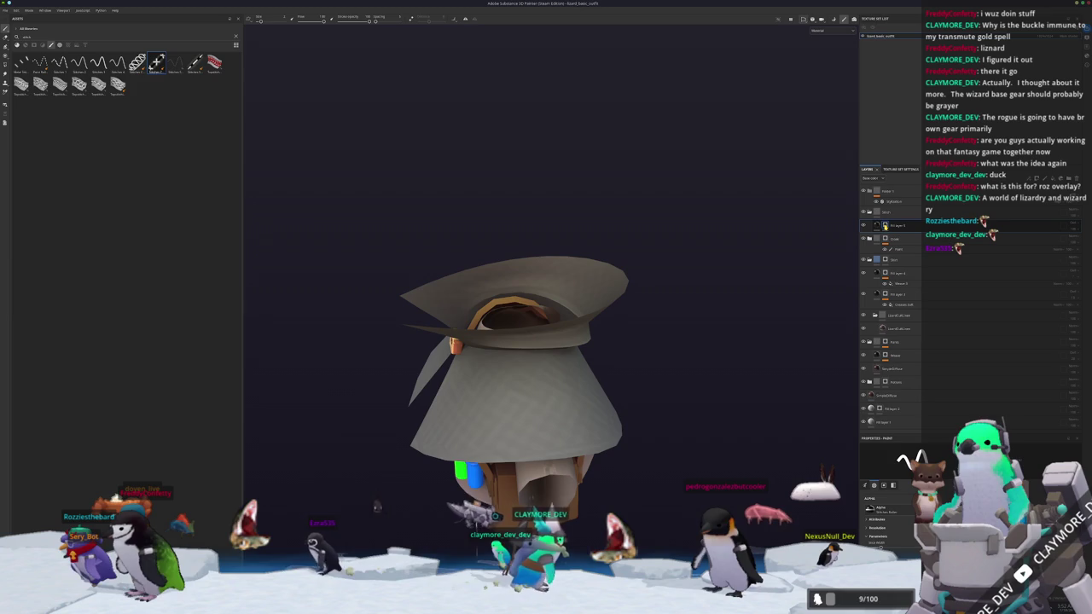
# - Set the viewport to the Base color channel and orbit around the model
pyautogui.click(821, 31)
pyautogui.click(821, 54)
pyautogui.moveTo(546, 324)
pyautogui.keyDown('alt'); pyautogui.mouseDown()
pyautogui.moveTo(565, 344)
pyautogui.moveTo(553, 287)
pyautogui.mouseUp(); pyautogui.keyUp('alt')
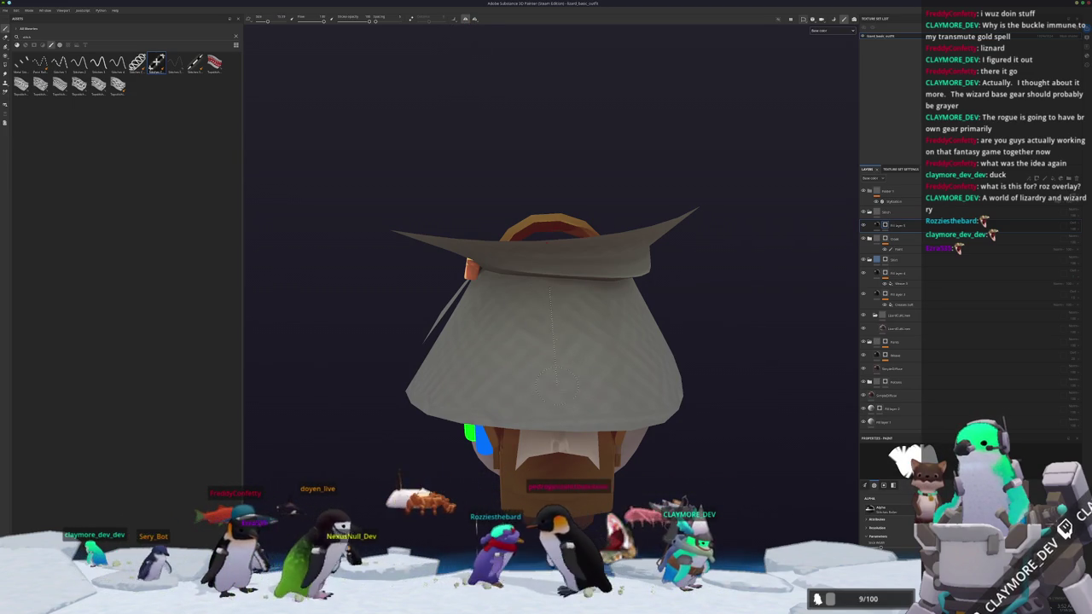
pyautogui.keyDown('alt'); pyautogui.moveTo(550, 404); pyautogui.dragTo(768, 324); pyautogui.keyUp('alt')
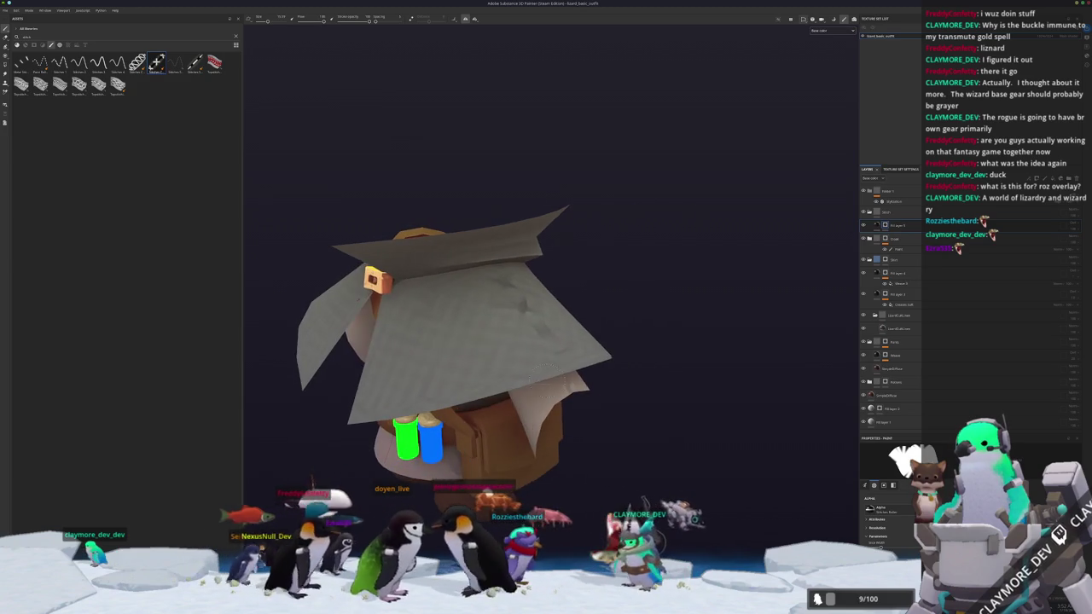
pyautogui.click(908, 201)
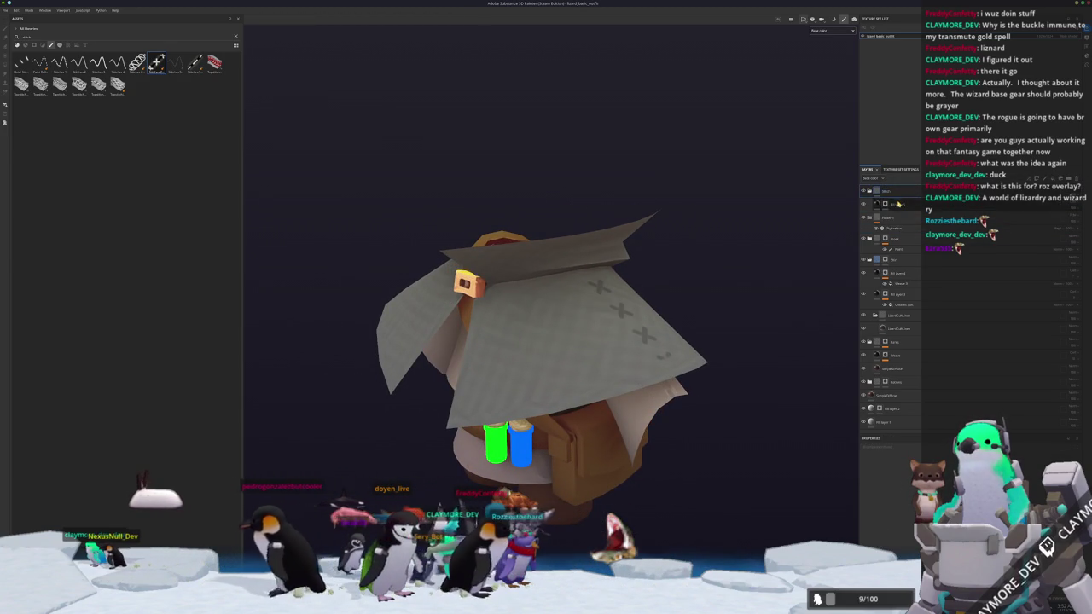
# - Move the stitch layer to the top of the stack and add a filter to it
pyautogui.keyDown('alt'); pyautogui.moveTo(683, 282); pyautogui.dragTo(743, 315); pyautogui.keyUp('alt')
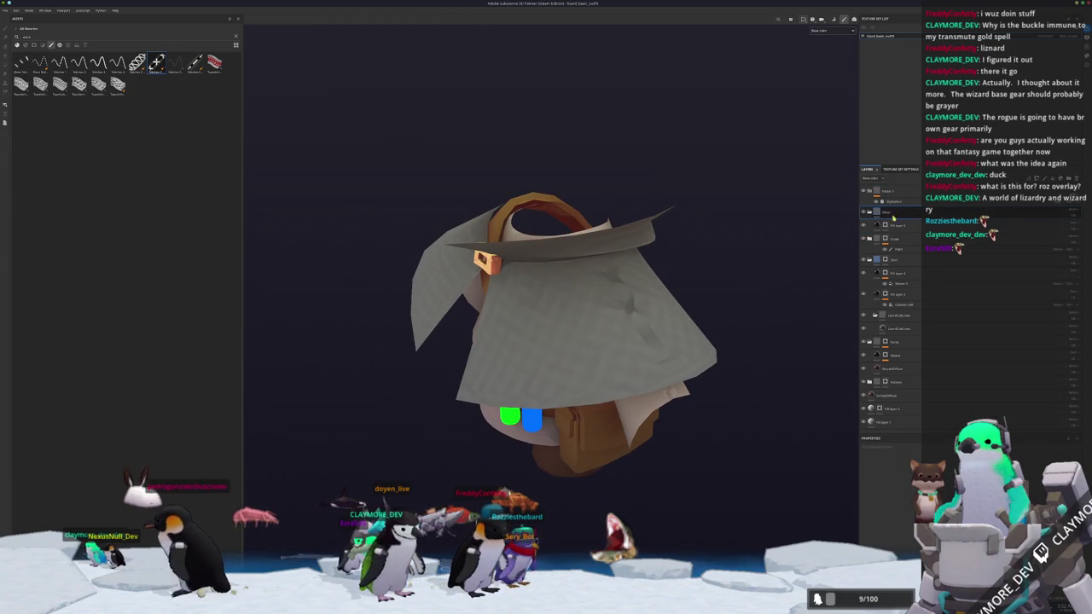
pyautogui.moveTo(901, 186); pyautogui.dragTo(896, 191)
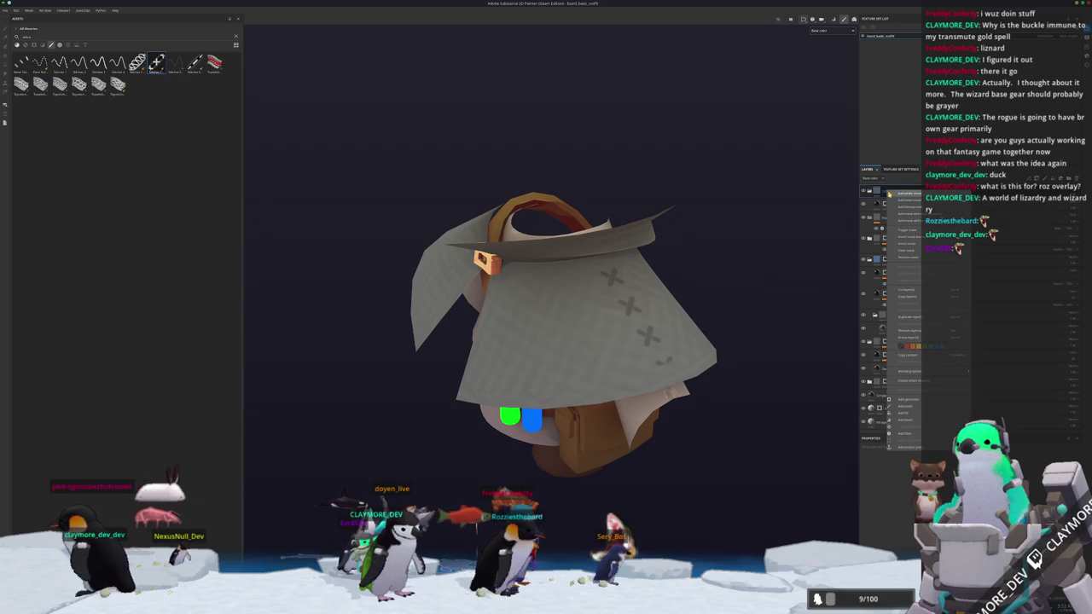
pyautogui.rightClick(889, 193)
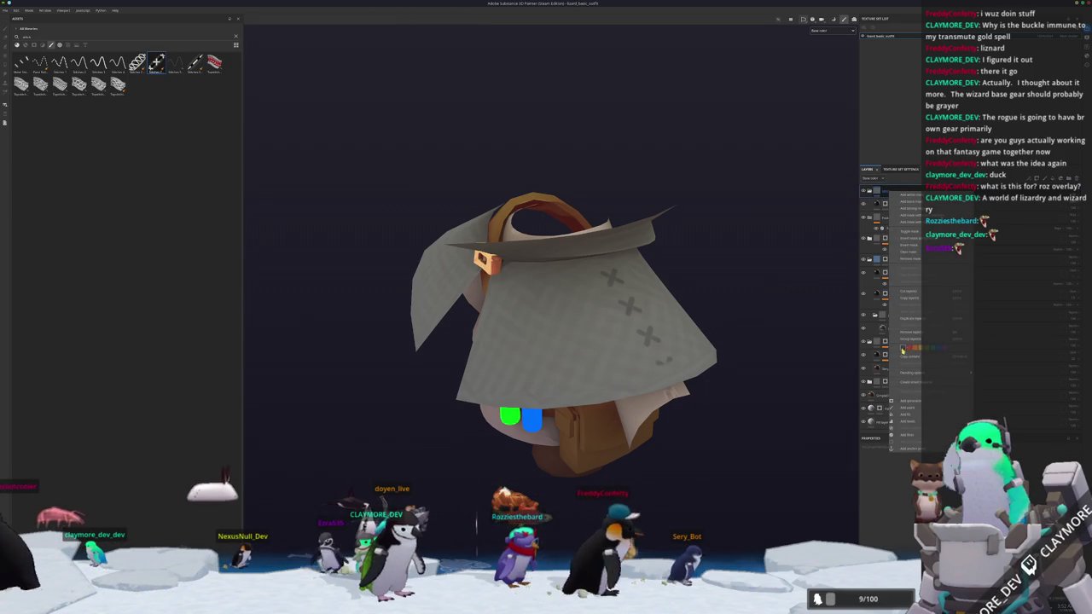
pyautogui.click(913, 436)
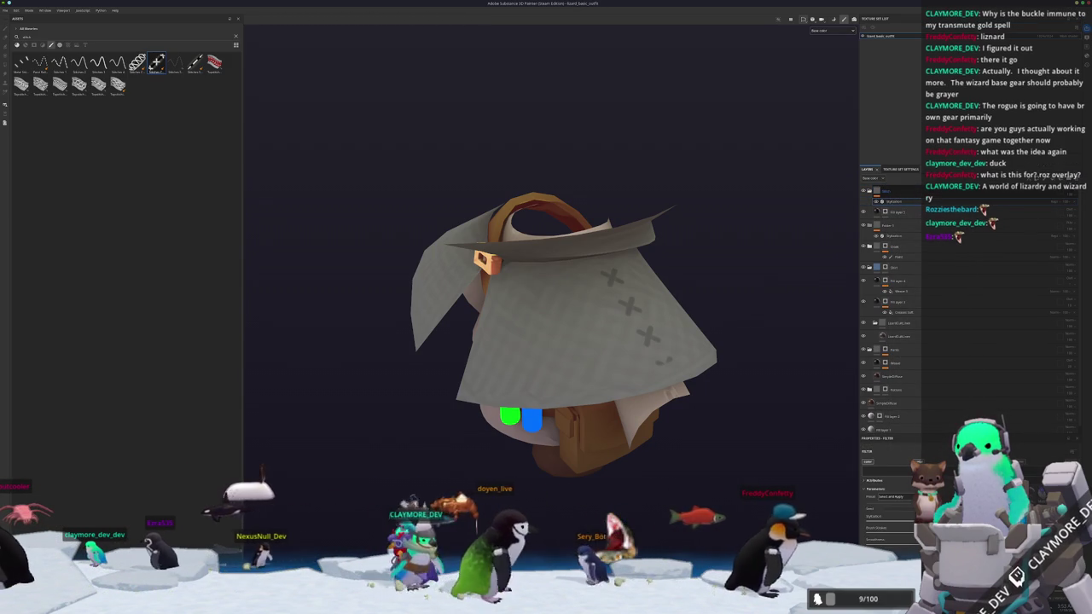
pyautogui.click(891, 496)
pyautogui.click(897, 508)
# - Place the painted stitch layer back above the cloak and group the layers into a new folder
pyautogui.moveTo(781, 465)
pyautogui.keyDown('alt'); pyautogui.mouseDown()
pyautogui.moveTo(765, 441)
pyautogui.moveTo(760, 453)
pyautogui.mouseUp(); pyautogui.keyUp('alt')
pyautogui.scroll(2, 762, 435)
pyautogui.scroll(2, 768, 413)
pyautogui.moveTo(768, 412)
pyautogui.keyDown('alt'); pyautogui.mouseDown()
pyautogui.moveTo(805, 324)
pyautogui.moveTo(753, 395)
pyautogui.moveTo(797, 171)
pyautogui.mouseUp(); pyautogui.keyUp('alt')
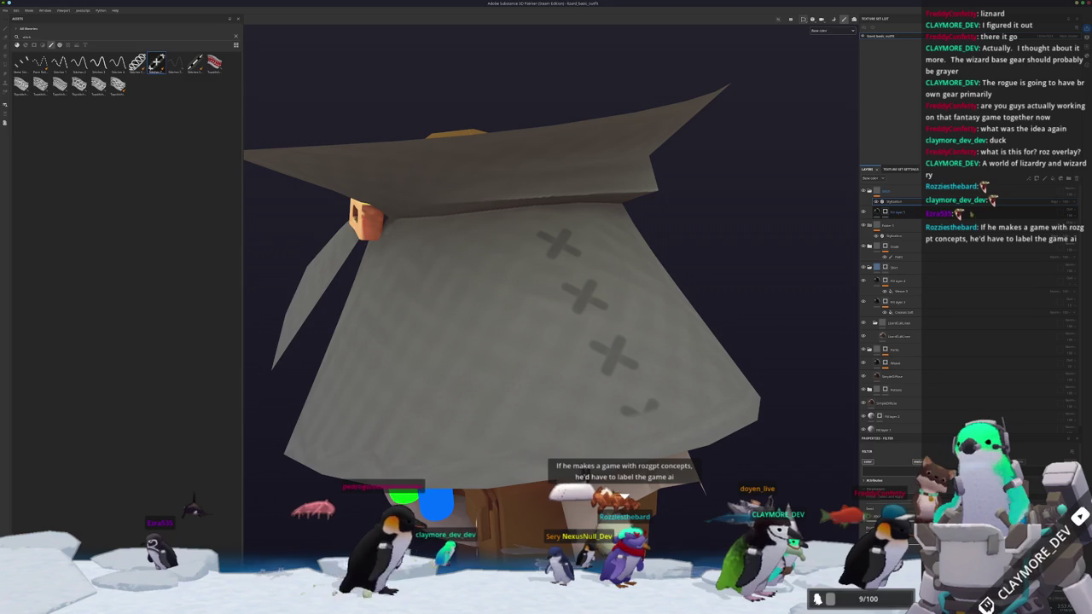
pyautogui.keyDown('alt'); pyautogui.moveTo(712, 359); pyautogui.dragTo(674, 397); pyautogui.keyUp('alt')
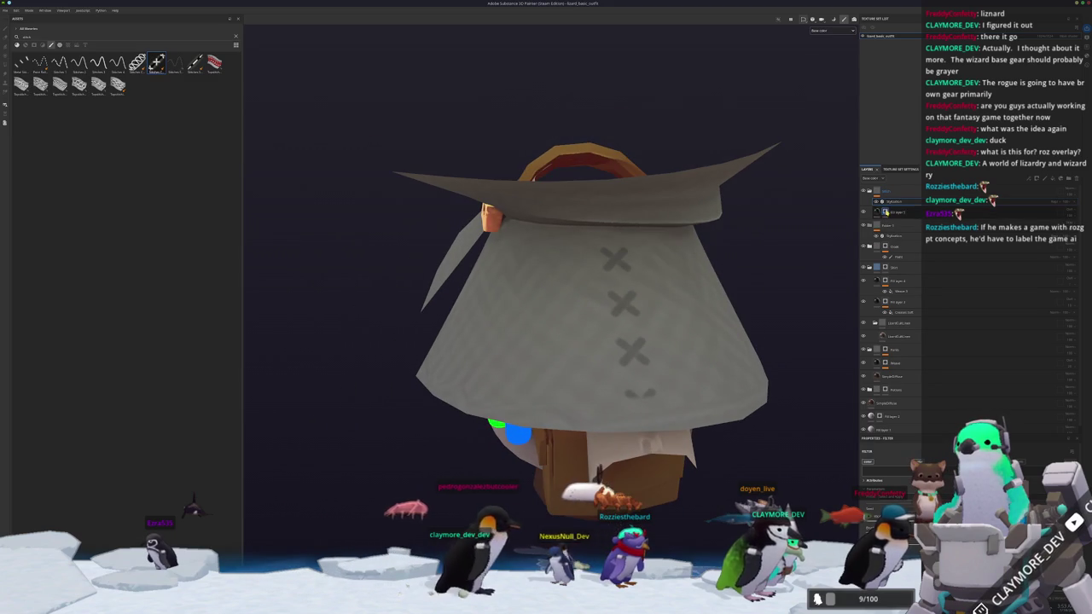
pyautogui.moveTo(915, 237); pyautogui.dragTo(915, 237)
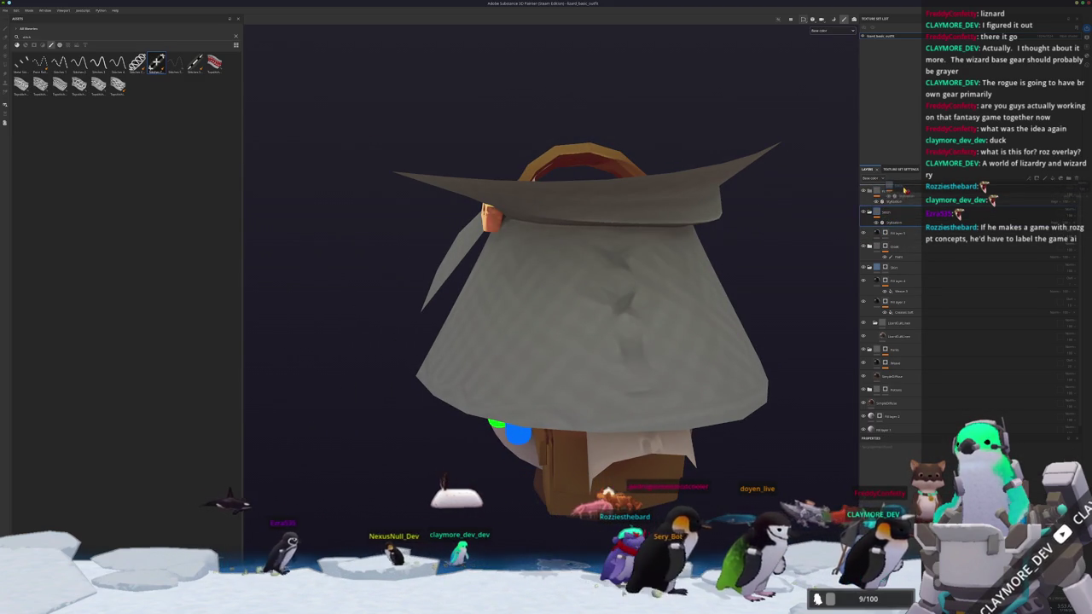
pyautogui.moveTo(905, 191); pyautogui.dragTo(891, 215)
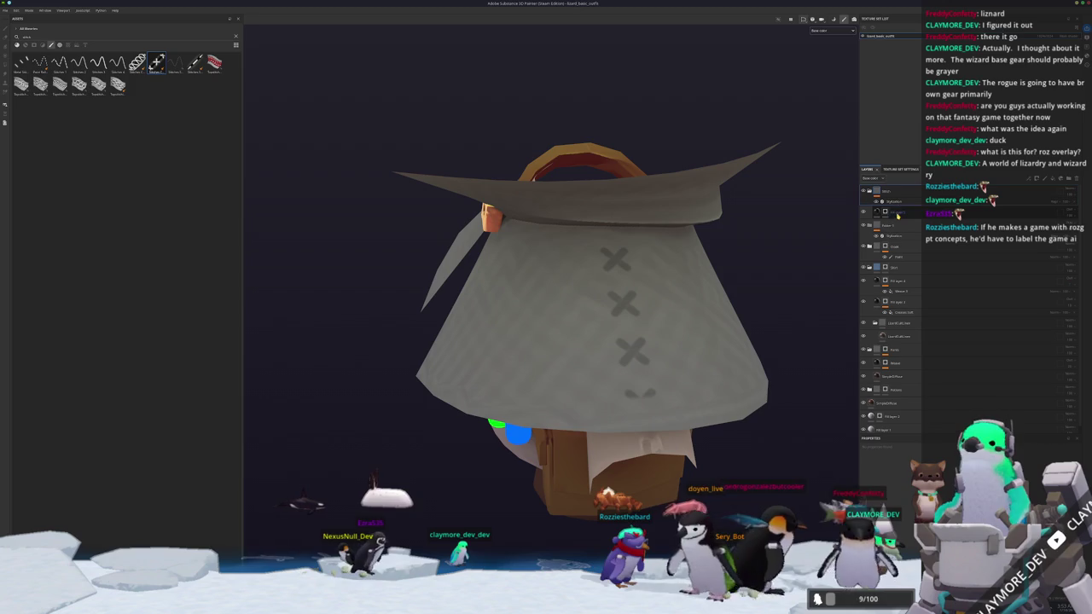
pyautogui.click(898, 209)
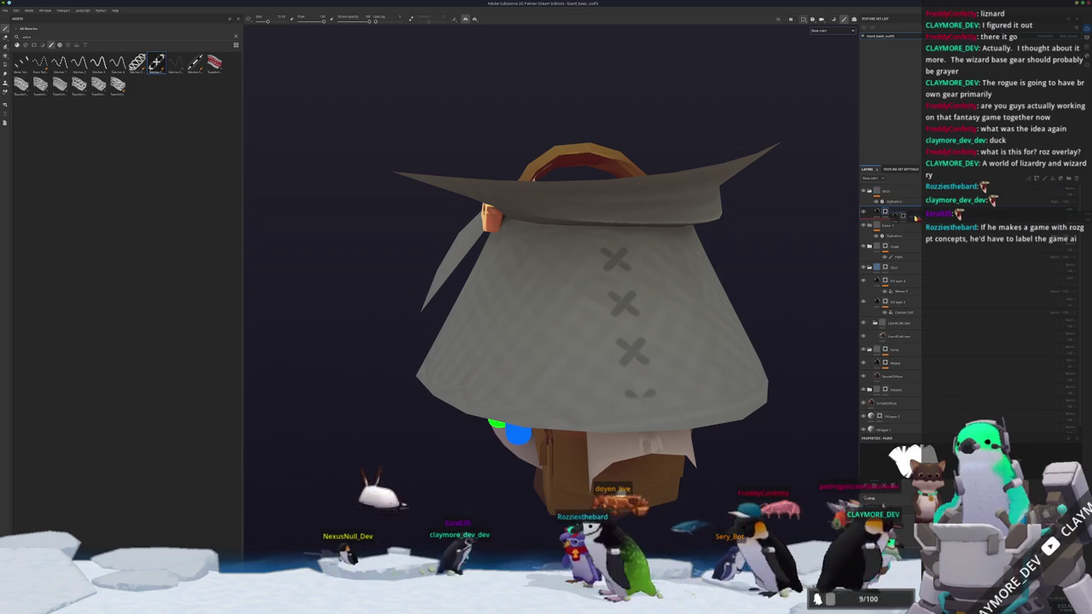
pyautogui.moveTo(897, 210); pyautogui.dragTo(910, 189)
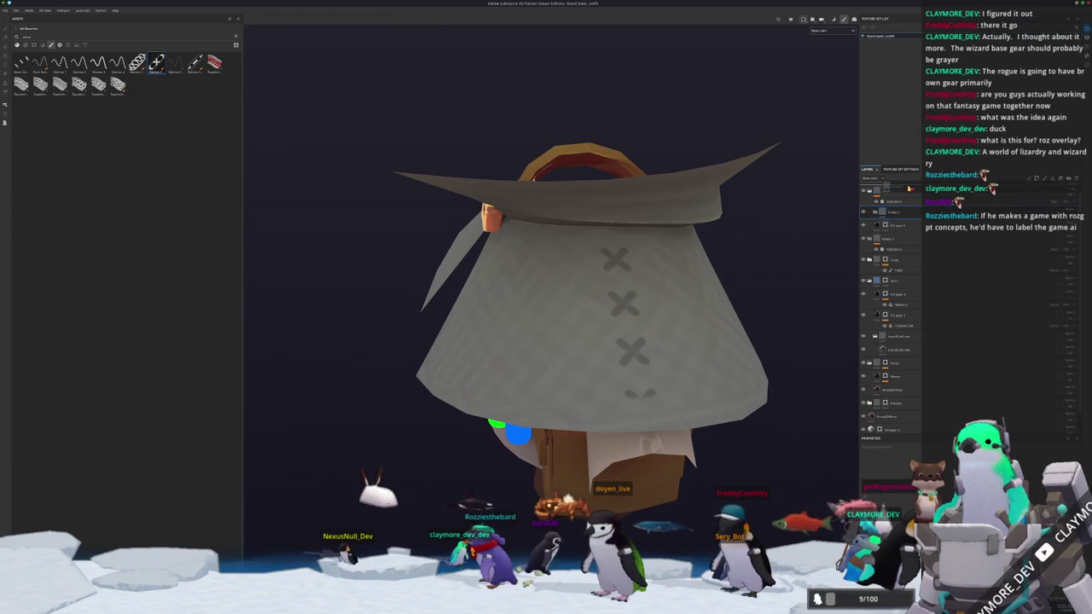
# - Add an empty filter to the top layer and choose a filter preset for it
pyautogui.rightClick(1067, 190)
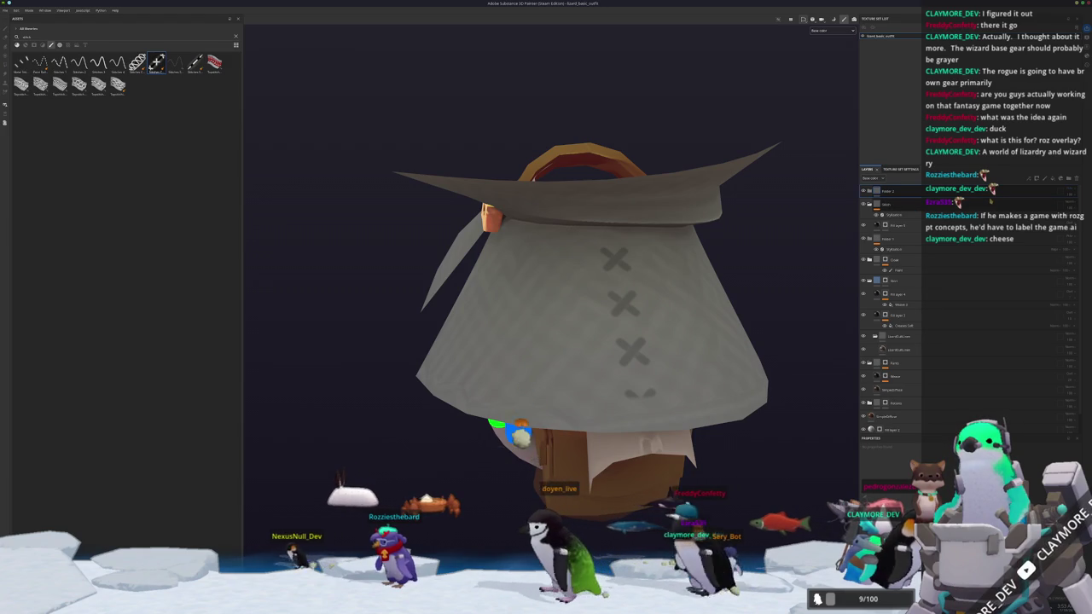
pyautogui.rightClick(987, 192)
pyautogui.click(998, 194)
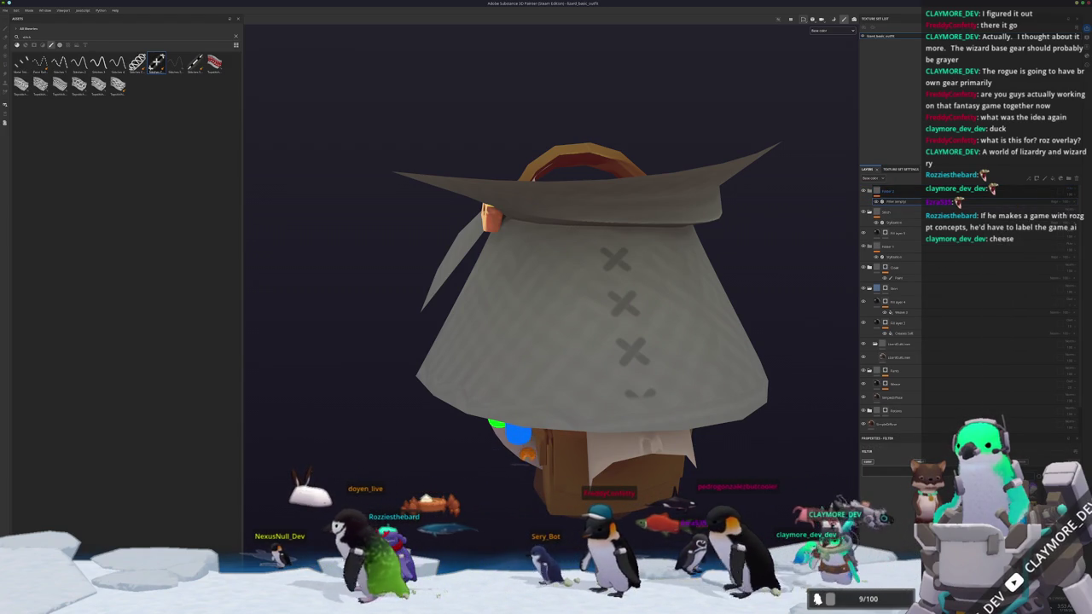
pyautogui.scroll(-2, 814, 450)
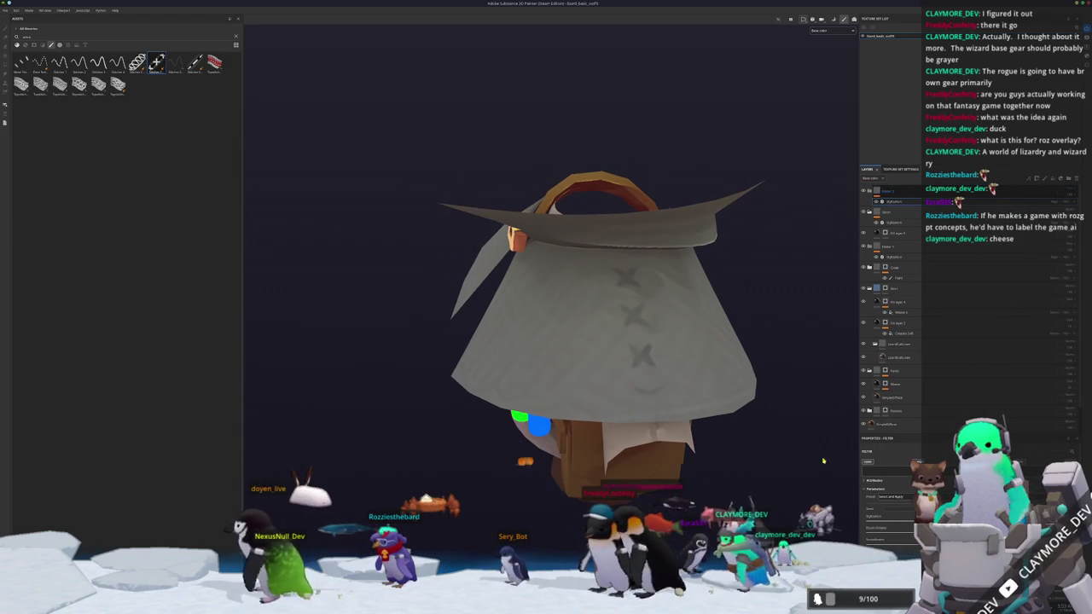
pyautogui.click(892, 496)
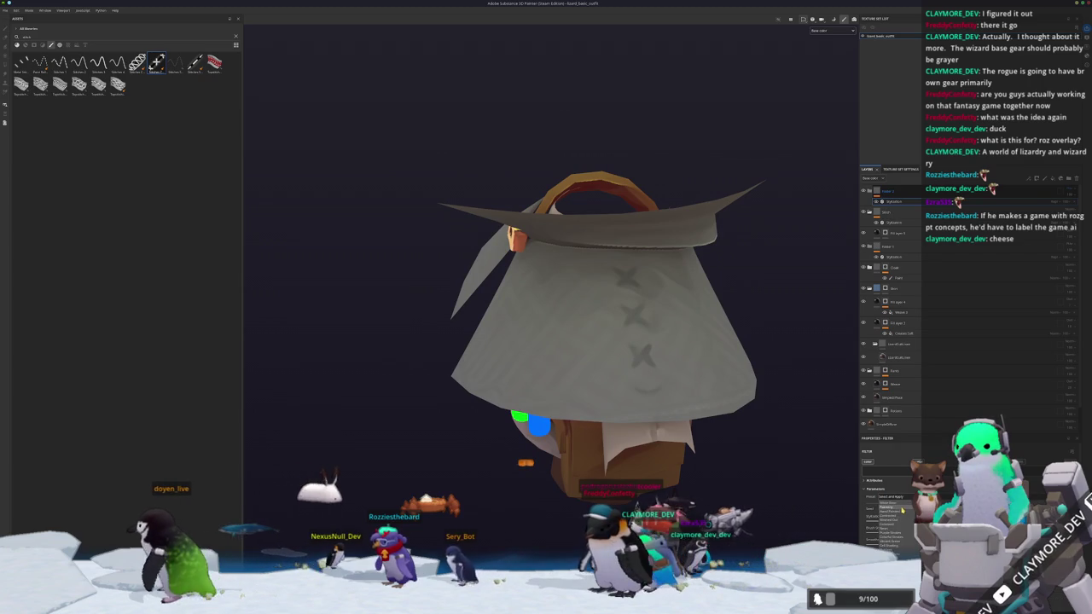
pyautogui.click(902, 509)
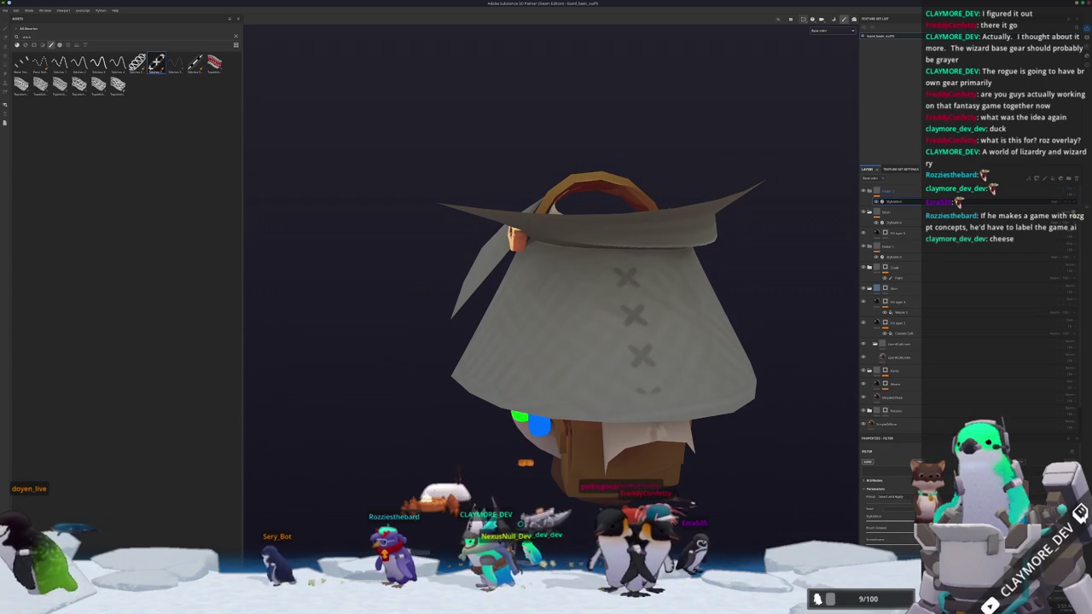
pyautogui.scroll(-3, 739, 407)
pyautogui.moveTo(700, 401)
pyautogui.keyDown('alt'); pyautogui.mouseDown()
pyautogui.moveTo(739, 407)
pyautogui.moveTo(782, 353)
pyautogui.mouseUp(); pyautogui.keyUp('alt')
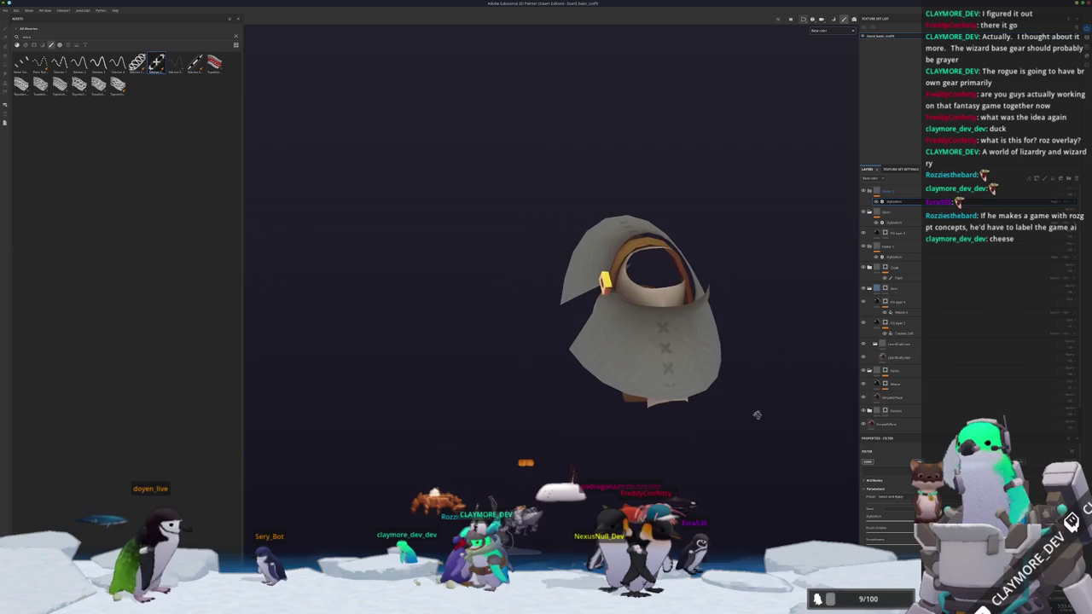
# - On the paint layer, stamp X stitches on the cloak's bottom edge
pyautogui.click(896, 233)
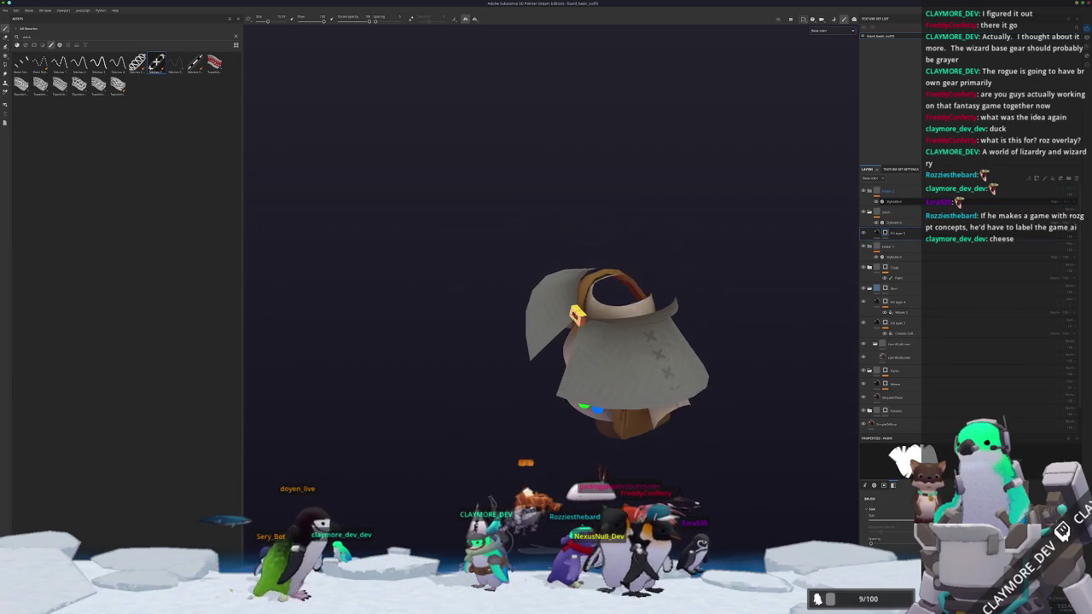
pyautogui.scroll(3, 597, 341)
pyautogui.keyDown('alt'); pyautogui.moveTo(554, 418); pyautogui.dragTo(478, 324); pyautogui.keyUp('alt')
pyautogui.scroll(2, 416, 246)
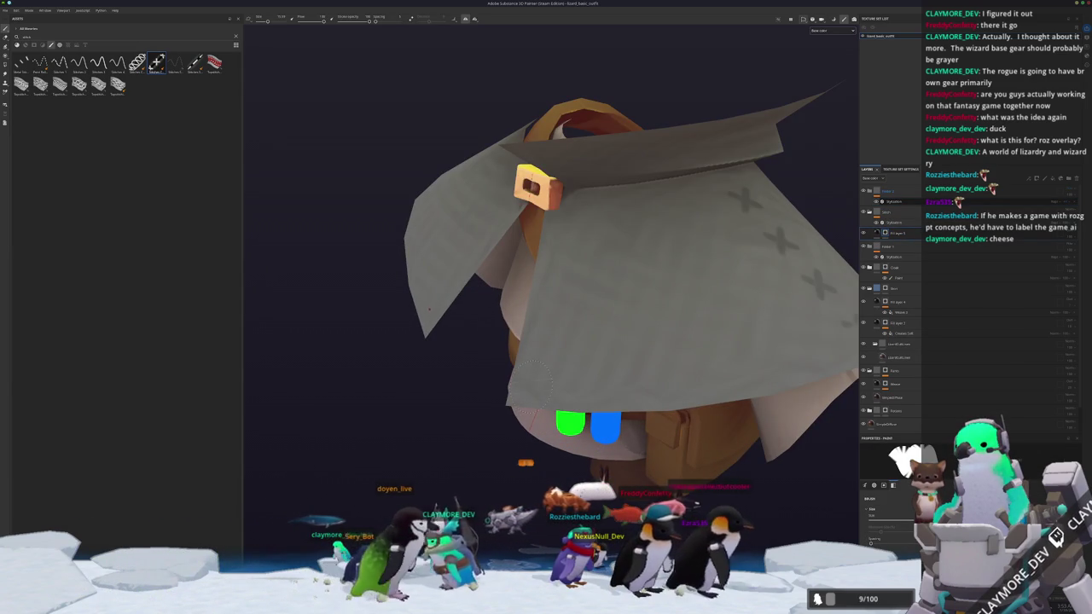
pyautogui.click(592, 386)
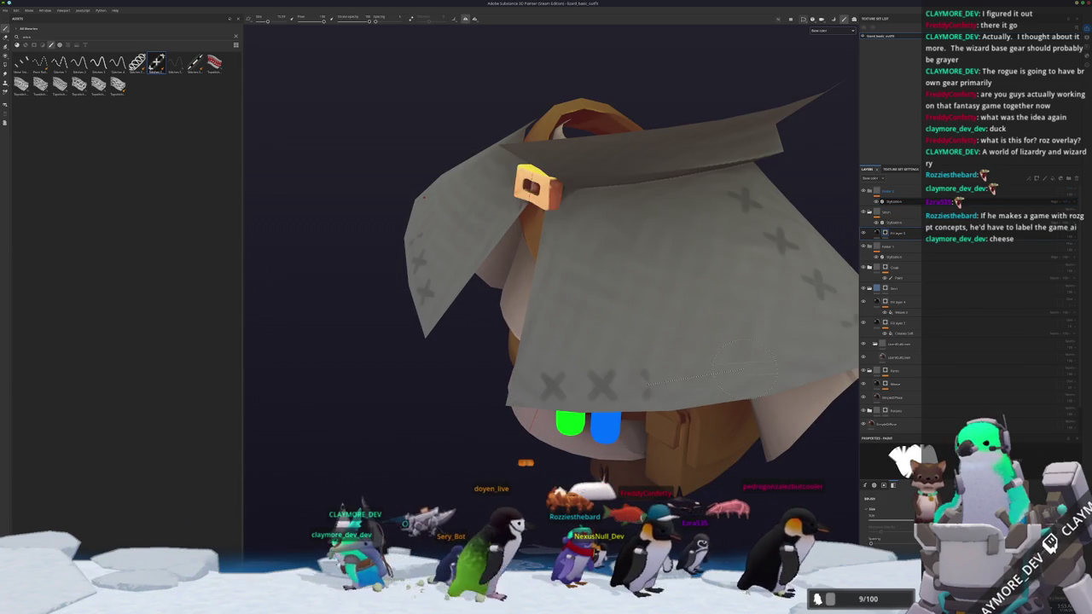
pyautogui.keyDown('alt'); pyautogui.moveTo(751, 371); pyautogui.dragTo(521, 384); pyautogui.keyUp('alt')
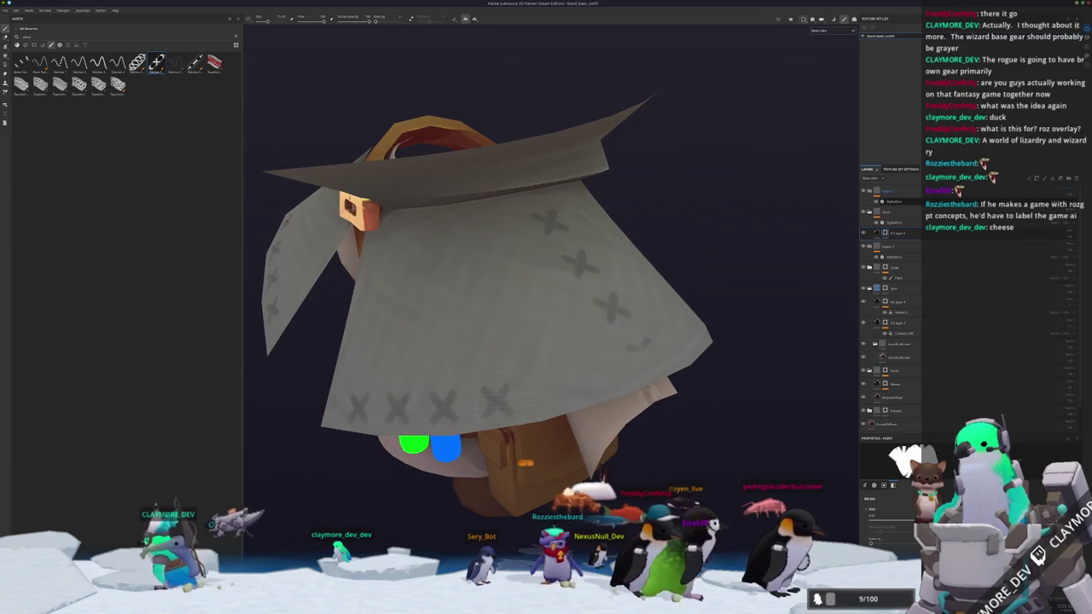
# - Extend a straight row of X stitches along the hem and lower band of the cloak
pyautogui.press('shift')
pyautogui.keyDown('alt'); pyautogui.moveTo(632, 358); pyautogui.dragTo(563, 385); pyautogui.keyUp('alt')
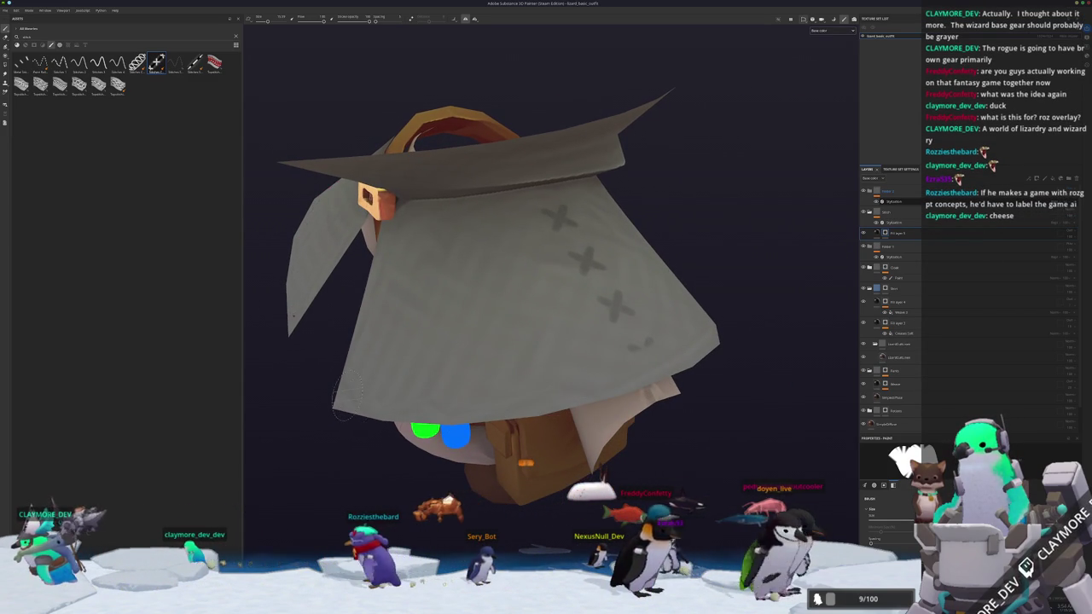
pyautogui.click(439, 394)
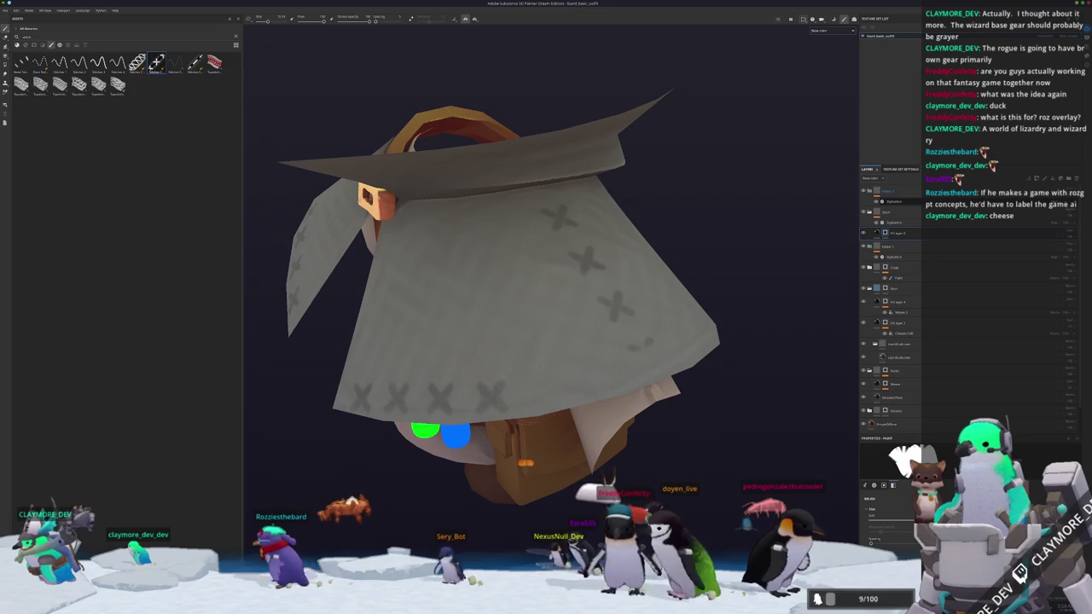
pyautogui.click(550, 391)
pyautogui.click(602, 376)
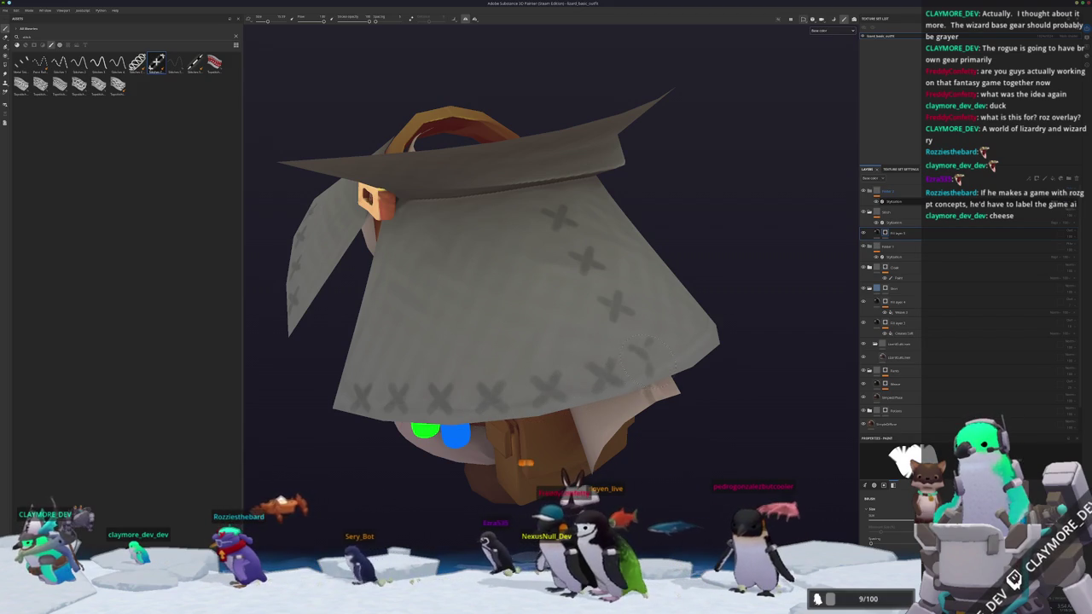
pyautogui.moveTo(653, 355)
pyautogui.keyDown('alt'); pyautogui.mouseDown()
pyautogui.moveTo(537, 352)
pyautogui.moveTo(522, 362)
pyautogui.moveTo(565, 359)
pyautogui.mouseUp(); pyautogui.keyUp('alt')
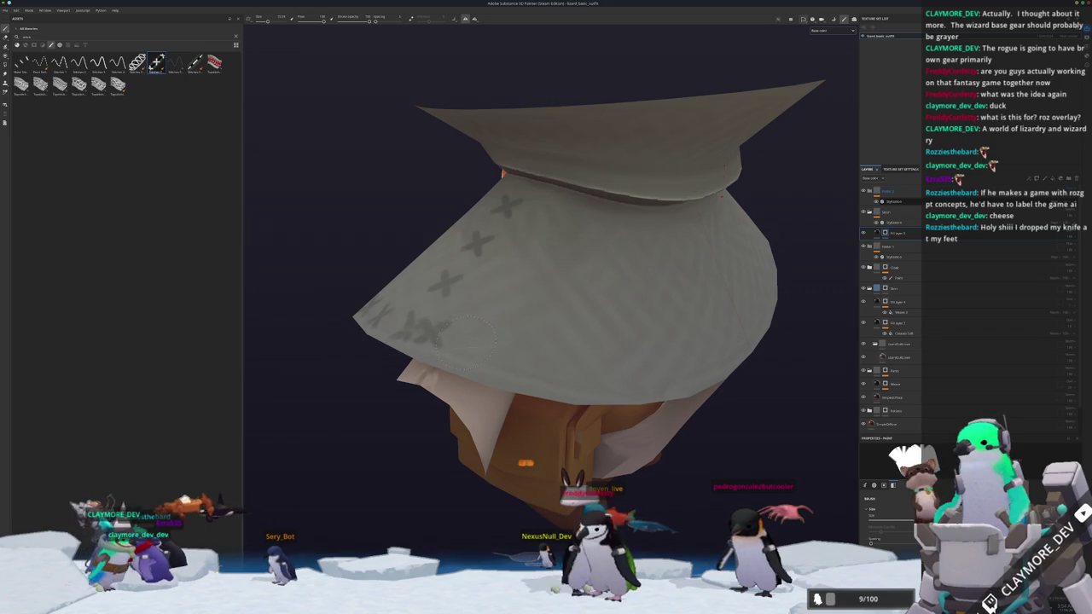
pyautogui.moveTo(482, 352); pyautogui.dragTo(430, 338)
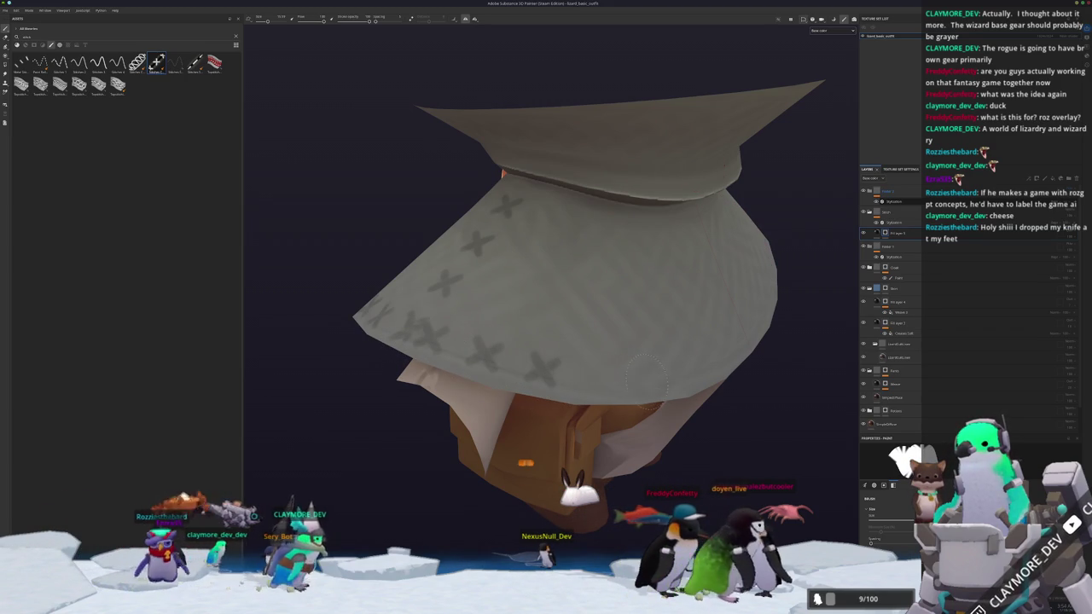
pyautogui.moveTo(640, 375)
pyautogui.mouseDown()
pyautogui.moveTo(738, 354)
pyautogui.moveTo(705, 412)
pyautogui.moveTo(674, 401)
pyautogui.mouseUp()
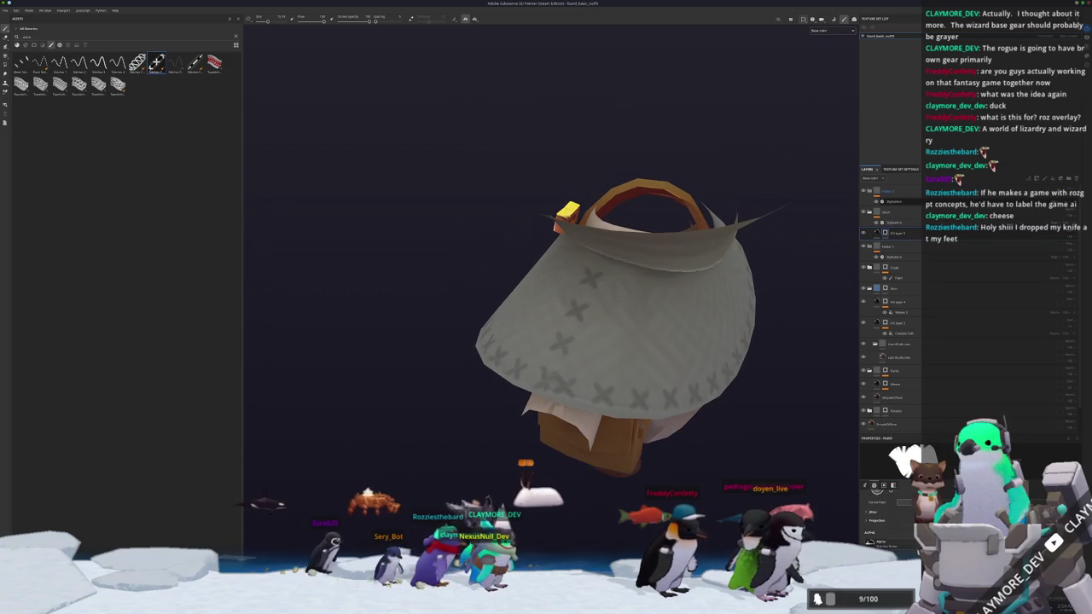
# - Clear the Assets search and adjust the brush settings
pyautogui.scroll(-3, 887, 520)
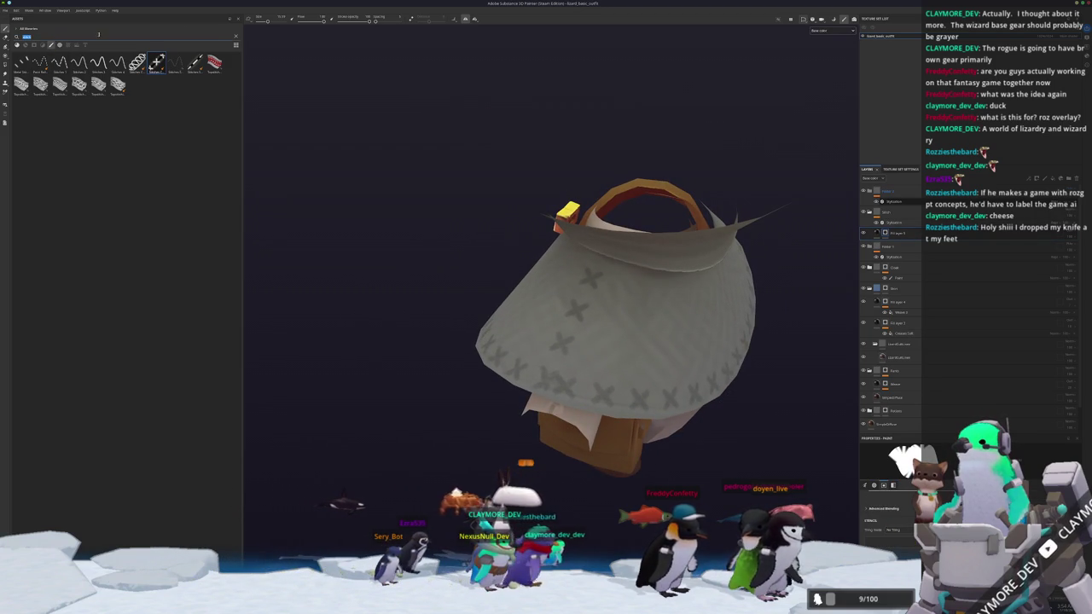
pyautogui.press('BackSpace')
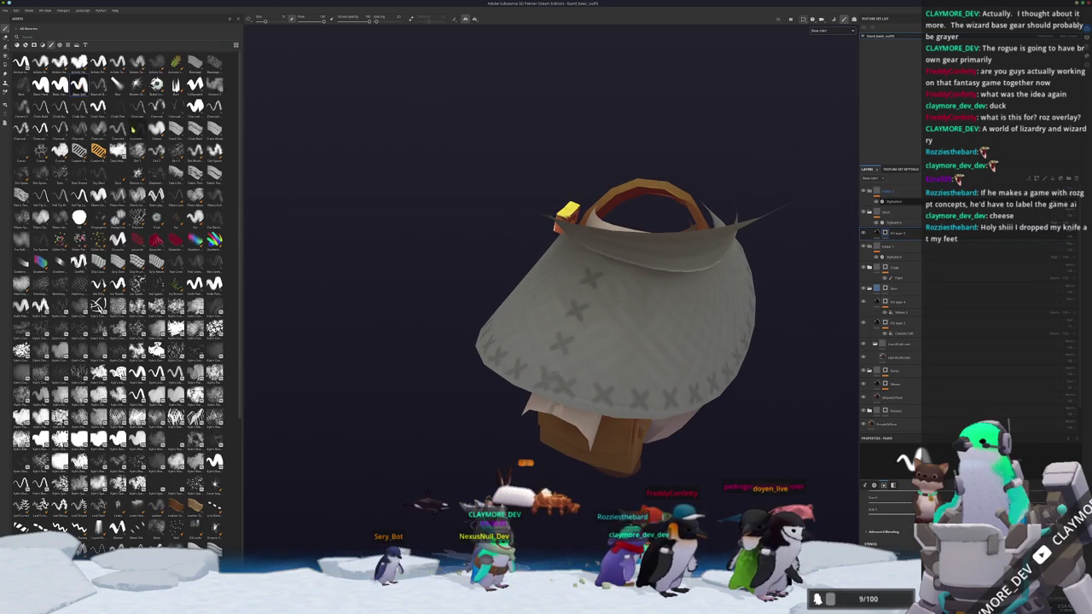
pyautogui.scroll(3, 558, 337)
pyautogui.keyDown('alt'); pyautogui.moveTo(558, 290); pyautogui.dragTo(558, 338); pyautogui.keyUp('alt')
pyautogui.keyDown('alt'); pyautogui.moveTo(588, 345); pyautogui.dragTo(715, 440); pyautogui.keyUp('alt')
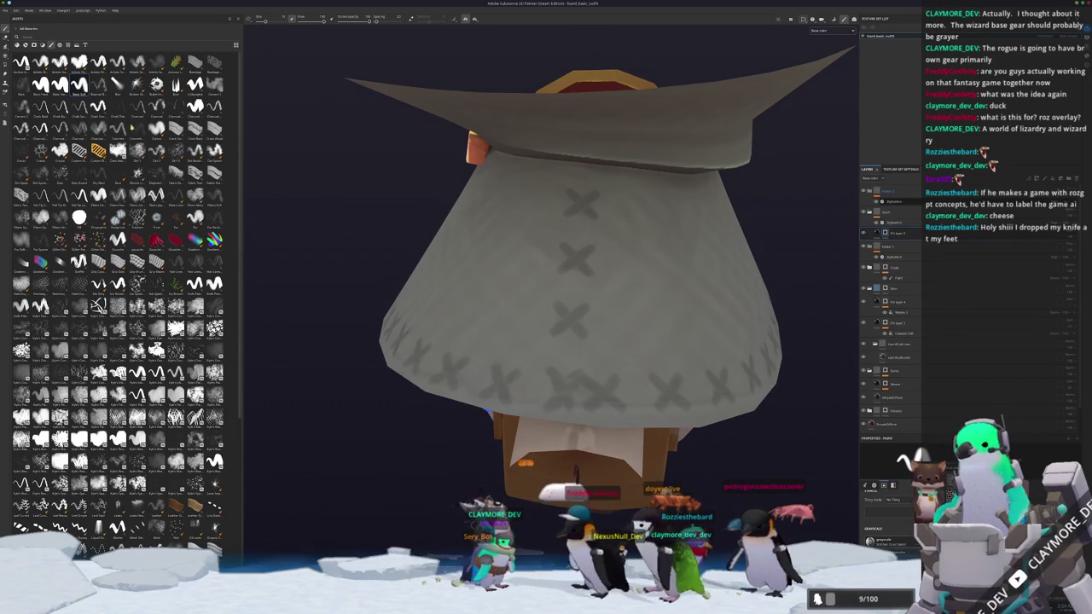
pyautogui.click(893, 542)
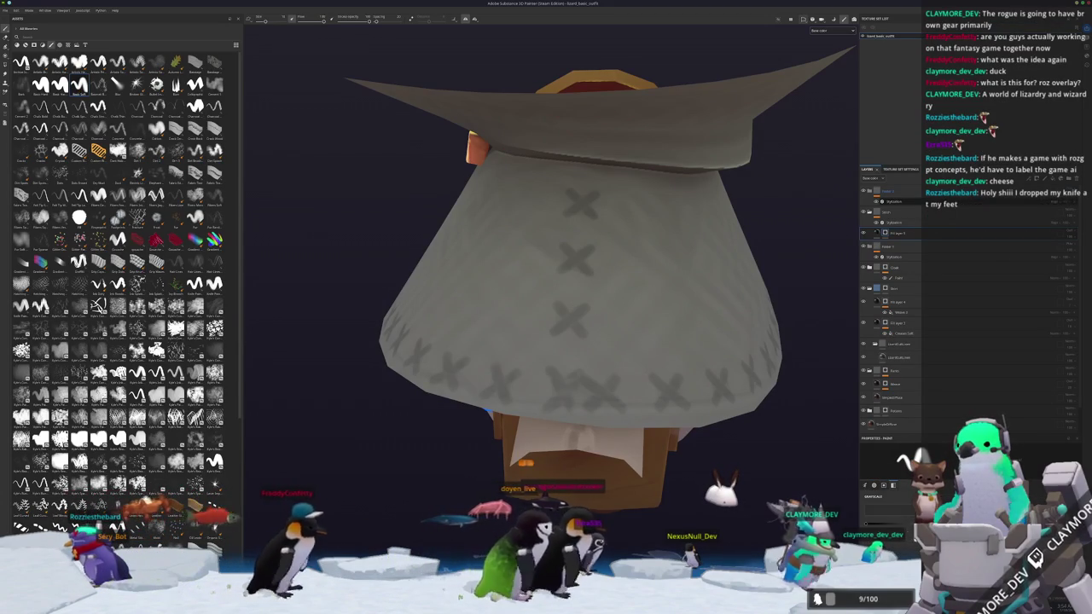
# - Paint a test stroke on the cloak, then undo it
pyautogui.moveTo(667, 312)
pyautogui.mouseDown()
pyautogui.moveTo(683, 317)
pyautogui.moveTo(657, 300)
pyautogui.mouseUp()
pyautogui.hotkey('ctrl', 'z')
pyautogui.scroll(3, 580, 341)
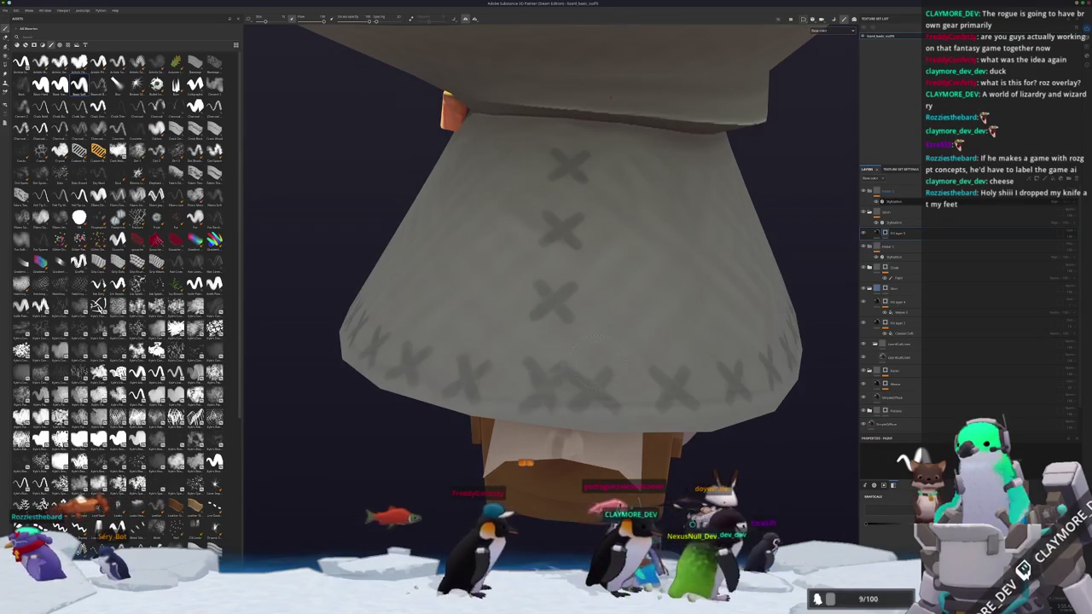
pyautogui.scroll(3, 583, 346)
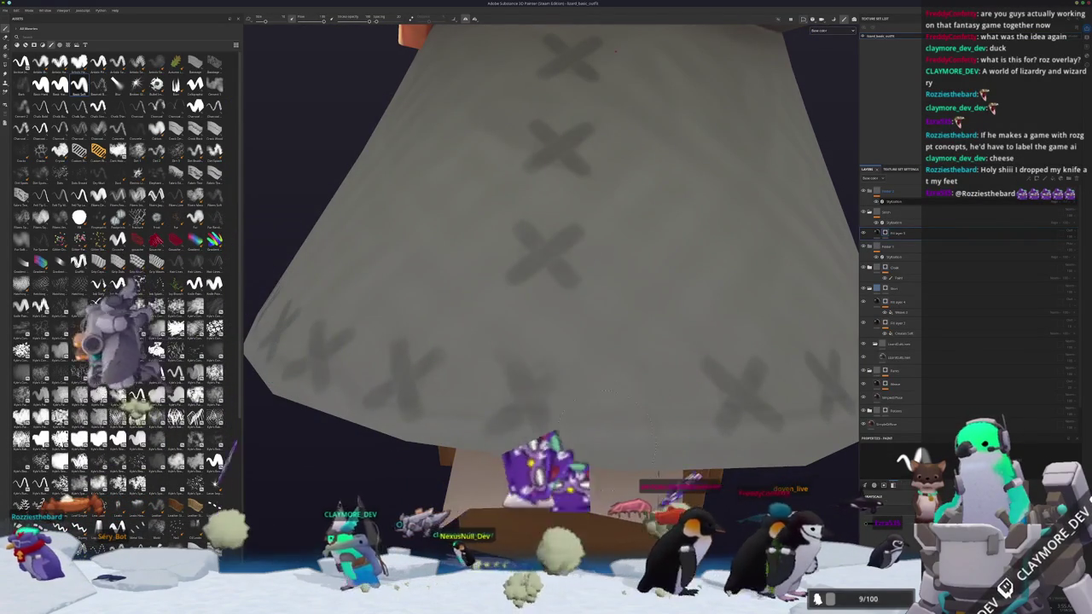
pyautogui.scroll(-5, 550, 256)
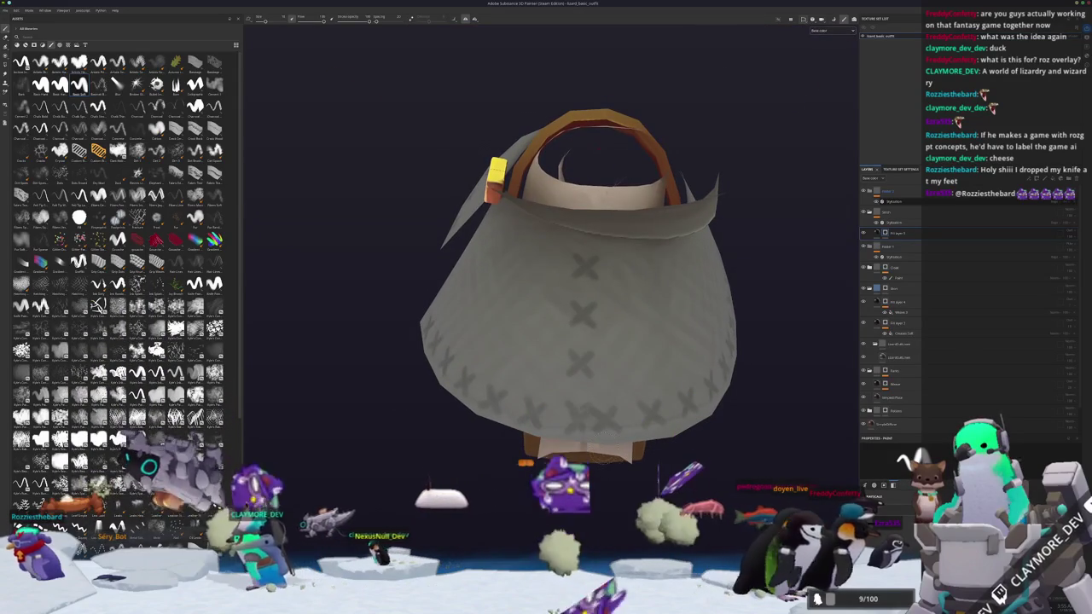
pyautogui.scroll(2, 589, 443)
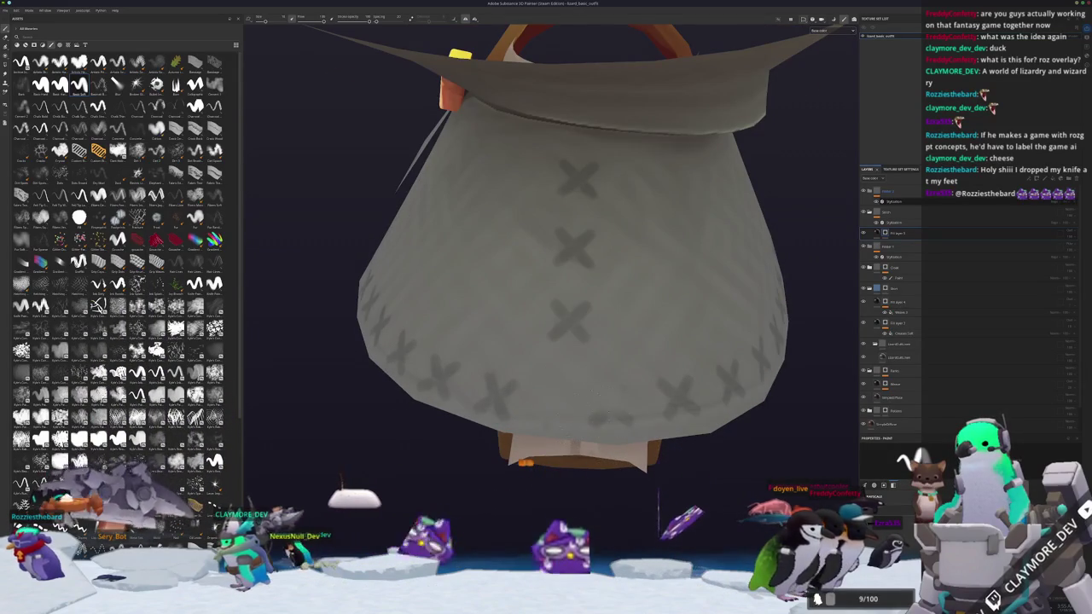
# - Undo the row of hem stitches, keeping only the front column
pyautogui.moveTo(563, 427)
pyautogui.keyDown('alt'); pyautogui.mouseDown()
pyautogui.moveTo(605, 424)
pyautogui.moveTo(539, 423)
pyautogui.mouseUp(); pyautogui.keyUp('alt')
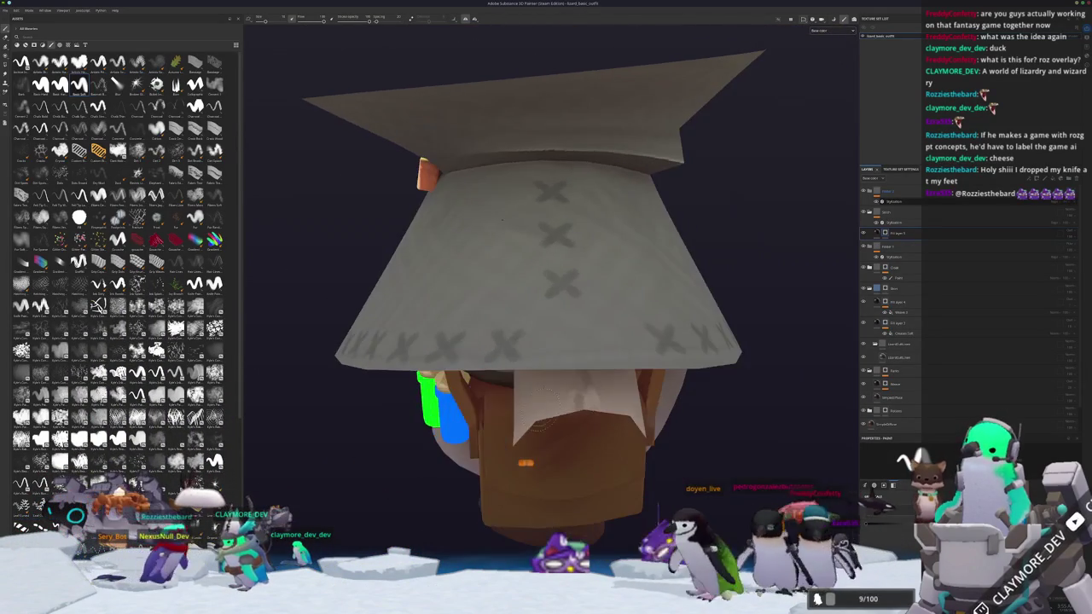
pyautogui.hotkey('ctrl', 'z')
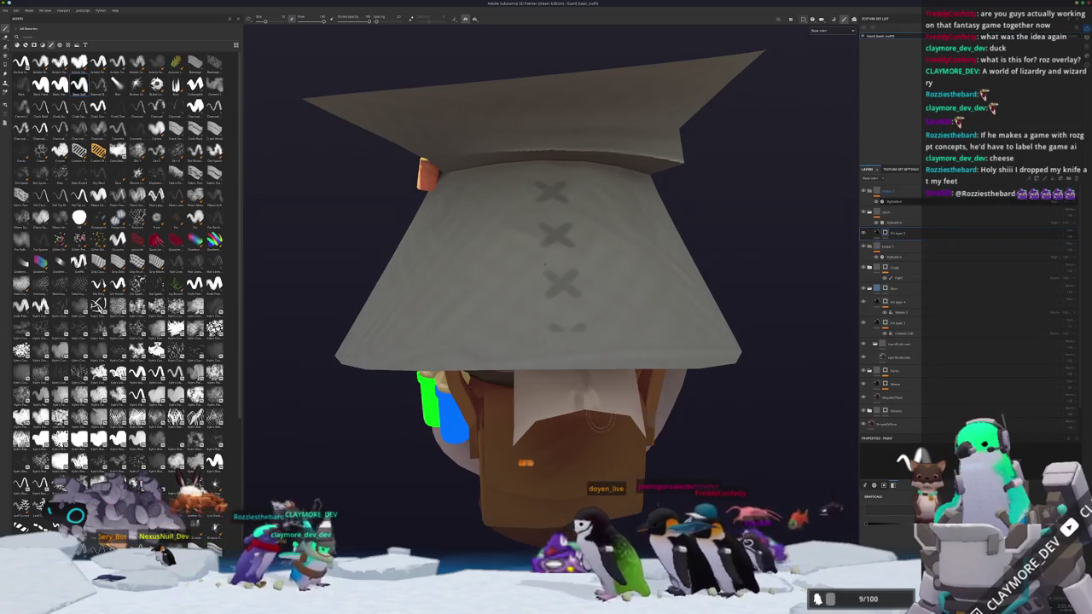
pyautogui.scroll(2, 544, 264)
pyautogui.keyDown('alt'); pyautogui.moveTo(722, 365); pyautogui.dragTo(606, 247); pyautogui.keyUp('alt')
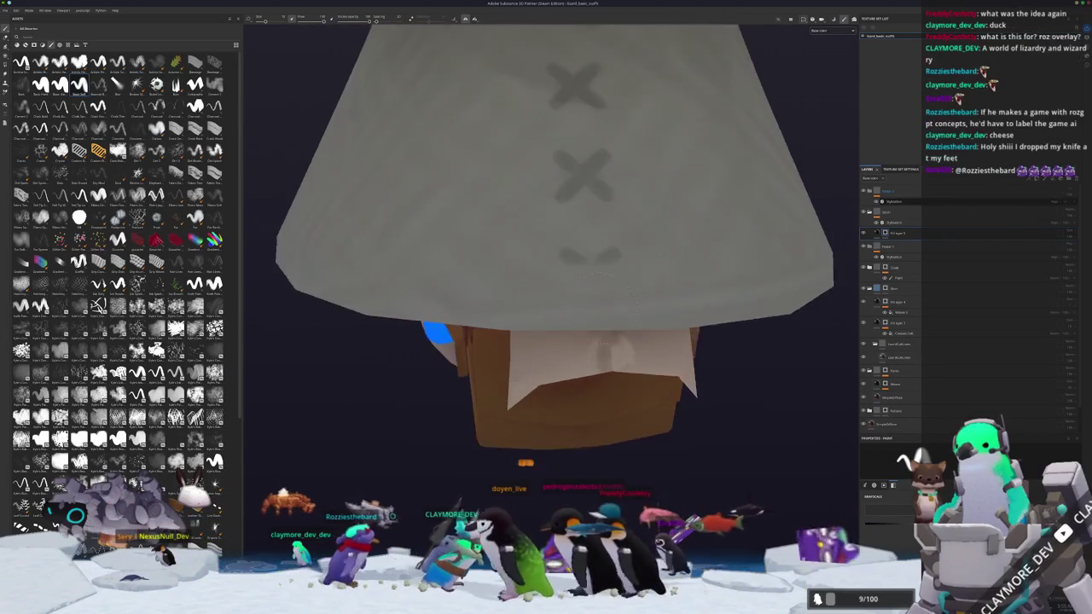
# - Form a fourth X below the column from two crossing straight strokes, undoing misplaced attempts
pyautogui.click(625, 240)
pyautogui.keyDown('shift'); pyautogui.click(556, 306); pyautogui.keyUp('shift')
pyautogui.hotkey('ctrl', 'z')
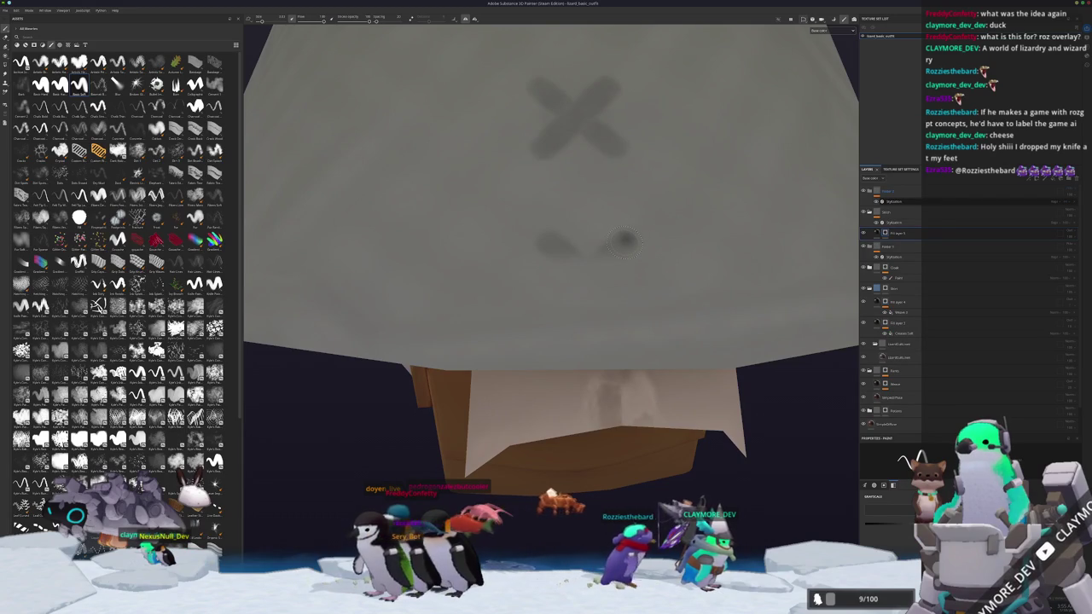
pyautogui.keyDown('shift'); pyautogui.click(561, 308); pyautogui.keyUp('shift')
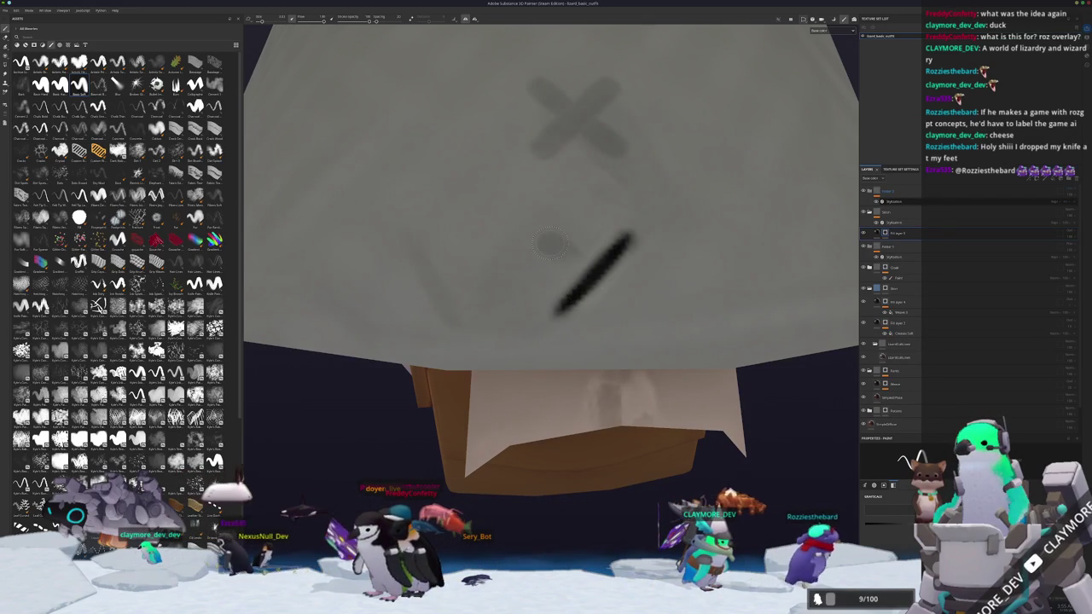
pyautogui.hotkey('ctrl', 'z')
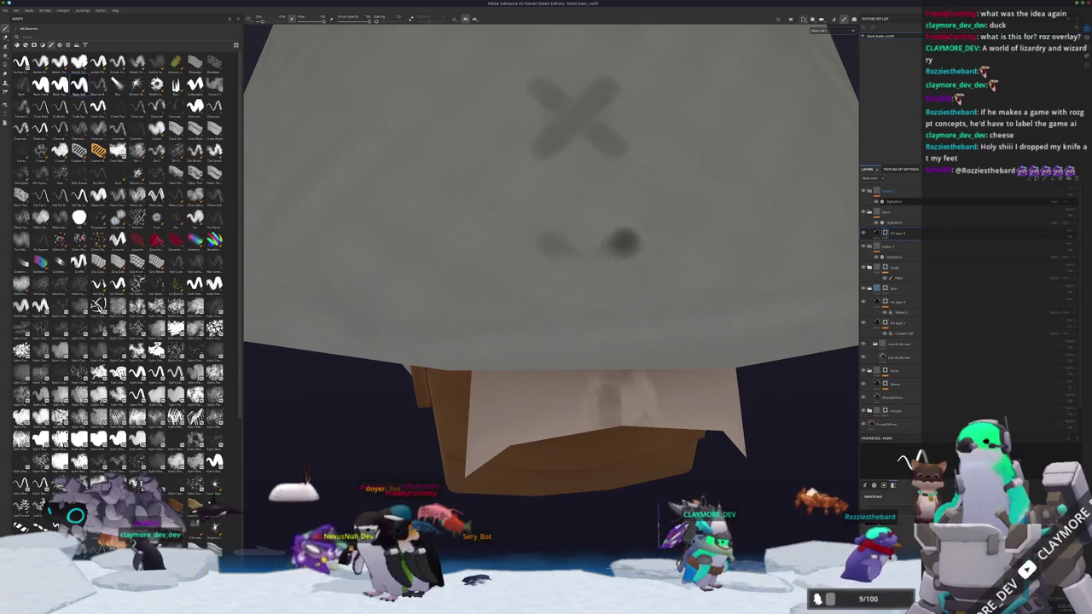
pyautogui.keyDown('shift'); pyautogui.click(556, 314); pyautogui.keyUp('shift')
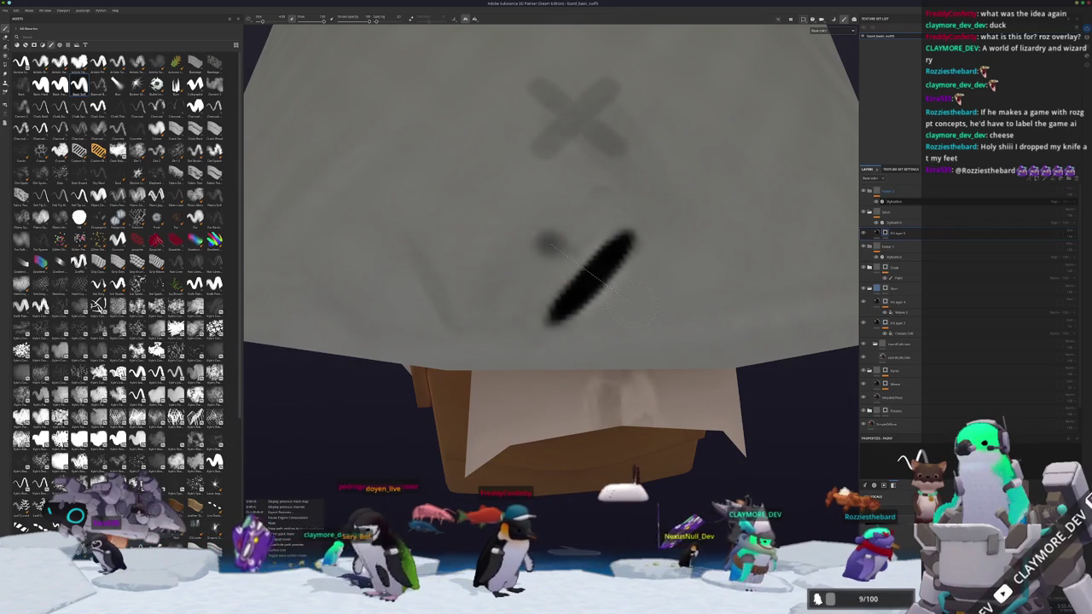
pyautogui.keyDown('shift'); pyautogui.click(636, 300); pyautogui.keyUp('shift')
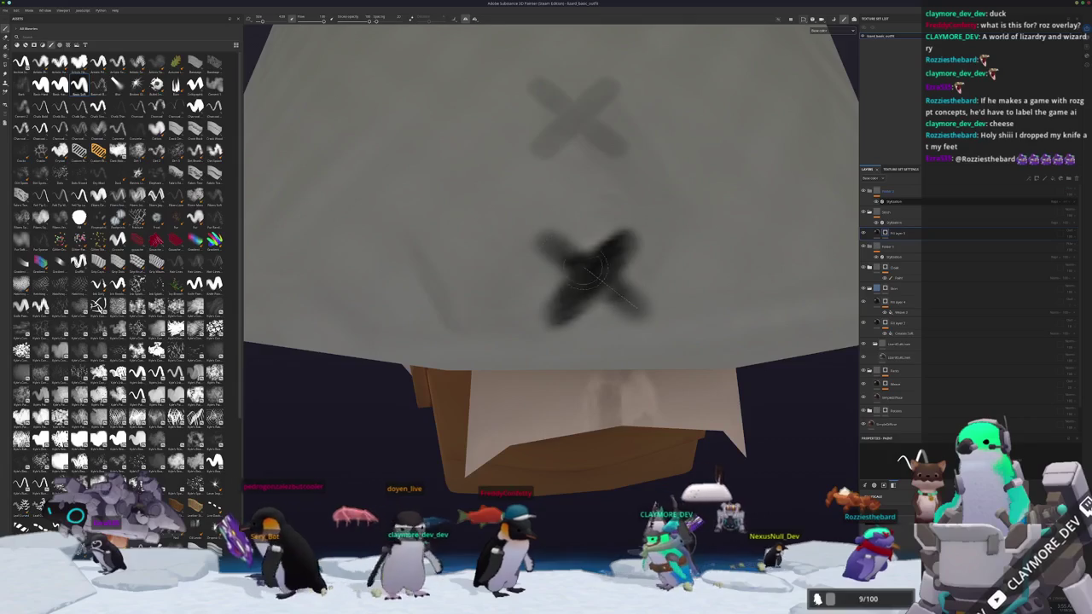
pyautogui.scroll(-3, 546, 245)
pyautogui.keyDown('alt'); pyautogui.moveTo(547, 245); pyautogui.dragTo(680, 359); pyautogui.keyUp('alt')
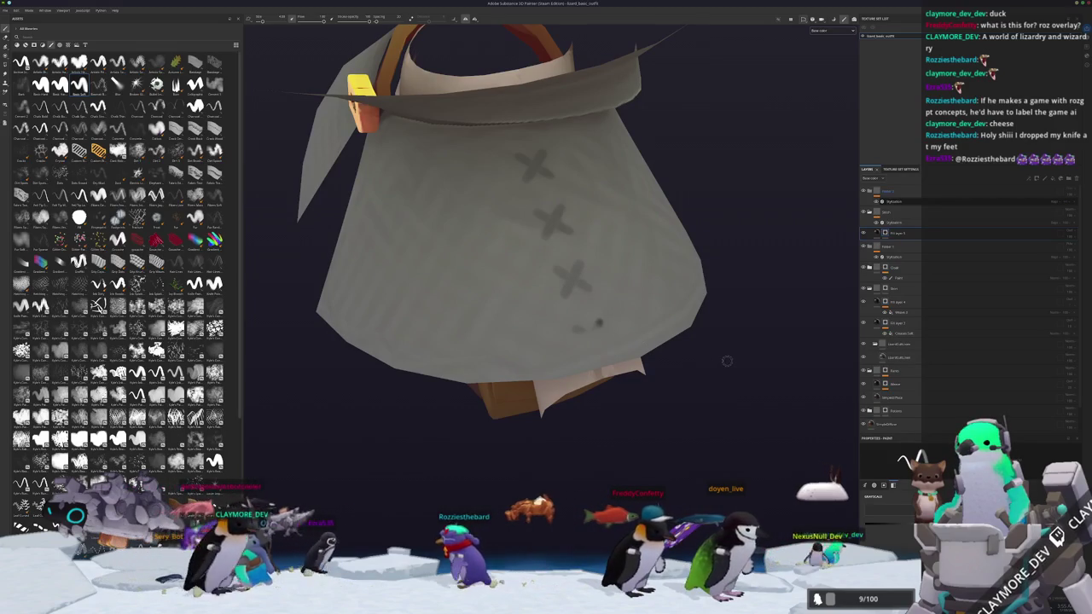
# - Paint the second diagonal completing the third X, then zoom out to view the whole cloak
pyautogui.scroll(2, 624, 343)
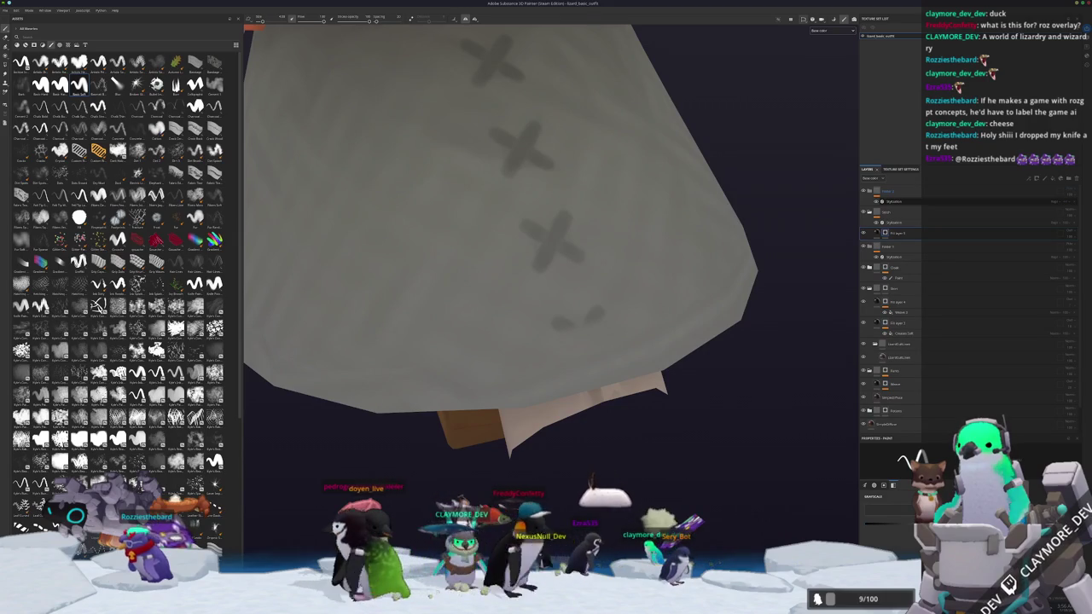
pyautogui.moveTo(771, 383)
pyautogui.keyDown('alt'); pyautogui.mouseDown()
pyautogui.moveTo(602, 321)
pyautogui.moveTo(549, 377)
pyautogui.mouseUp(); pyautogui.keyUp('alt')
pyautogui.scroll(3, 603, 320)
pyautogui.moveTo(536, 310); pyautogui.dragTo(616, 381)
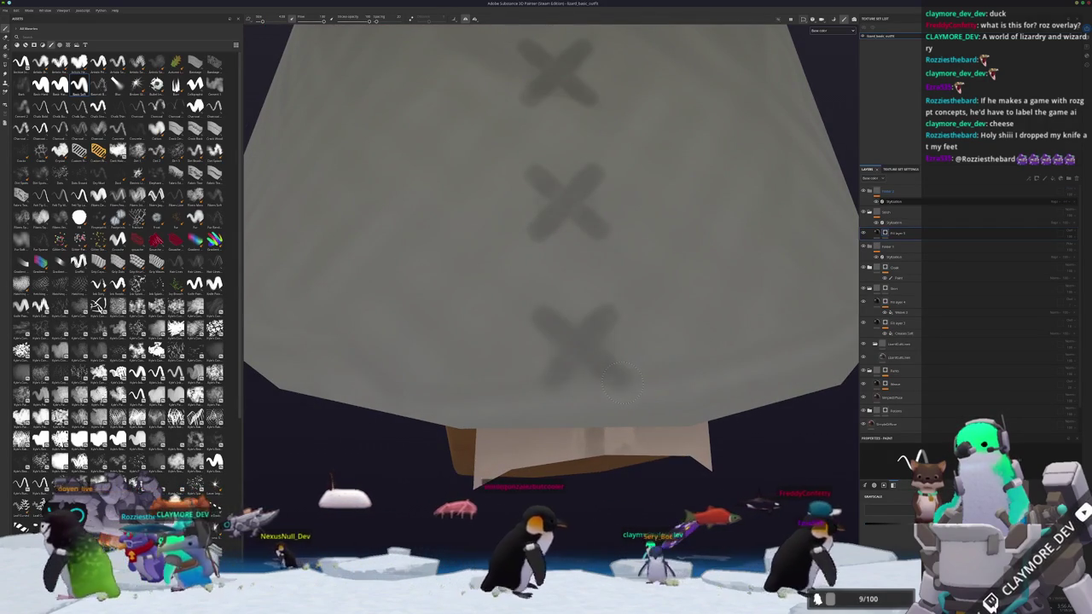
pyautogui.scroll(-3, 620, 384)
pyautogui.scroll(-3, 620, 384)
pyautogui.moveTo(620, 384)
pyautogui.keyDown('alt'); pyautogui.mouseDown()
pyautogui.moveTo(610, 362)
pyautogui.moveTo(656, 470)
pyautogui.moveTo(646, 475)
pyautogui.moveTo(665, 444)
pyautogui.mouseUp(); pyautogui.keyUp('alt')
# - Move the Stylization filter layer into the cloak folder and show its parameters
pyautogui.click(910, 257)
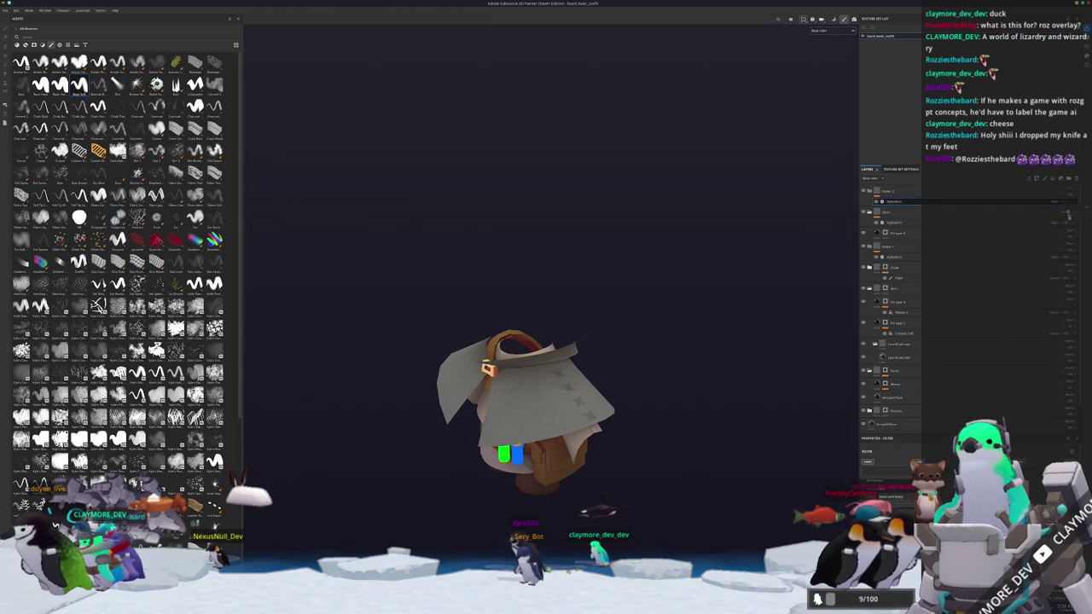
pyautogui.moveTo(905, 212)
pyautogui.mouseDown()
pyautogui.moveTo(937, 244)
pyautogui.moveTo(898, 215)
pyautogui.mouseUp()
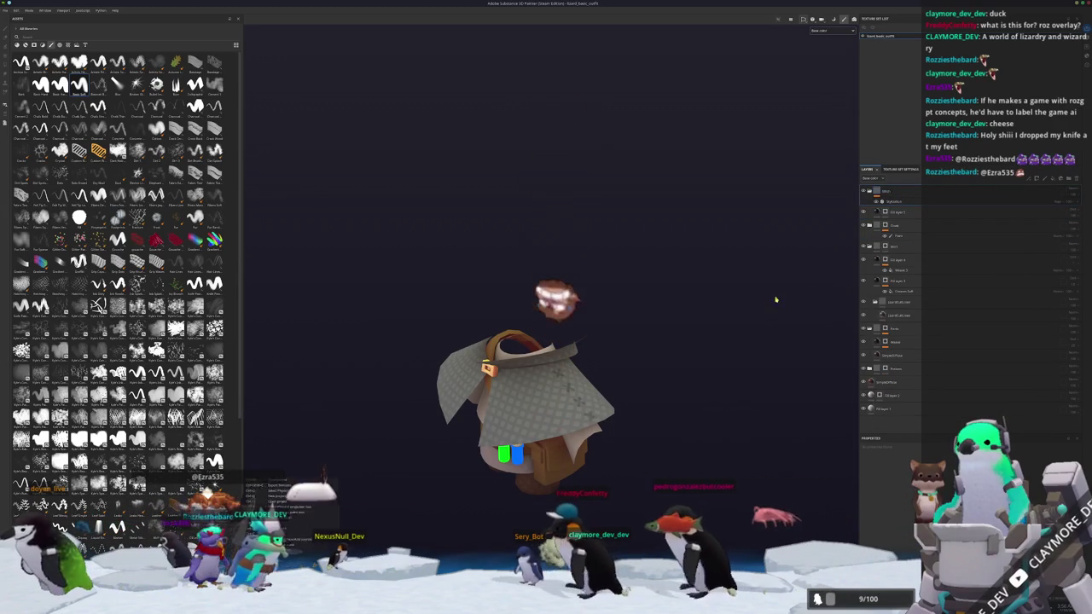
pyautogui.click(896, 201)
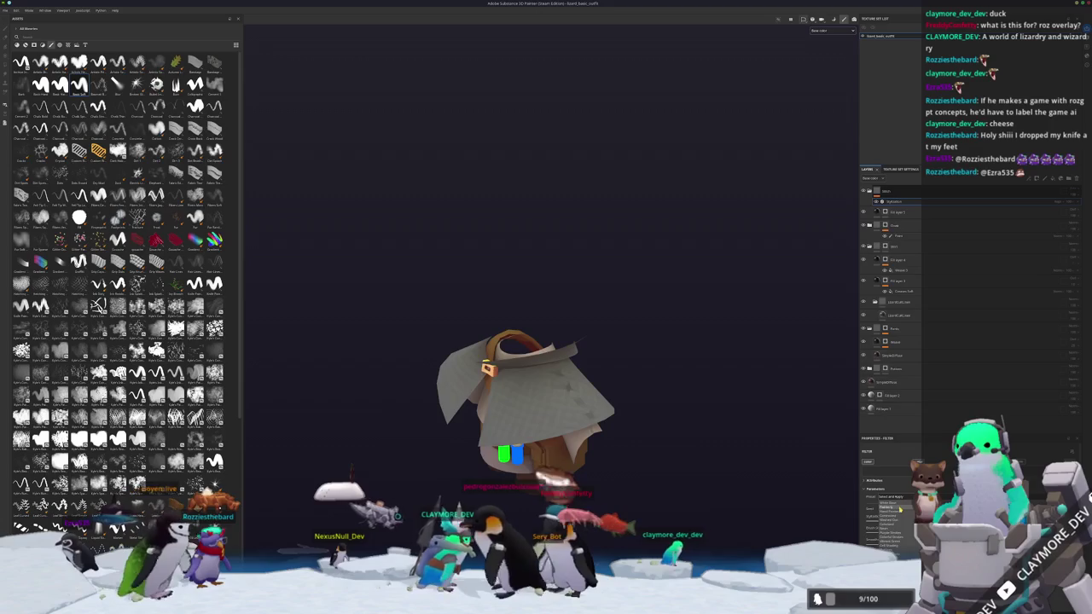
pyautogui.moveTo(751, 440)
pyautogui.keyDown('alt'); pyautogui.mouseDown()
pyautogui.moveTo(734, 449)
pyautogui.moveTo(685, 397)
pyautogui.mouseUp(); pyautogui.keyUp('alt')
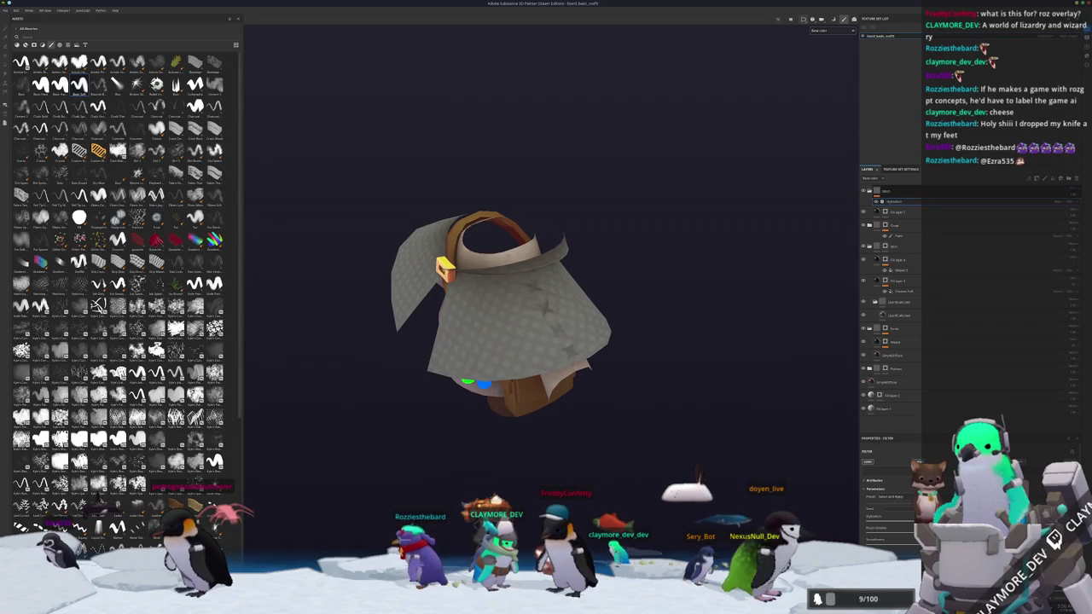
# - Turn the pattern filter layer back on so a diamond lattice covers the cloak
pyautogui.moveTo(674, 444)
pyautogui.keyDown('alt'); pyautogui.mouseDown()
pyautogui.moveTo(697, 493)
pyautogui.moveTo(548, 339)
pyautogui.moveTo(597, 352)
pyautogui.mouseUp(); pyautogui.keyUp('alt')
pyautogui.scroll(-3, 619, 359)
pyautogui.scroll(-2, 575, 400)
pyautogui.scroll(1, 564, 409)
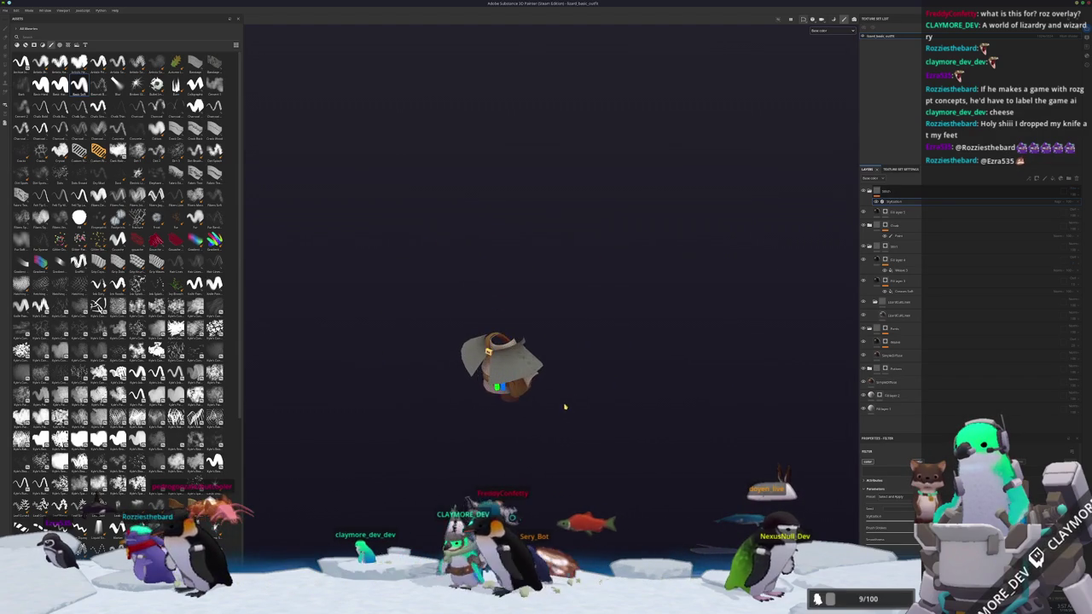
pyautogui.scroll(2, 564, 408)
pyautogui.scroll(2, 560, 395)
pyautogui.moveTo(568, 371)
pyautogui.keyDown('alt'); pyautogui.mouseDown()
pyautogui.moveTo(597, 371)
pyautogui.moveTo(607, 278)
pyautogui.mouseUp(); pyautogui.keyUp('alt')
pyautogui.click(863, 193)
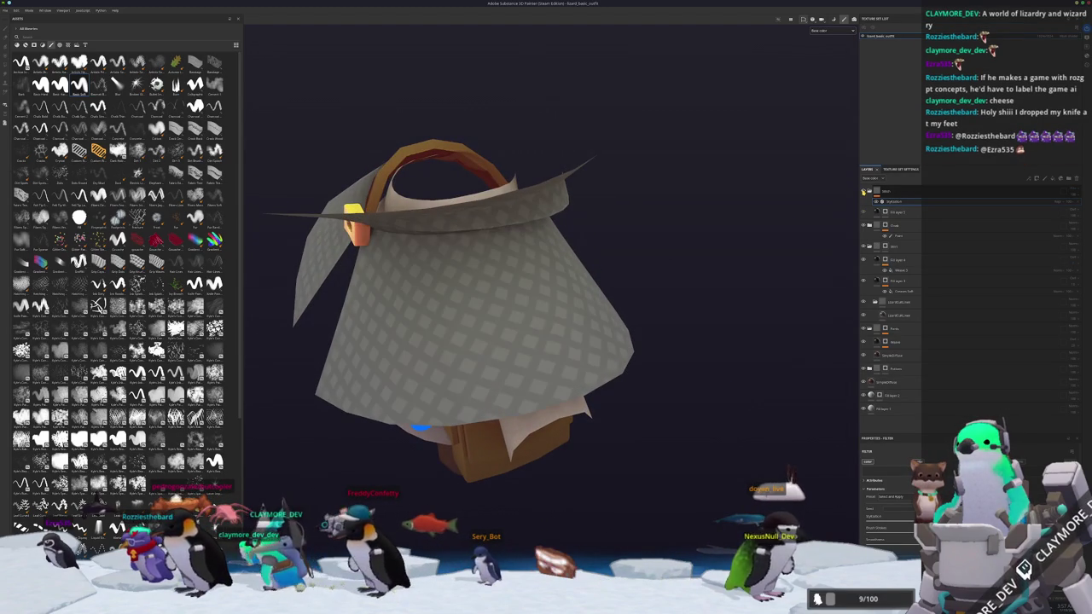
# - Switch the Stylization filter to a Brush Strokes style, turning the lattice into faint stars
pyautogui.click(864, 193)
pyautogui.click(900, 211)
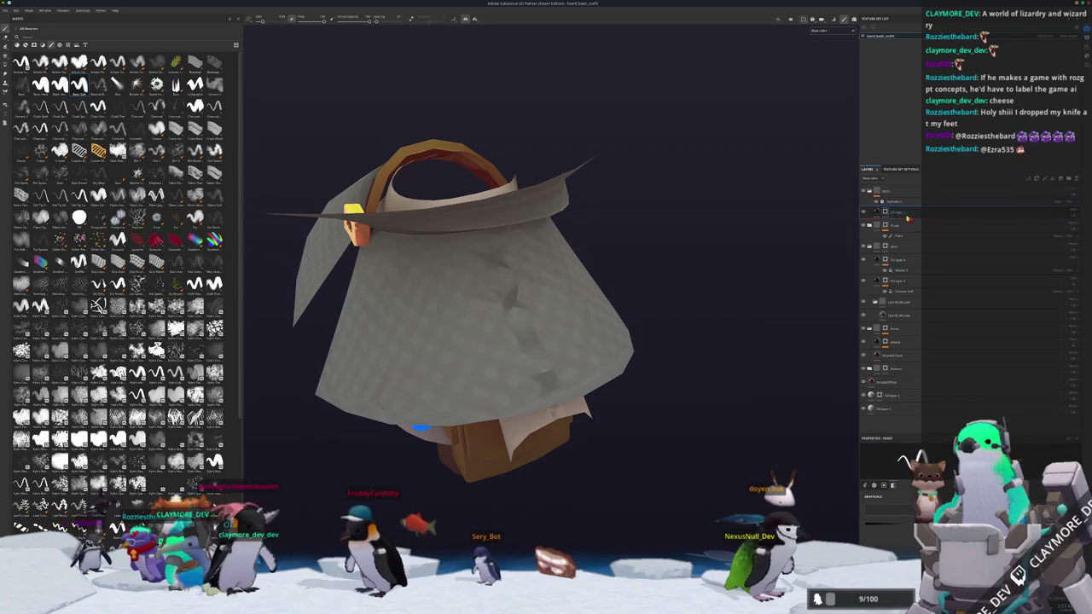
pyautogui.click(912, 224)
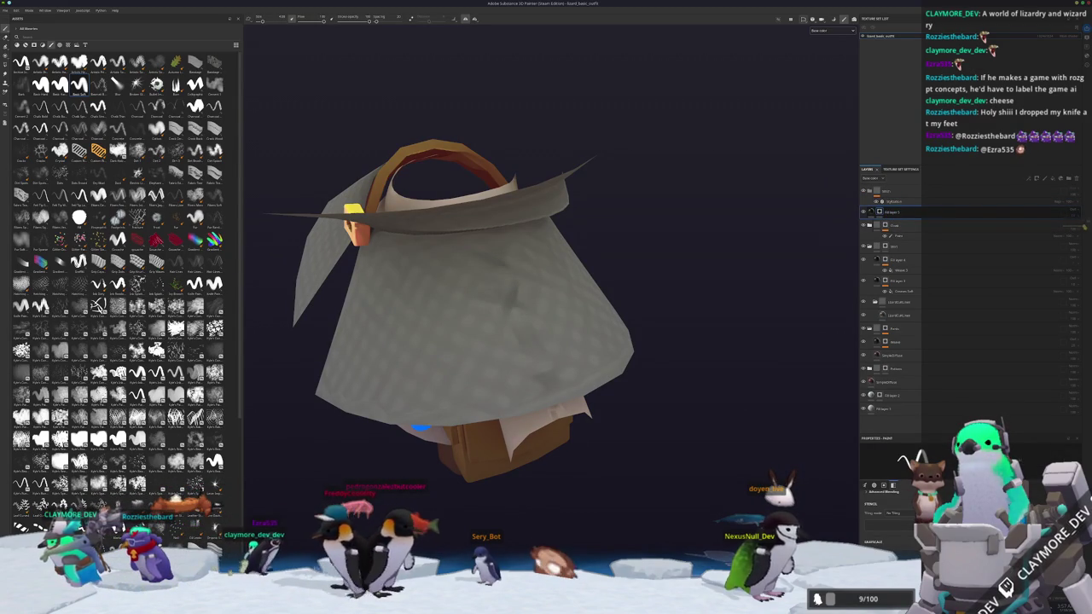
pyautogui.click(888, 201)
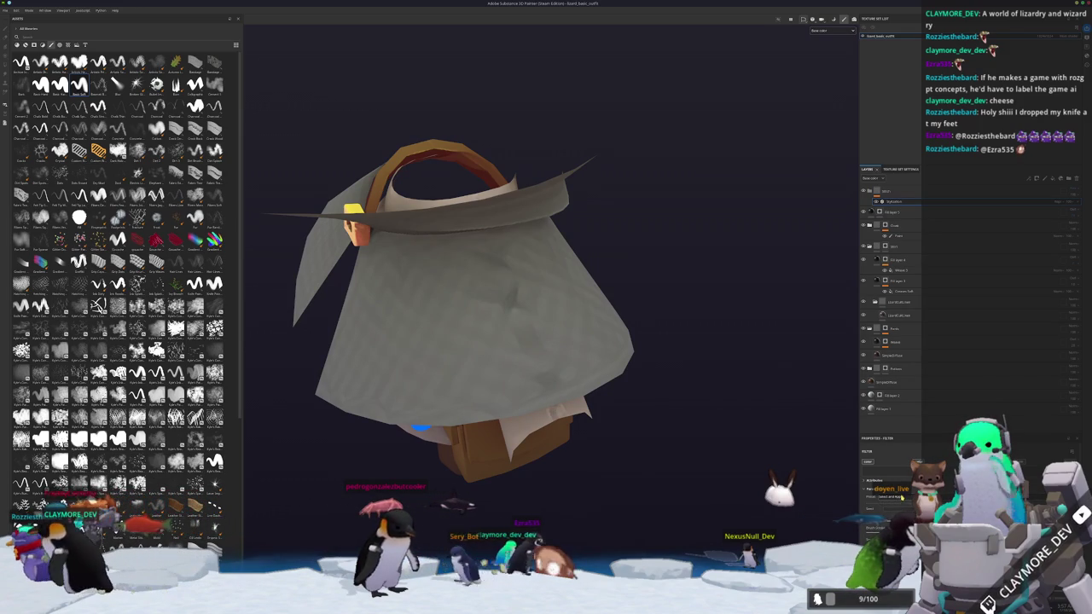
pyautogui.click(896, 496)
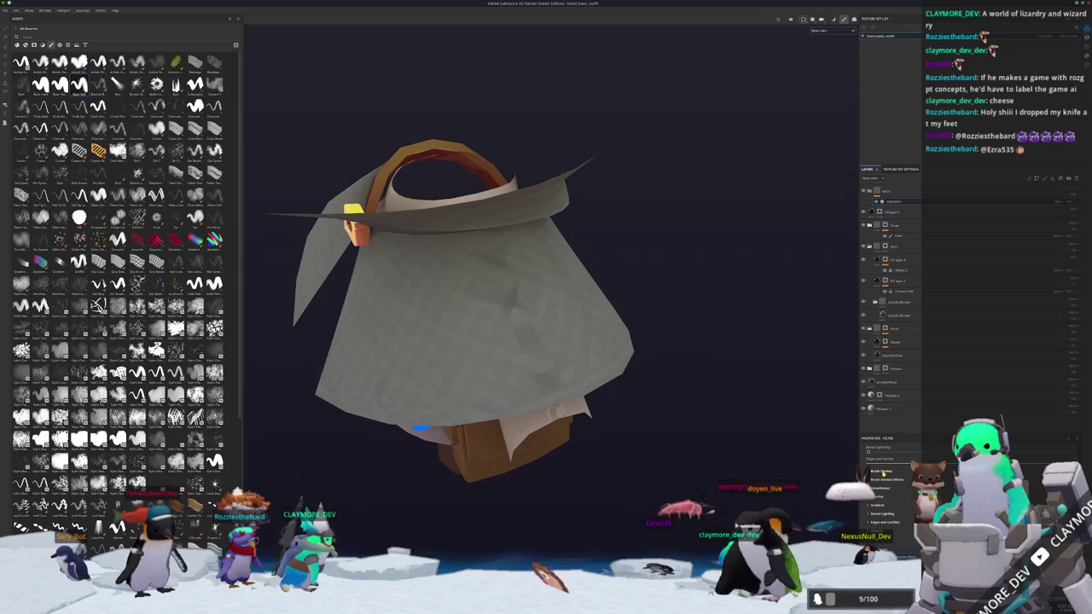
pyautogui.click(883, 472)
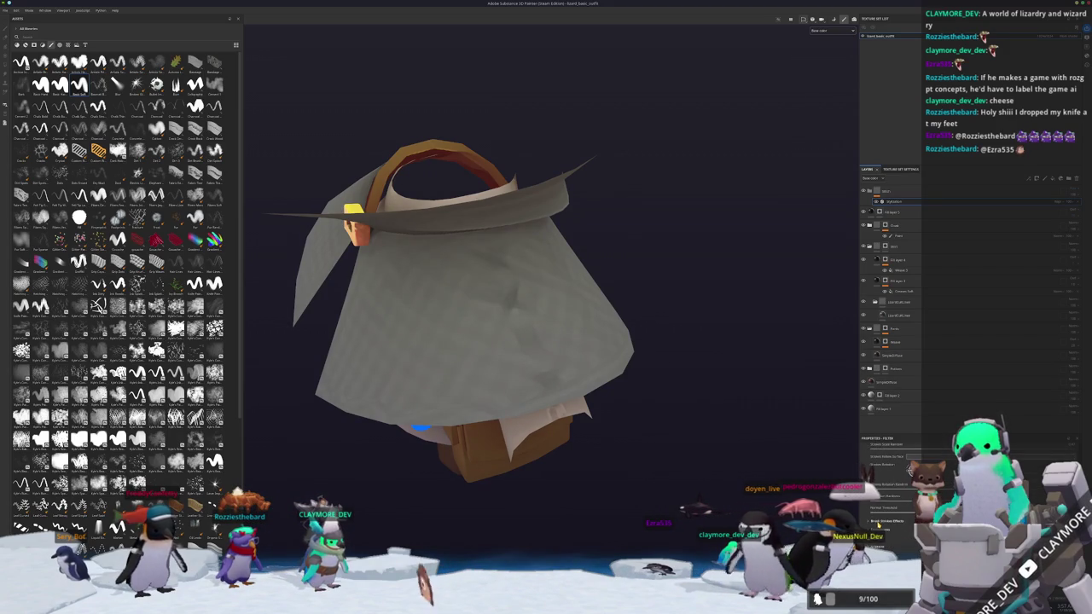
pyautogui.scroll(-2, 910, 471)
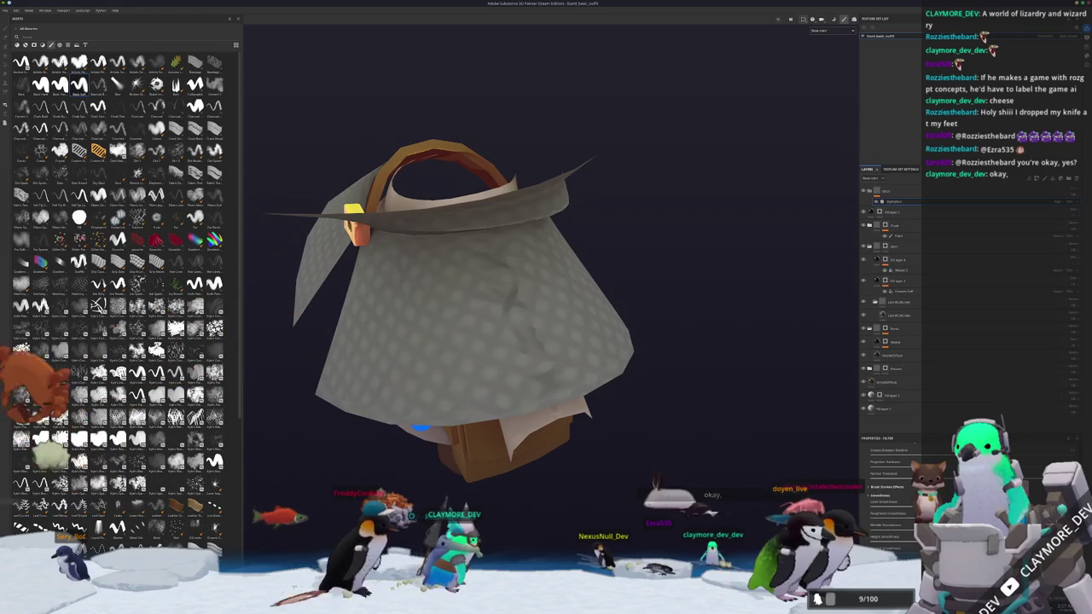
pyautogui.moveTo(623, 409)
pyautogui.keyDown('alt'); pyautogui.mouseDown()
pyautogui.moveTo(639, 402)
pyautogui.moveTo(665, 346)
pyautogui.moveTo(798, 362)
pyautogui.moveTo(787, 383)
pyautogui.moveTo(819, 367)
pyautogui.mouseUp(); pyautogui.keyUp('alt')
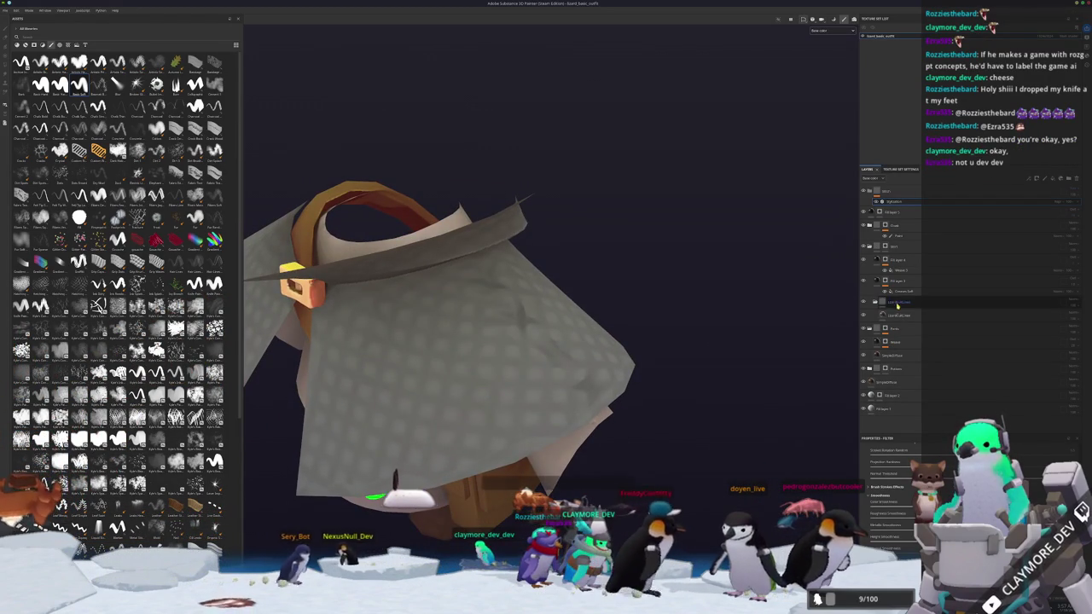
pyautogui.click(885, 247)
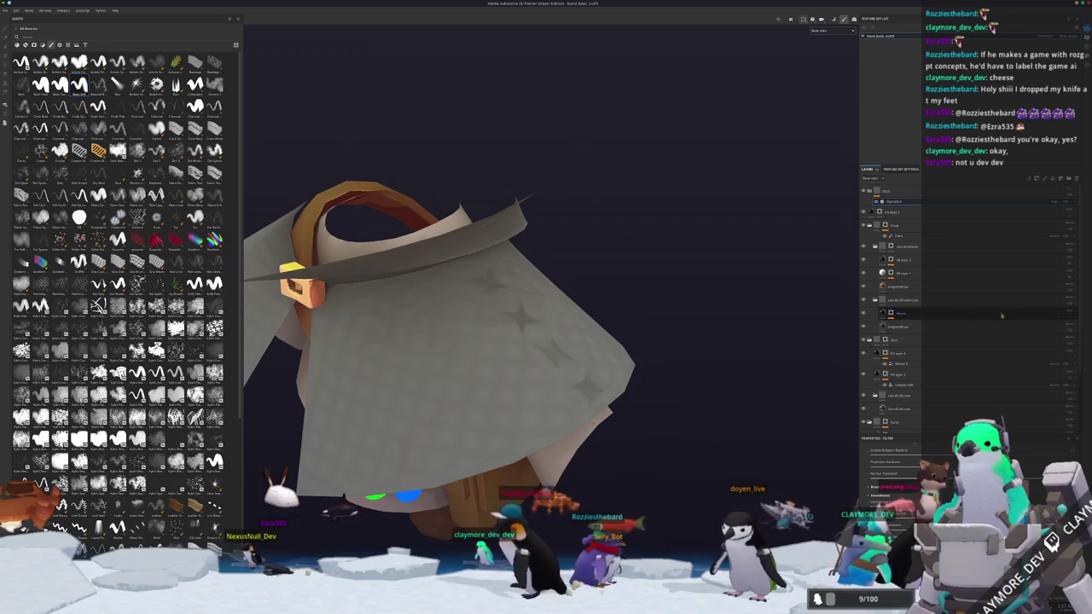
# - Add a fill effect to the Skirt group's mask and view the cloak from the front
pyautogui.rightClick(893, 313)
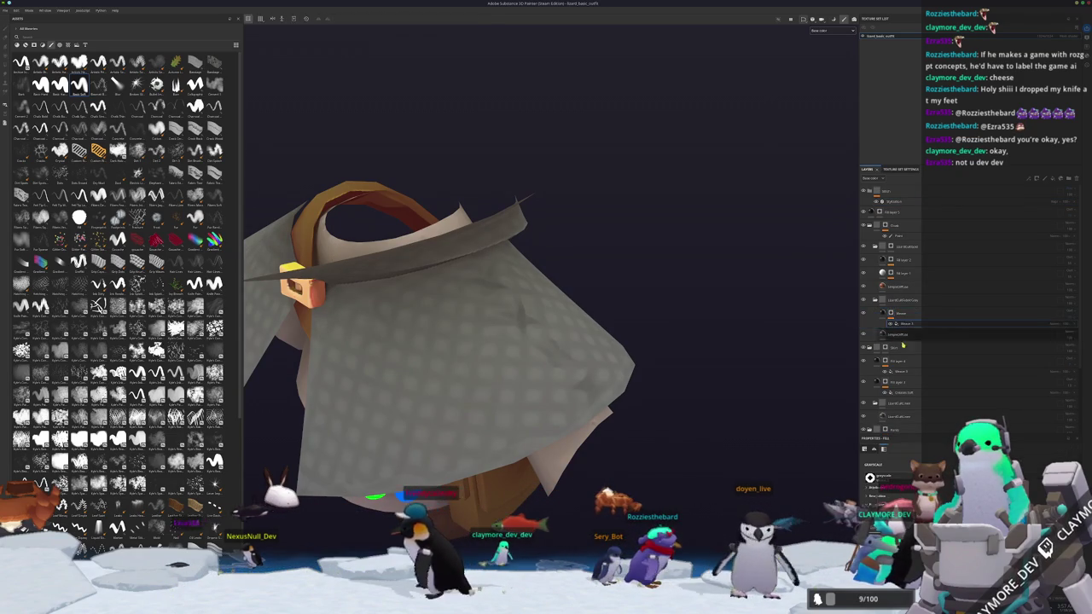
pyautogui.click(904, 453)
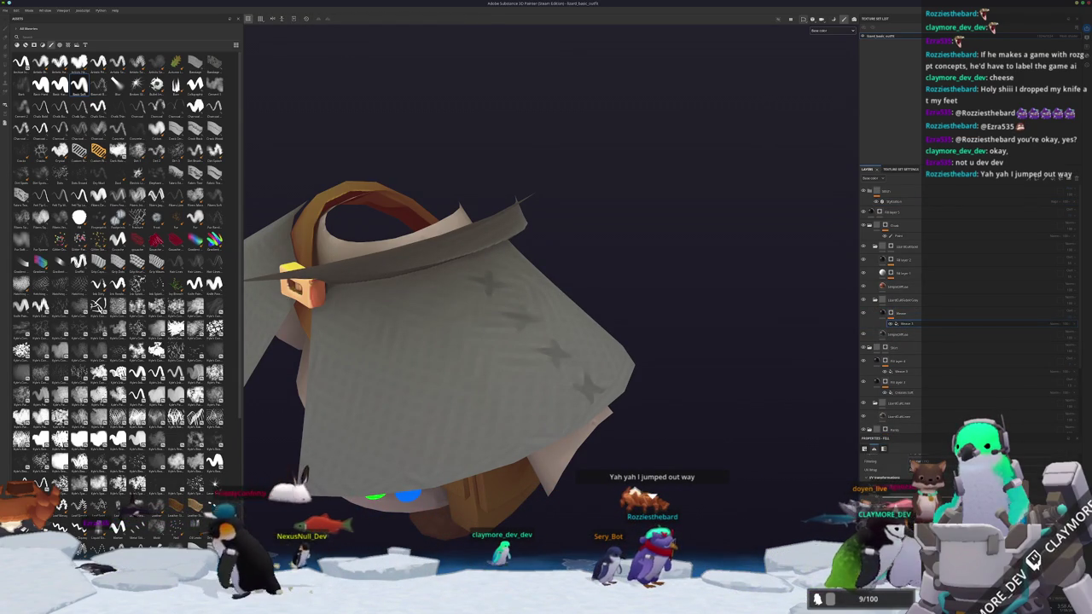
pyautogui.moveTo(563, 427)
pyautogui.keyDown('alt'); pyautogui.mouseDown()
pyautogui.moveTo(636, 461)
pyautogui.moveTo(674, 453)
pyautogui.moveTo(500, 432)
pyautogui.moveTo(488, 383)
pyautogui.moveTo(588, 383)
pyautogui.moveTo(580, 440)
pyautogui.moveTo(500, 389)
pyautogui.moveTo(482, 482)
pyautogui.moveTo(502, 338)
pyautogui.moveTo(559, 401)
pyautogui.moveTo(598, 410)
pyautogui.mouseUp(); pyautogui.keyUp('alt')
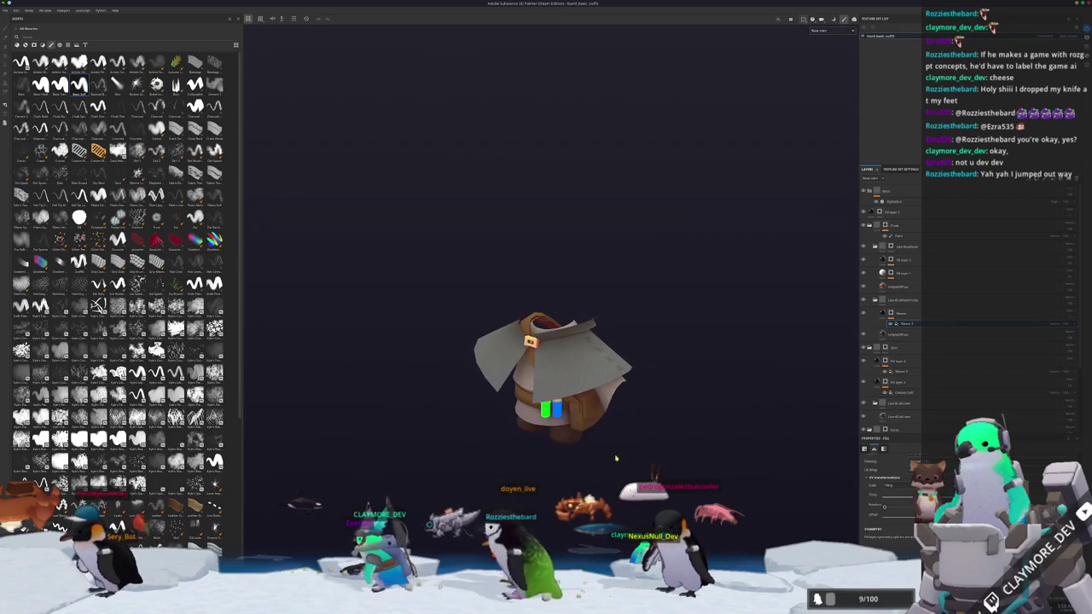
pyautogui.scroll(-3, 895, 385)
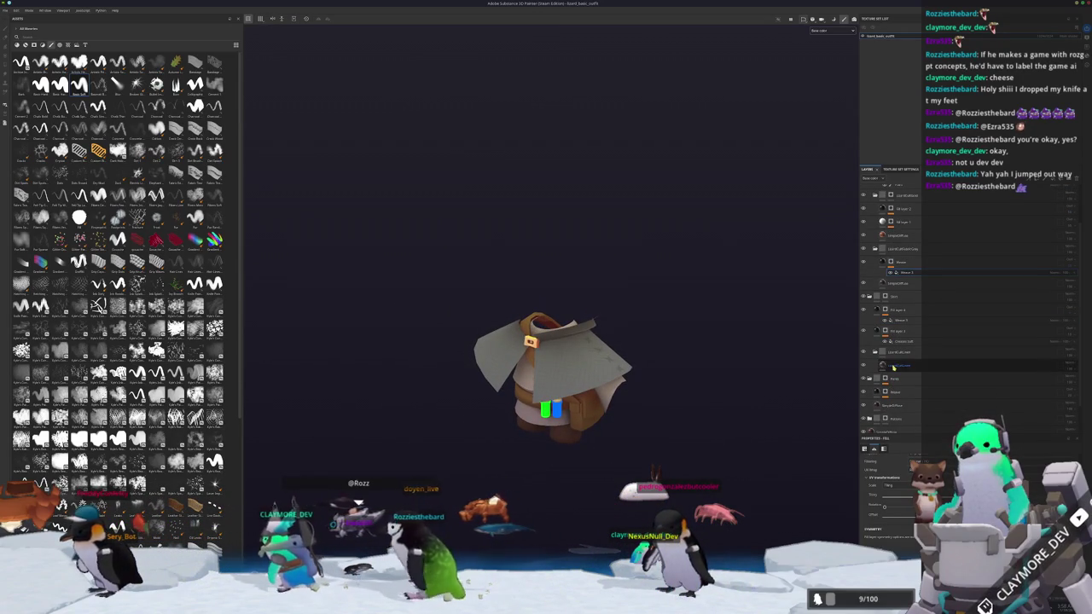
pyautogui.scroll(-2, 895, 386)
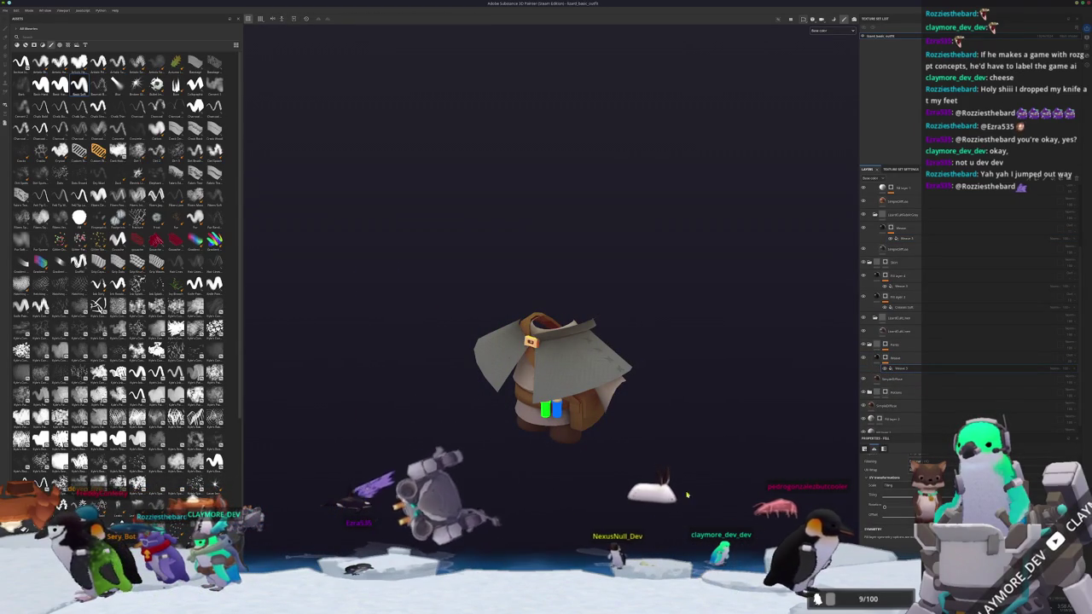
pyautogui.scroll(2, 674, 503)
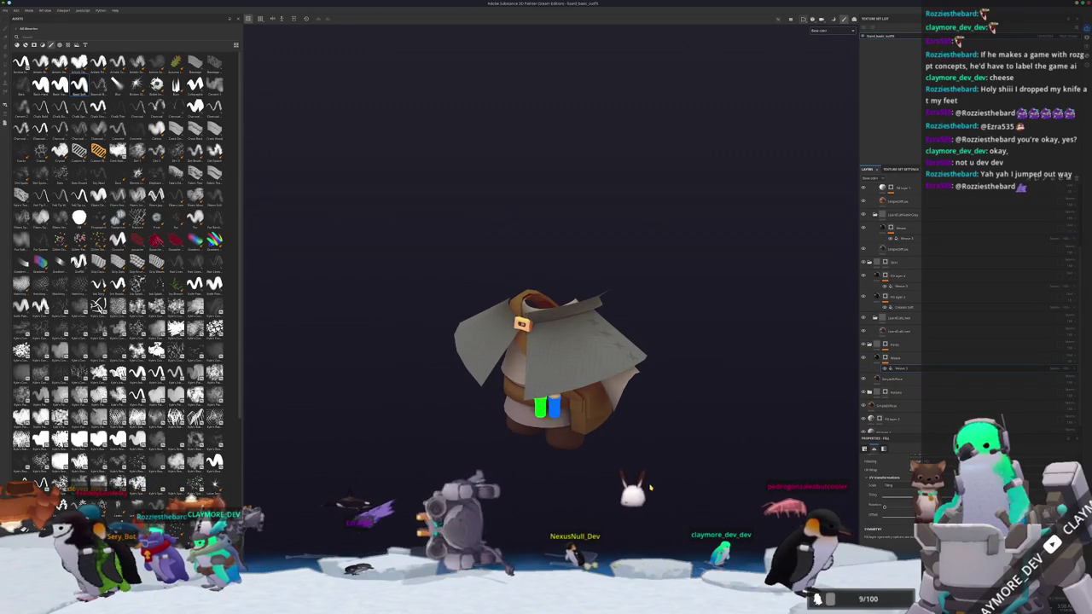
pyautogui.keyDown('alt'); pyautogui.moveTo(650, 488); pyautogui.dragTo(662, 505, button='middle'); pyautogui.keyUp('alt')
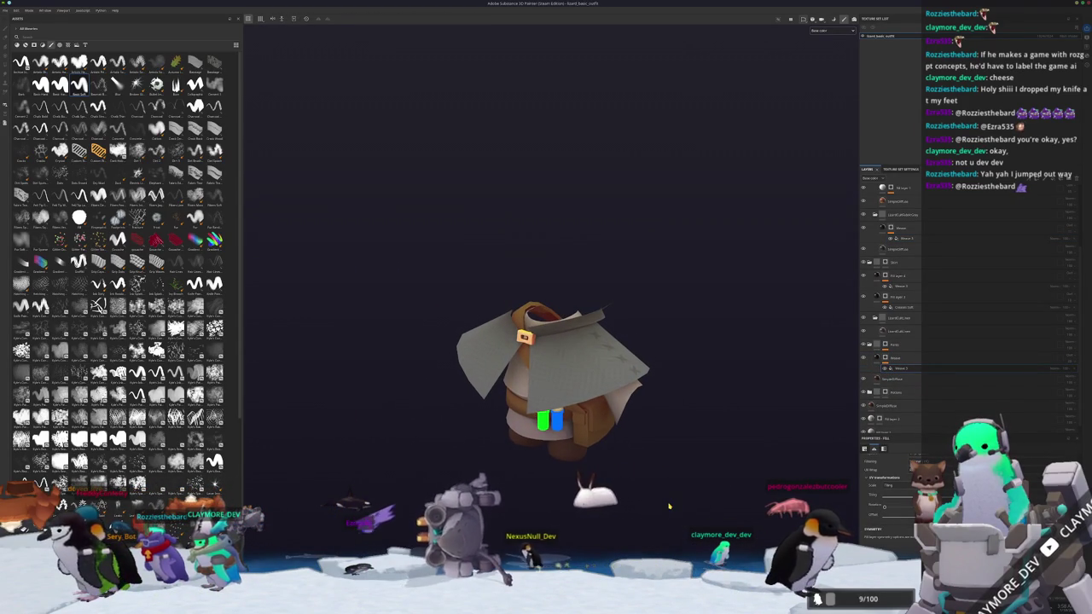
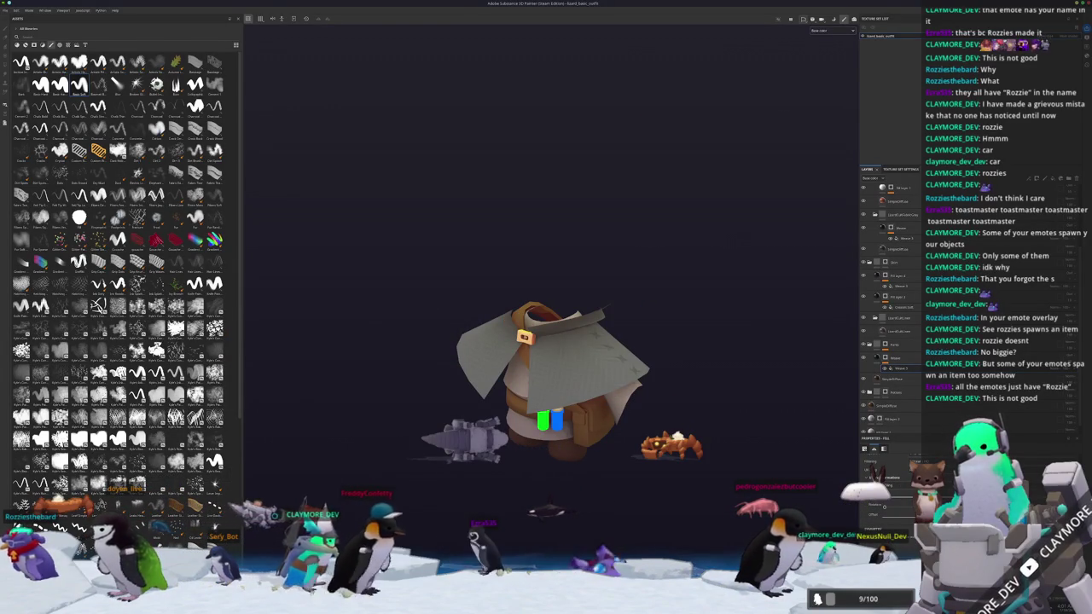
# - Re-export the cloak and satchel textures with the current export settings and return to Blender
pyautogui.moveTo(598, 392)
pyautogui.keyDown('alt'); pyautogui.mouseDown()
pyautogui.moveTo(627, 389)
pyautogui.moveTo(483, 353)
pyautogui.moveTo(329, 371)
pyautogui.moveTo(672, 377)
pyautogui.mouseUp(); pyautogui.keyUp('alt')
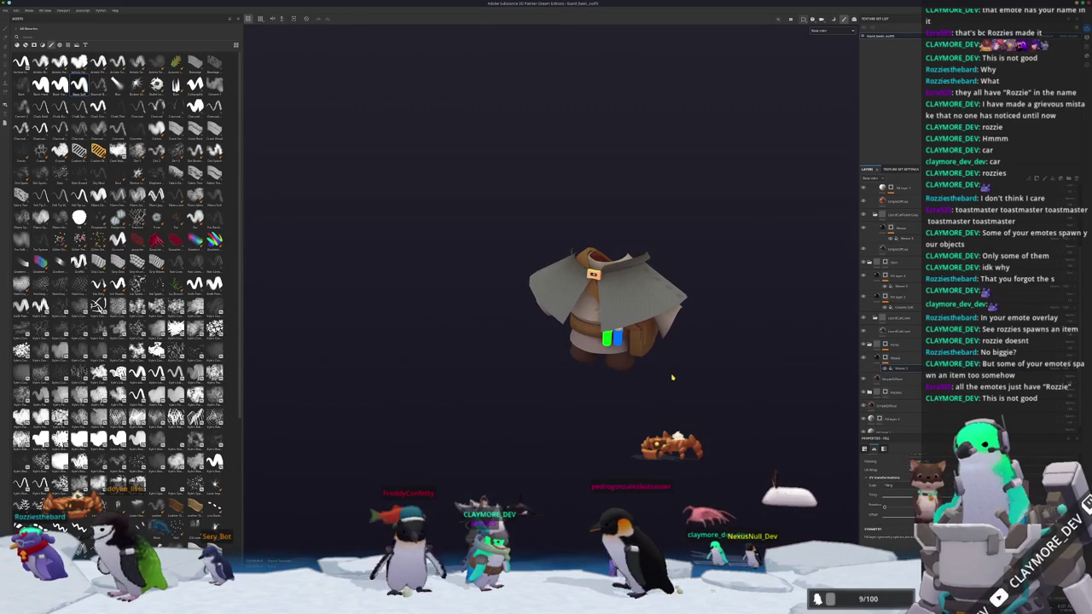
pyautogui.hotkey('ctrl', 'shift', 'e')
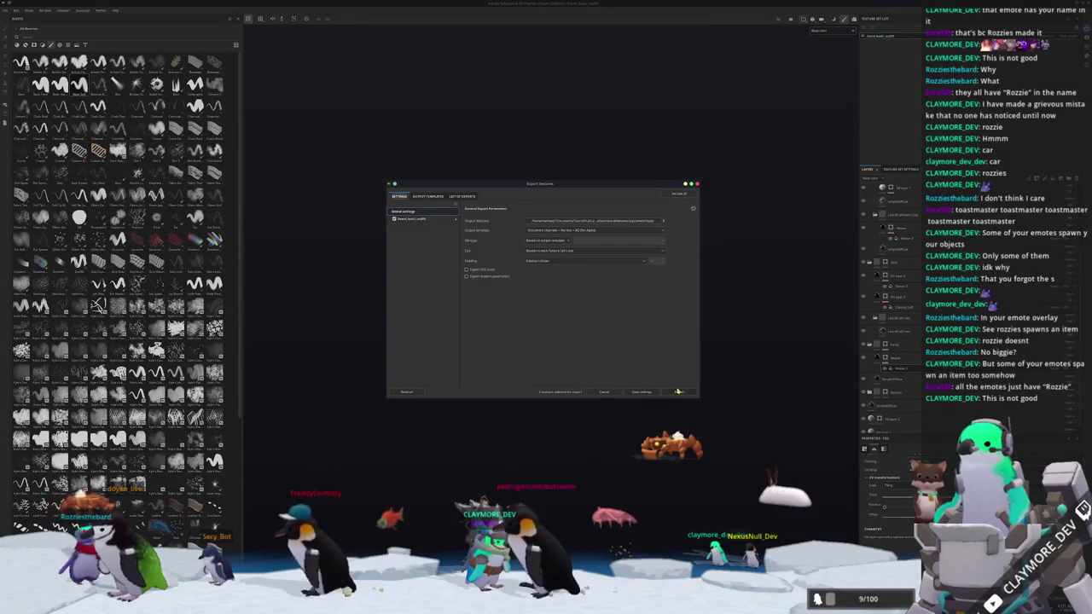
pyautogui.click(462, 196)
pyautogui.press('Escape')
pyautogui.hotkey('alt', 'Tab')
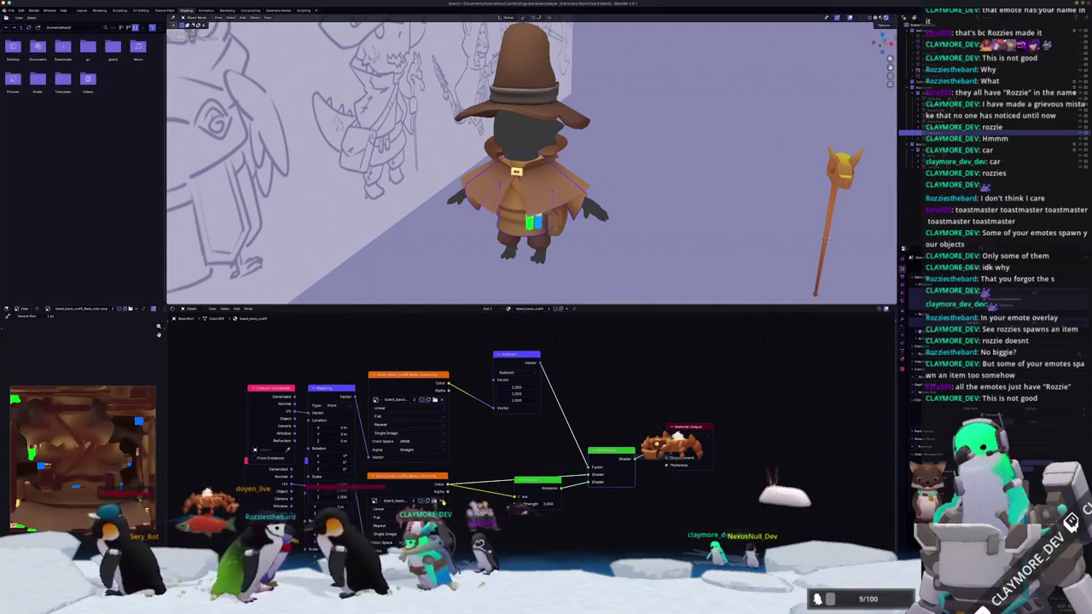
# - Load the exported outfit colour PNG into the Image Texture node
pyautogui.click(434, 500)
pyautogui.doubleClick(436, 74)
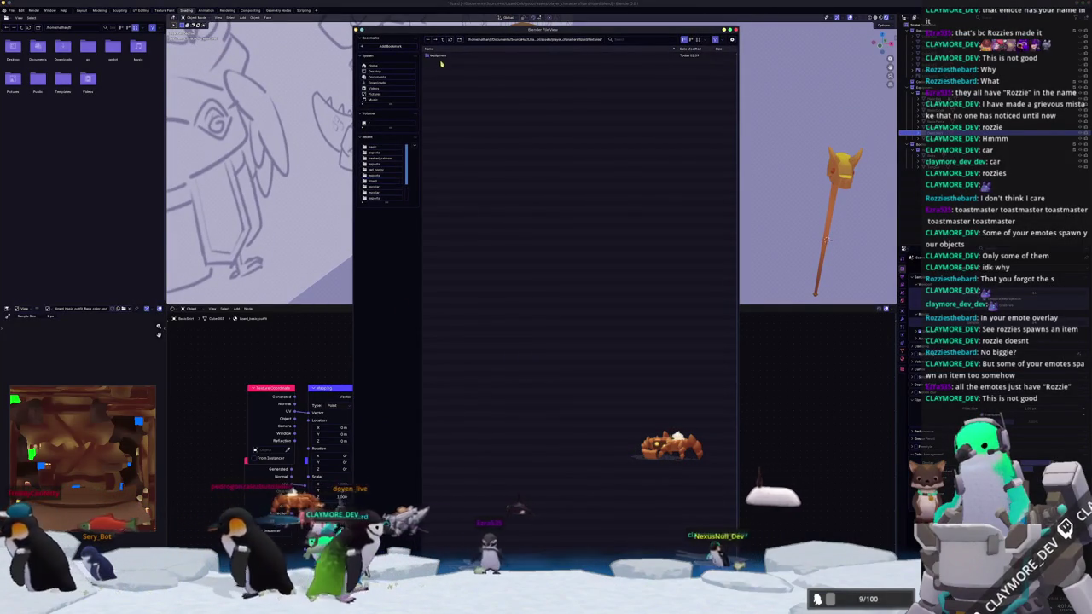
pyautogui.doubleClick(437, 56)
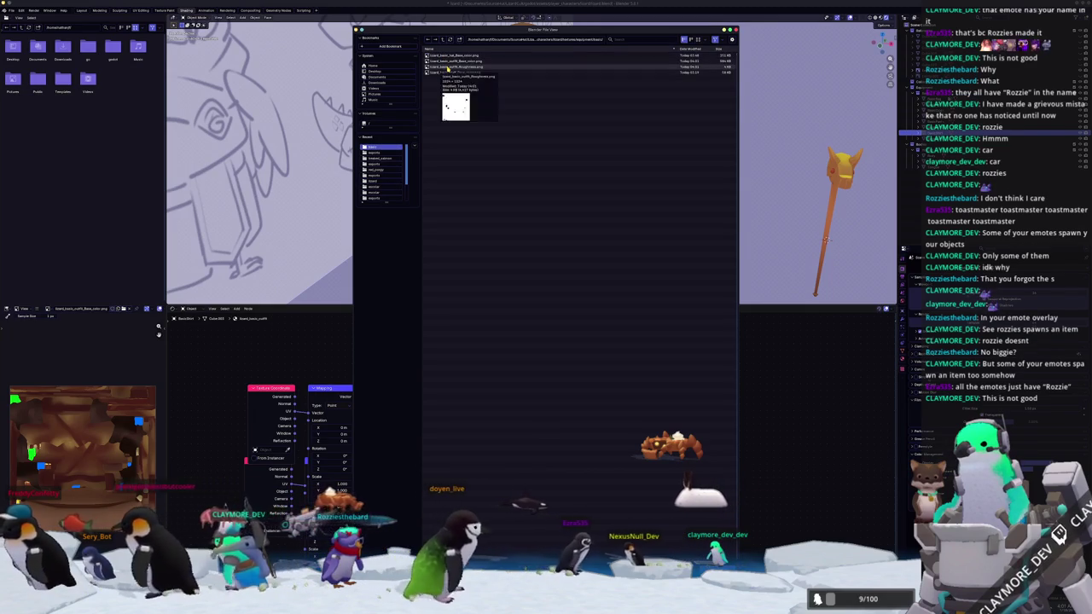
pyautogui.doubleClick(447, 67)
# - Select the hat and load its exported base colour PNG into its image texture
pyautogui.moveTo(655, 214); pyautogui.dragTo(626, 229, button='middle')
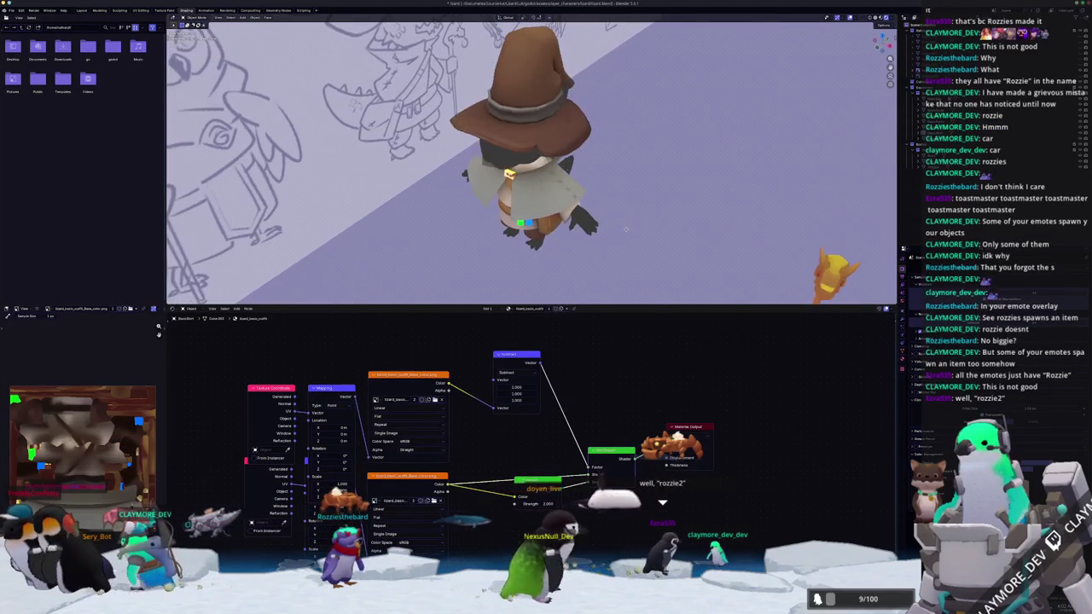
pyautogui.click(565, 138)
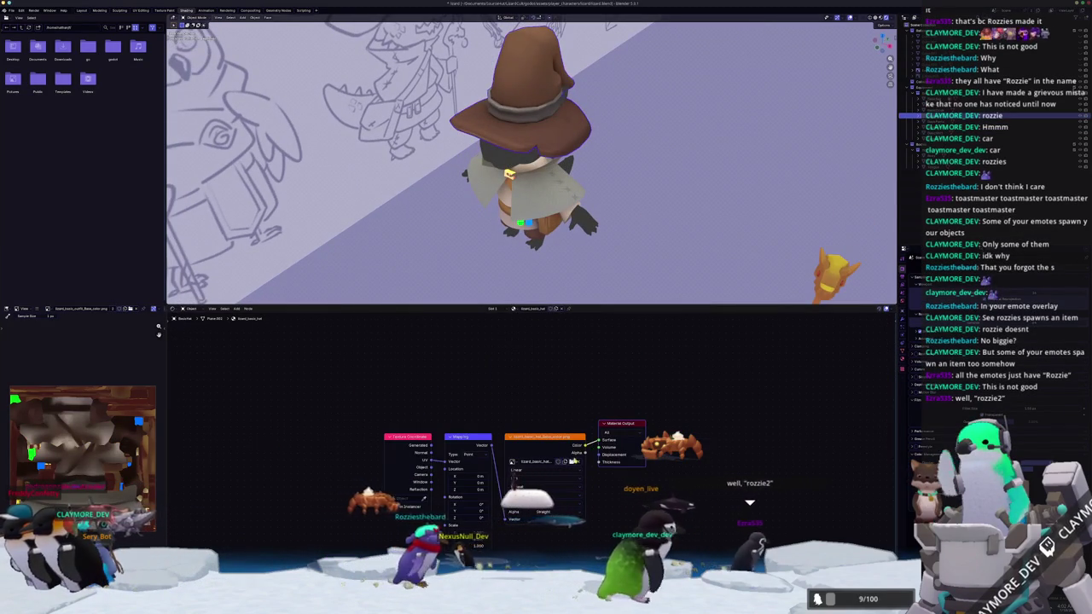
pyautogui.click(578, 461)
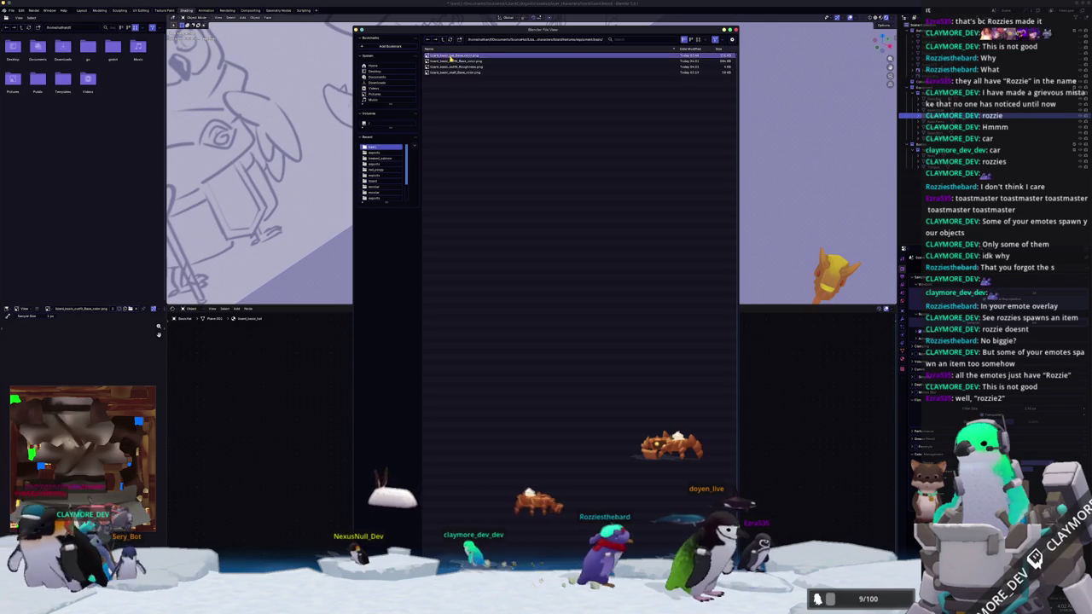
pyautogui.doubleClick(450, 58)
pyautogui.moveTo(597, 197)
pyautogui.mouseDown(button='middle')
pyautogui.moveTo(614, 190)
pyautogui.moveTo(609, 210)
pyautogui.mouseUp(button='middle')
pyautogui.scroll(2, 607, 206)
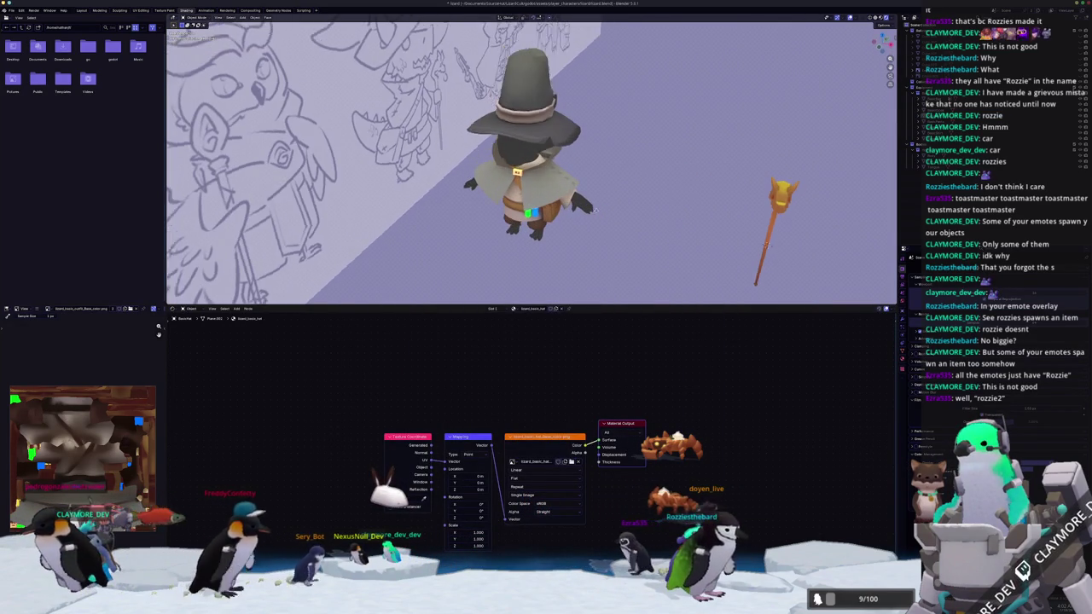
pyautogui.scroll(2, 606, 215)
pyautogui.scroll(2, 608, 212)
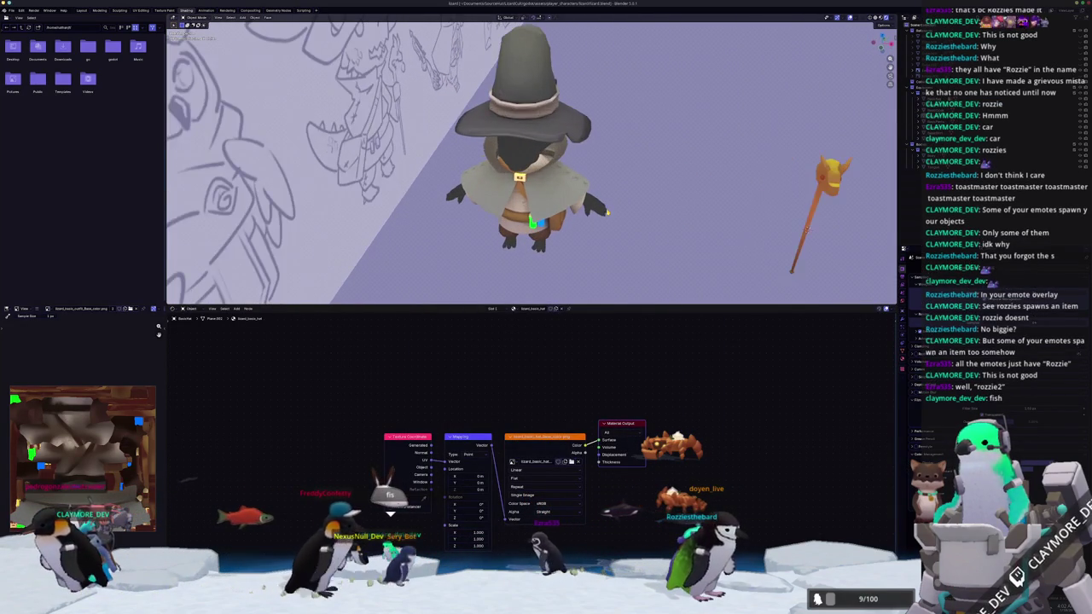
# - Inspect the retextured hat from the side, dismiss the colour picker, and return to Substance Painter
pyautogui.moveTo(613, 226)
pyautogui.mouseDown(button='middle')
pyautogui.moveTo(594, 196)
pyautogui.moveTo(594, 243)
pyautogui.moveTo(615, 201)
pyautogui.mouseUp(button='middle')
pyautogui.scroll(2, 561, 190)
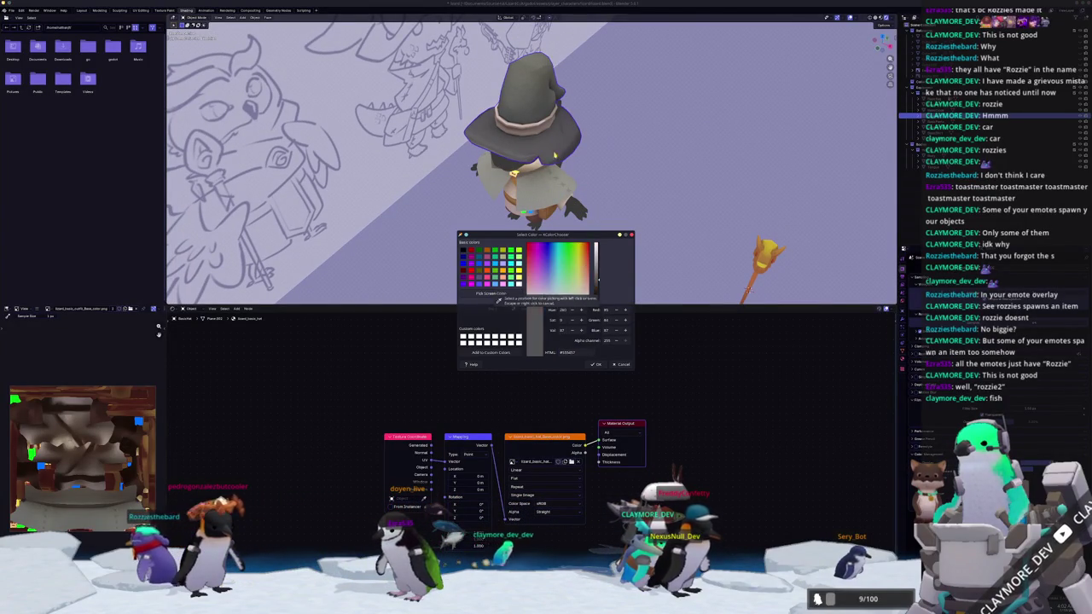
pyautogui.press('Escape')
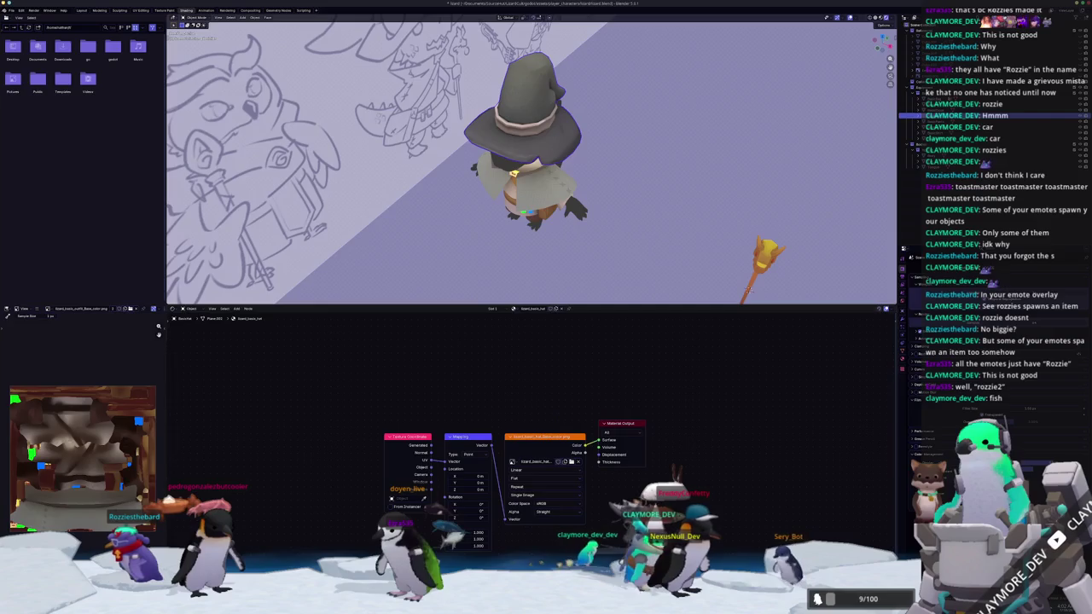
pyautogui.hotkey('alt', 'Tab')
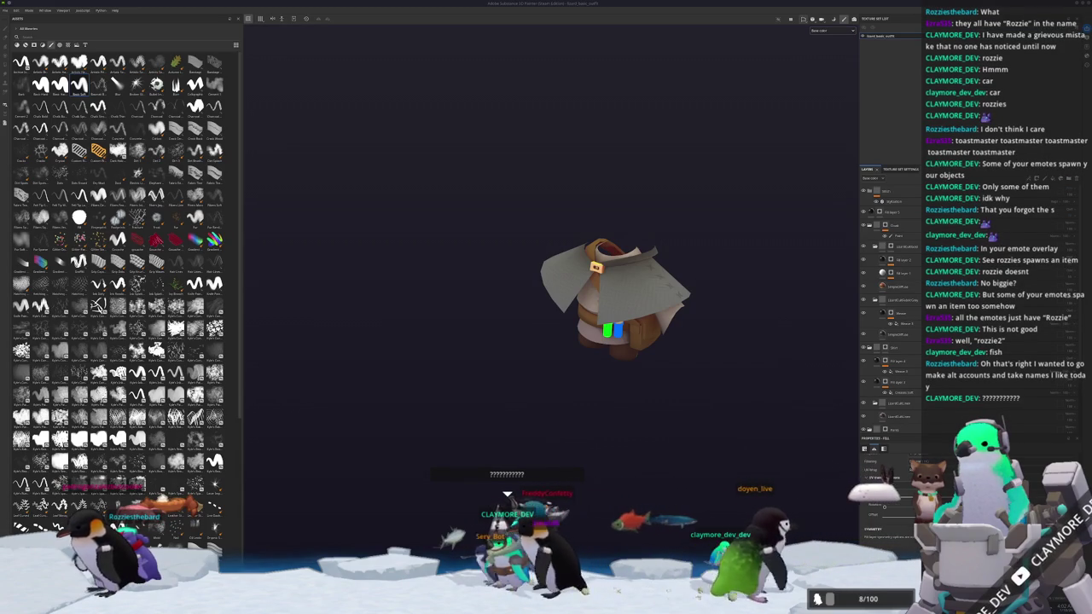
# - Inspect an outfit layer and the jacket's top opening, re-export the textures, and return to Blender
pyautogui.scroll(-2, 892, 342)
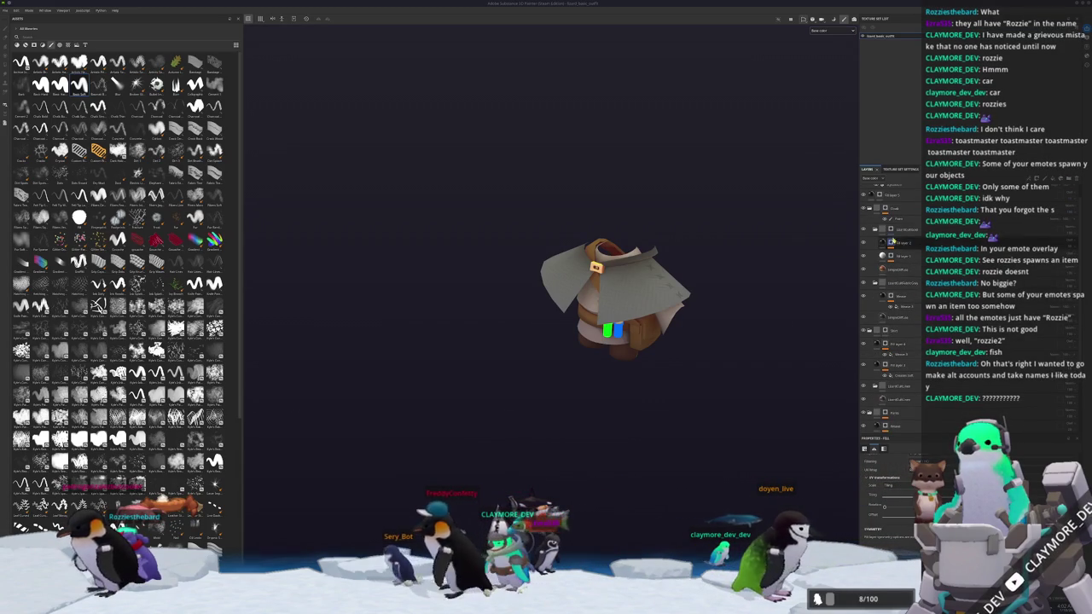
pyautogui.click(896, 317)
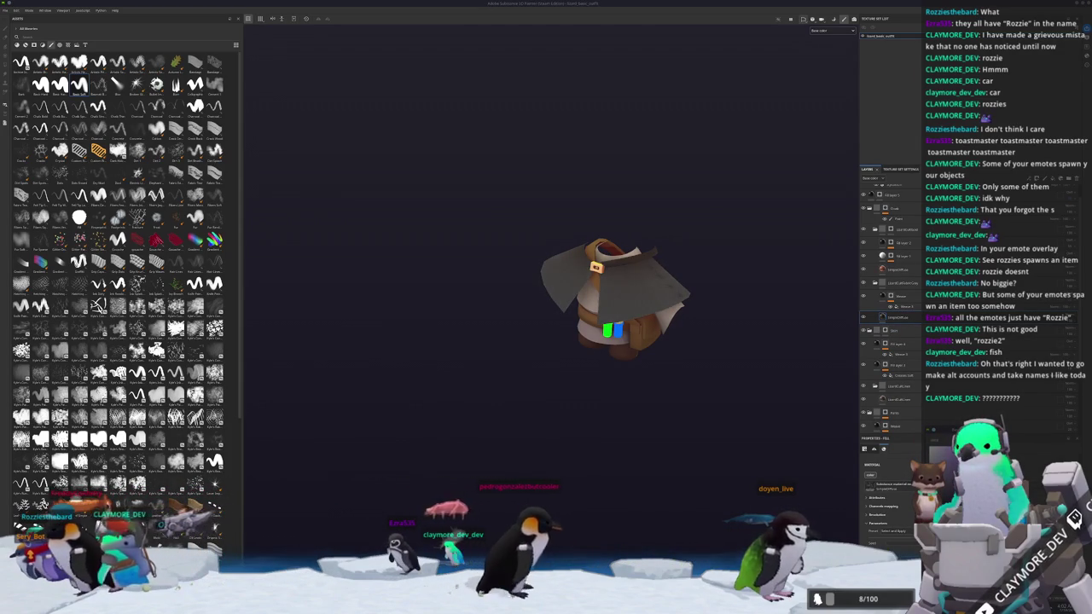
pyautogui.moveTo(719, 426)
pyautogui.keyDown('alt'); pyautogui.mouseDown()
pyautogui.moveTo(746, 439)
pyautogui.moveTo(706, 453)
pyautogui.mouseUp(); pyautogui.keyUp('alt')
pyautogui.hotkey('ctrl', 'shift', 'e')
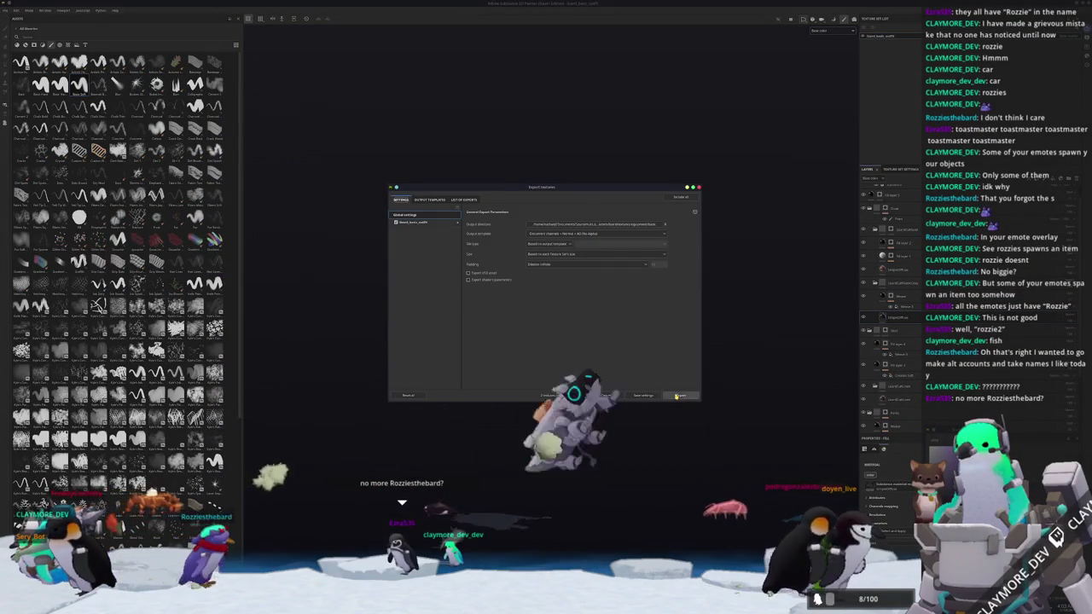
pyautogui.press('Escape')
pyautogui.hotkey('alt', 'Tab')
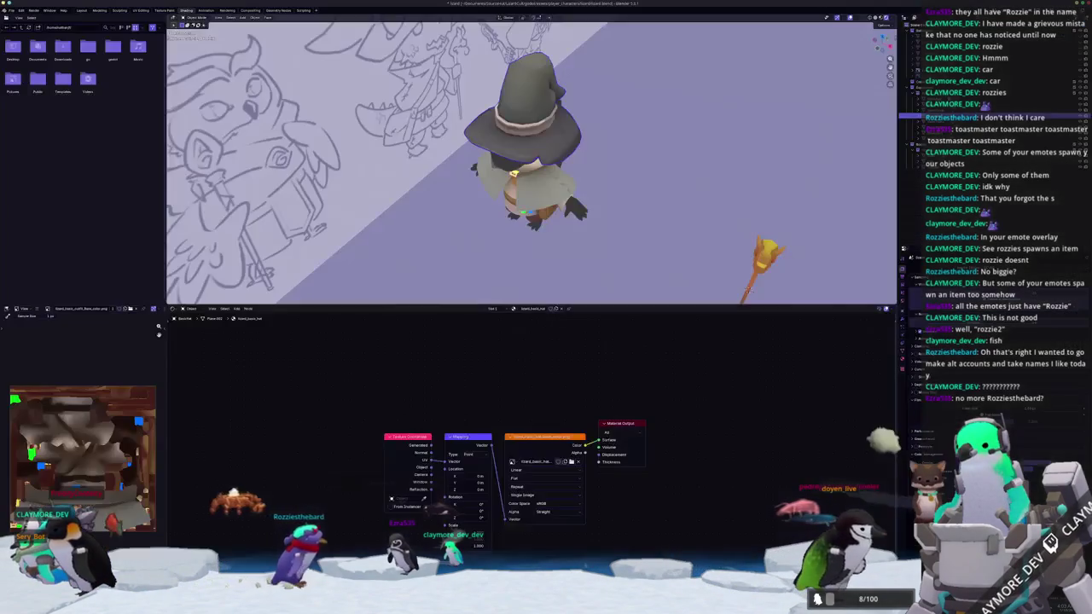
# - Try reloading the hat's image texture node through the 'reload' node search and Node Wrangler
pyautogui.moveTo(576, 485); pyautogui.dragTo(585, 479)
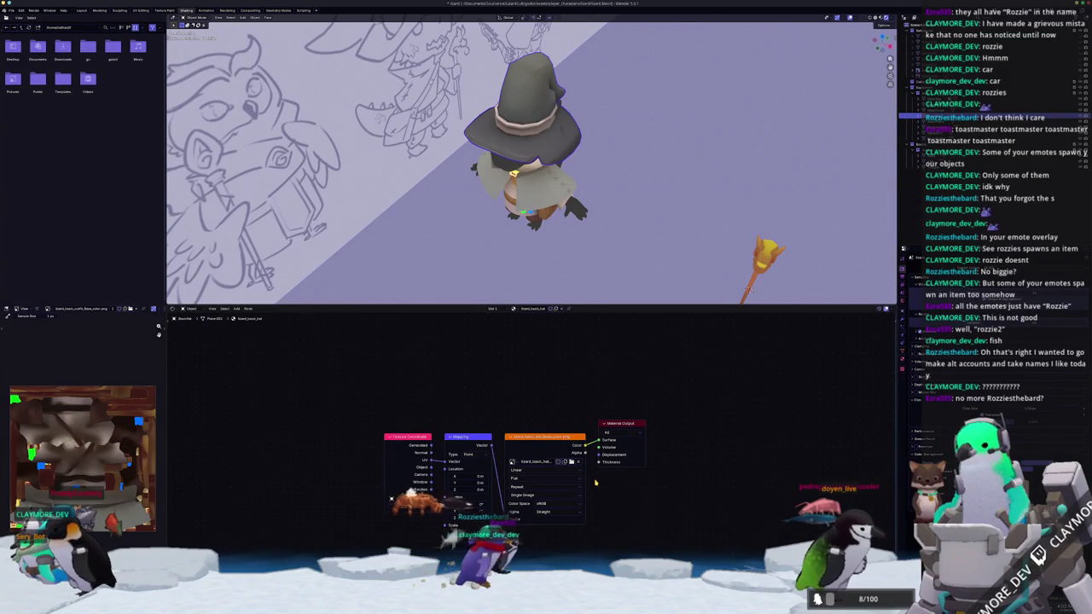
pyautogui.click(556, 445)
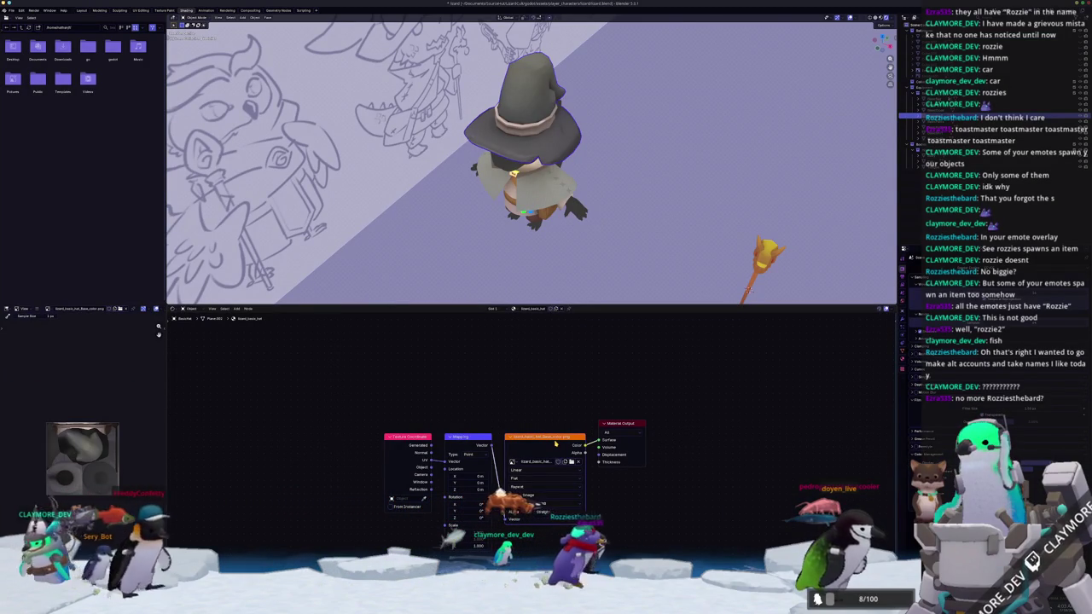
pyautogui.moveTo(585, 445); pyautogui.dragTo(557, 443)
pyautogui.write('reload')
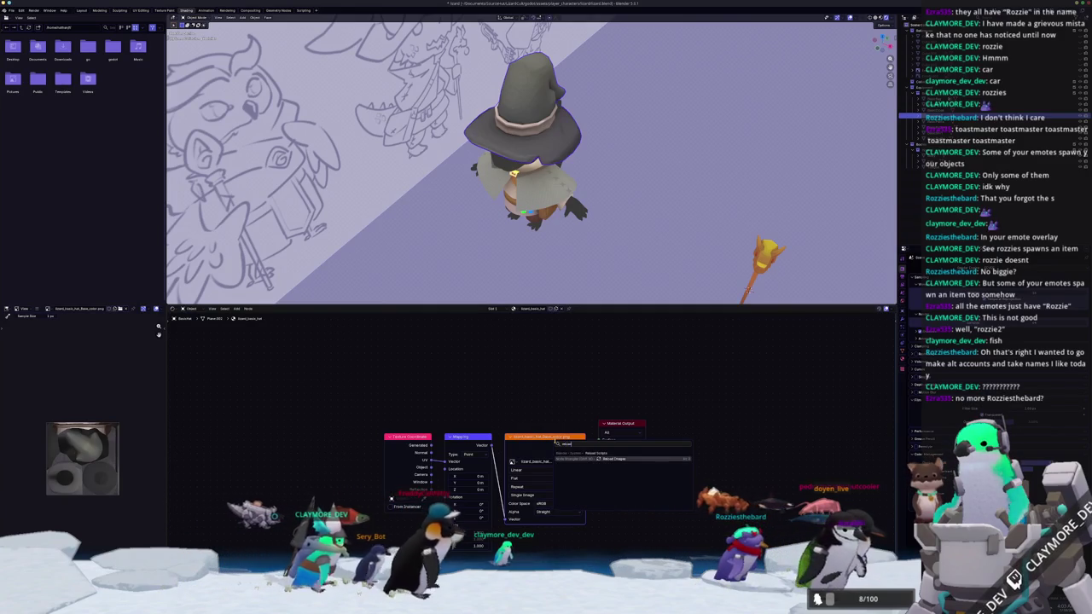
pyautogui.press('Return')
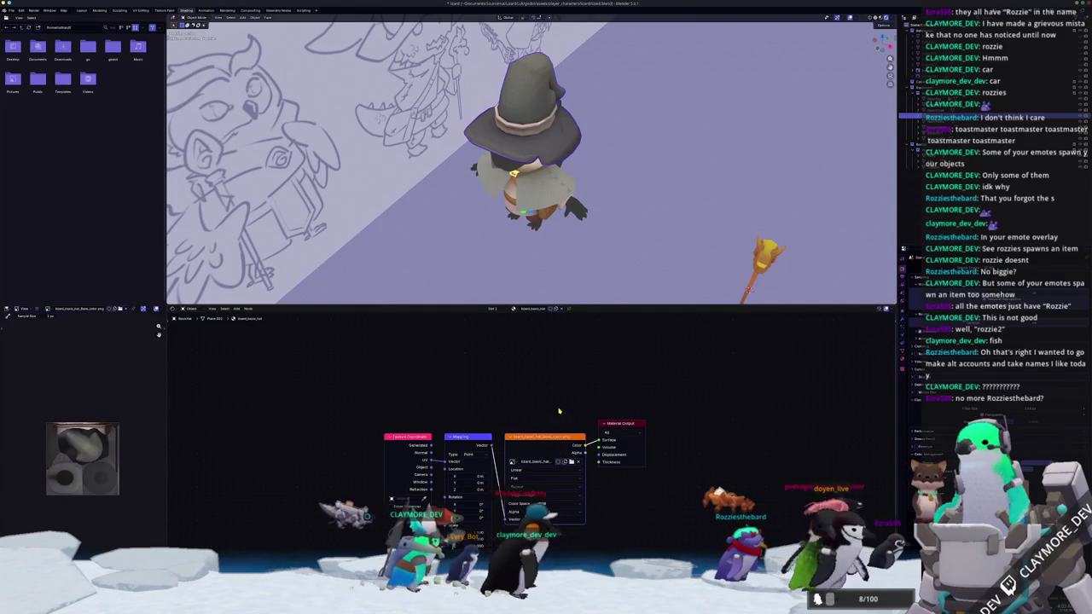
pyautogui.hotkey('shift', 'w')
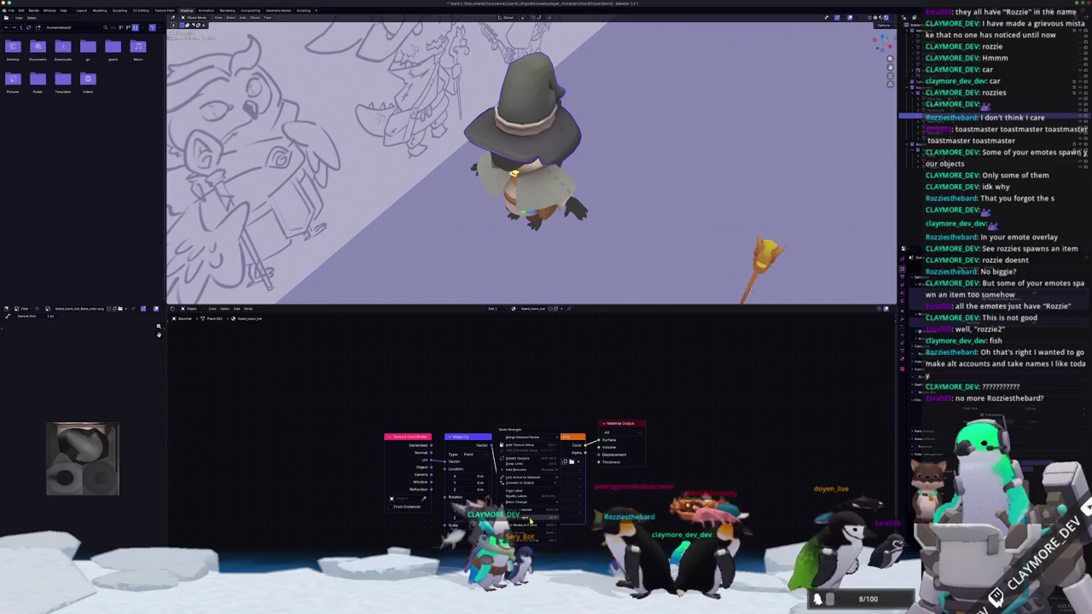
pyautogui.click(530, 519)
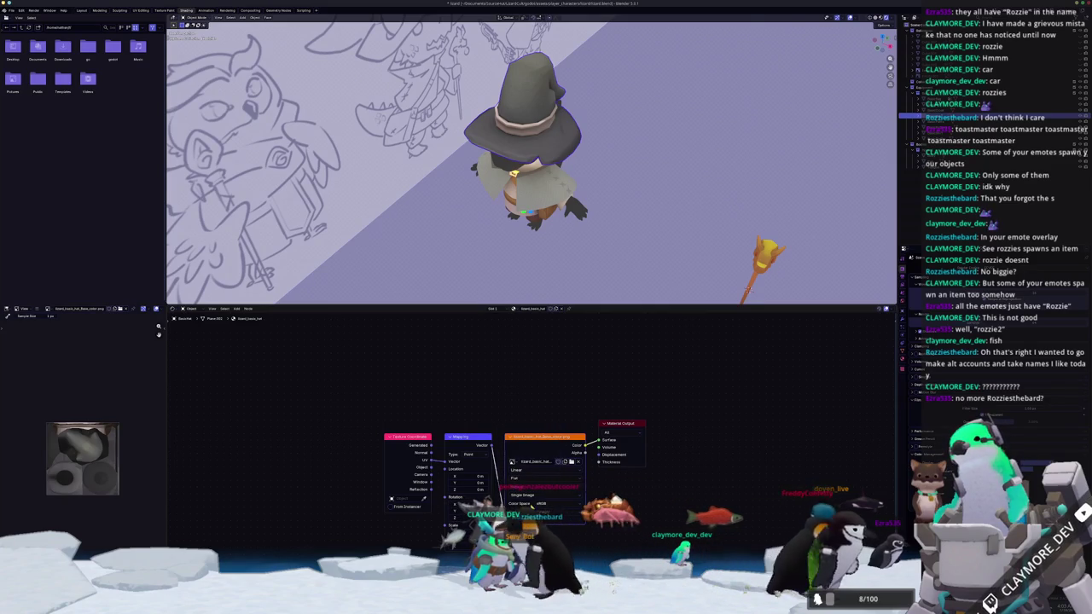
# - Load the exported hat base colour PNG into the hat's image texture node
pyautogui.click(572, 463)
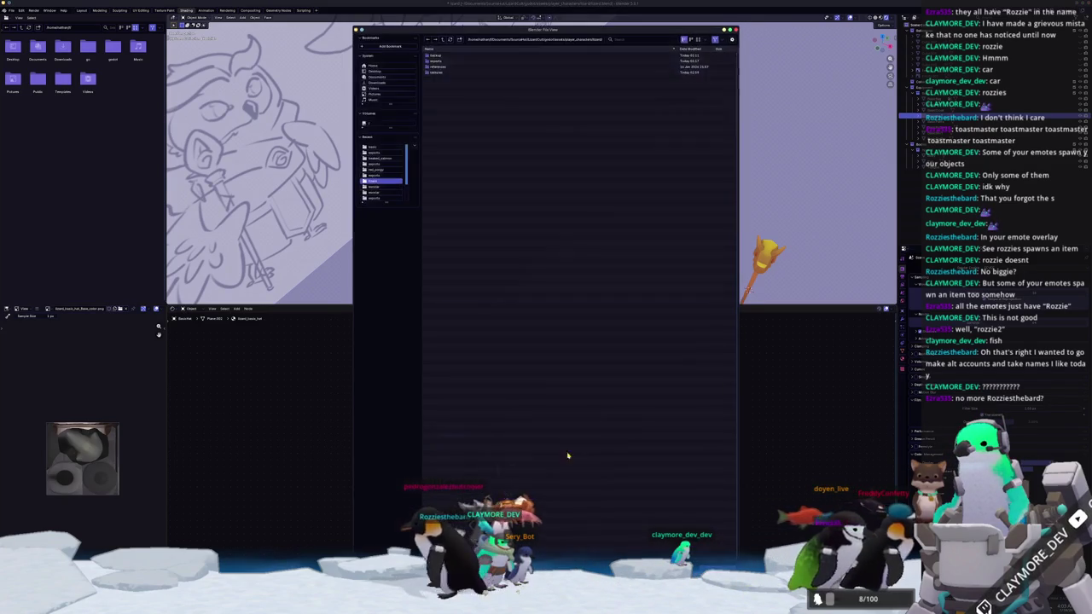
pyautogui.doubleClick(439, 73)
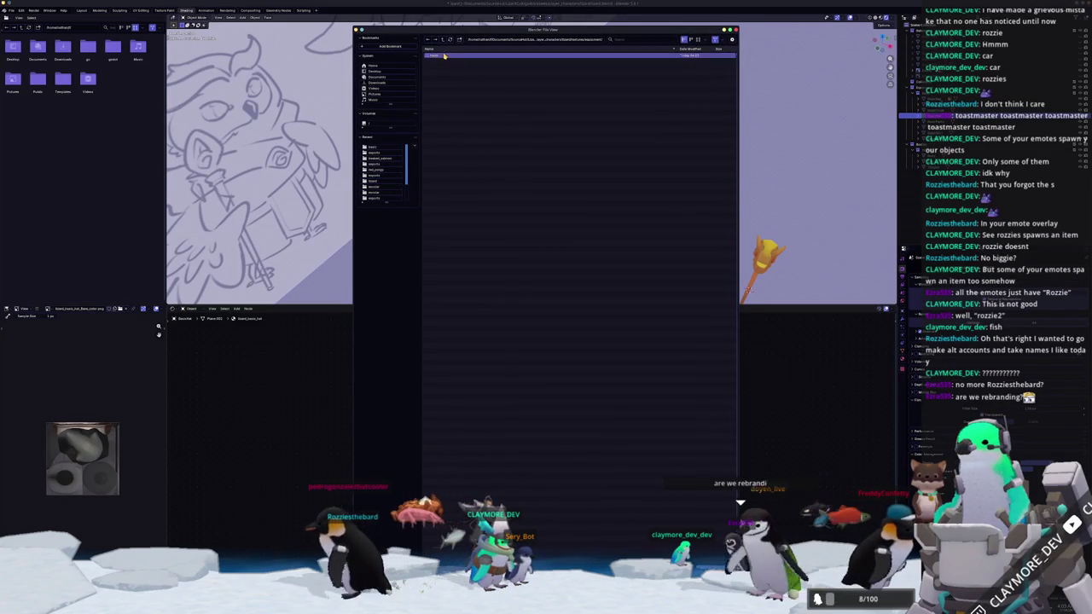
pyautogui.doubleClick(447, 64)
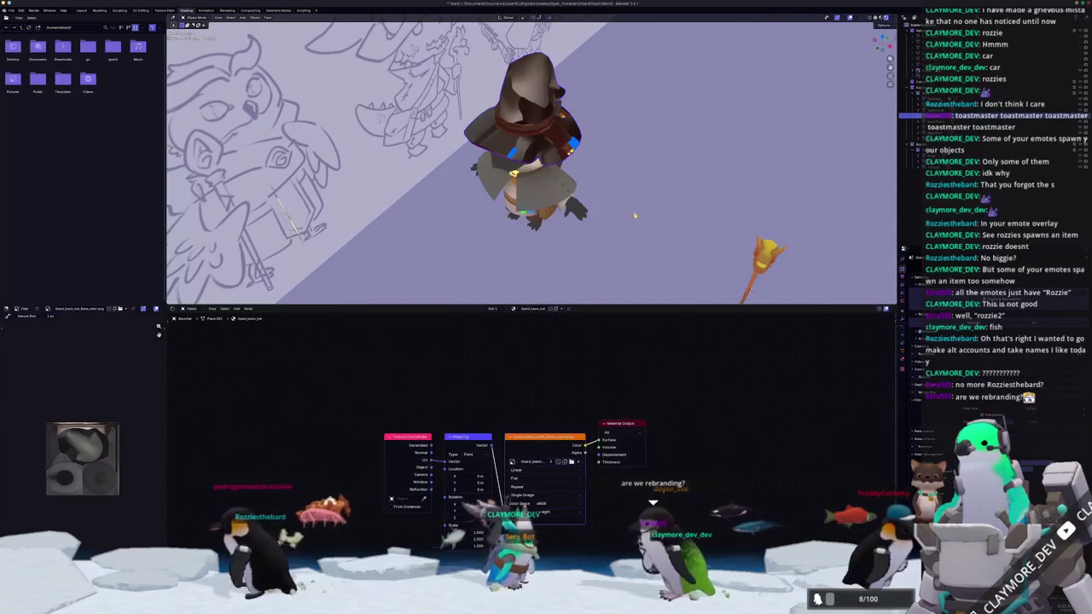
# - Check the robe's colour texture node up close, then switch to Substance Painter
pyautogui.click(543, 207)
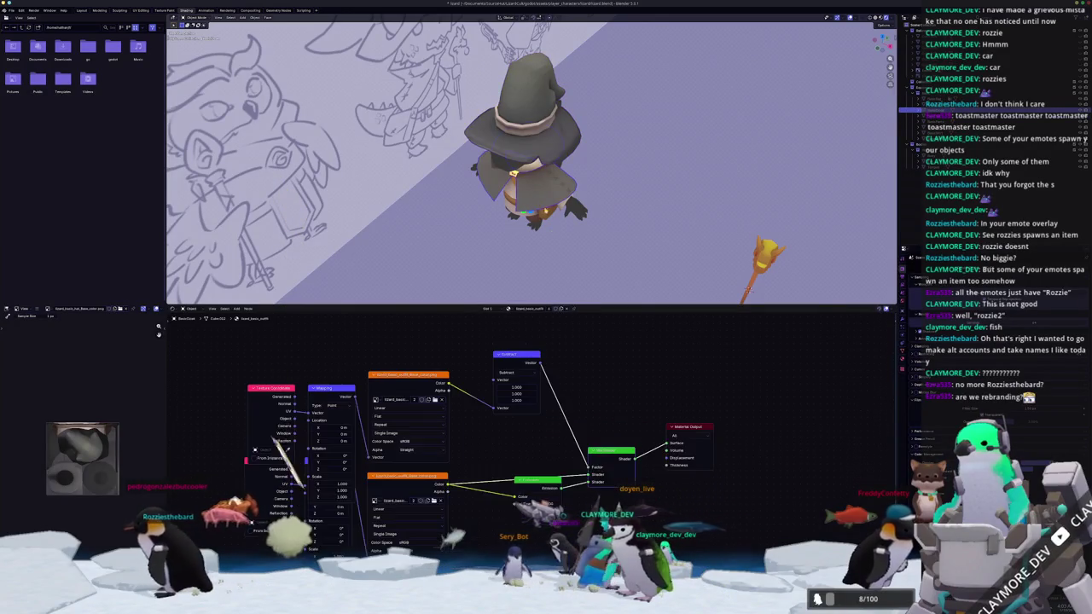
pyautogui.click(418, 485)
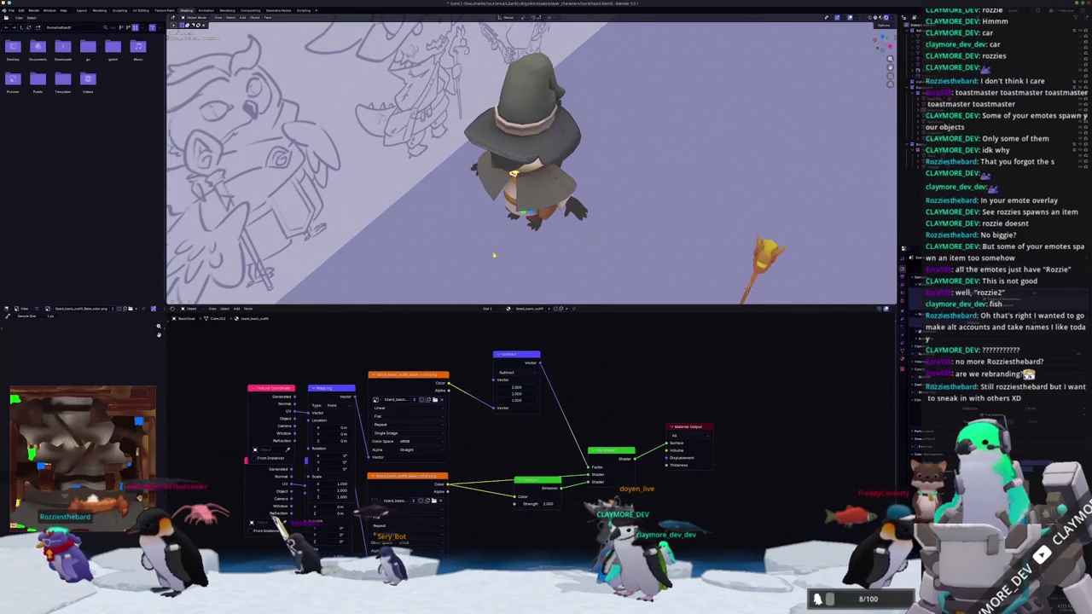
pyautogui.moveTo(491, 275); pyautogui.dragTo(564, 262, button='middle')
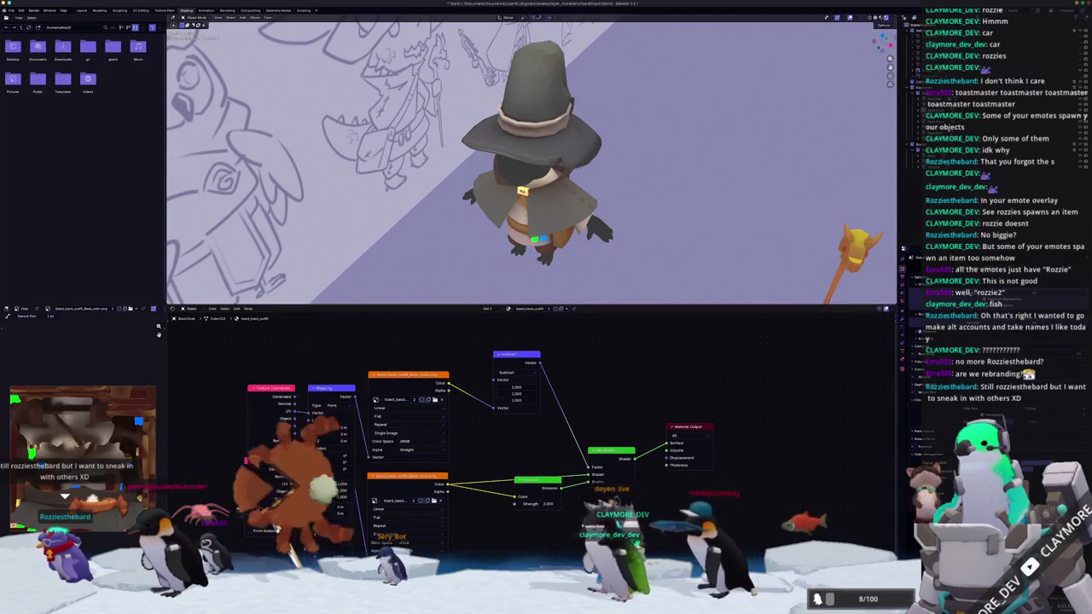
pyautogui.hotkey('alt', 'Tab')
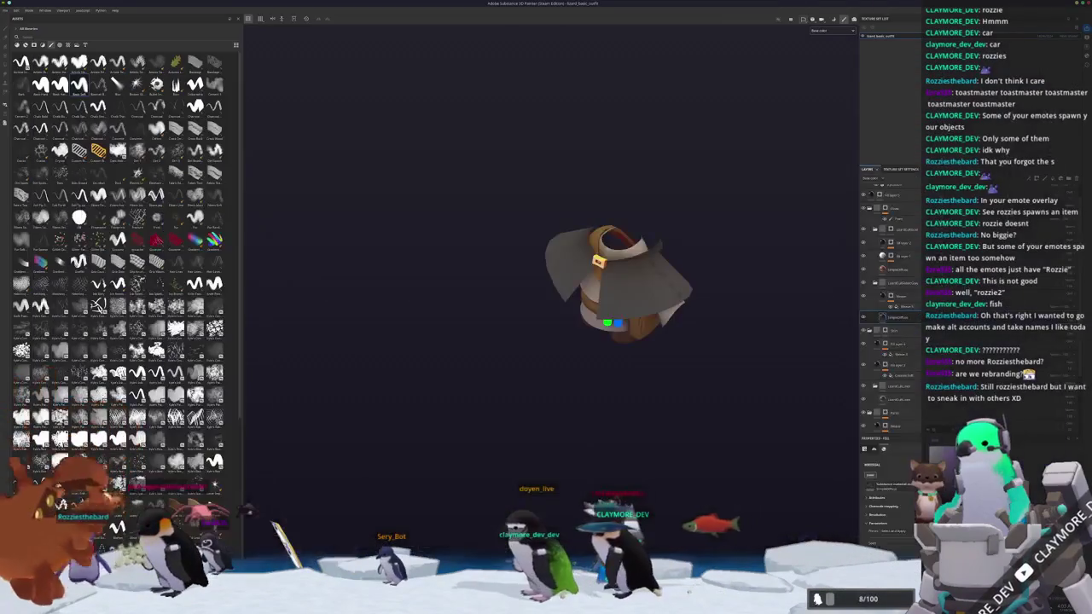
# - Select the layer's mask generator and switch the viewport to full Material view
pyautogui.moveTo(651, 349)
pyautogui.keyDown('alt'); pyautogui.mouseDown()
pyautogui.moveTo(766, 338)
pyautogui.moveTo(747, 389)
pyautogui.moveTo(804, 344)
pyautogui.mouseUp(); pyautogui.keyUp('alt')
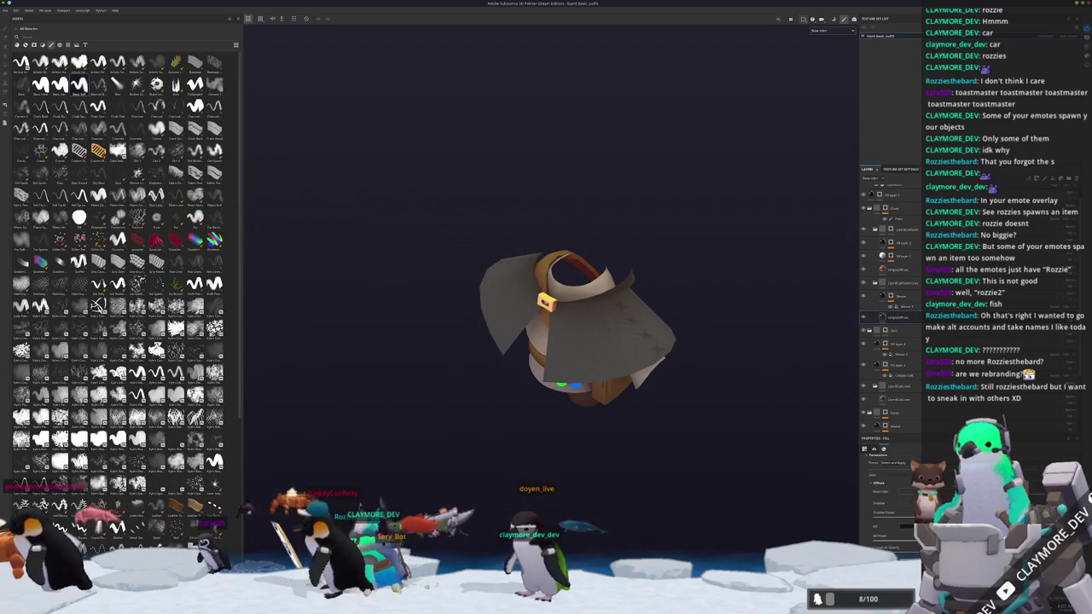
pyautogui.click(915, 267)
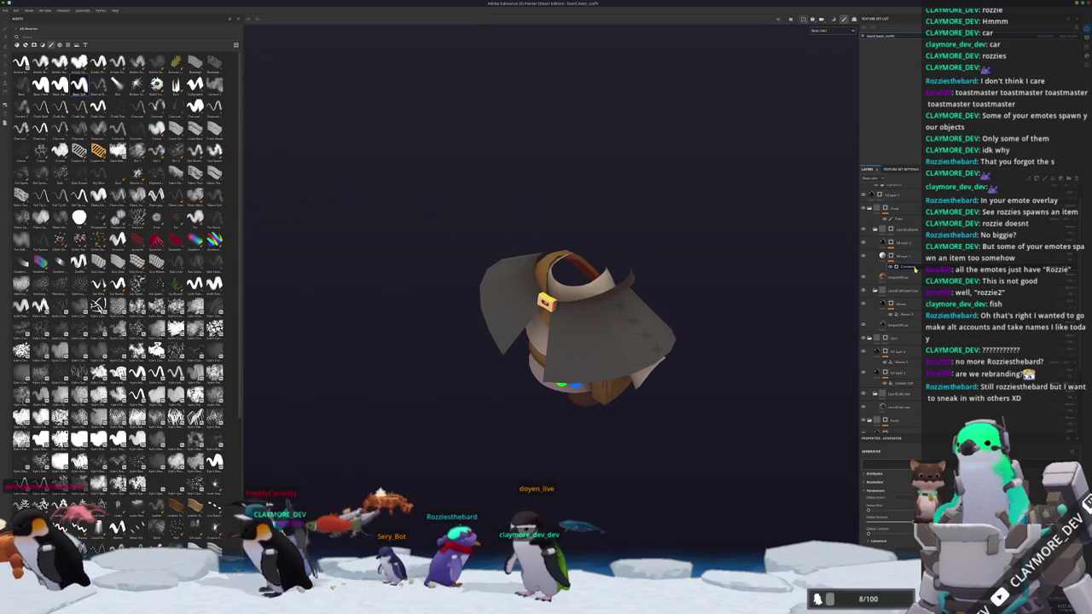
pyautogui.moveTo(739, 480)
pyautogui.keyDown('alt'); pyautogui.mouseDown()
pyautogui.moveTo(707, 375)
pyautogui.moveTo(784, 277)
pyautogui.mouseUp(); pyautogui.keyUp('alt')
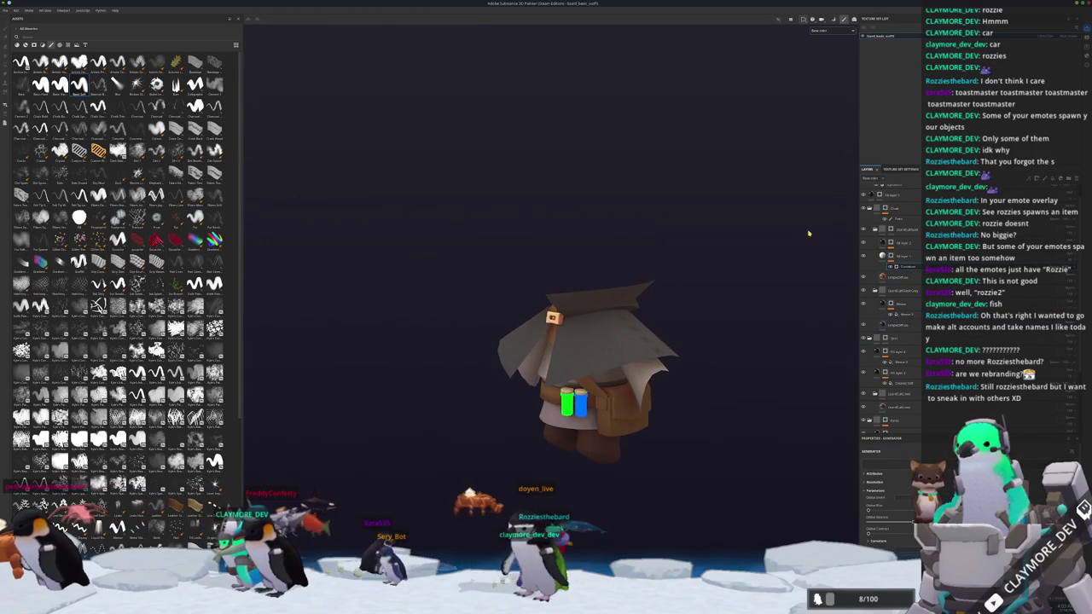
pyautogui.click(827, 42)
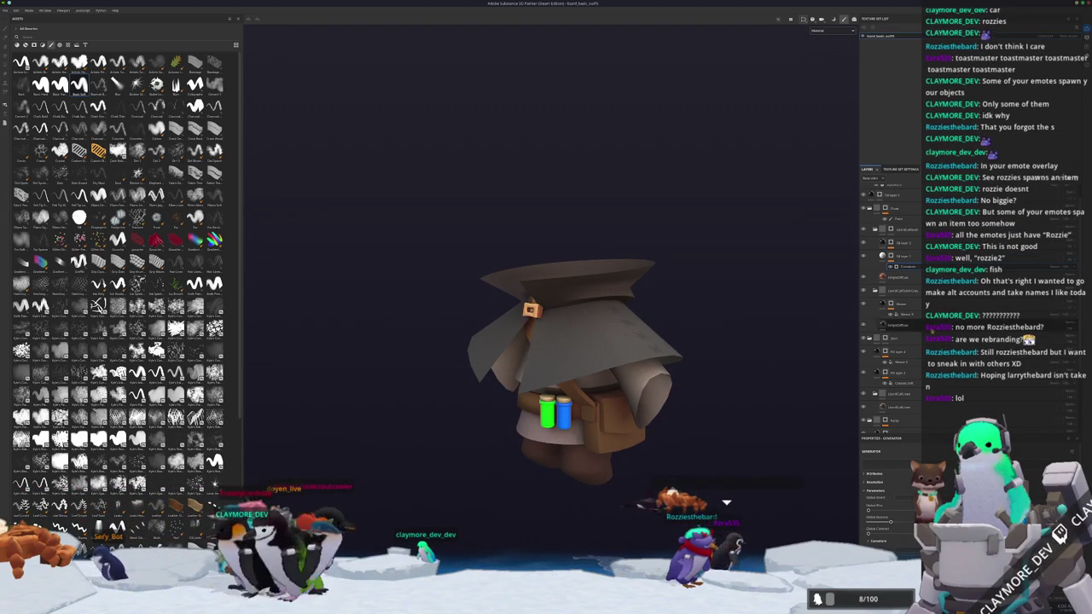
pyautogui.click(902, 256)
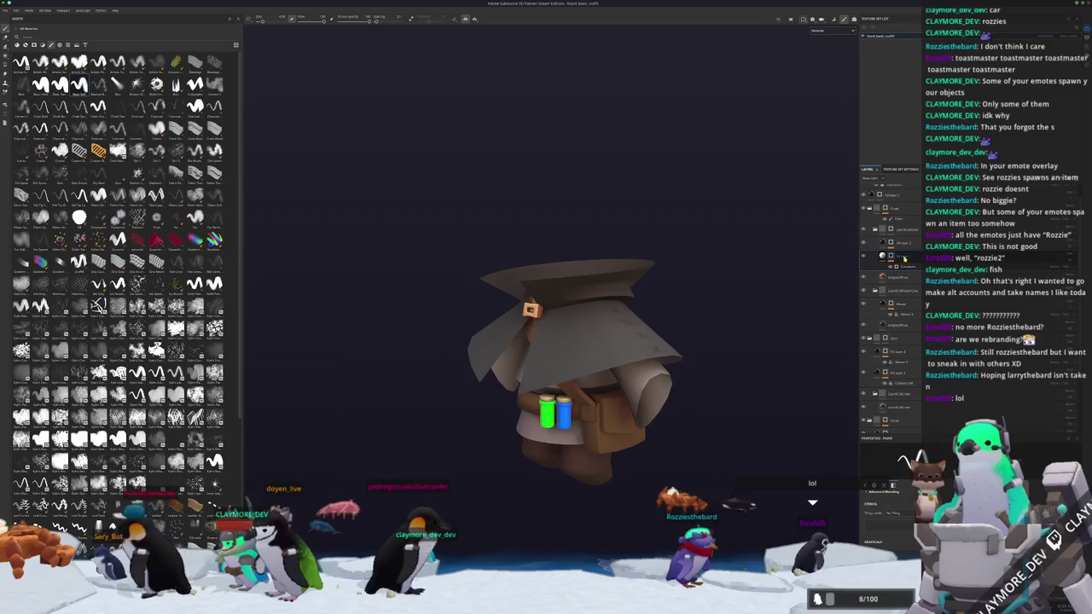
pyautogui.click(909, 248)
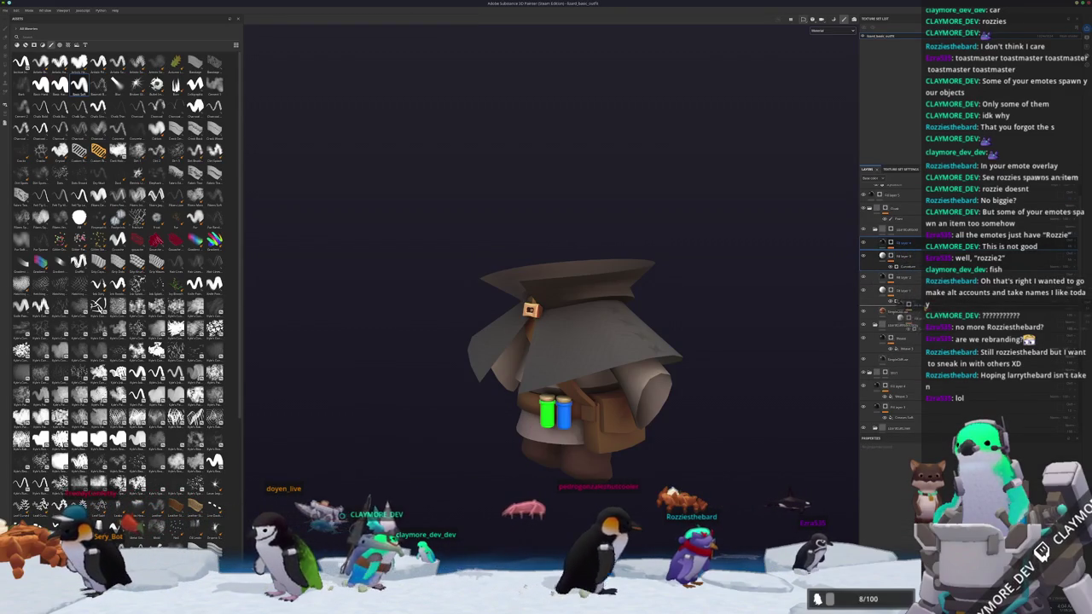
# - Move a layer into a group and select its Ambient Occlusion generator sub-layer
pyautogui.moveTo(906, 337); pyautogui.dragTo(904, 328)
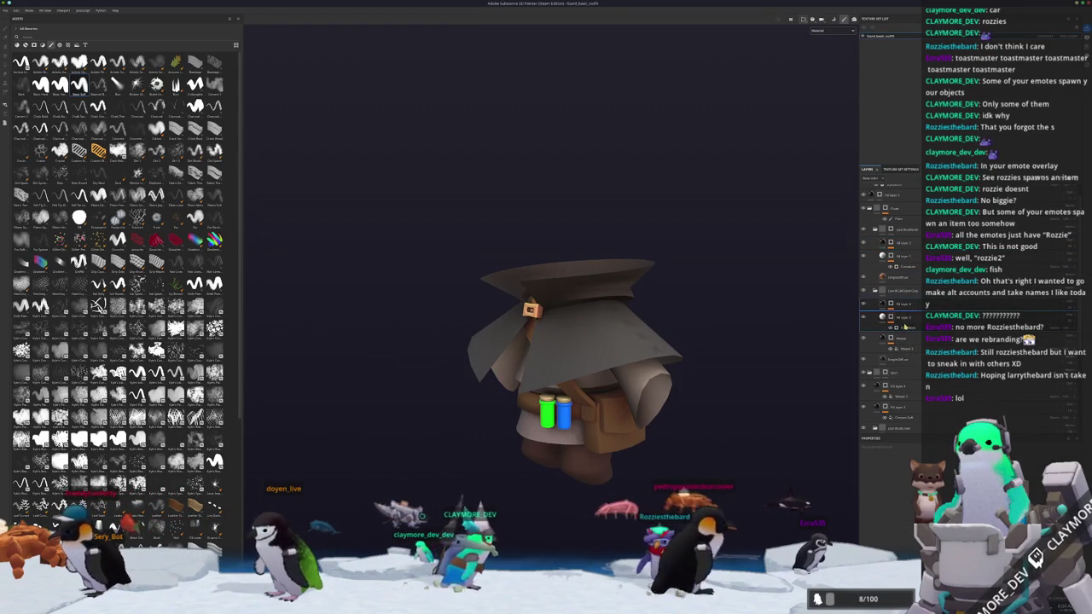
pyautogui.click(906, 326)
pyautogui.keyDown('alt'); pyautogui.moveTo(734, 461); pyautogui.dragTo(751, 485); pyautogui.keyUp('alt')
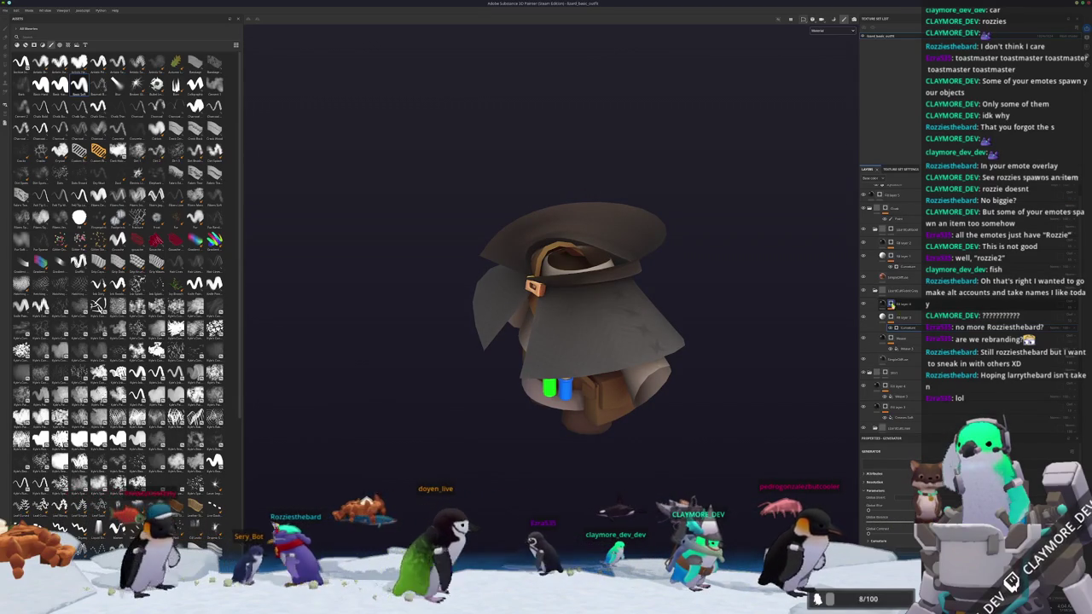
pyautogui.click(906, 314)
pyautogui.keyDown('alt'); pyautogui.moveTo(797, 493); pyautogui.dragTo(764, 435); pyautogui.keyUp('alt')
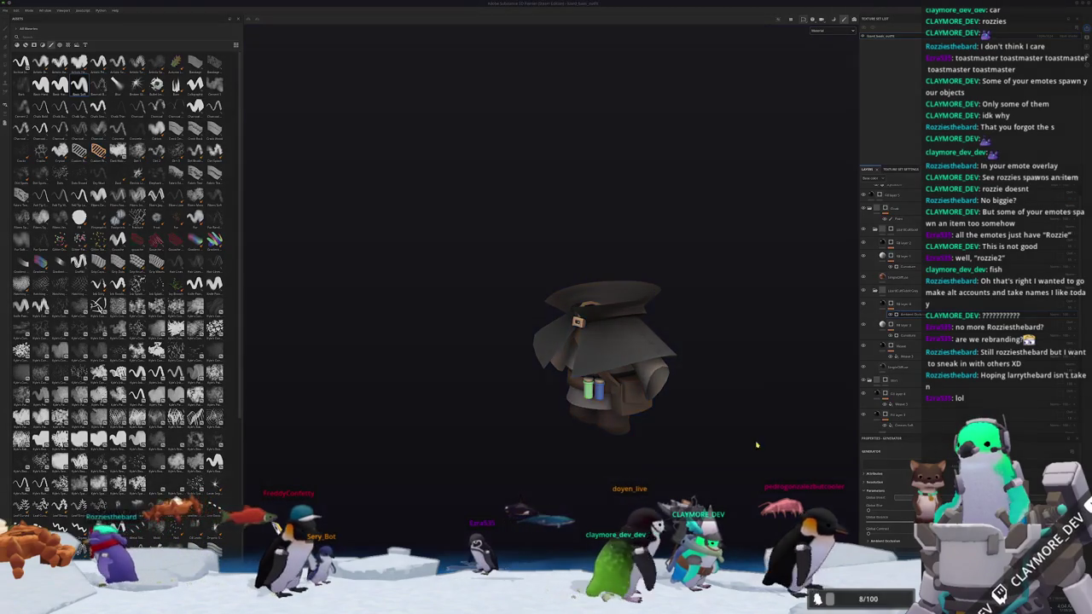
# - Export the updated textures and switch back to Blender
pyautogui.hotkey('ctrl', 'shift', 'e')
pyautogui.press('Return')
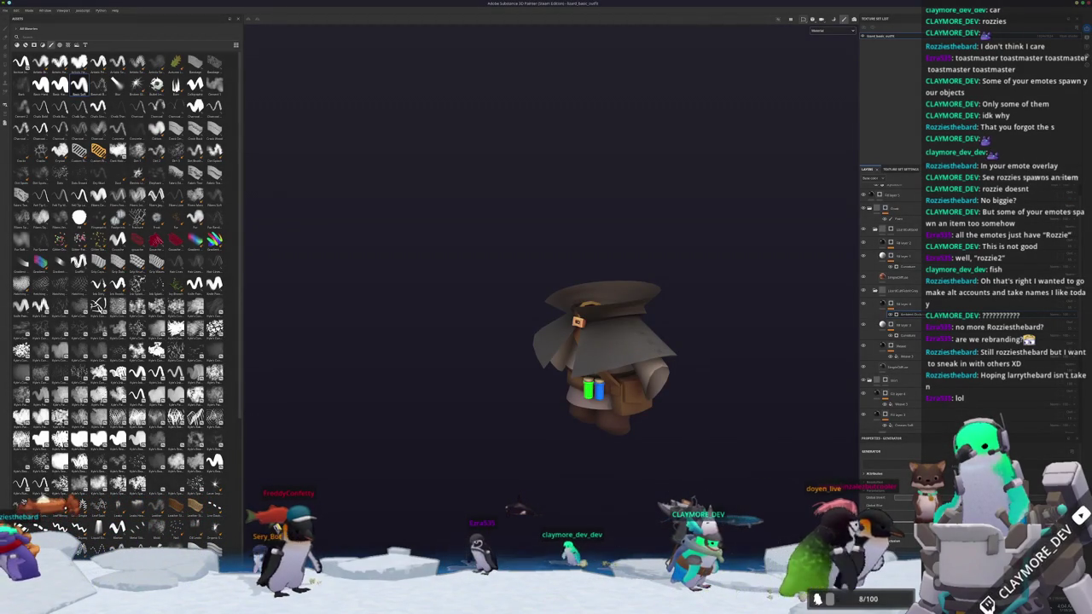
pyautogui.hotkey('alt', 'Tab')
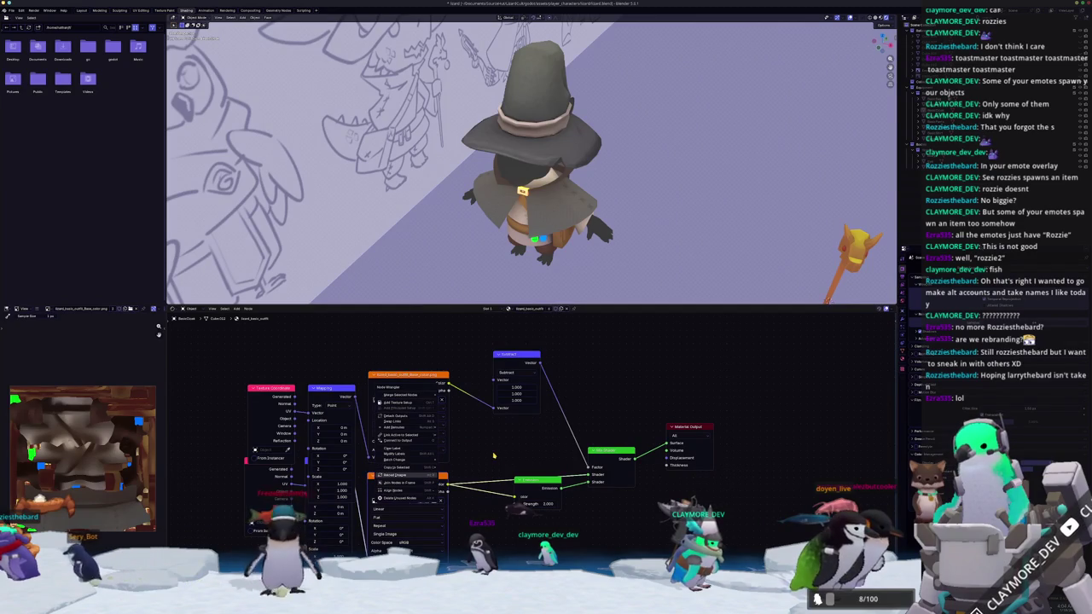
# - Reload the updated textures, view the character from behind, then return to Substance Painter
pyautogui.click(422, 474)
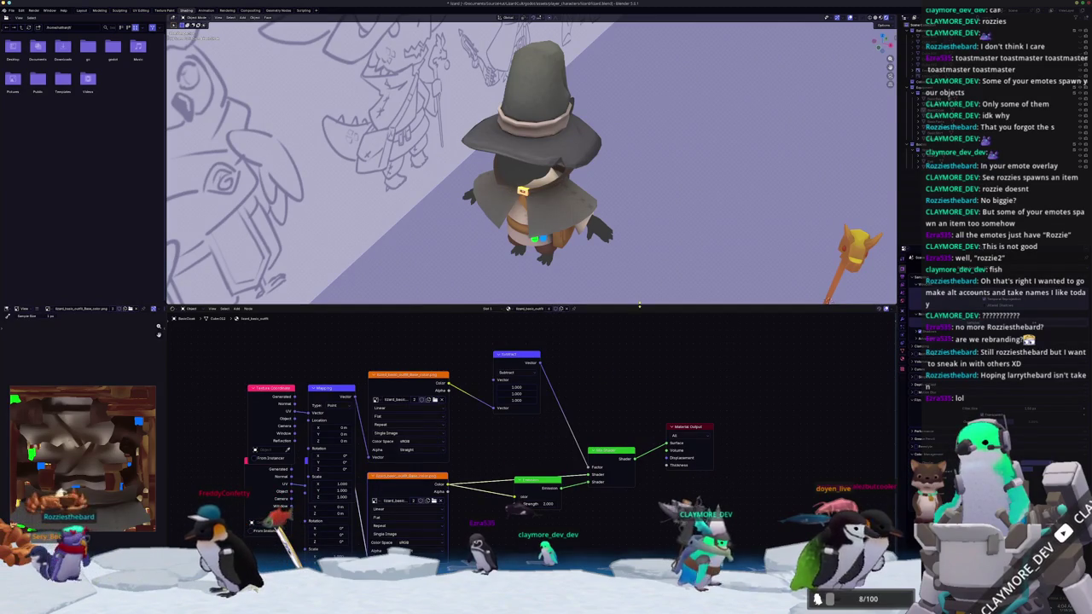
pyautogui.moveTo(512, 188)
pyautogui.mouseDown(button='middle')
pyautogui.moveTo(634, 226)
pyautogui.moveTo(595, 247)
pyautogui.moveTo(614, 239)
pyautogui.mouseUp(button='middle')
pyautogui.hotkey('alt', 'Tab')
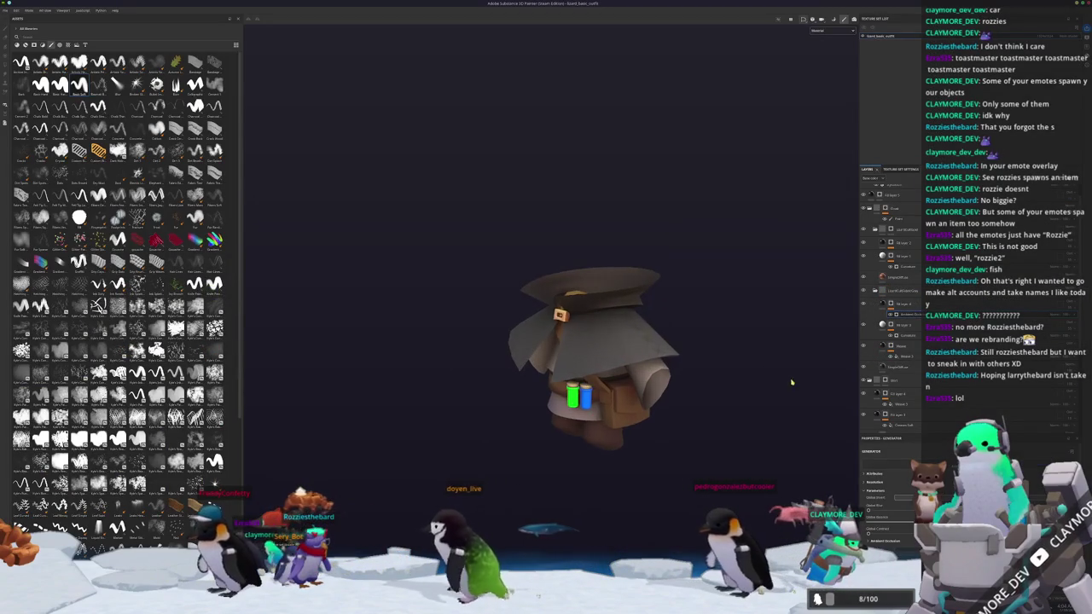
# - Review the outfit fill layer's parameters, then check the model from above, from the front and under changed lighting
pyautogui.click(885, 367)
pyautogui.click(885, 366)
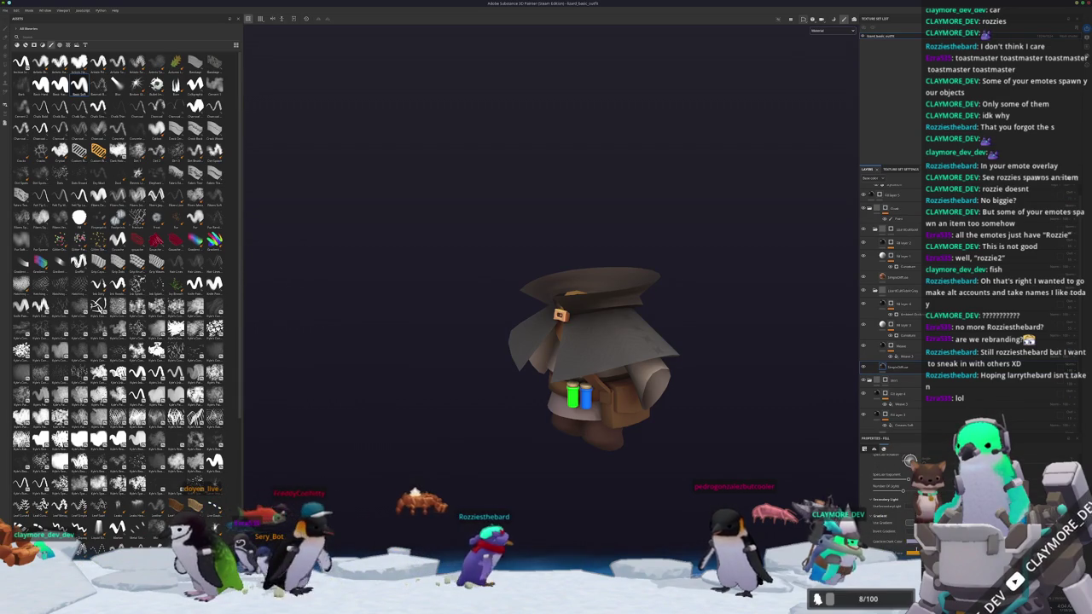
pyautogui.scroll(-3, 887, 503)
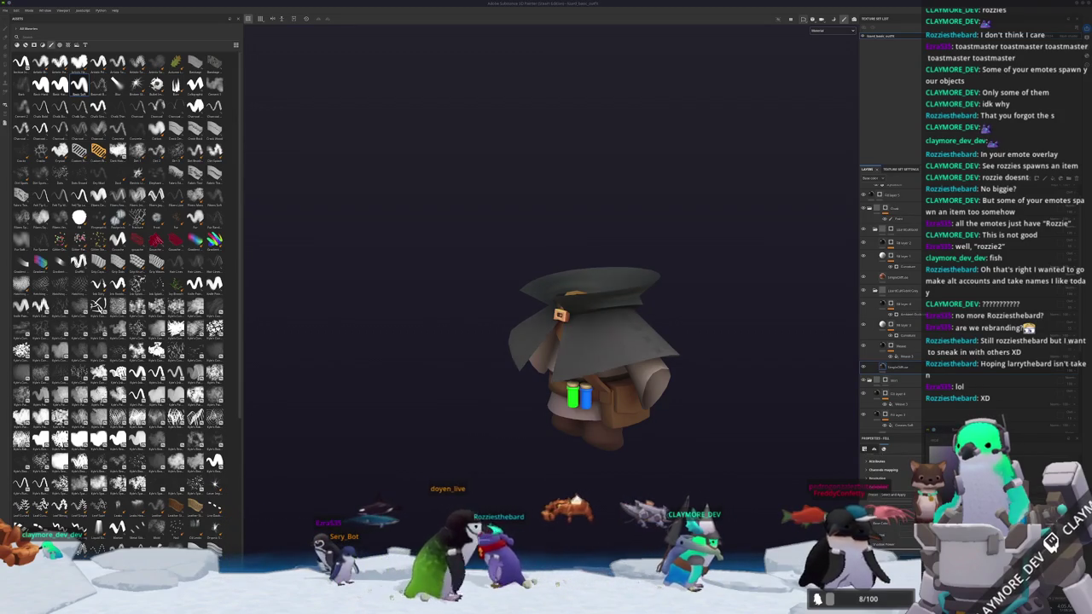
pyautogui.keyDown('alt'); pyautogui.moveTo(751, 401); pyautogui.dragTo(690, 435); pyautogui.keyUp('alt')
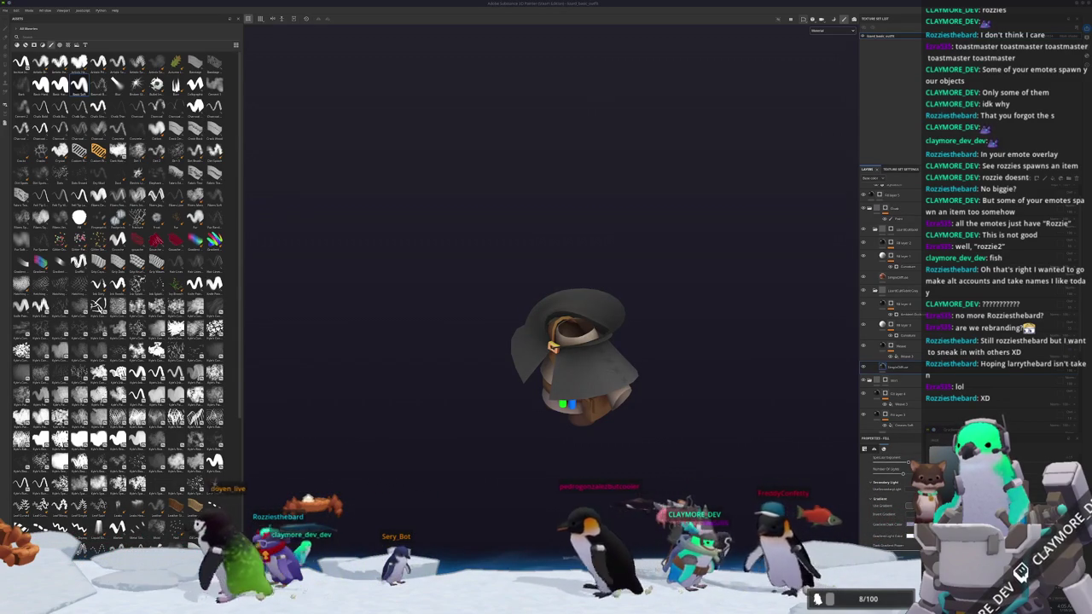
pyautogui.keyDown('alt'); pyautogui.moveTo(694, 434); pyautogui.dragTo(715, 435); pyautogui.keyUp('alt')
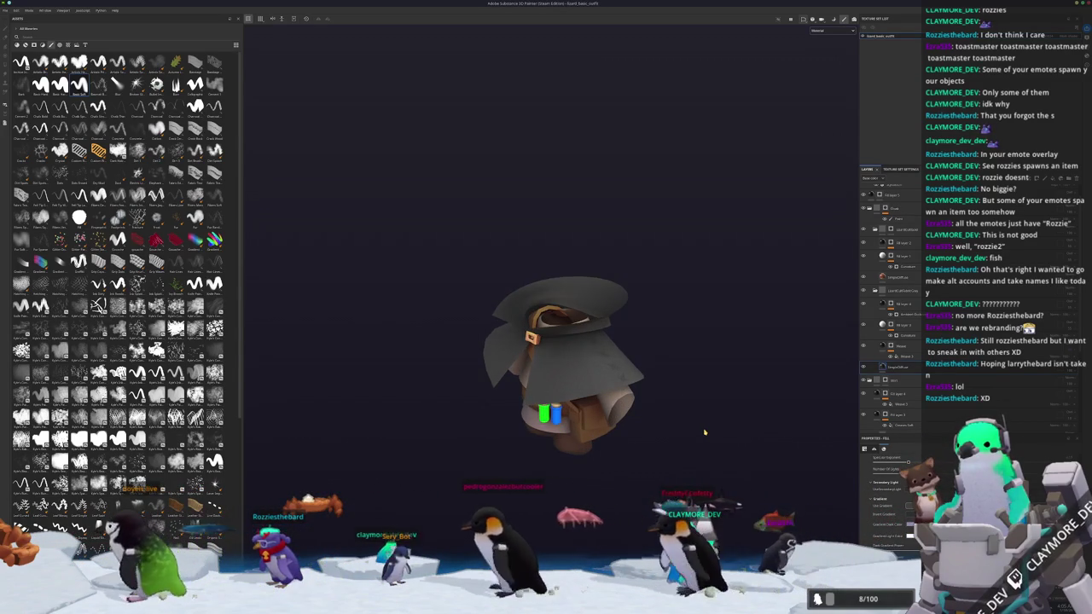
pyautogui.keyDown('shift'); pyautogui.moveTo(705, 432); pyautogui.dragTo(696, 440, button='right'); pyautogui.keyUp('shift')
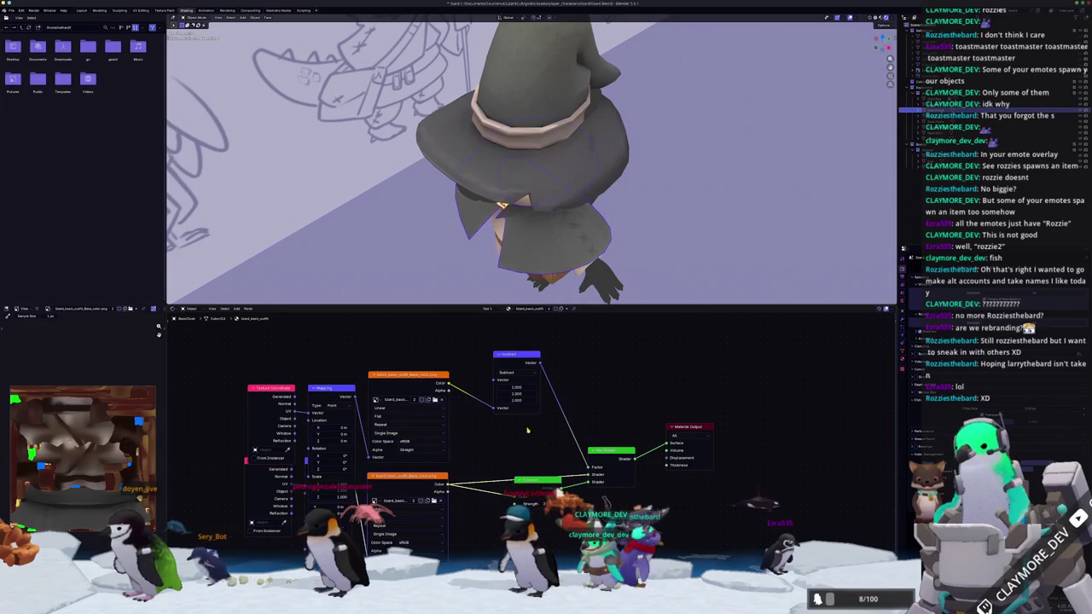
pyautogui.scroll(-5, 698, 250)
pyautogui.moveTo(698, 250)
pyautogui.mouseDown(button='middle')
pyautogui.moveTo(649, 239)
pyautogui.moveTo(622, 203)
pyautogui.moveTo(621, 214)
pyautogui.mouseUp(button='middle')
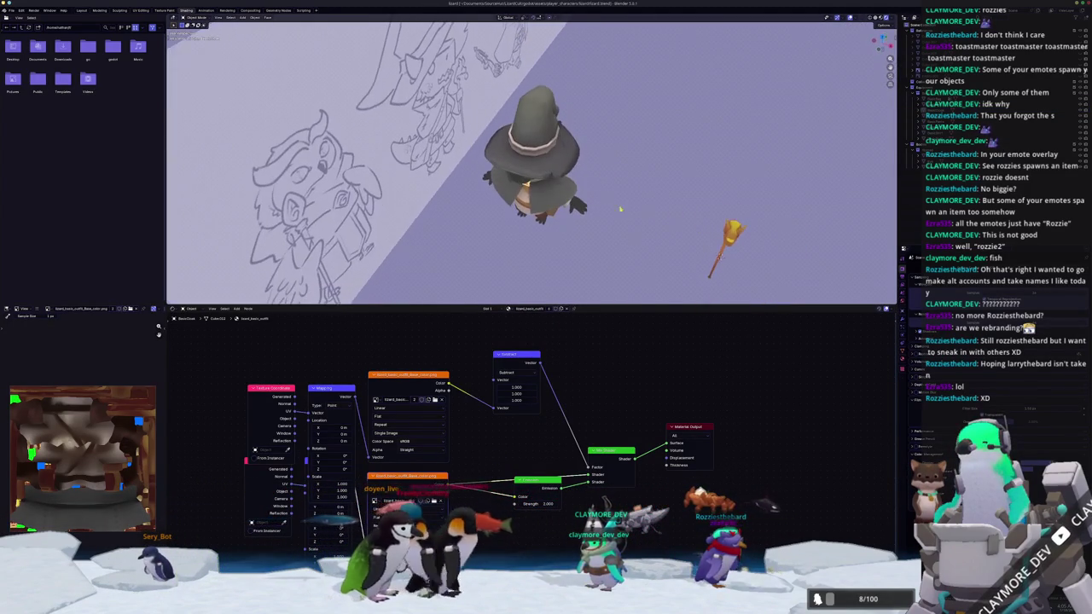
pyautogui.click(532, 128)
pyautogui.scroll(2, 531, 162)
pyautogui.moveTo(645, 190)
pyautogui.mouseDown(button='middle')
pyautogui.moveTo(623, 209)
pyautogui.moveTo(608, 179)
pyautogui.mouseUp(button='middle')
pyautogui.click(588, 220)
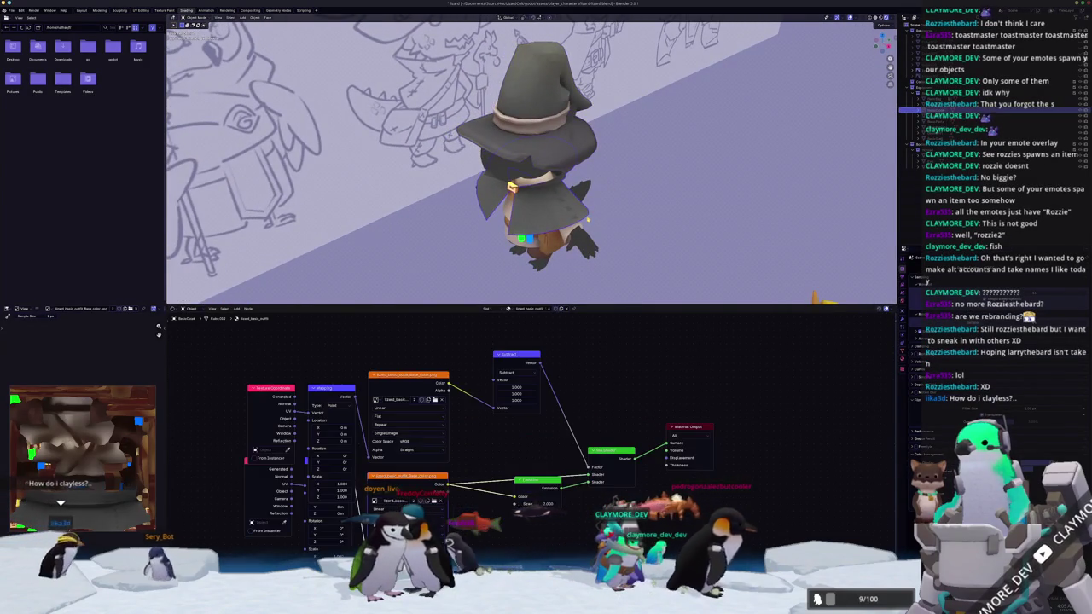
pyautogui.scroll(1, 636, 219)
pyautogui.moveTo(629, 210); pyautogui.dragTo(635, 210, button='middle')
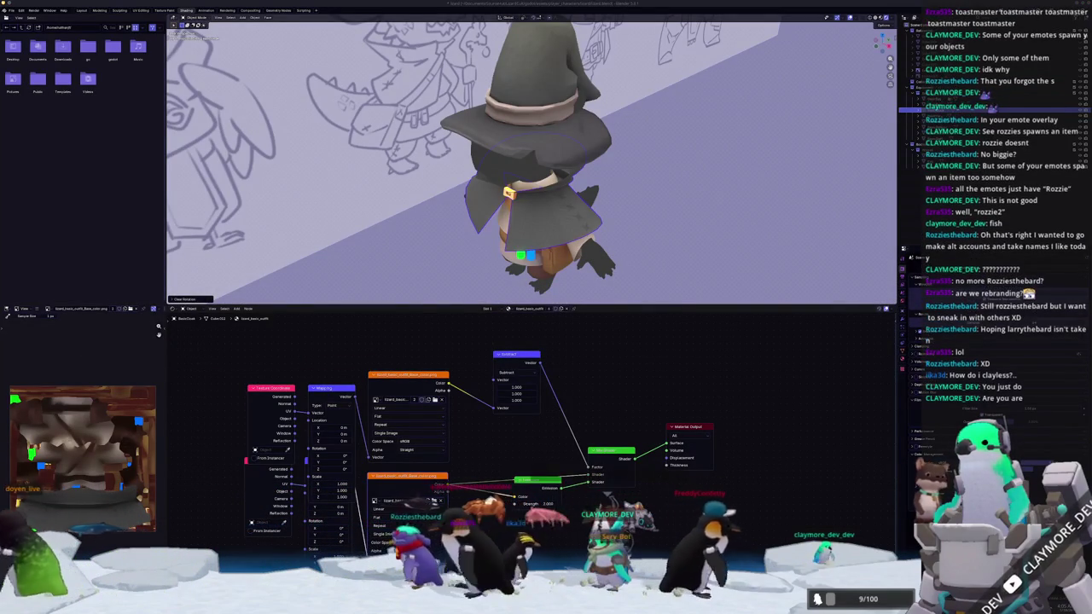
pyautogui.moveTo(670, 206)
pyautogui.mouseDown(button='middle')
pyautogui.moveTo(629, 206)
pyautogui.moveTo(577, 179)
pyautogui.mouseUp(button='middle')
pyautogui.scroll(5, 630, 205)
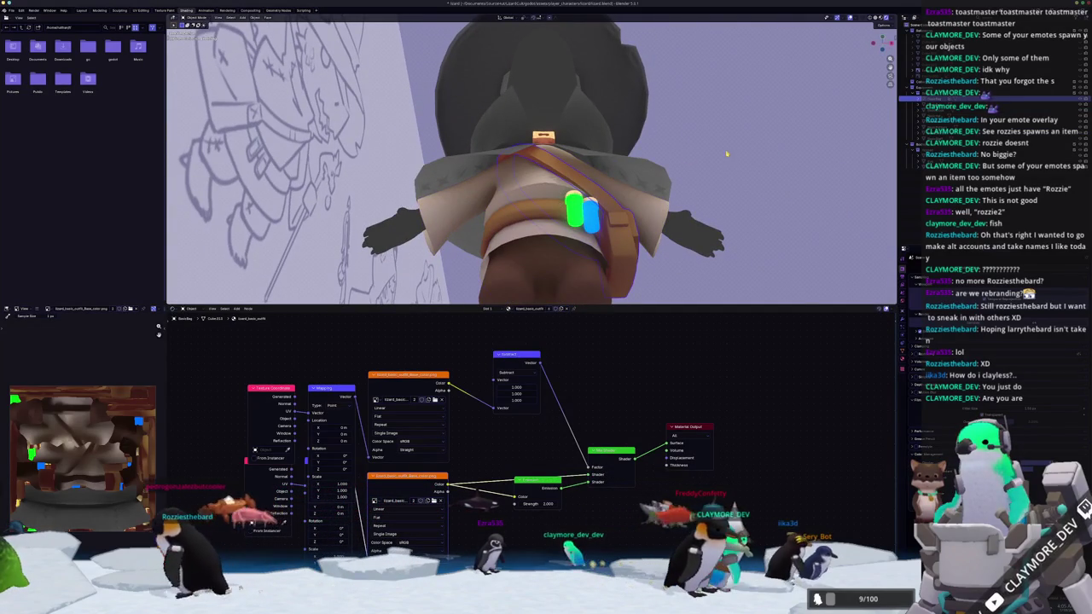
pyautogui.scroll(-5, 621, 249)
pyautogui.moveTo(622, 250)
pyautogui.mouseDown(button='middle')
pyautogui.moveTo(670, 228)
pyautogui.moveTo(650, 221)
pyautogui.mouseUp(button='middle')
pyautogui.scroll(3, 661, 225)
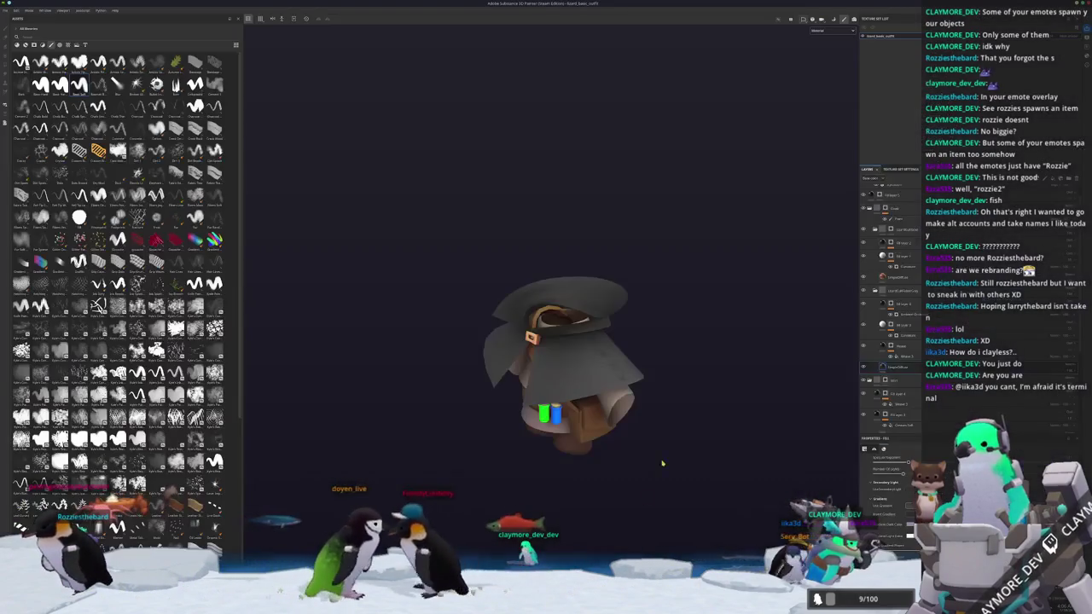
# - Zoom in on the hat, select its paint layer, and orbit around the brim and cone
pyautogui.keyDown('alt'); pyautogui.moveTo(661, 461); pyautogui.dragTo(645, 358); pyautogui.keyUp('alt')
pyautogui.scroll(2, 643, 347)
pyautogui.scroll(3, 644, 347)
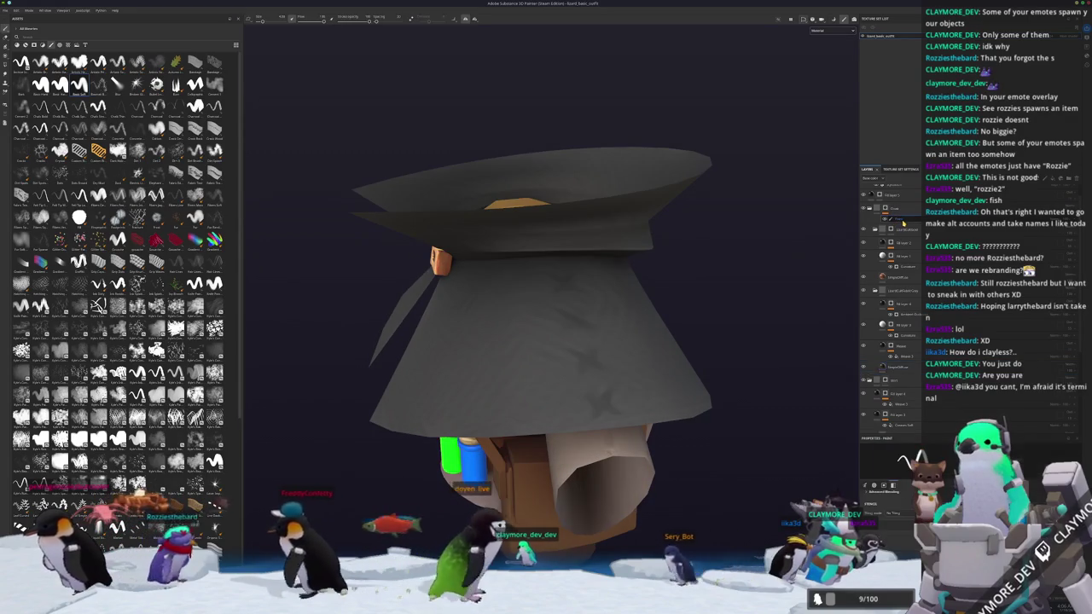
pyautogui.click(884, 207)
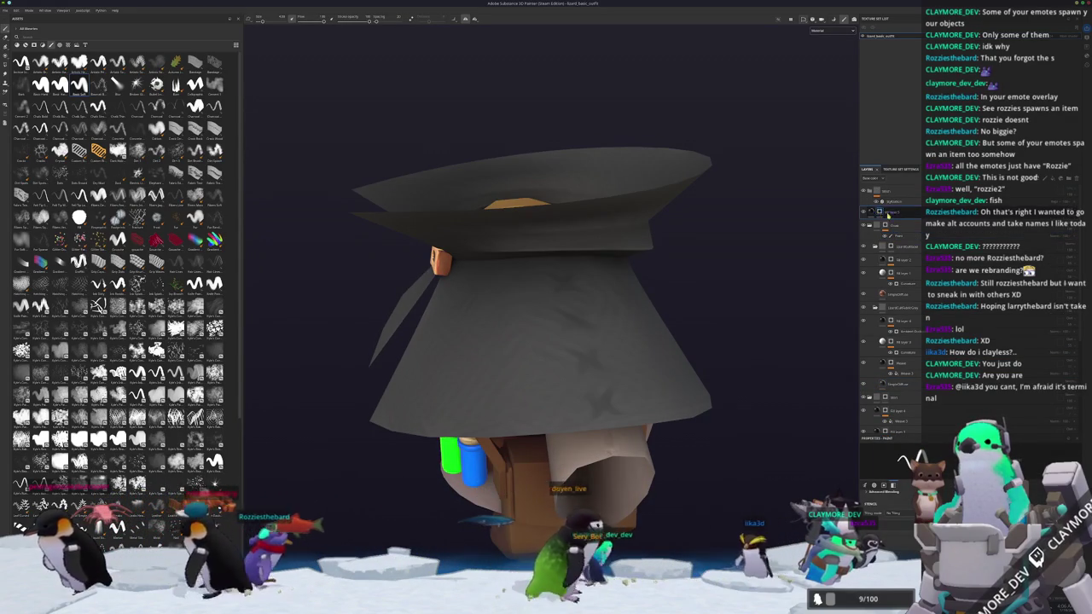
pyautogui.moveTo(522, 338)
pyautogui.keyDown('alt'); pyautogui.mouseDown()
pyautogui.moveTo(541, 343)
pyautogui.moveTo(591, 442)
pyautogui.mouseUp(); pyautogui.keyUp('alt')
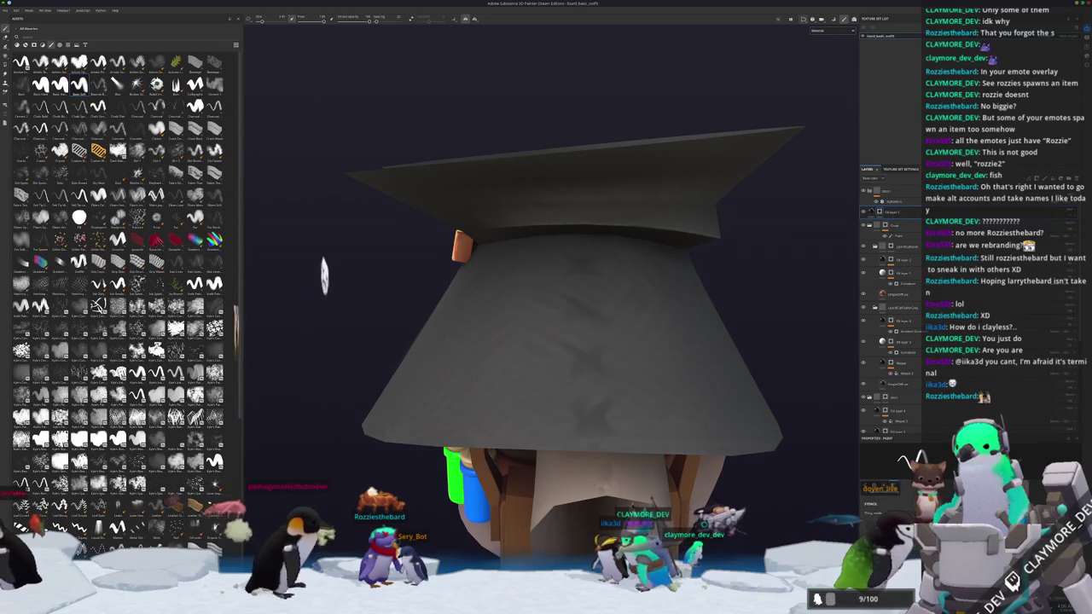
pyautogui.keyDown('alt'); pyautogui.moveTo(800, 419); pyautogui.dragTo(787, 435); pyautogui.keyUp('alt')
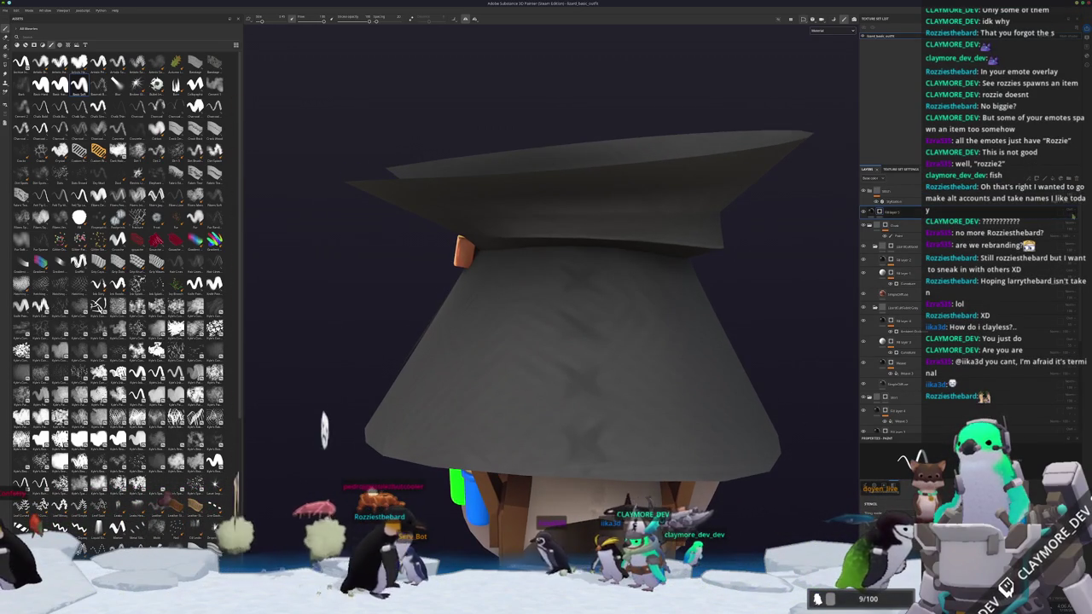
pyautogui.keyDown('alt'); pyautogui.moveTo(807, 505); pyautogui.dragTo(813, 513); pyautogui.keyUp('alt')
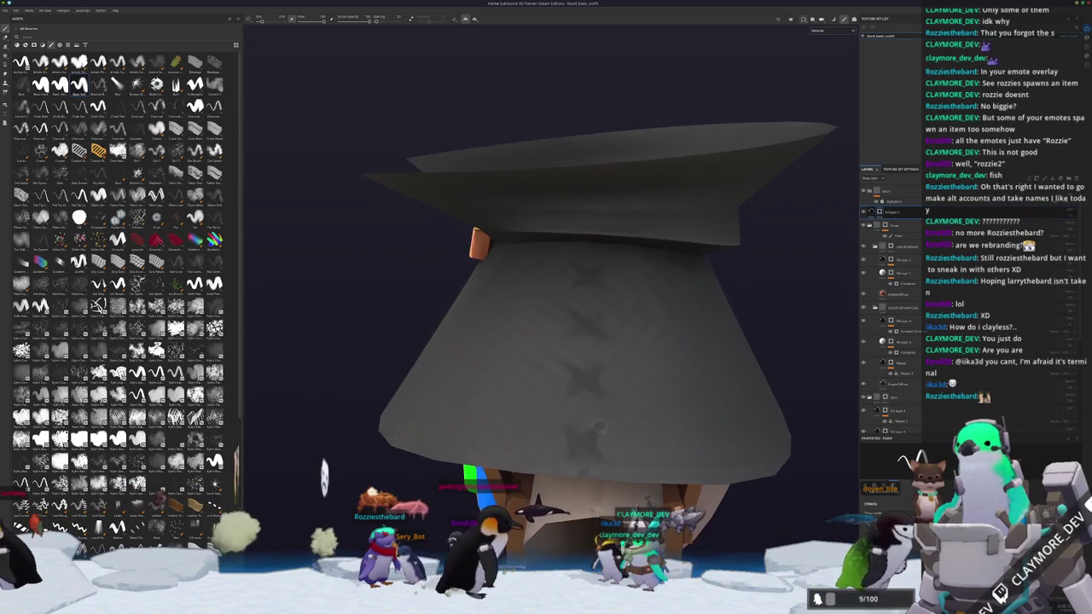